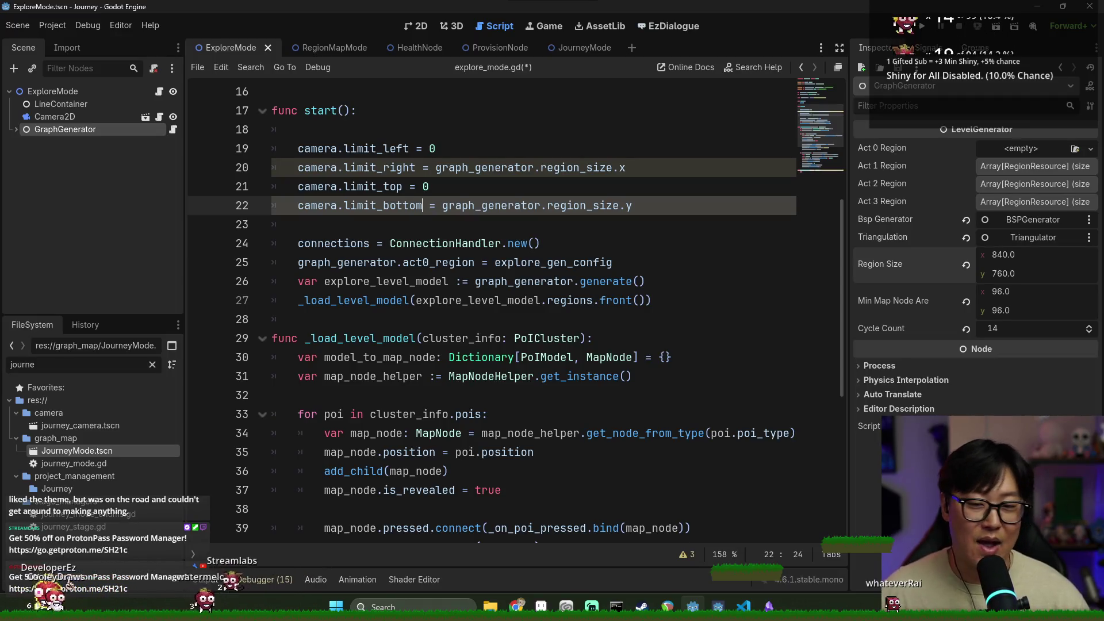
Highlight the camera references and inspect the camera limit lines in start().
double_click(317, 170)
left_click(379, 172)
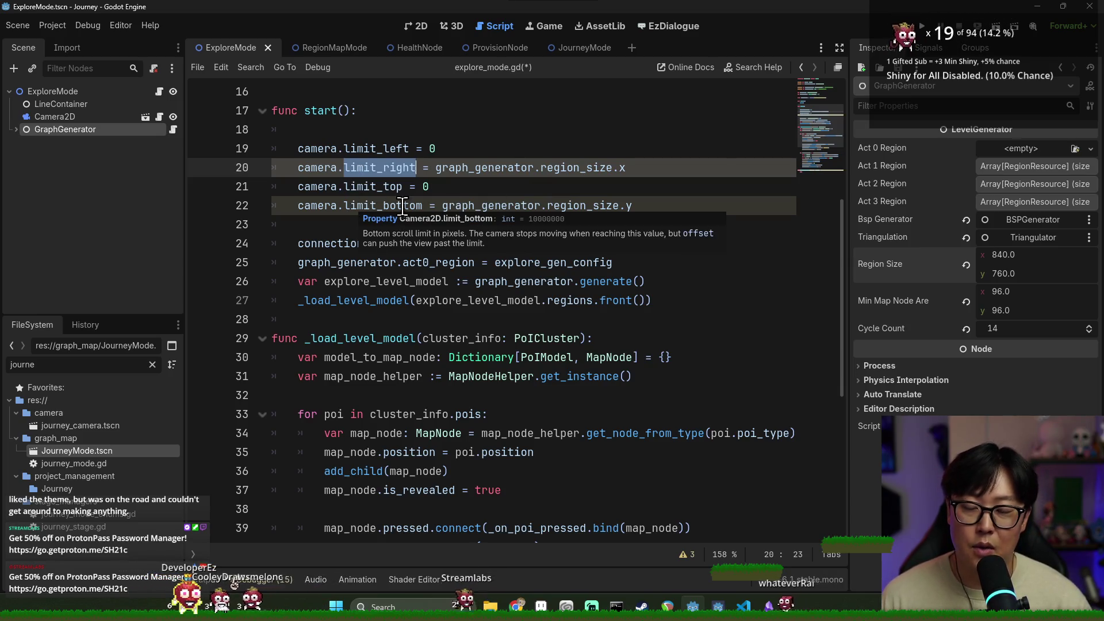
right_click(378, 169)
left_click(377, 168)
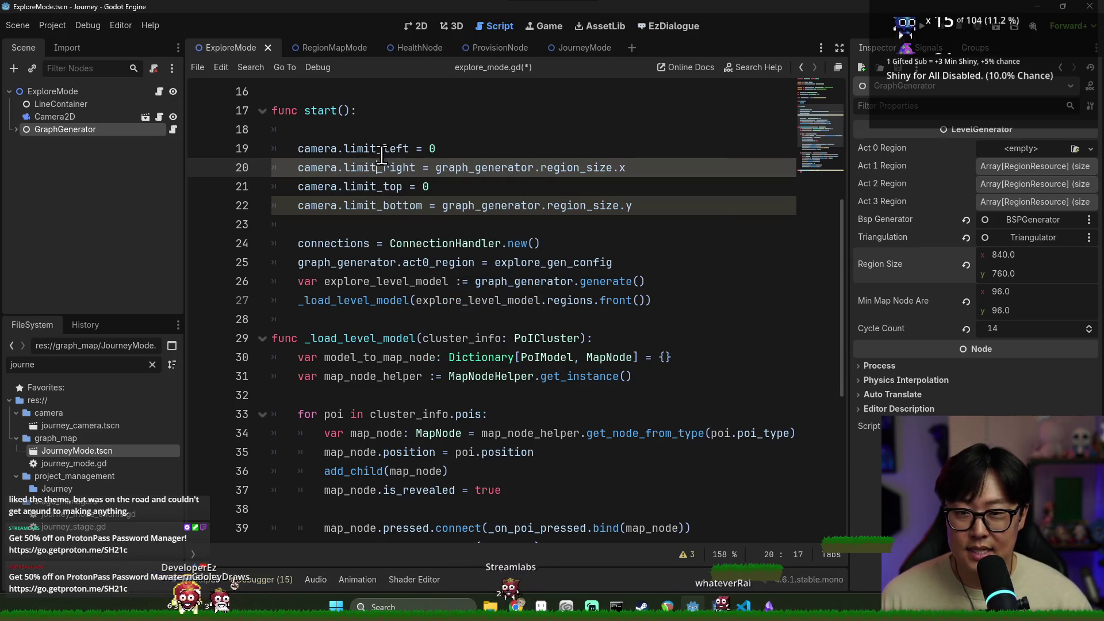
right_click(375, 165)
key("Escape")
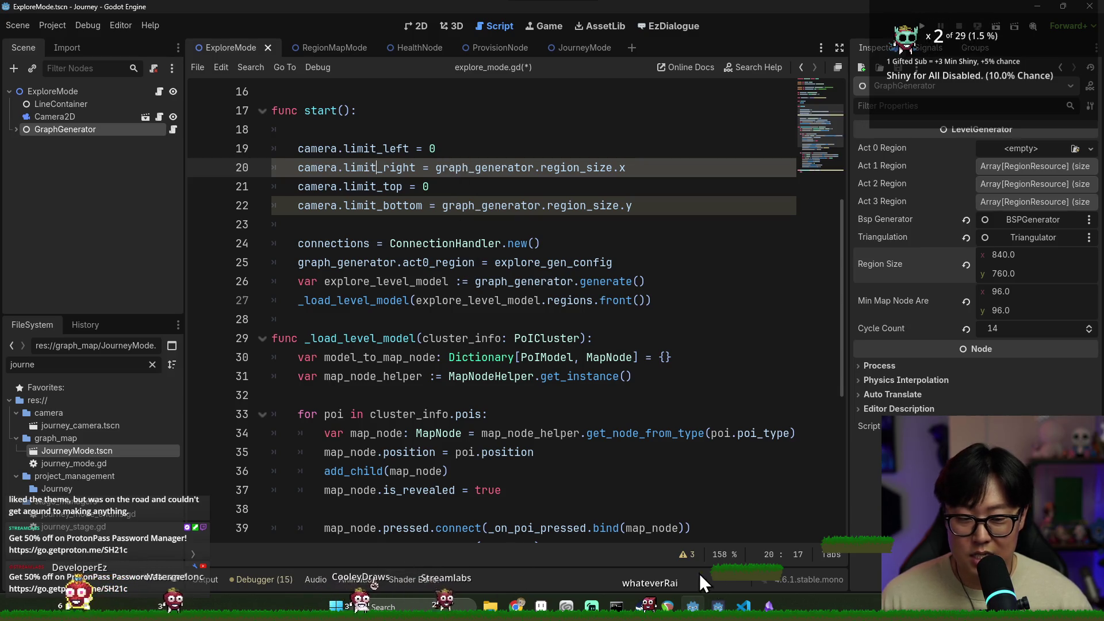
Review the script warnings list and the open scripts list around the POI loop.
left_click(685, 554)
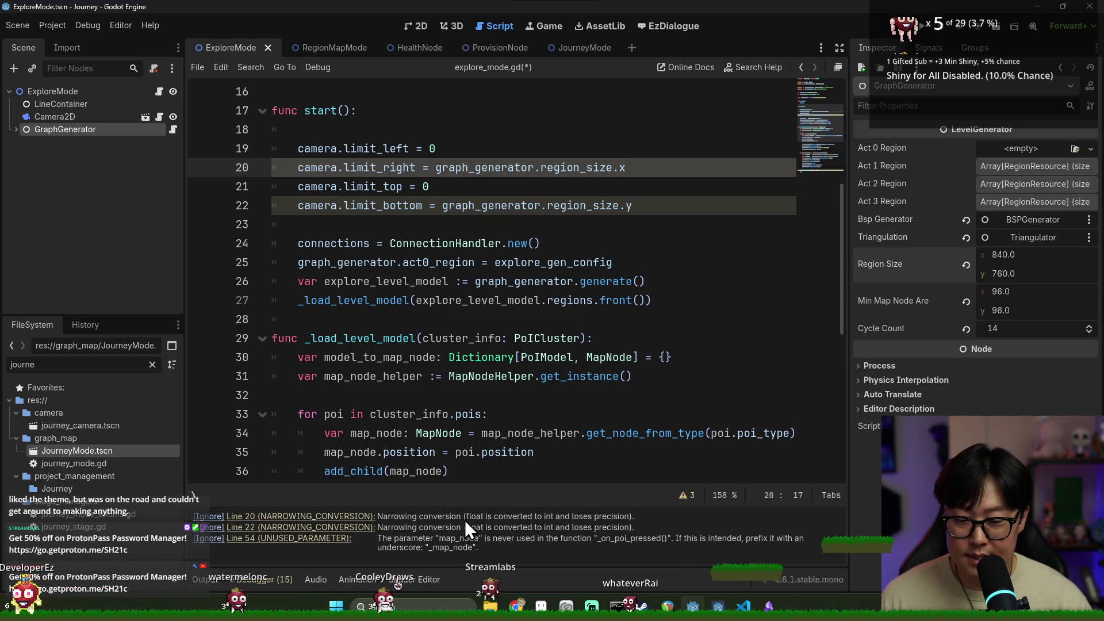
left_click(357, 395)
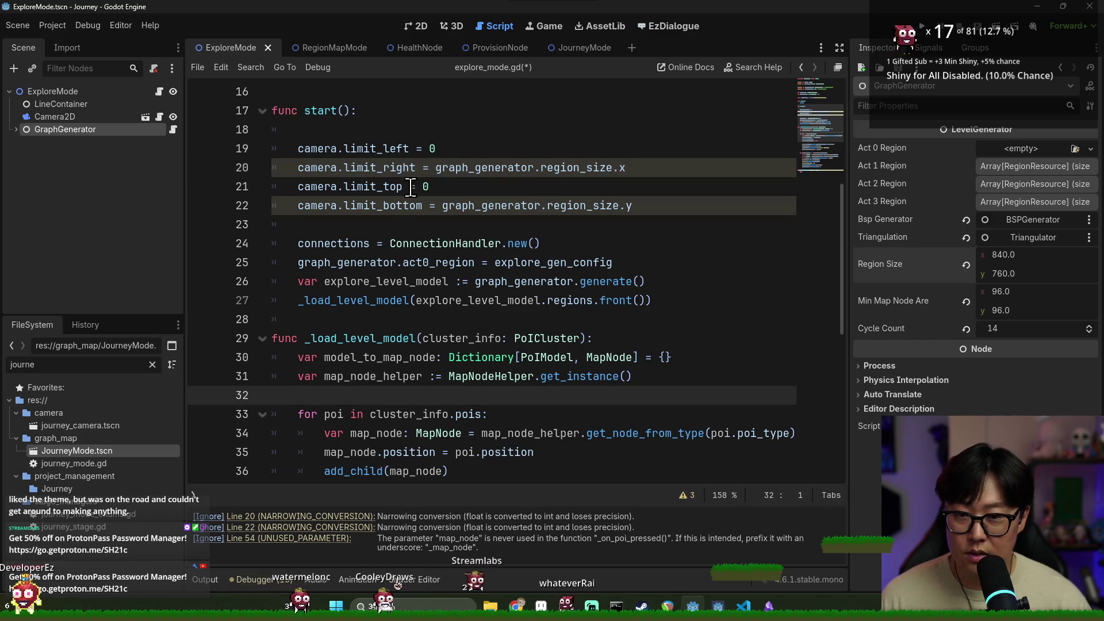
left_click(199, 495)
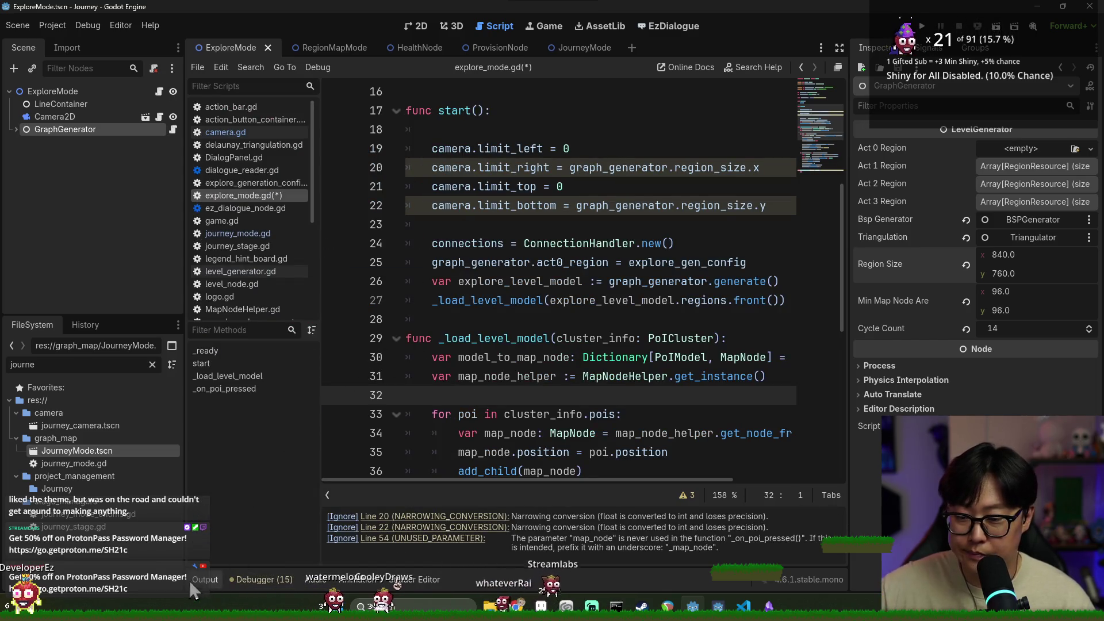
left_click(328, 495)
left_click(370, 152)
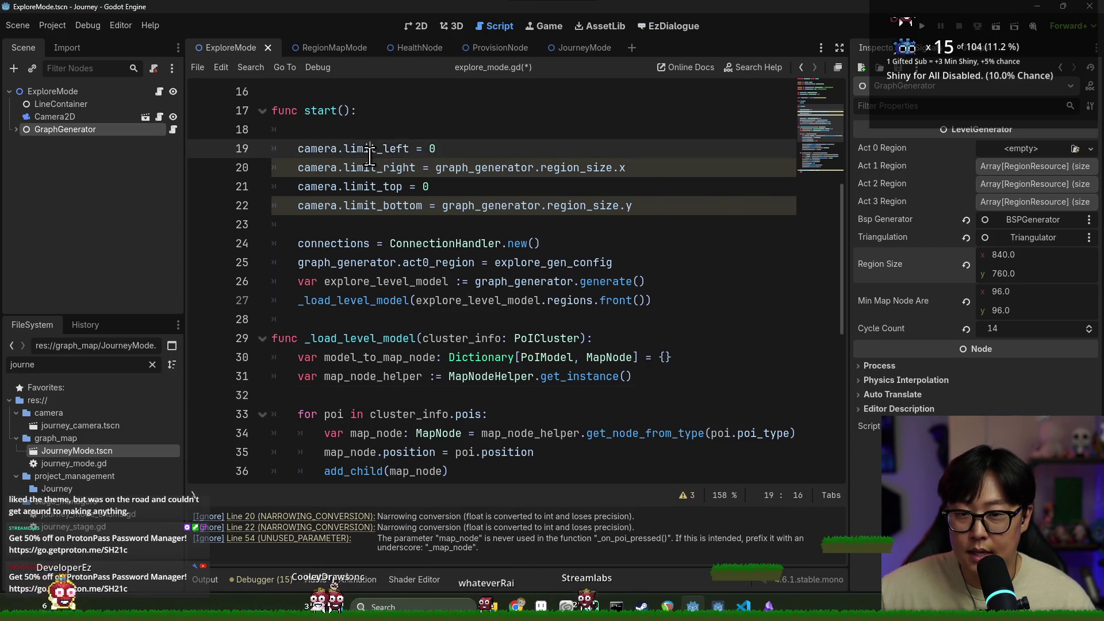
left_click(364, 224)
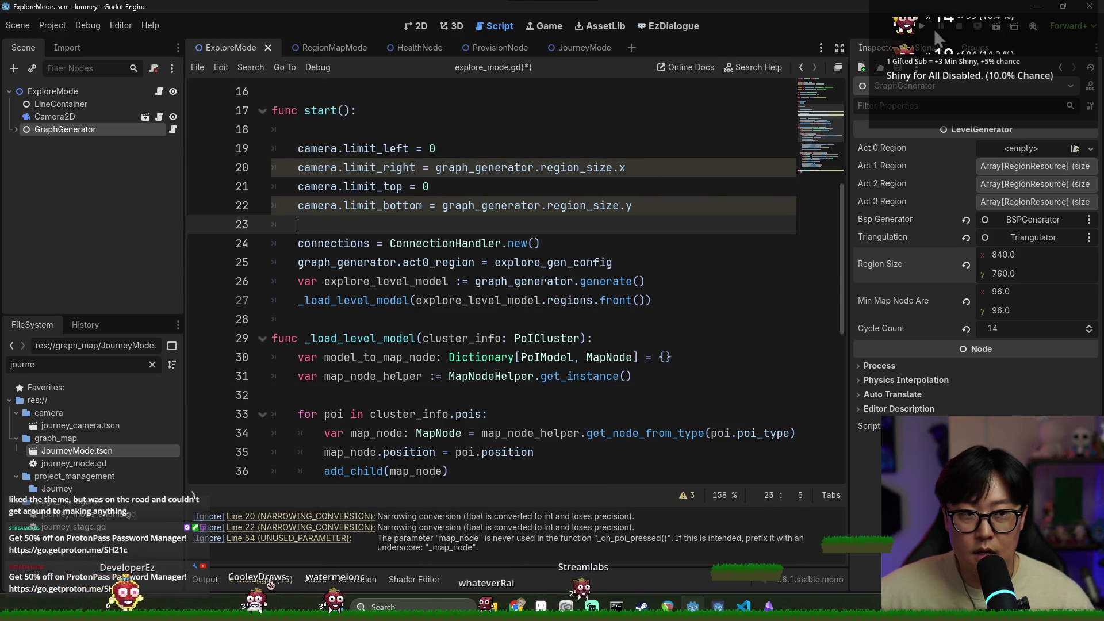
Save explore_mode.gd and run the project with F5.
key("ctrl+s")
left_click_drag(299, 129, 771, 148)
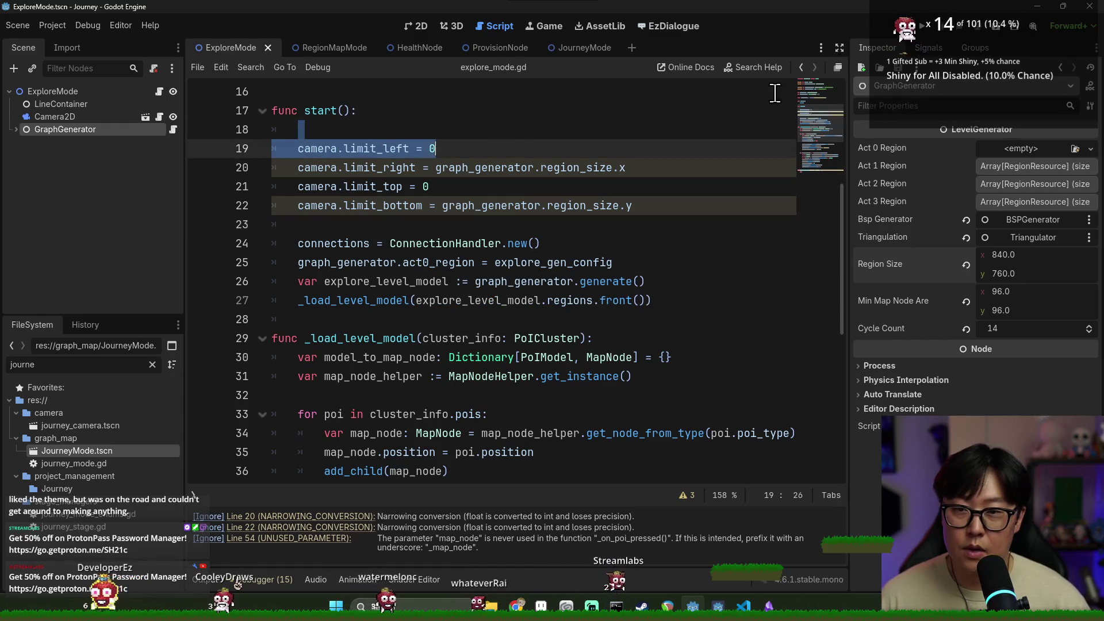
key("F5")
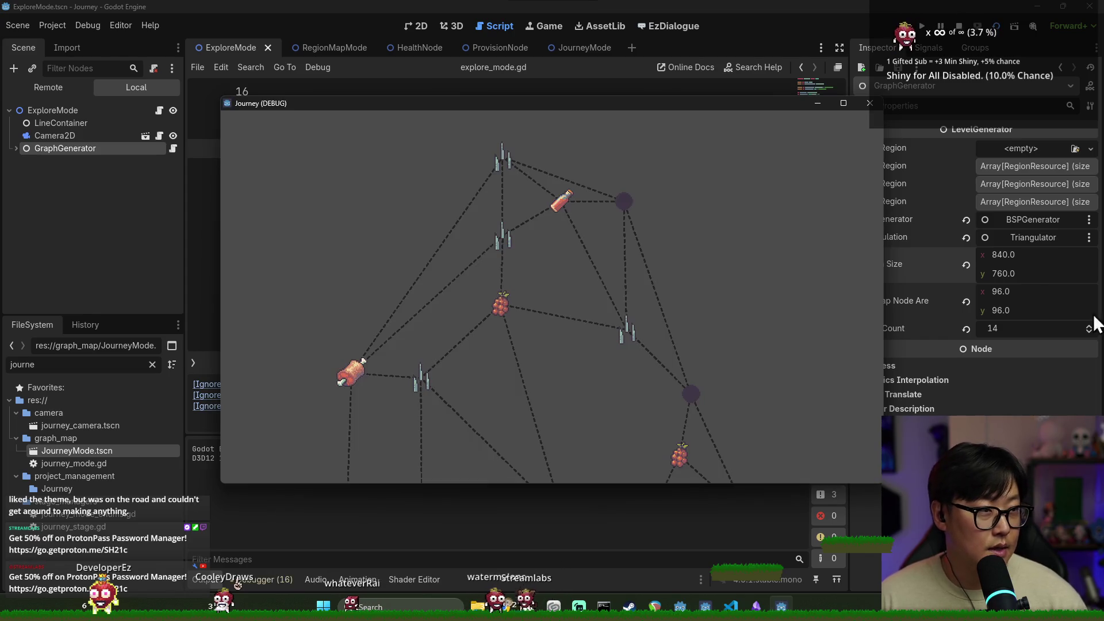
scroll(520, 261, "down", 3)
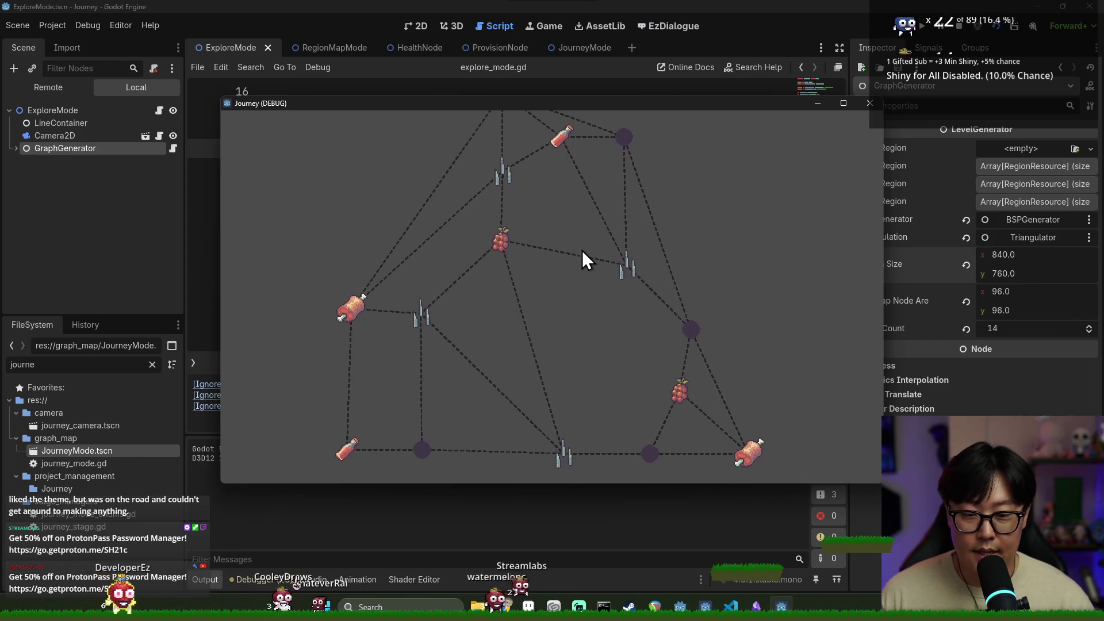
scroll(582, 250, "up", 2)
scroll(656, 213, "down", 2)
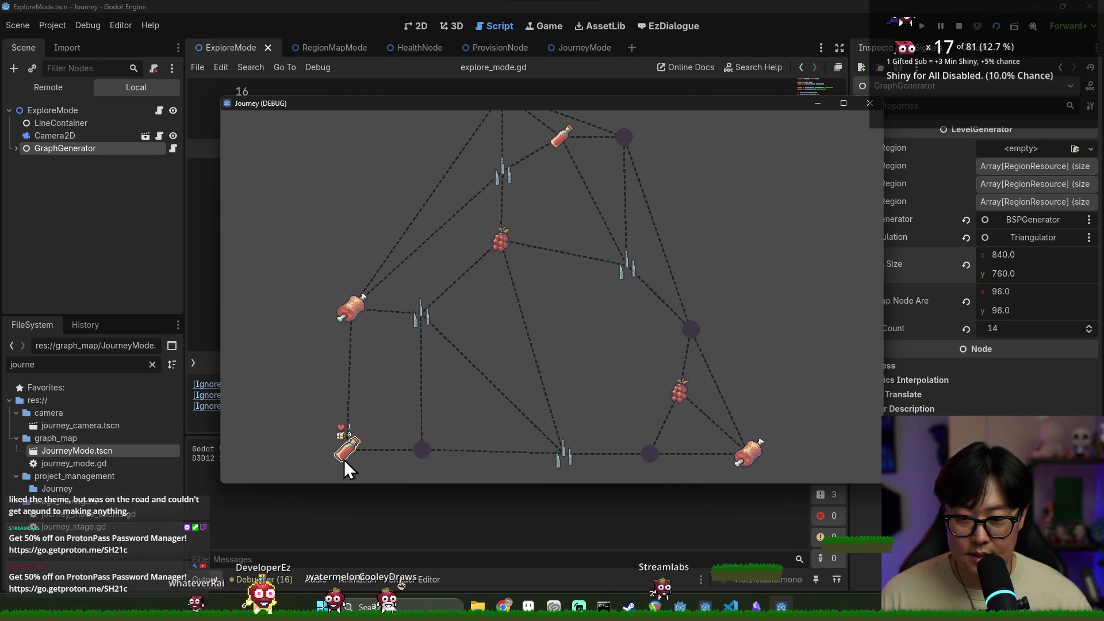
scroll(538, 253, "up", 3)
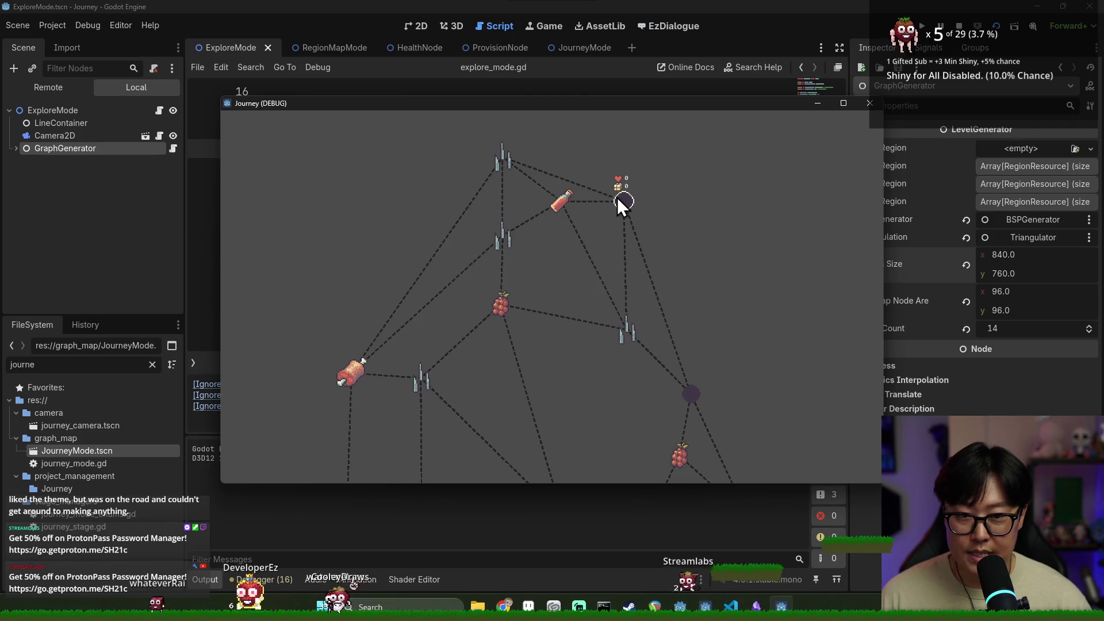
scroll(644, 403, "down", 3)
scroll(633, 345, "up", 3)
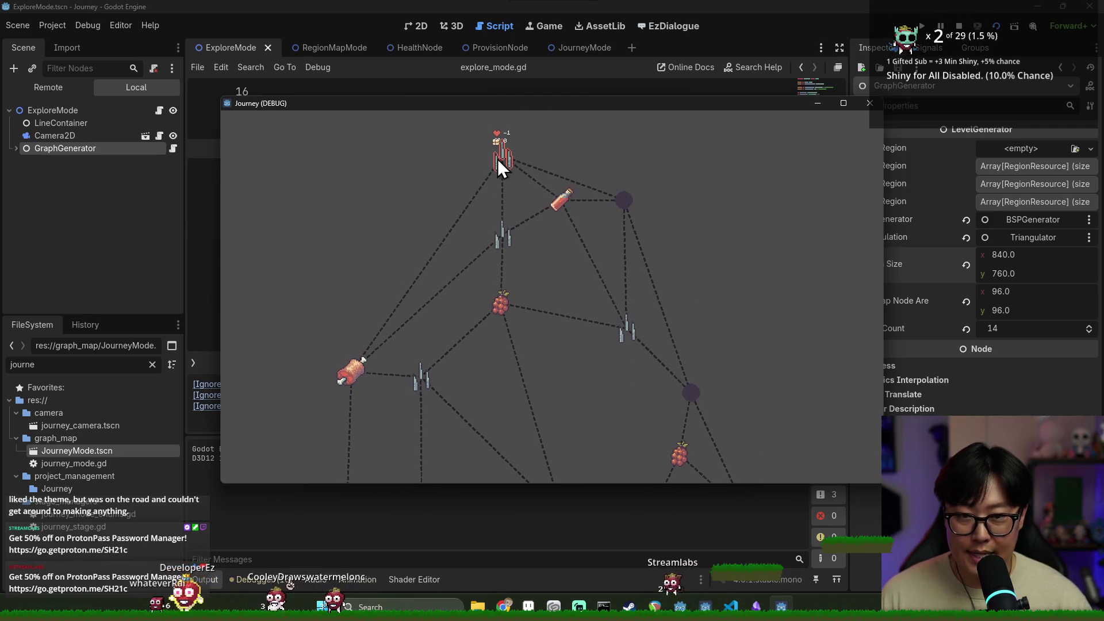
scroll(460, 312, "down", 3)
scroll(420, 313, "up", 3)
scroll(499, 314, "down", 3)
scroll(457, 294, "up", 3)
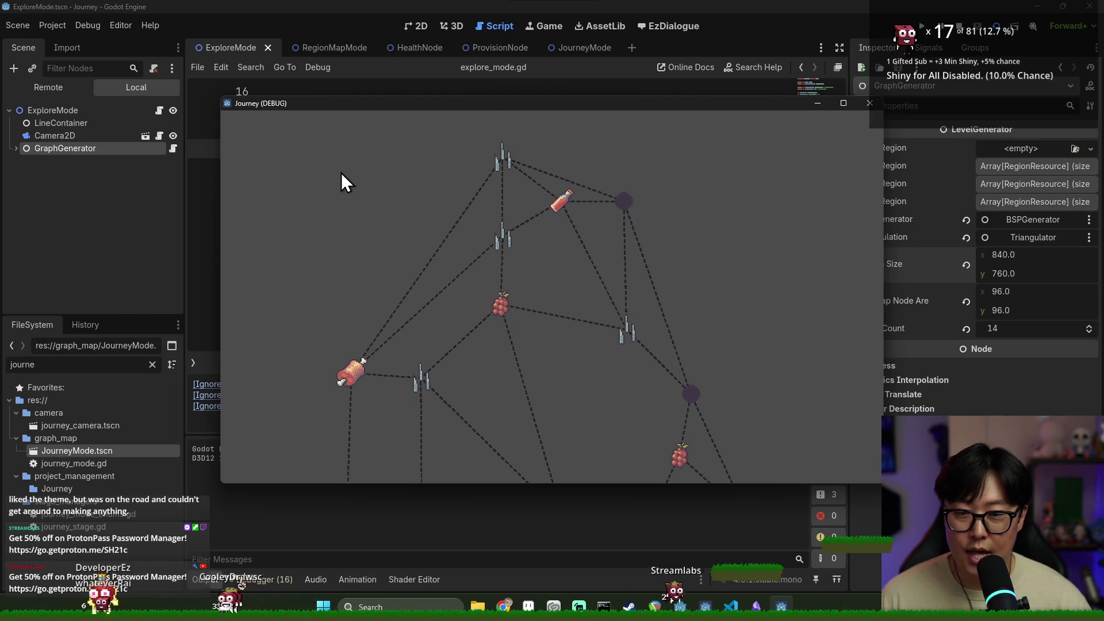
scroll(693, 419, "down", 3)
scroll(761, 404, "up", 3)
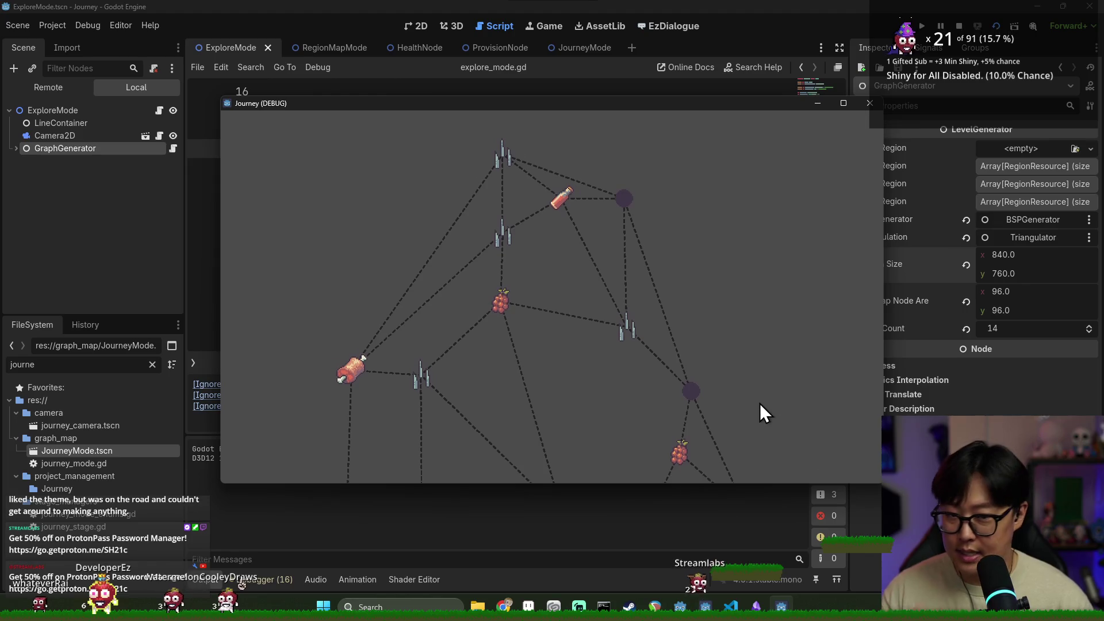
scroll(806, 405, "down", 3)
scroll(357, 196, "up", 3)
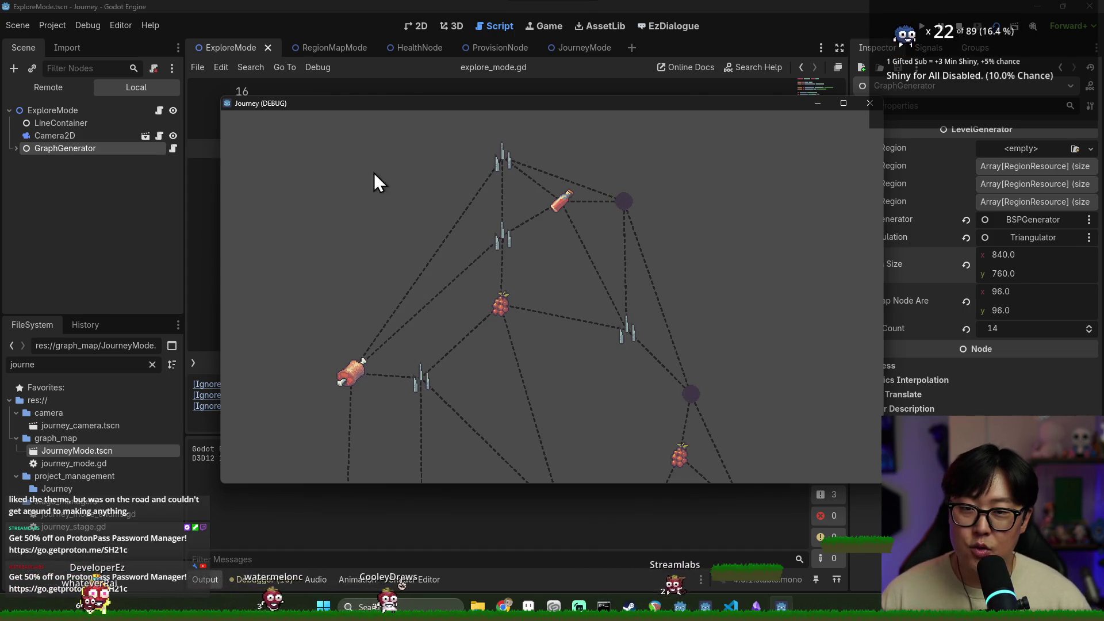
scroll(452, 292, "down", 2)
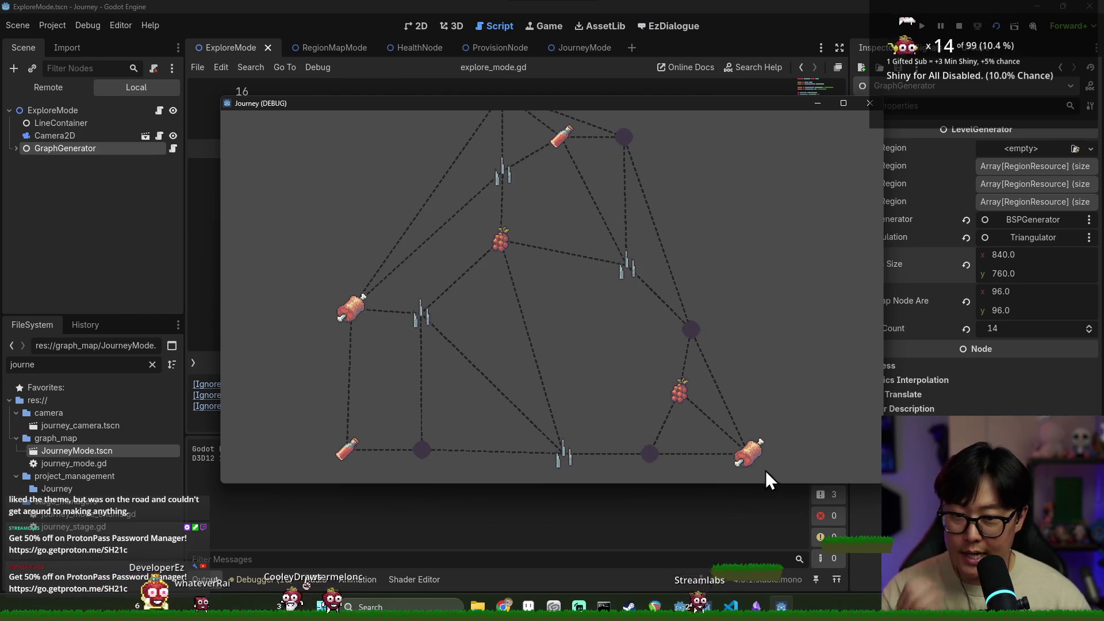
scroll(409, 281, "up", 2)
scroll(449, 135, "down", 2)
scroll(563, 275, "up", 2)
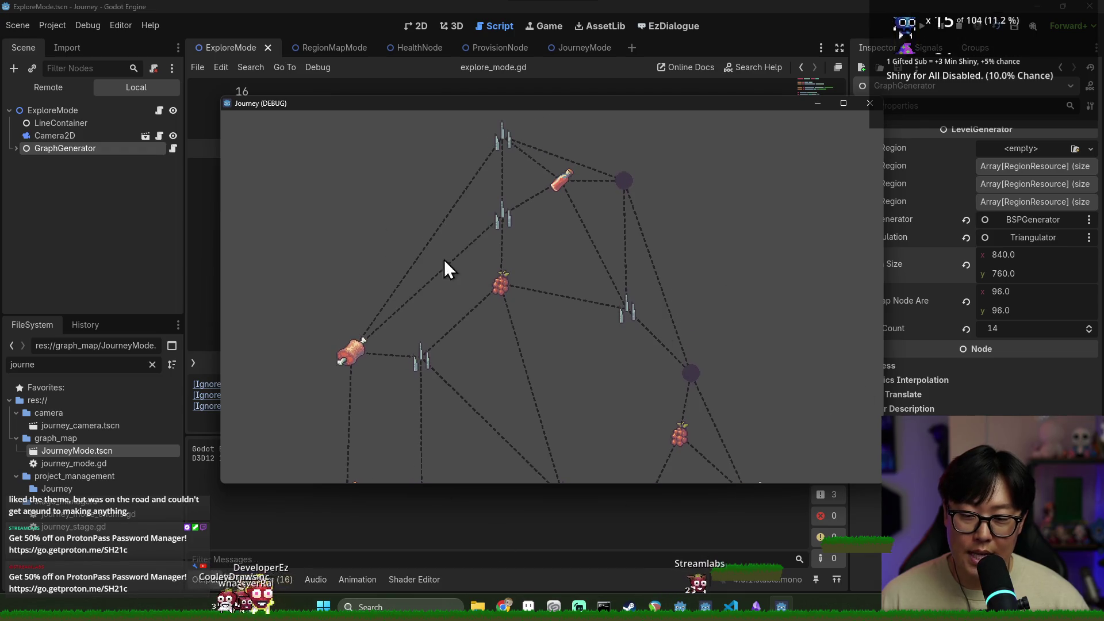
scroll(355, 309, "up", 2)
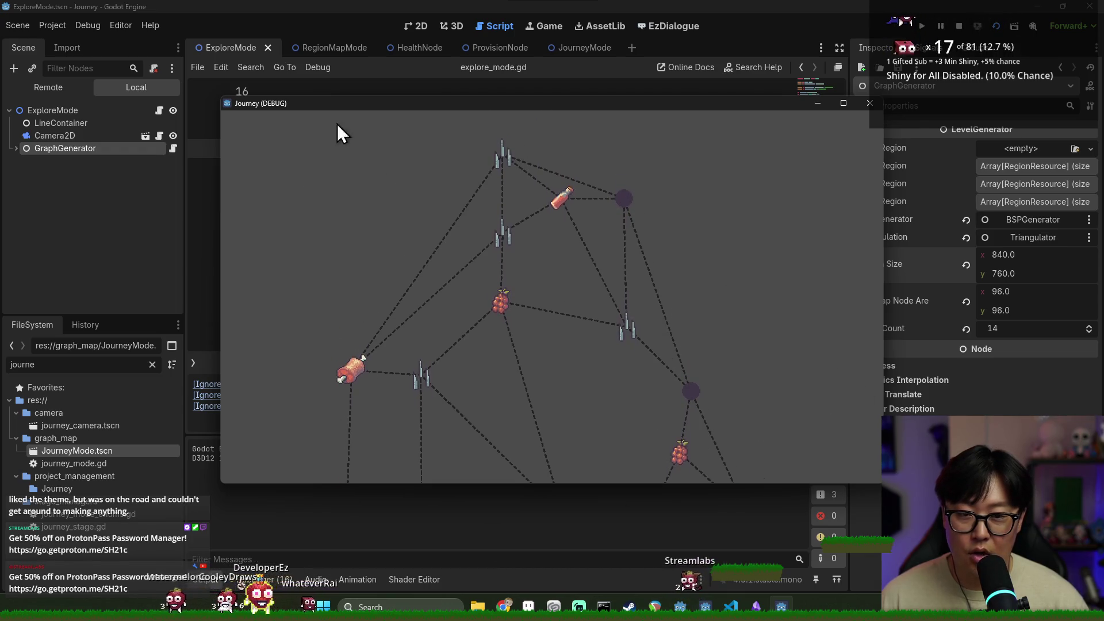
scroll(616, 398, "up", 2)
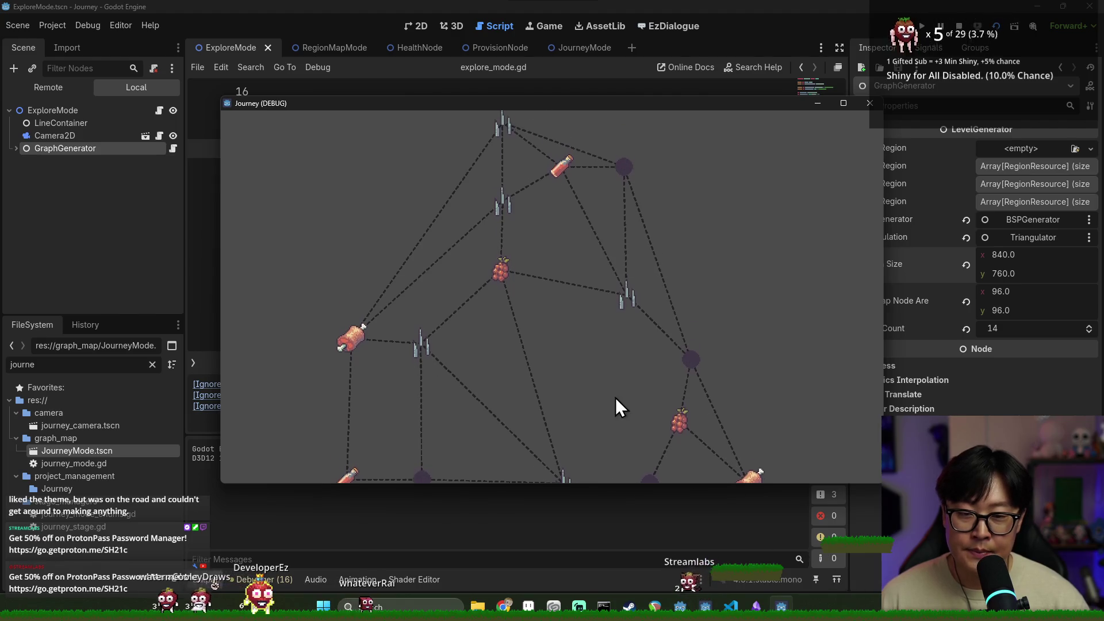
scroll(756, 460, "down", 2)
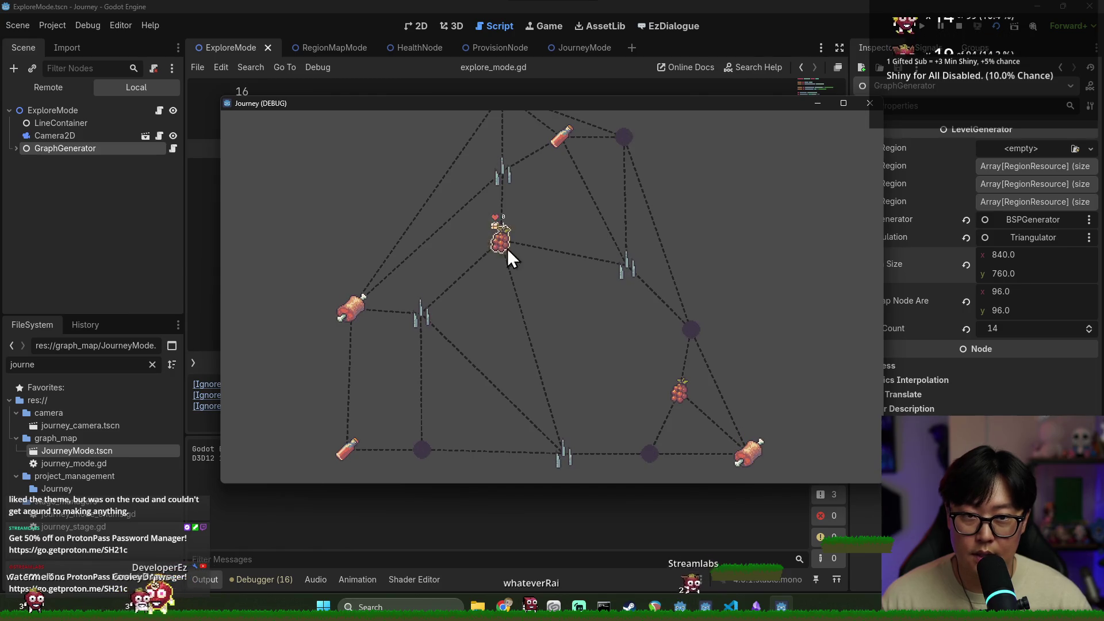
key("alt+Tab")
key("alt+Tab")
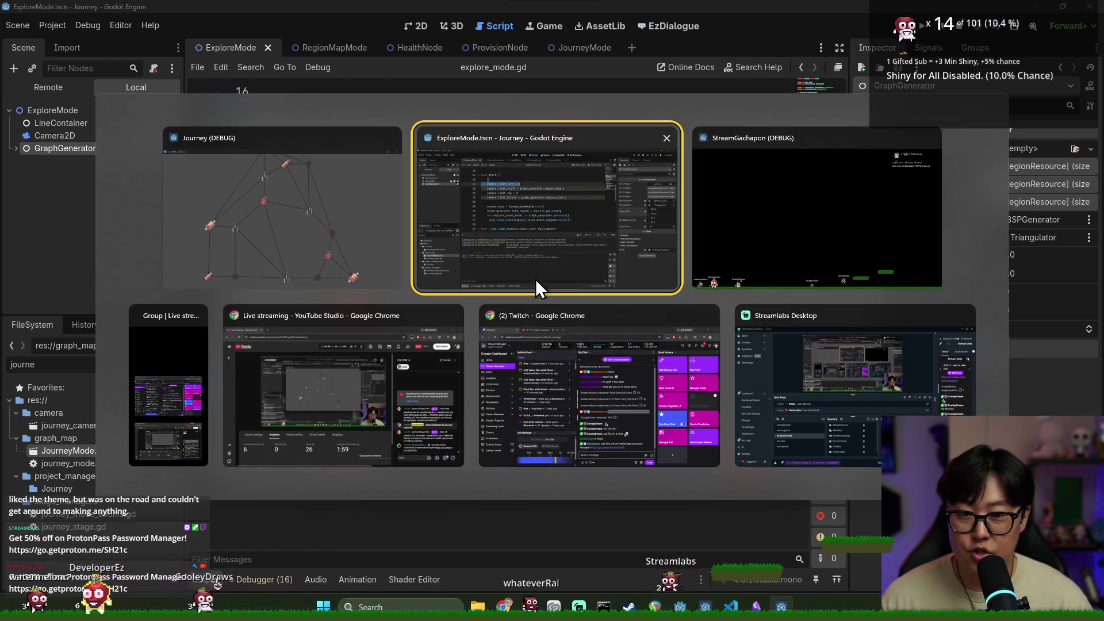
key("alt+Tab")
left_click(508, 259)
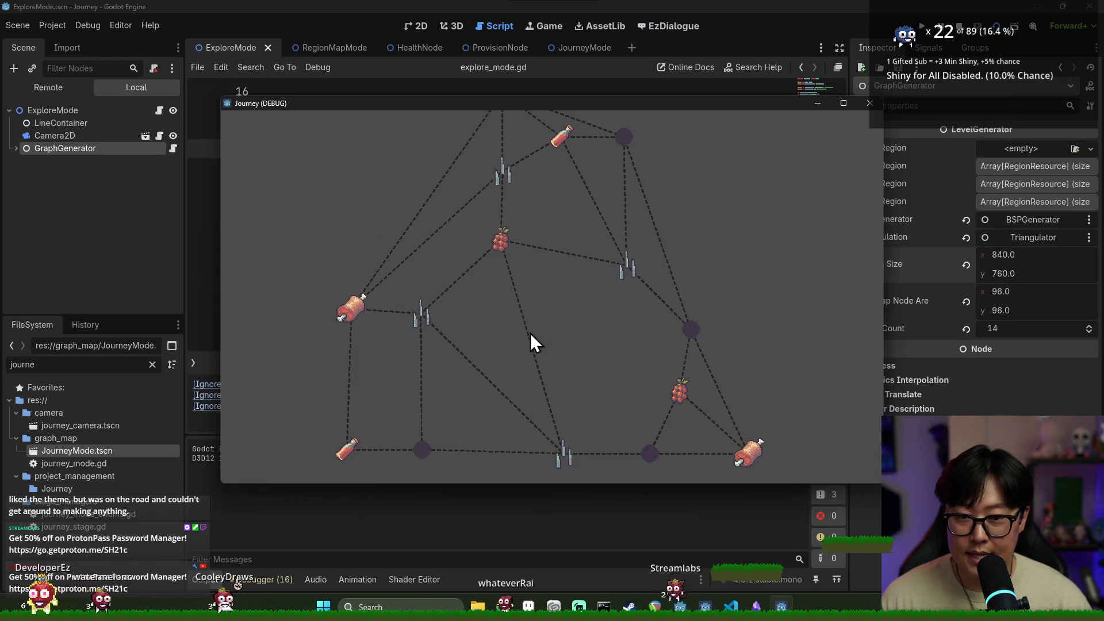
Stop the debug run, open Empty.tscn via an 'empty' file filter in 2D, then clear the filter.
key("F8")
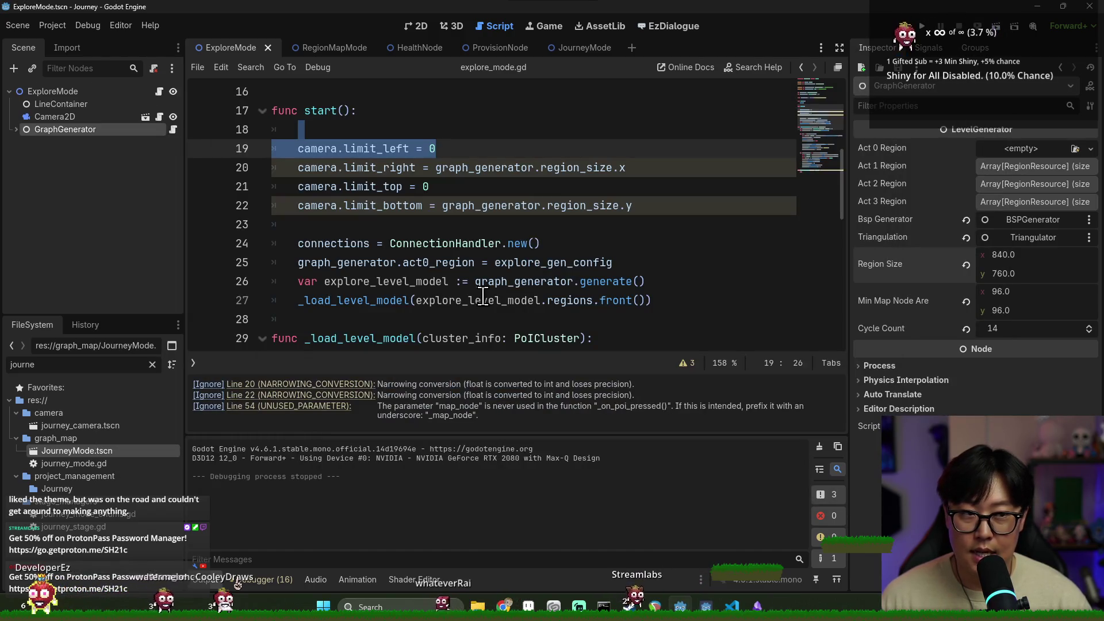
type("empty")
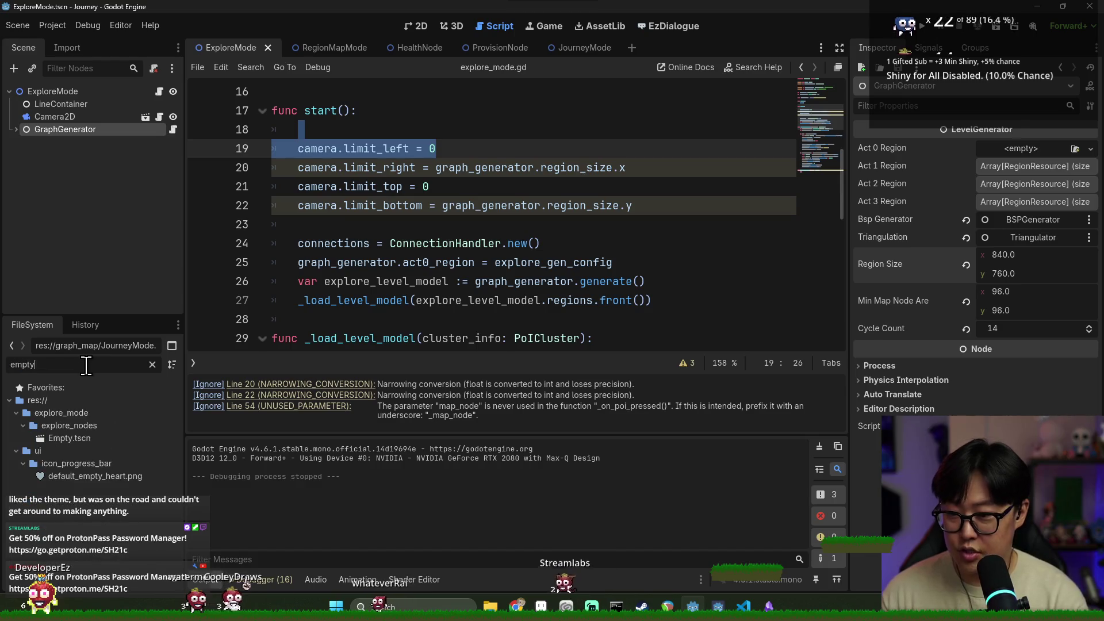
double_click(79, 437)
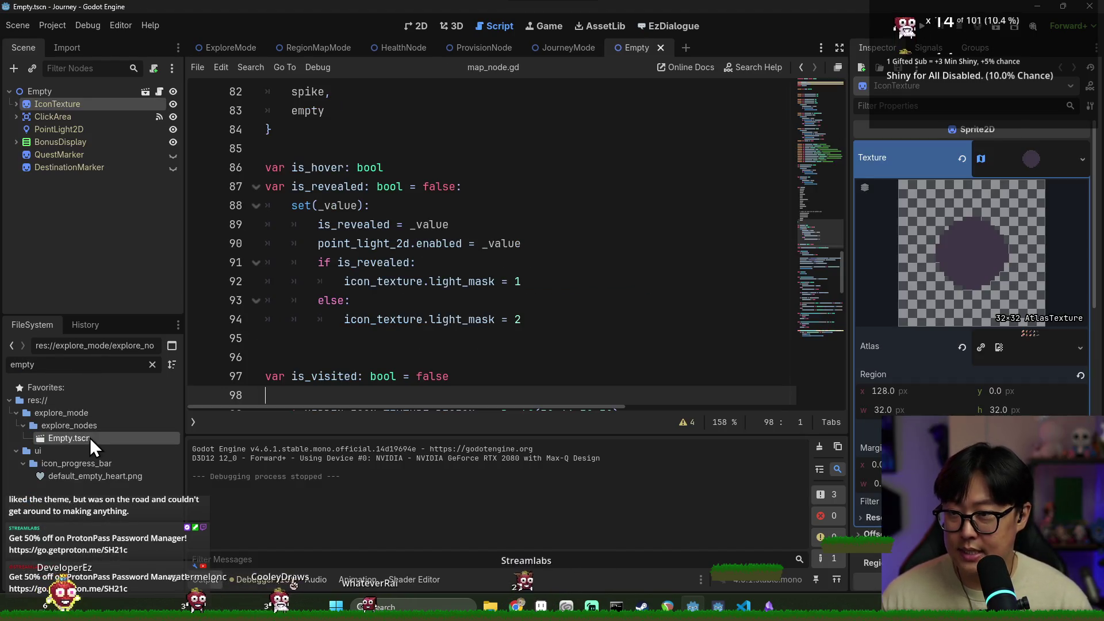
left_click(421, 26)
scroll(632, 339, "up", 4)
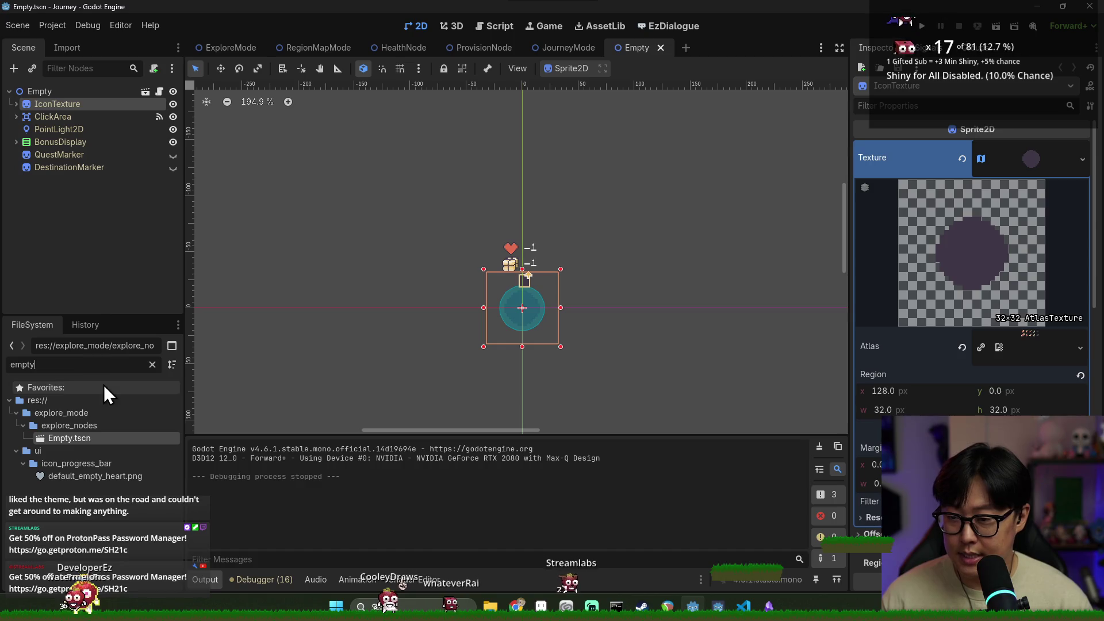
key("ctrl+a")
key("BackSpace")
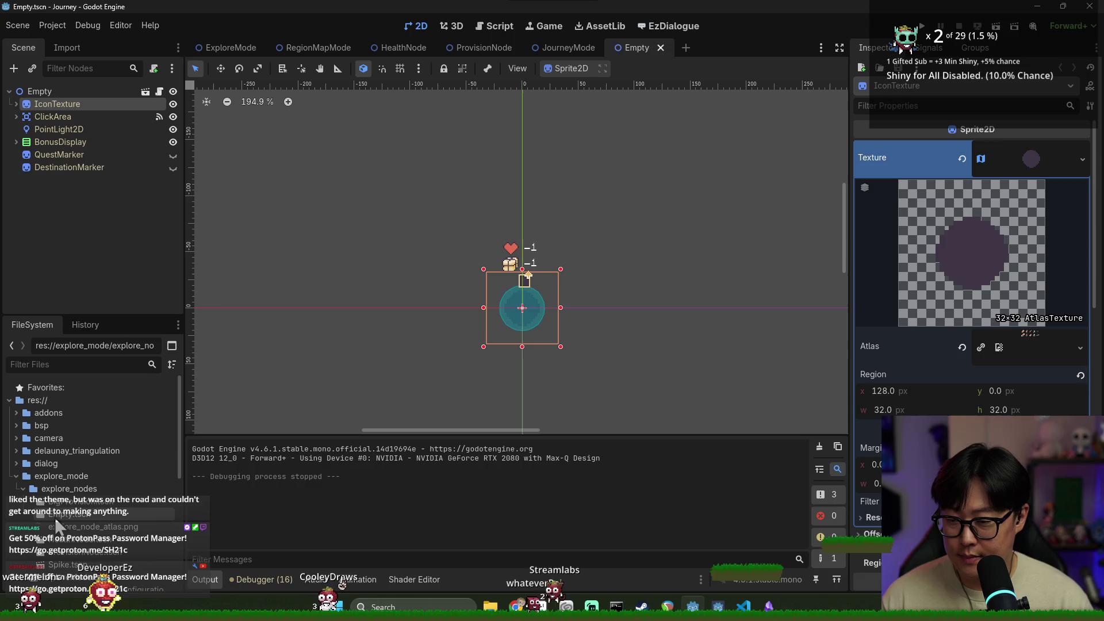
Open map_node.gd, delete the extra blank line under the type export, and save.
left_click(172, 104)
left_click(159, 92)
scroll(517, 299, "up", 20)
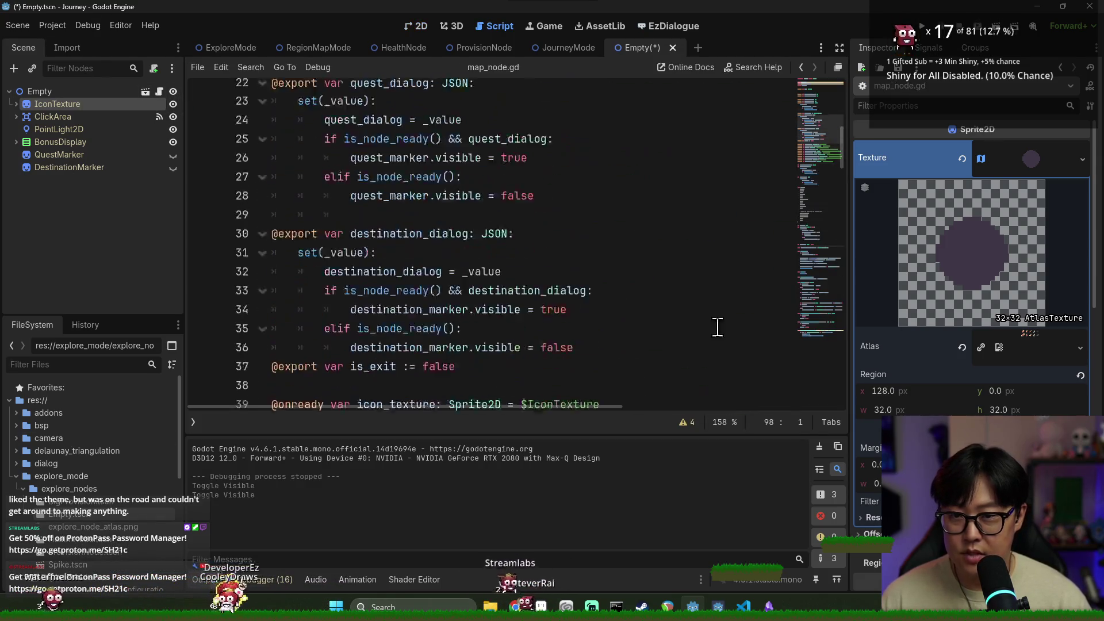
scroll(637, 326, "up", 2)
left_click(39, 91)
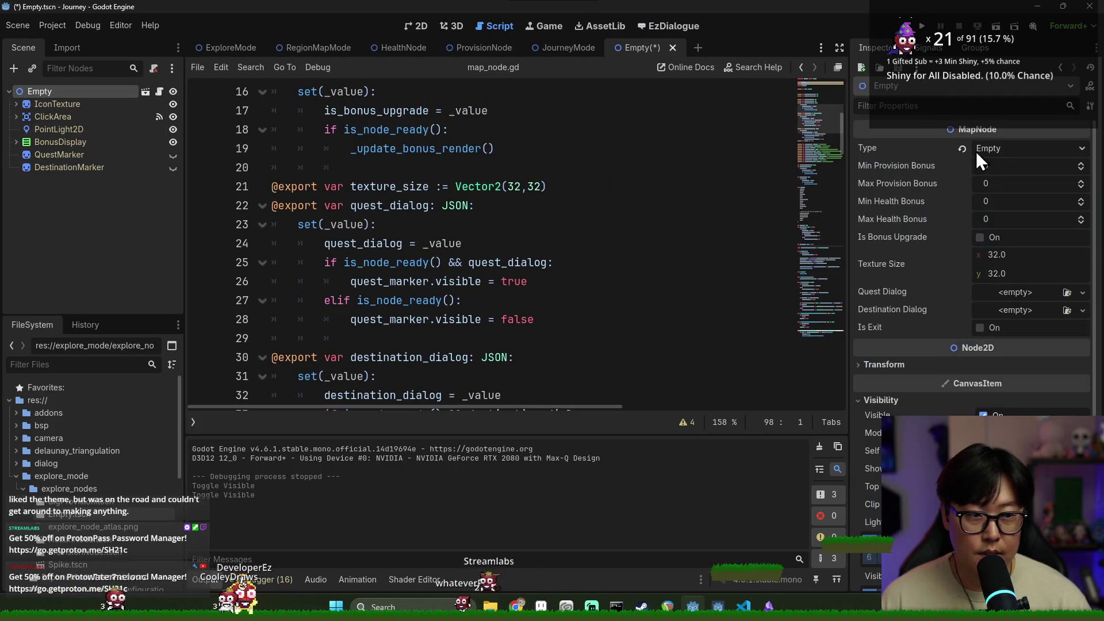
scroll(579, 247, "up", 5)
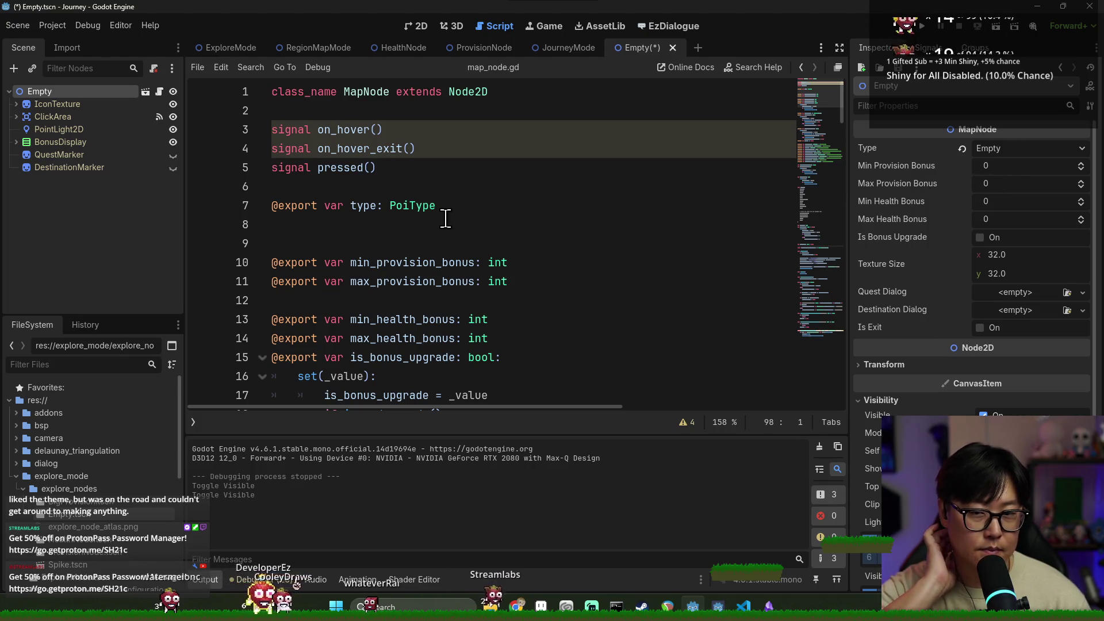
left_click(391, 225)
key("BackSpace")
key("ctrl+s")
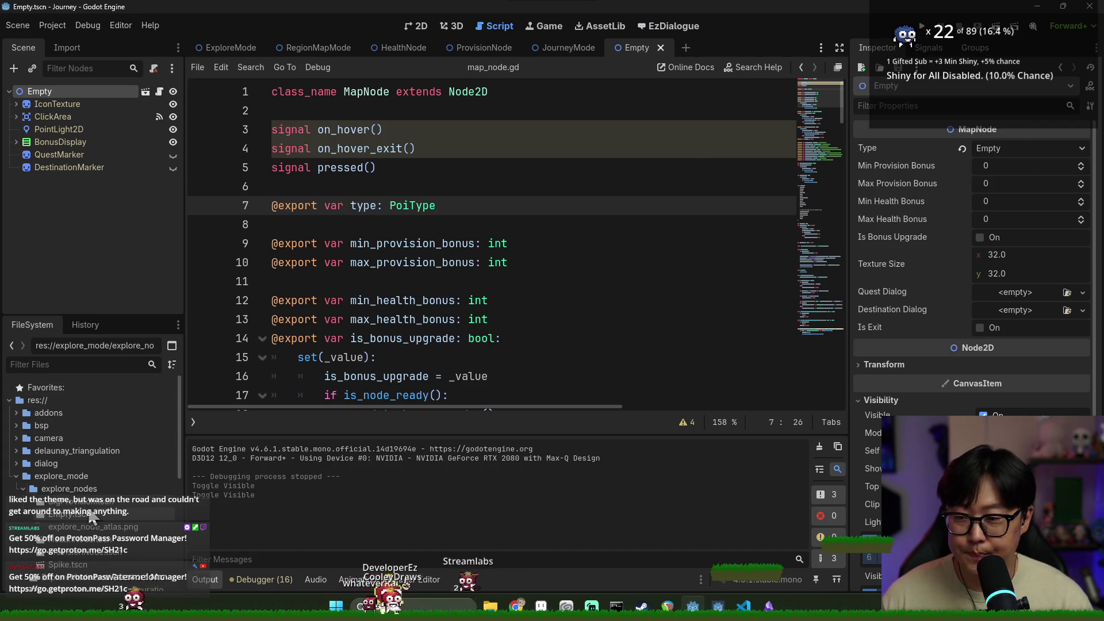
Add start and exit entries after empty in the PoiType enum.
scroll(366, 173, "down", 6)
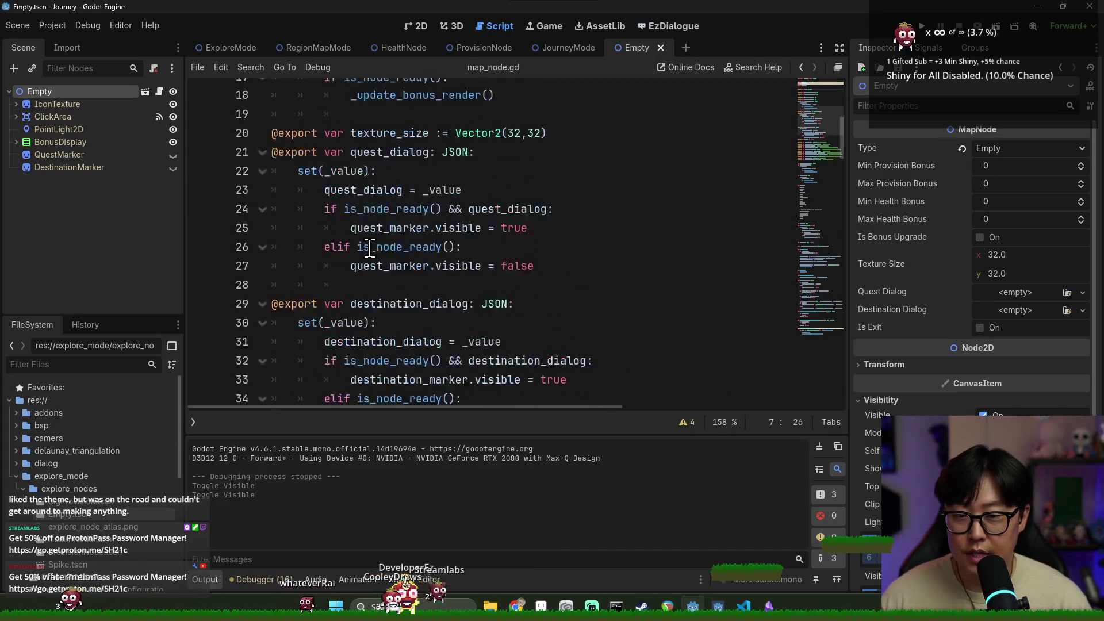
scroll(395, 187, "up", 6)
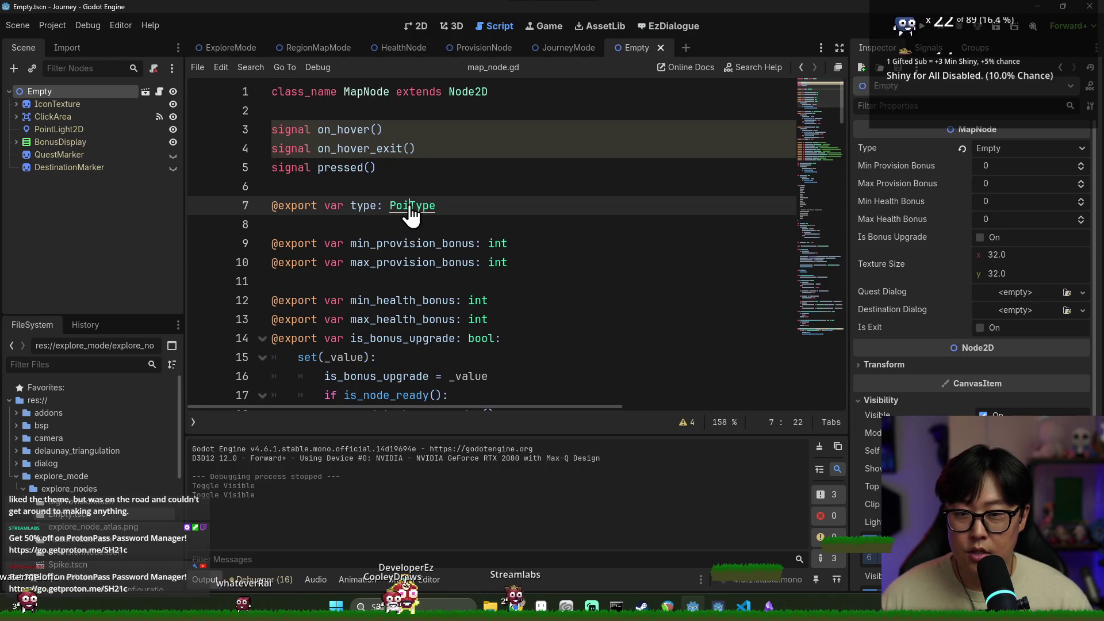
left_click(412, 209, "ctrl")
scroll(379, 241, "down", 5)
left_click(377, 322)
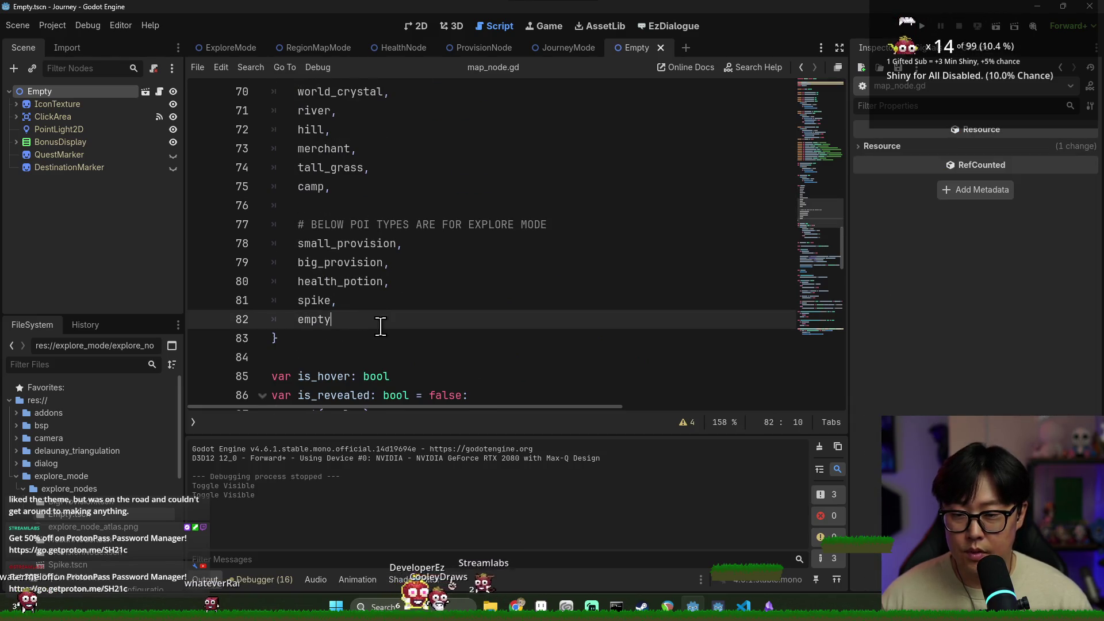
type(",")
key("Return")
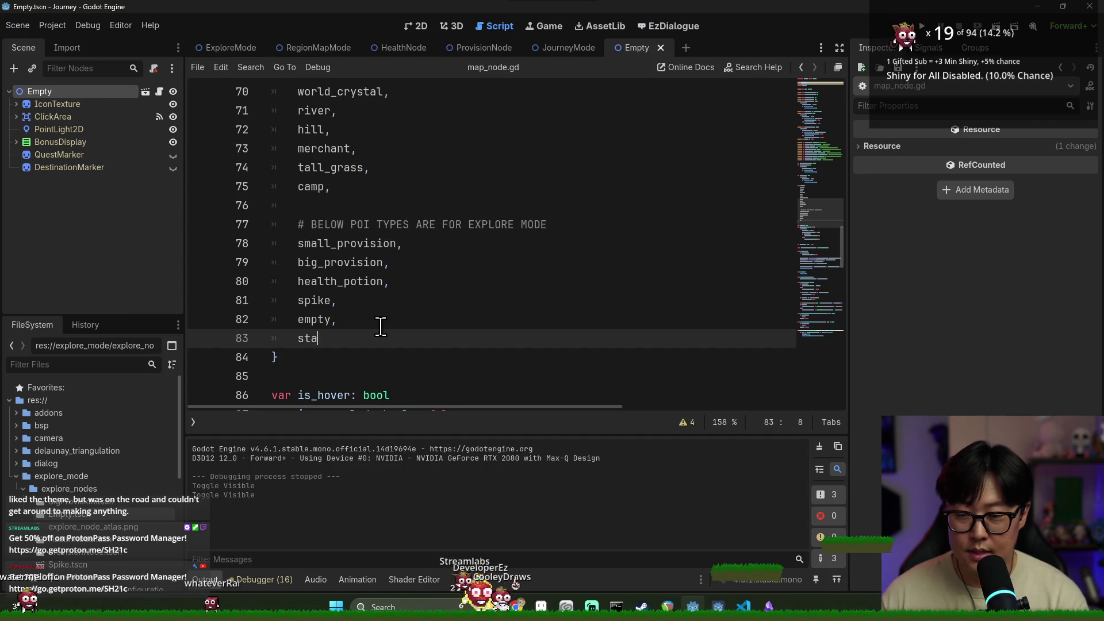
key("Return")
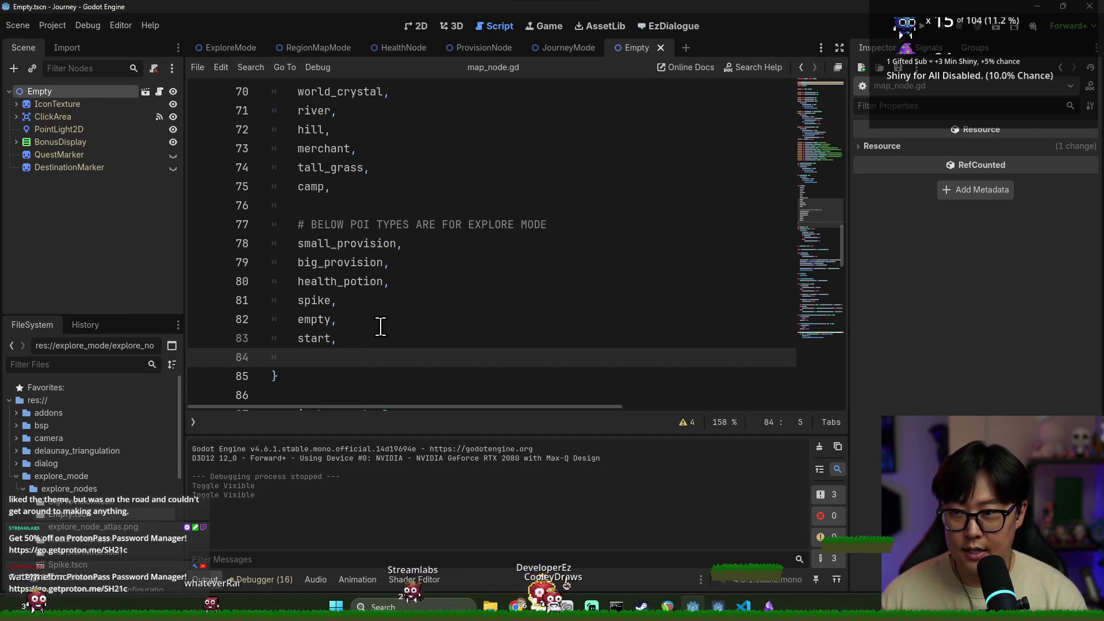
left_click(382, 262)
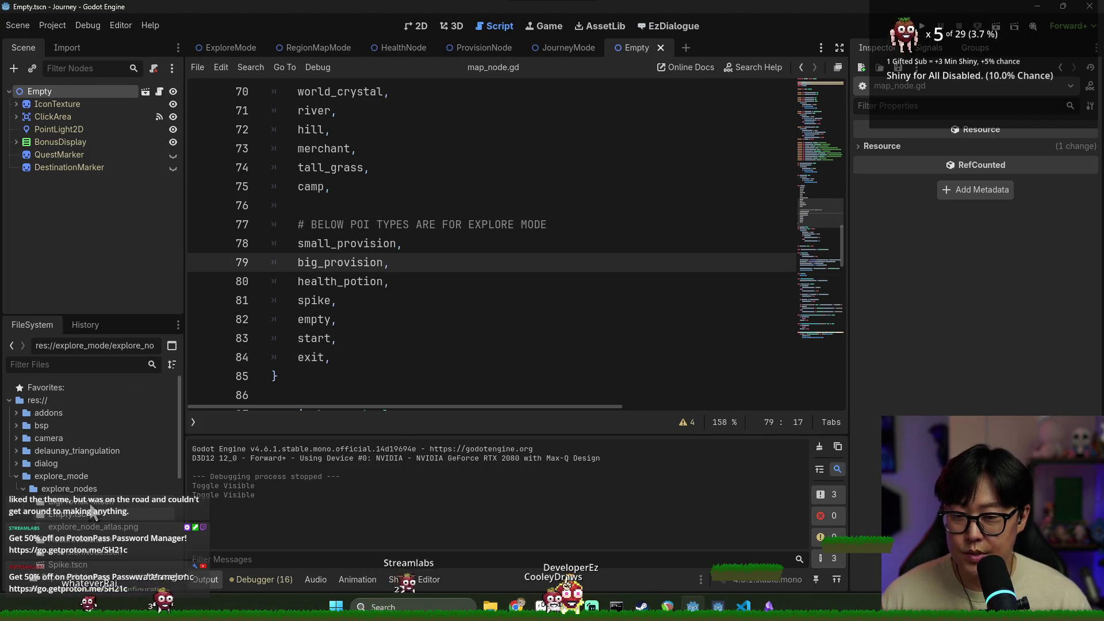
Return to the 2D view and browse into the graph_map/Nodes folder to MapNode.tscn.
left_click(421, 26)
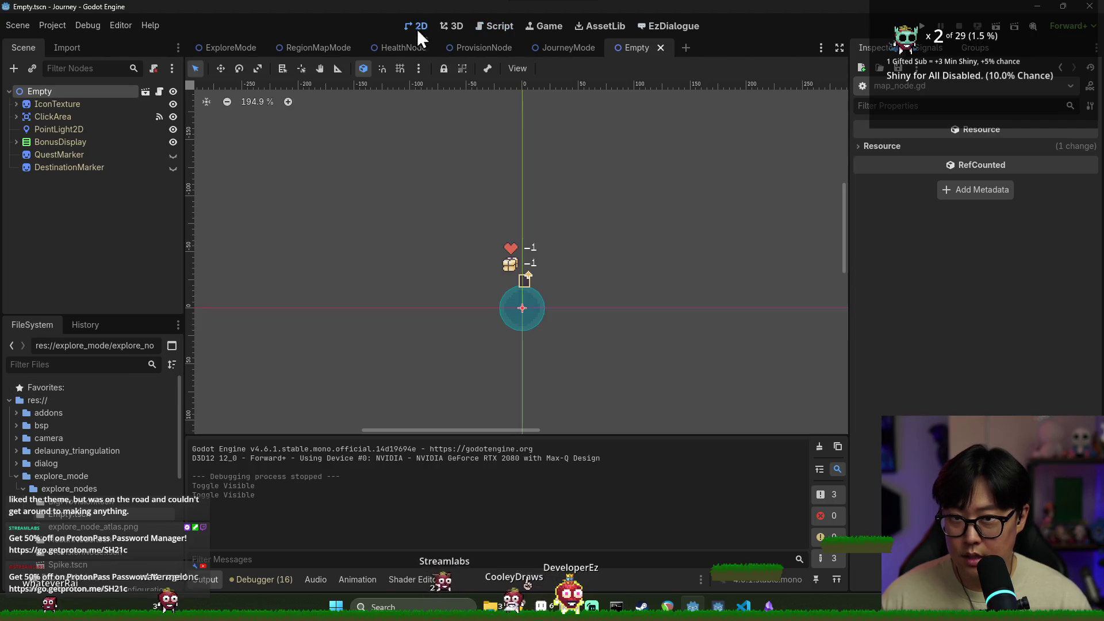
scroll(46, 477, "down", 5)
scroll(67, 437, "down", 3)
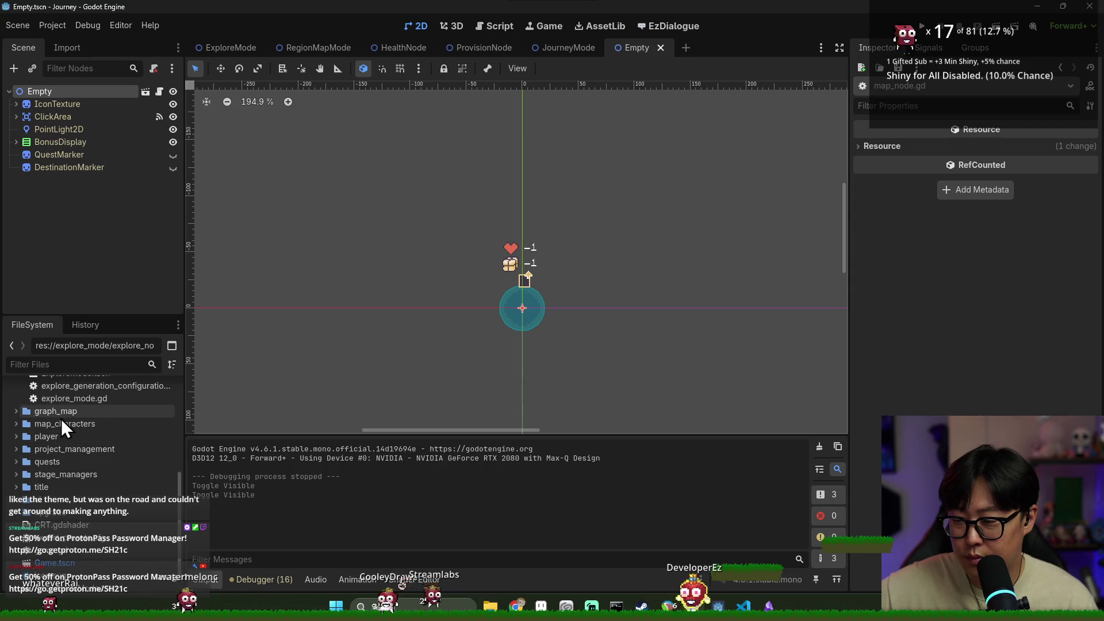
double_click(65, 412)
double_click(67, 438)
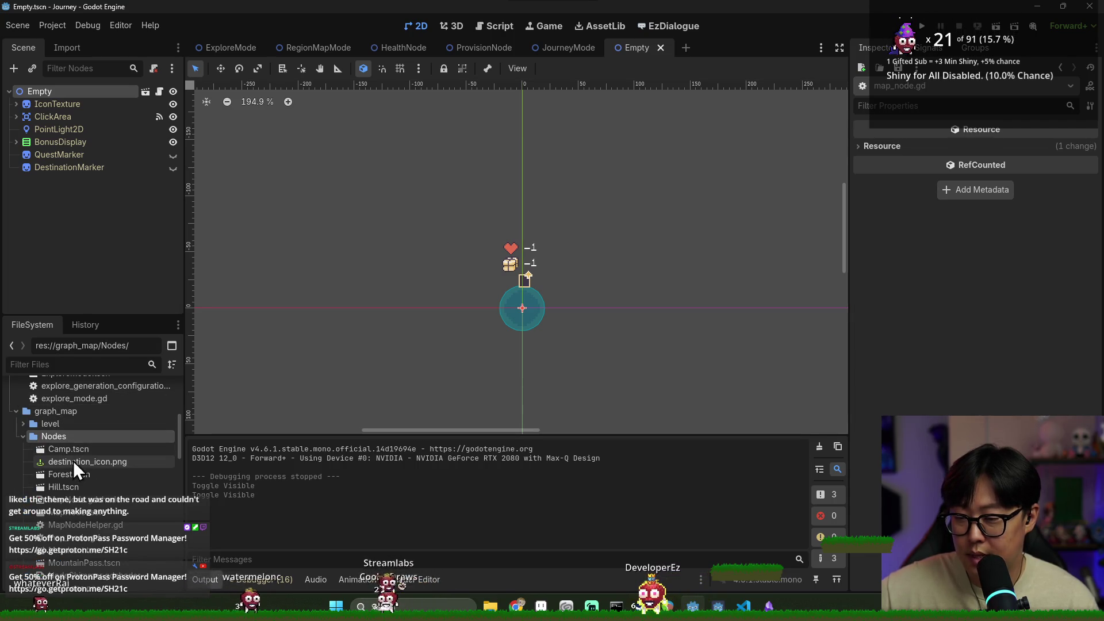
right_click(91, 516)
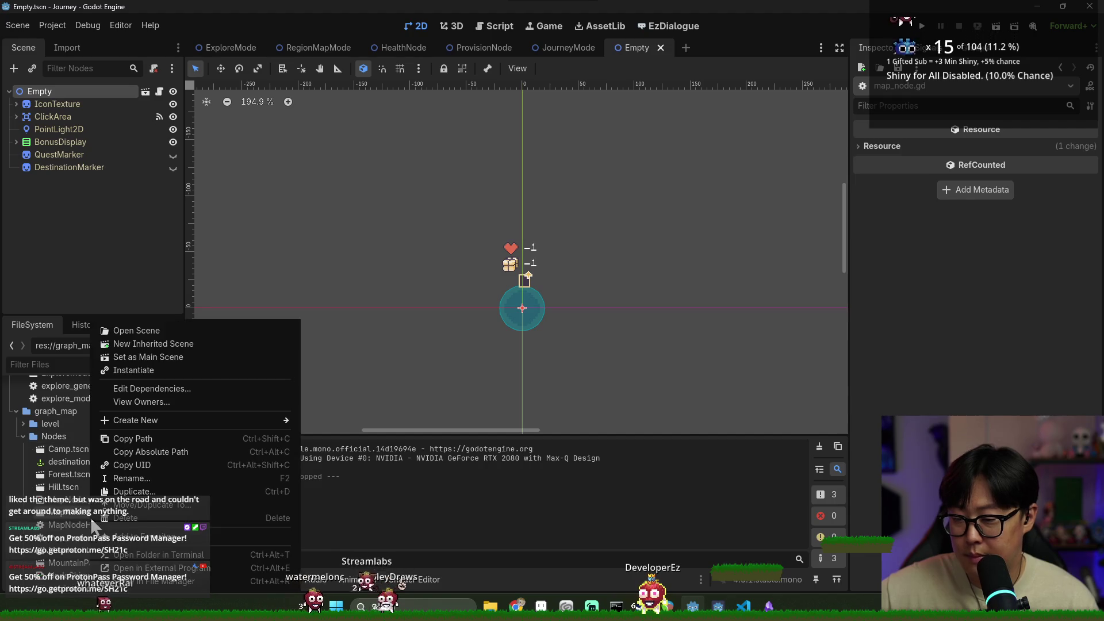
Create a MapNode-inherited scene with Type Start and root node named Start.
left_click(148, 359)
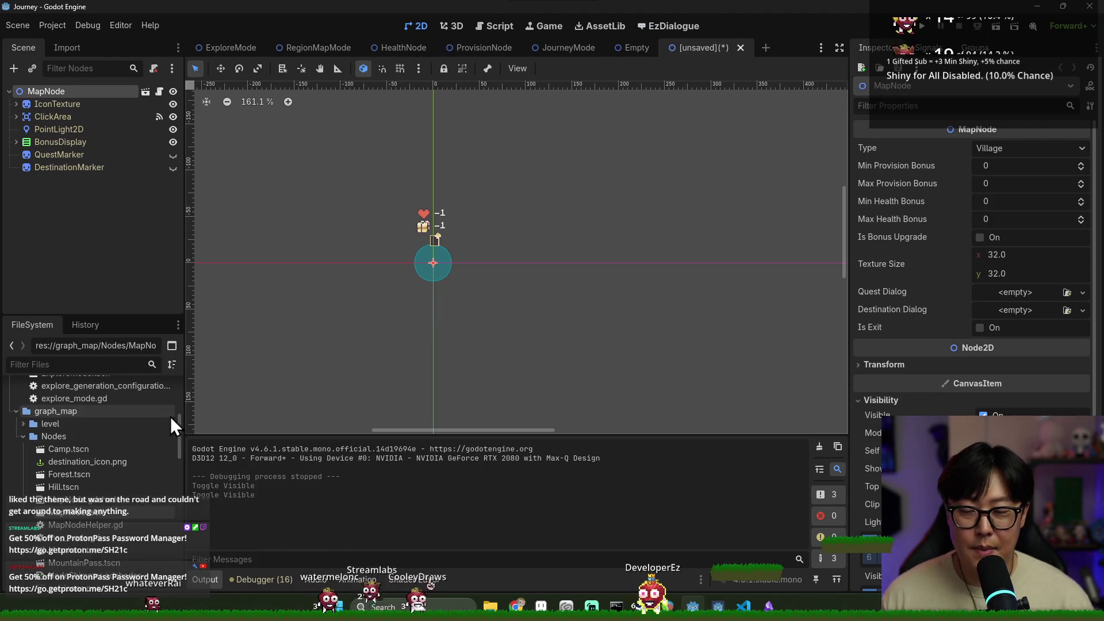
left_click(1006, 147)
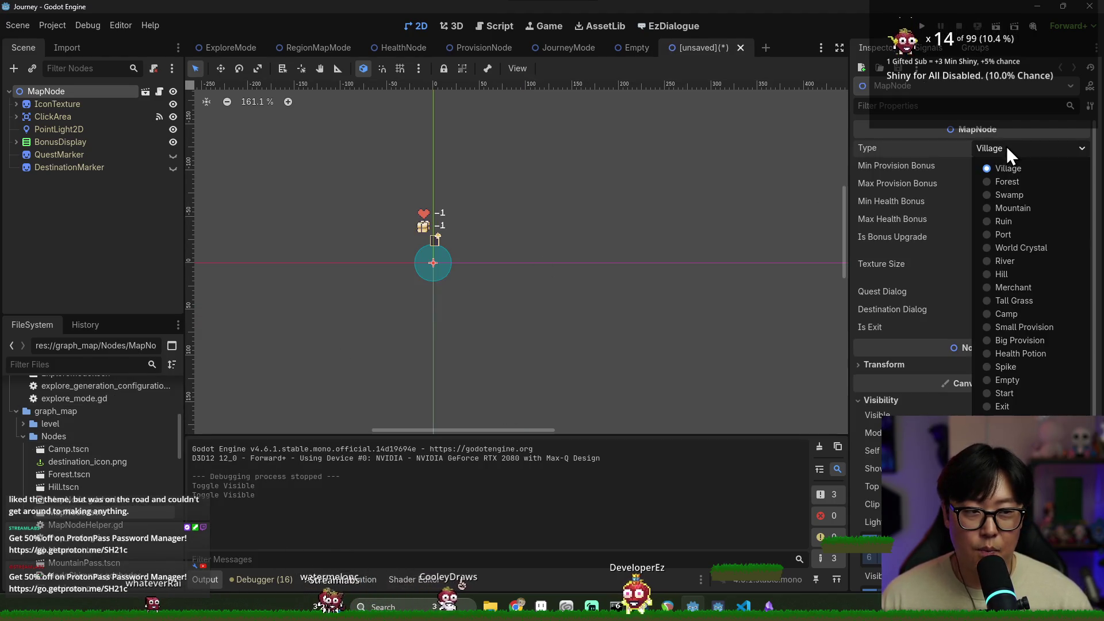
left_click(1006, 395)
double_click(81, 93)
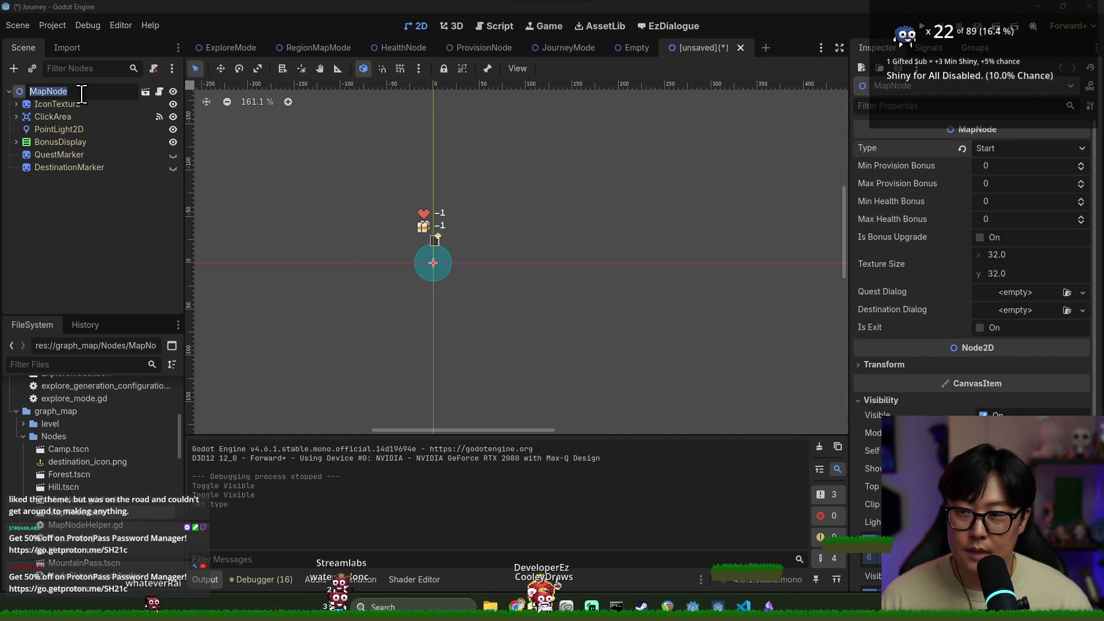
type("Start")
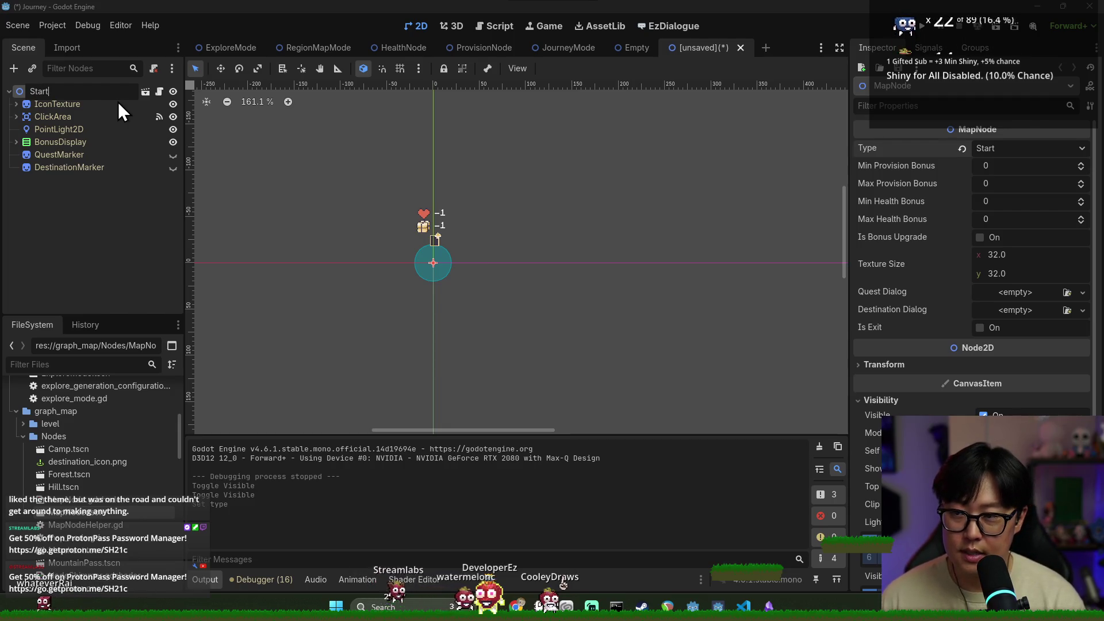
key("Return")
Save the scene as start.tscn in explore_mode/explore_nodes.
key("ctrl+s")
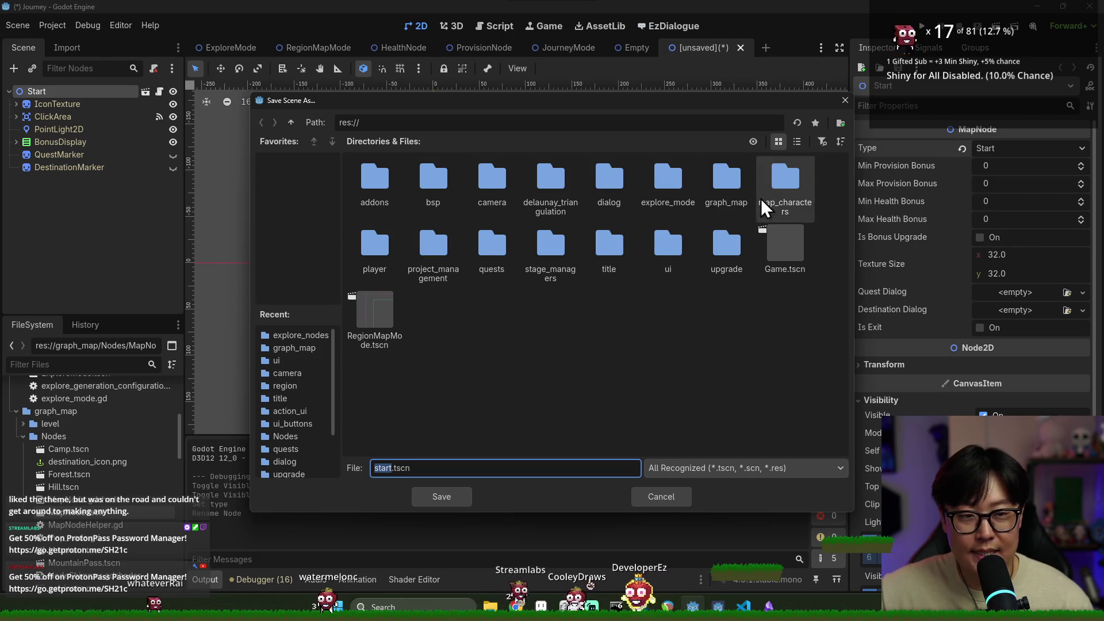
double_click(694, 203)
double_click(376, 190)
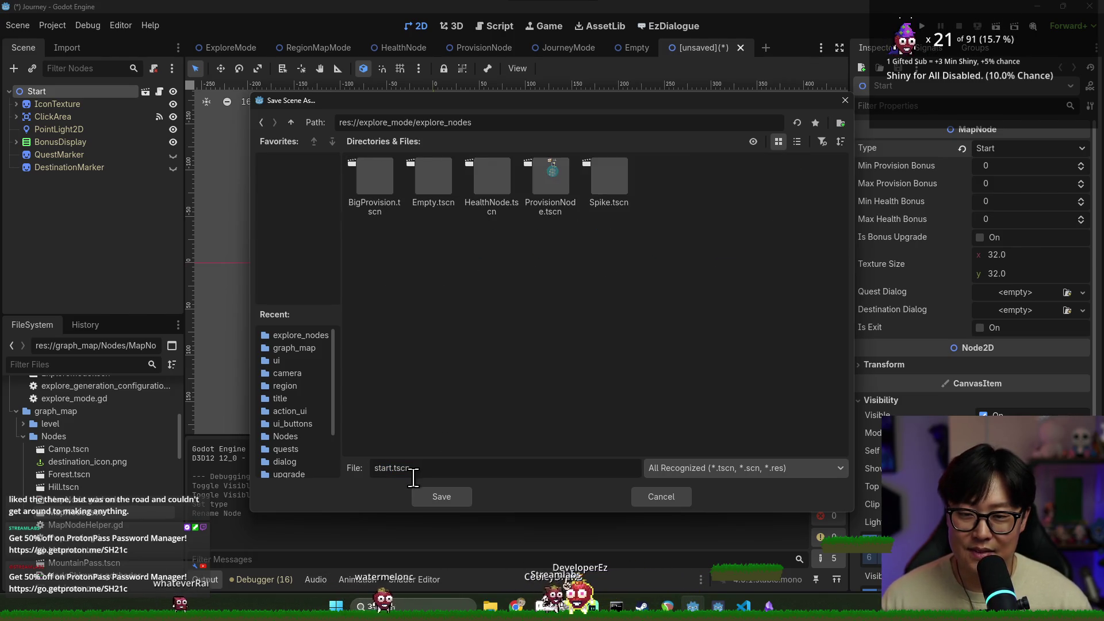
key("Return")
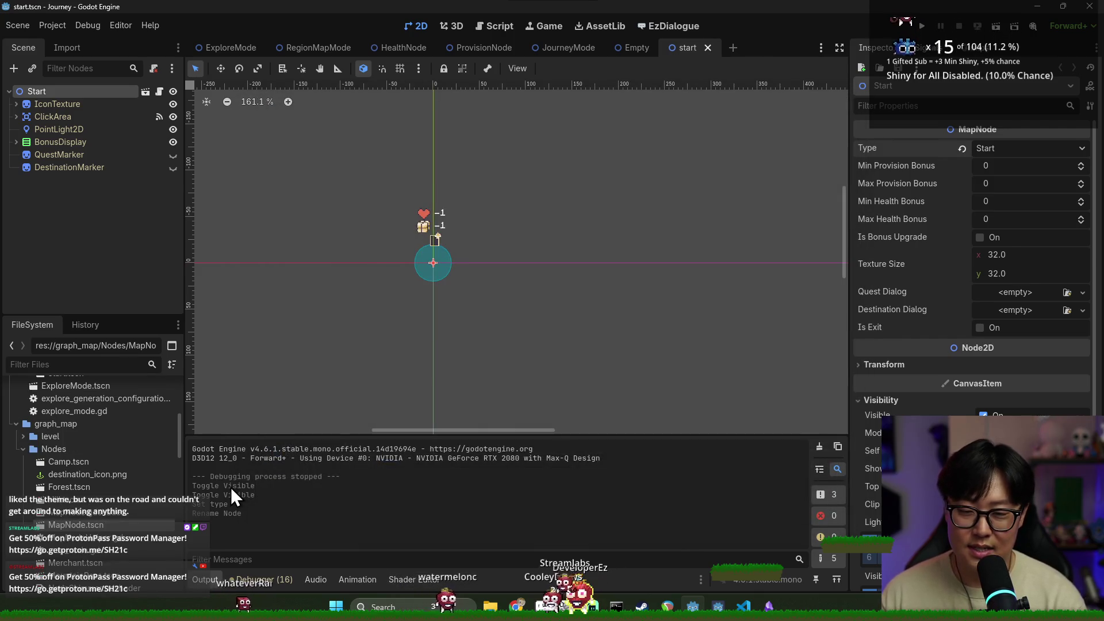
Rename the start.tscn file to Start.tscn.
left_click(74, 365)
type("start")
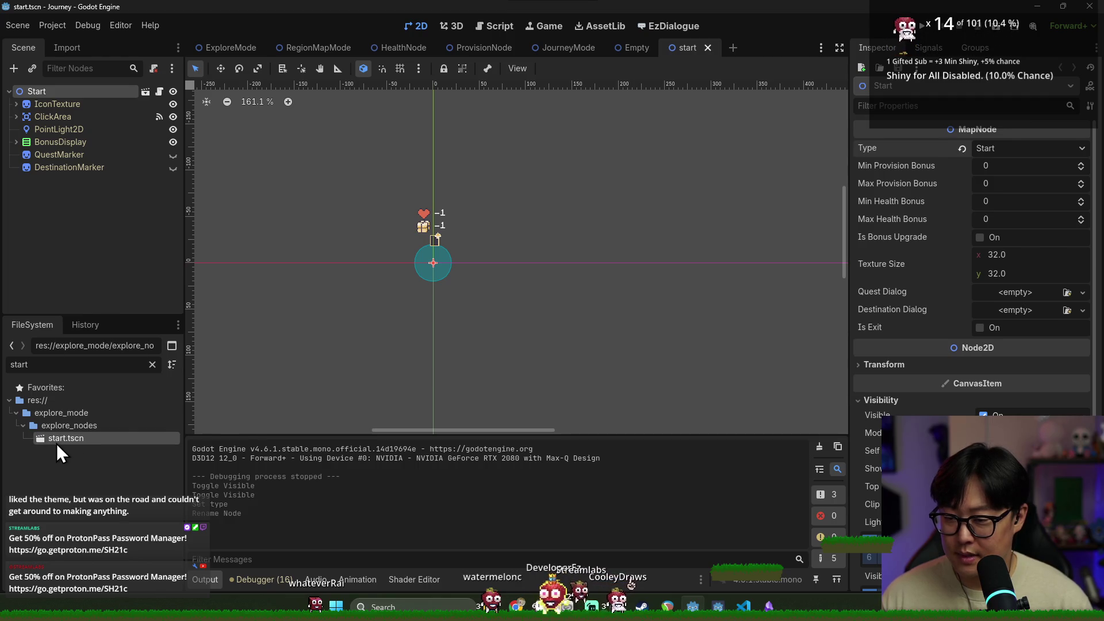
right_click(56, 443)
left_click(116, 479)
type("Start")
key("Return")
left_click(126, 364)
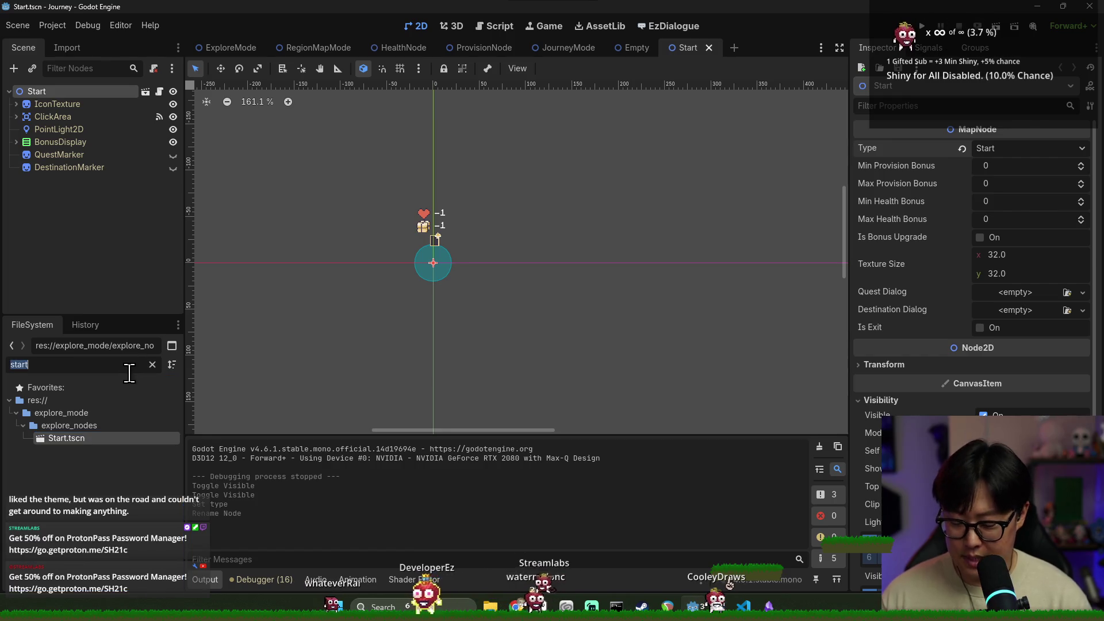
Create another MapNode-inherited scene with root named Exit and Type set to Exit.
type("mapnode")
right_click(84, 481)
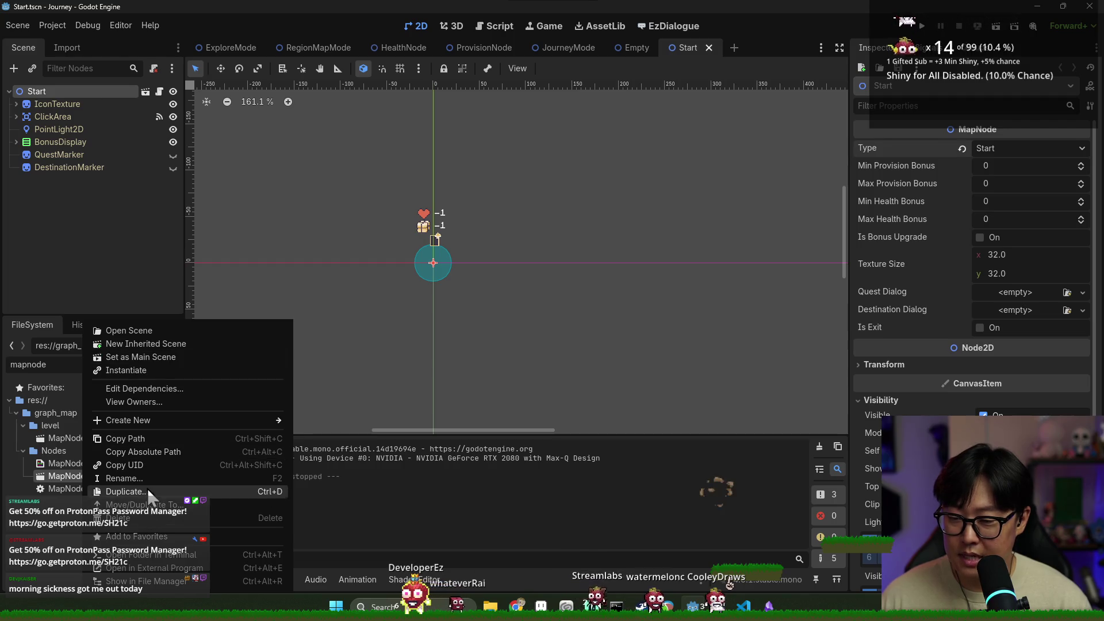
left_click(143, 348)
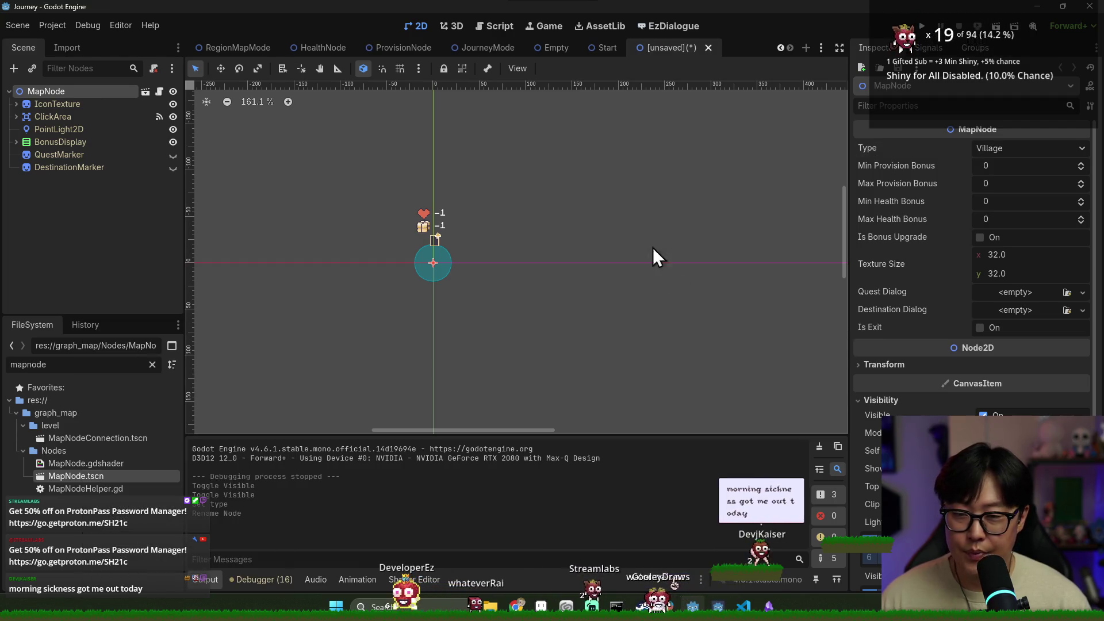
right_click(69, 94)
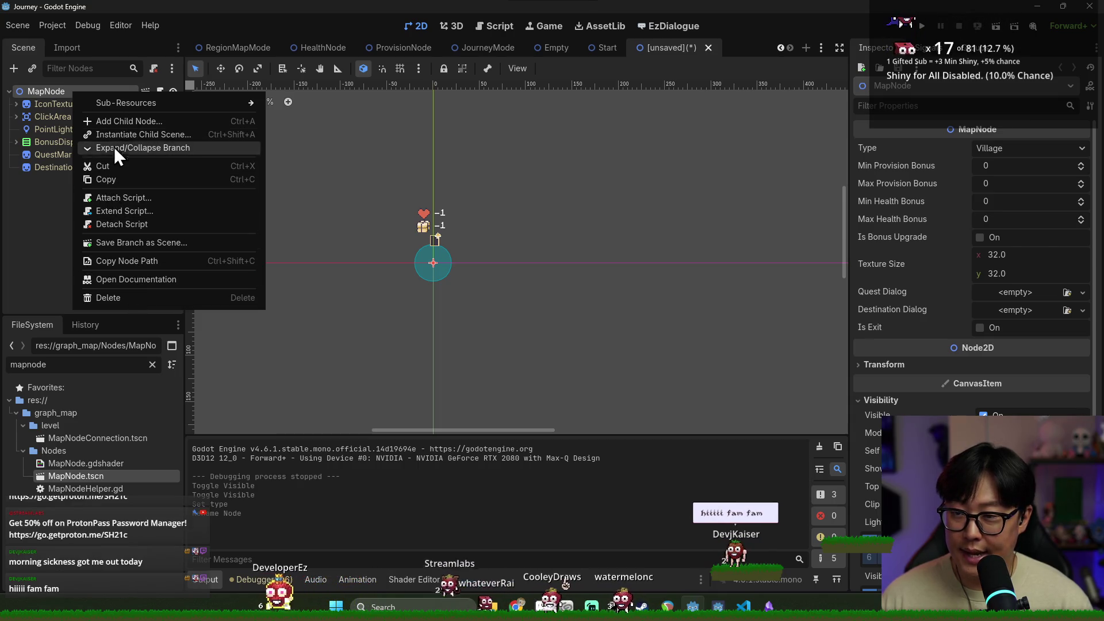
left_click(64, 87)
type("Exu")
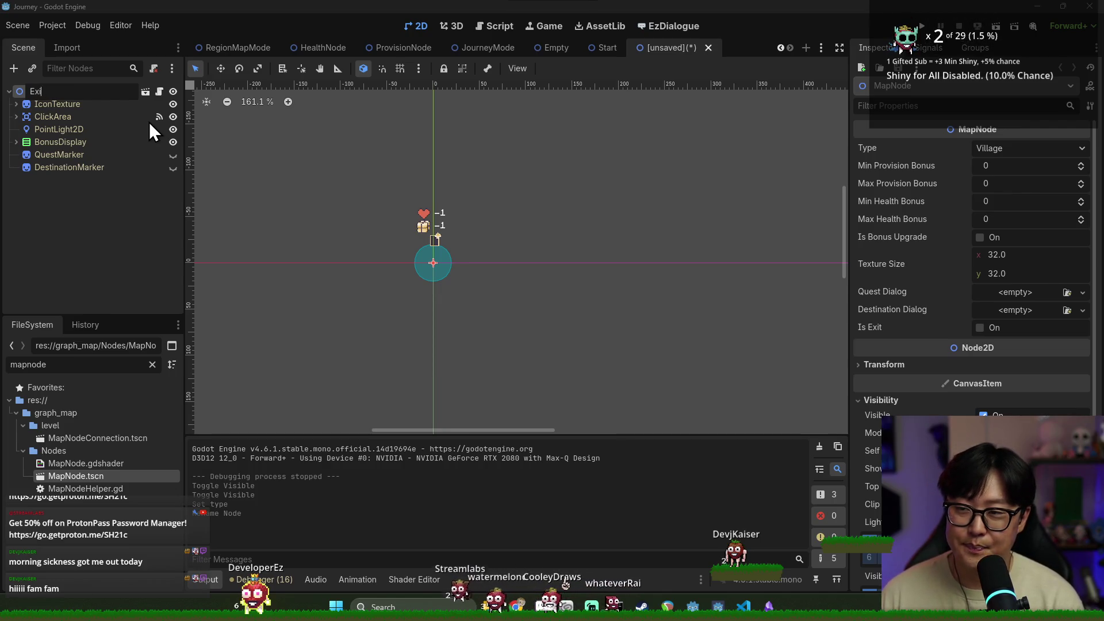
key("BackSpace")
type("it")
key("Return")
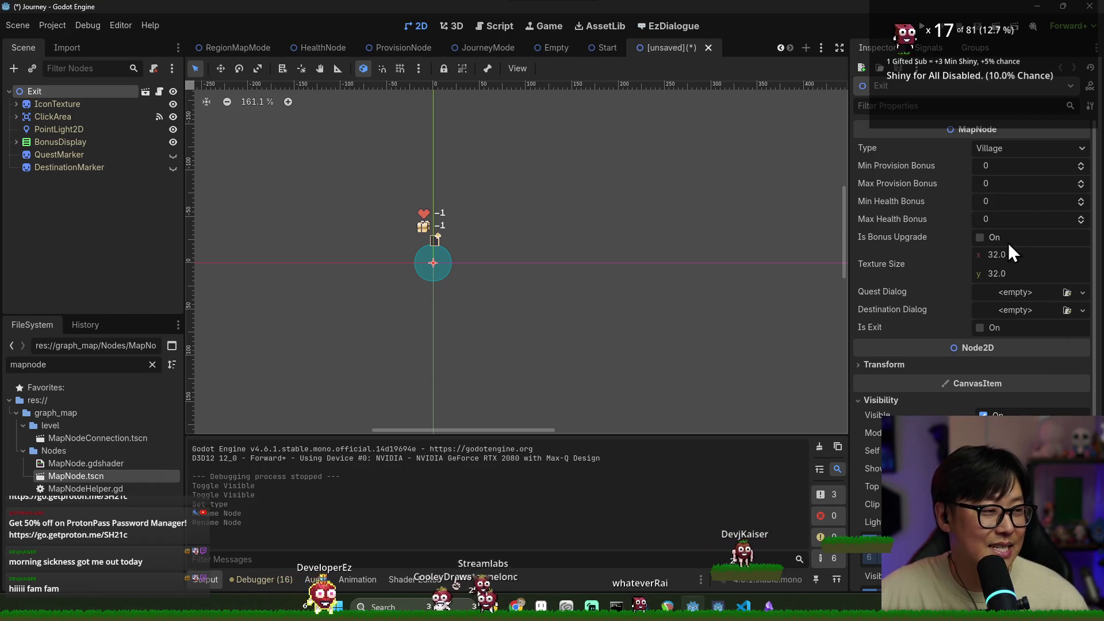
left_click(1016, 149)
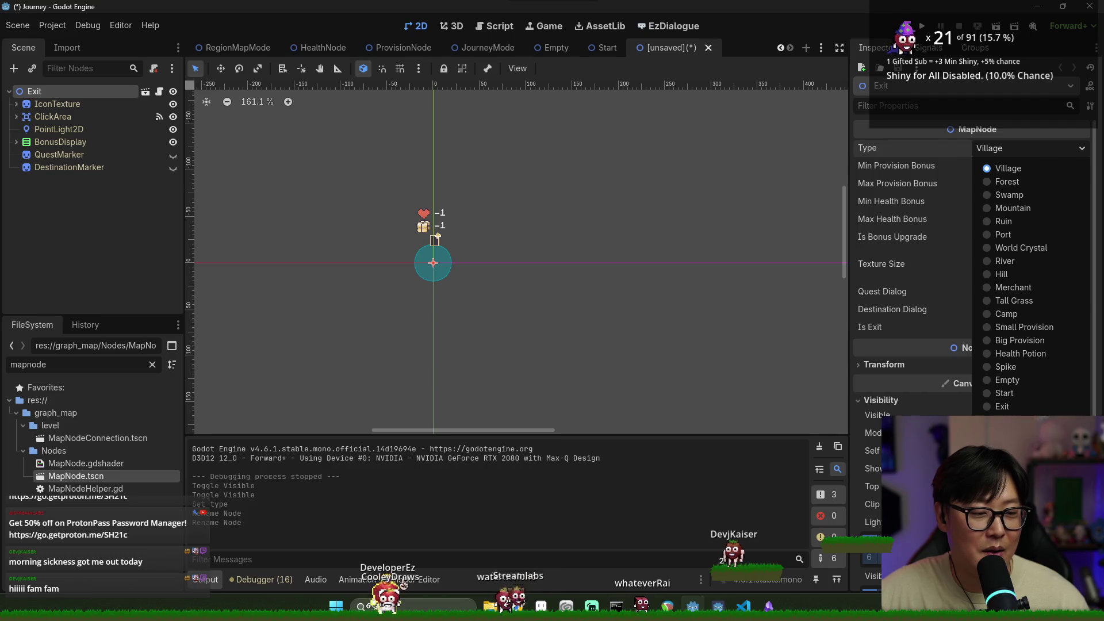
left_click(1002, 406)
Save the scene as Exit.tscn in explore_nodes and clear the FileSystem filter.
key("ctrl+s")
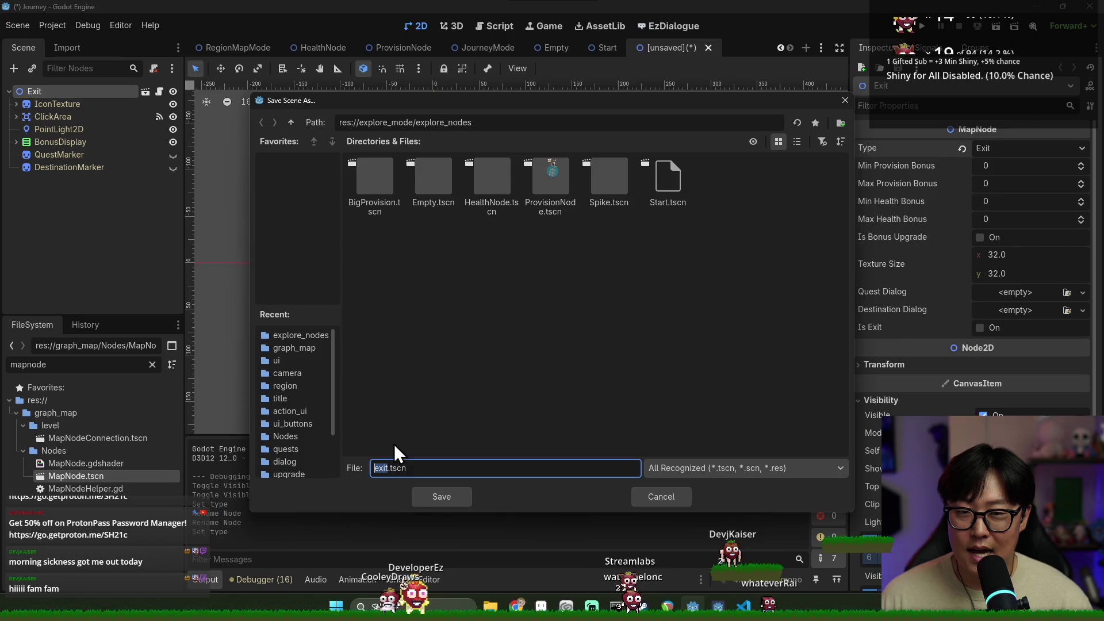
left_click(382, 468)
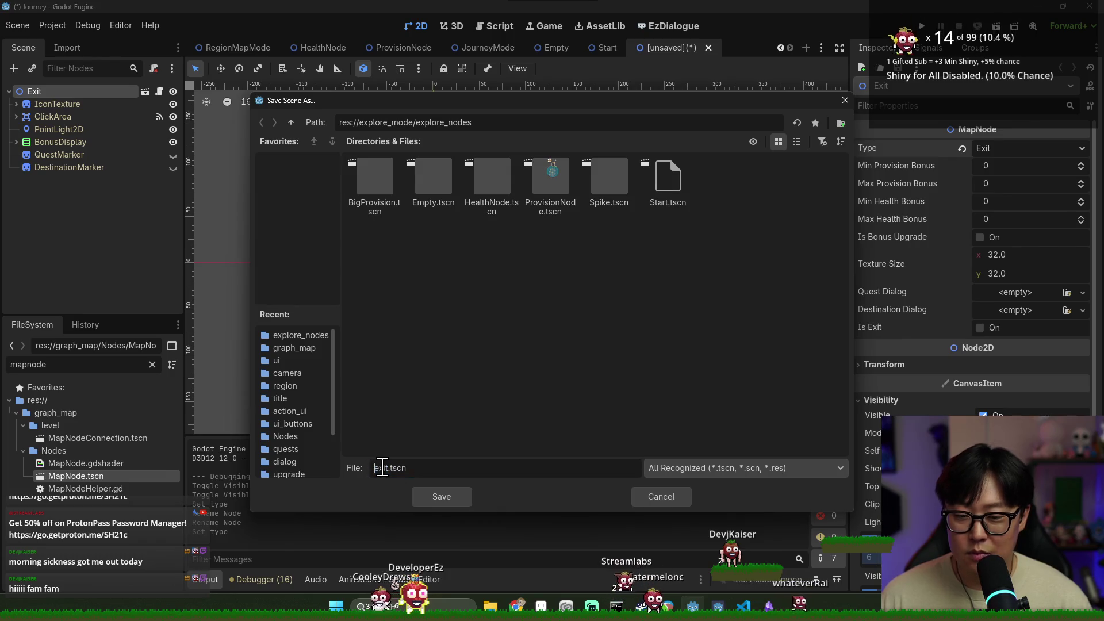
left_click(443, 499)
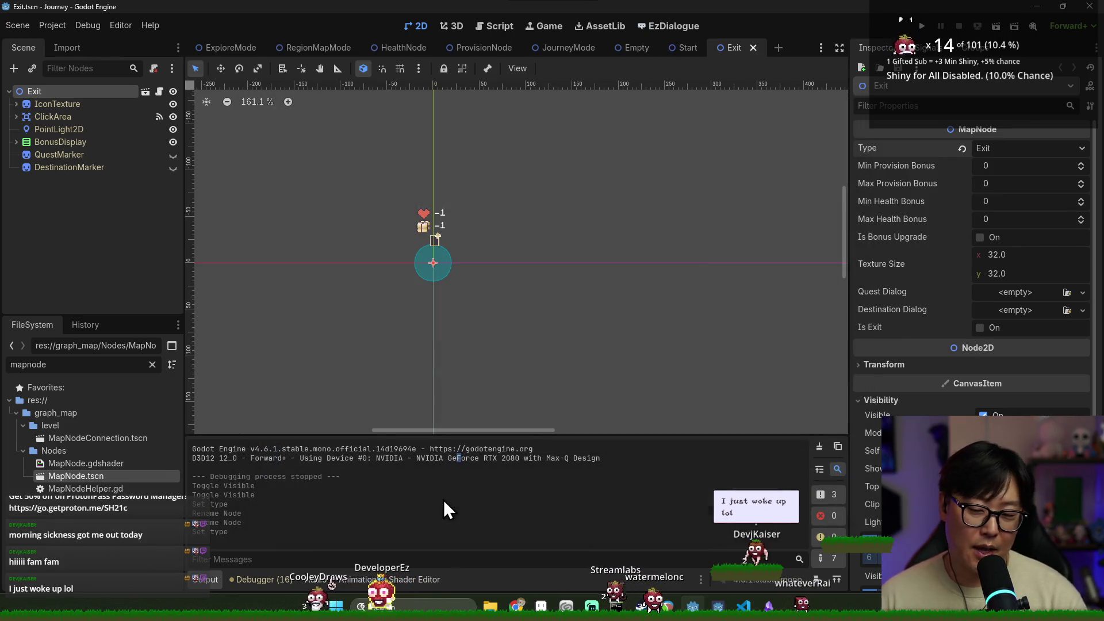
left_click(152, 364)
left_click(17, 477)
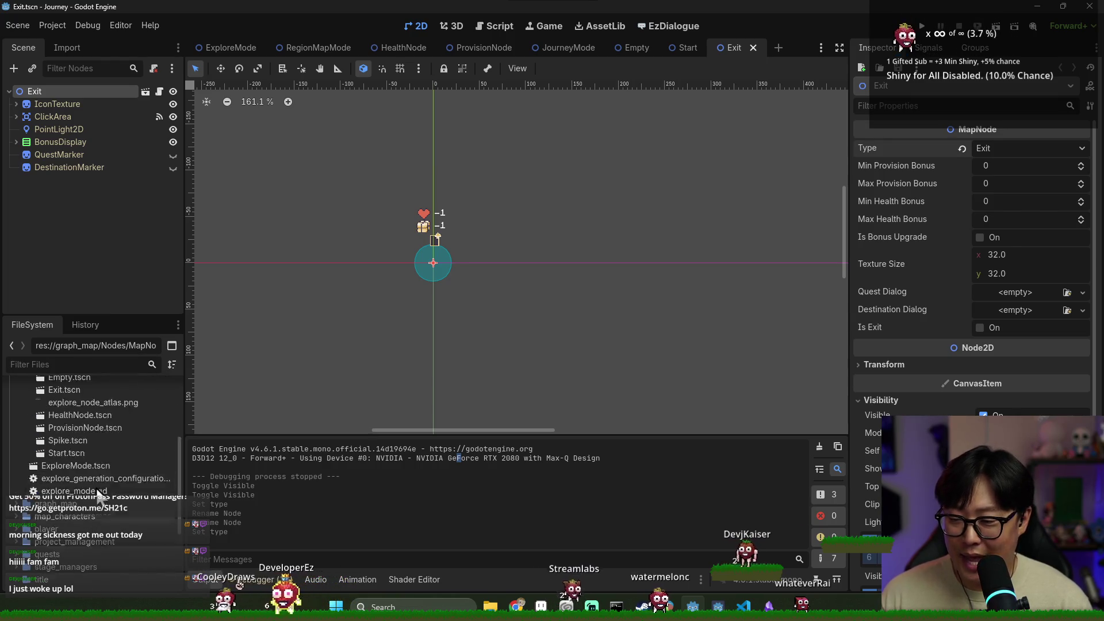
Give the Start IconTexture a new AtlasTexture using explore_node_atlas.png.
left_click(64, 467)
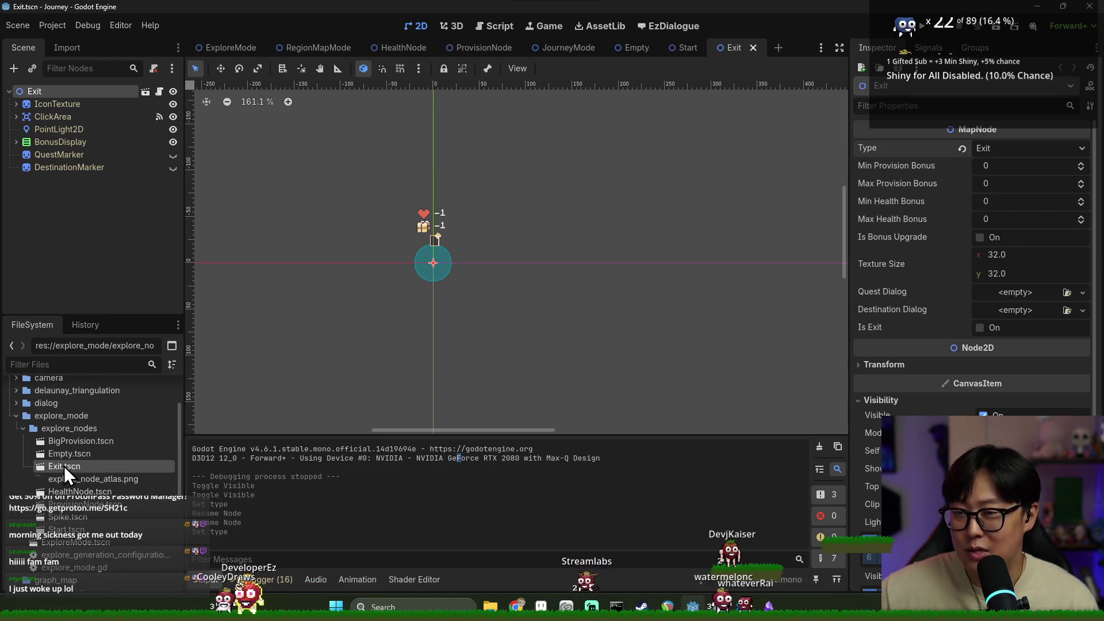
left_click(680, 52)
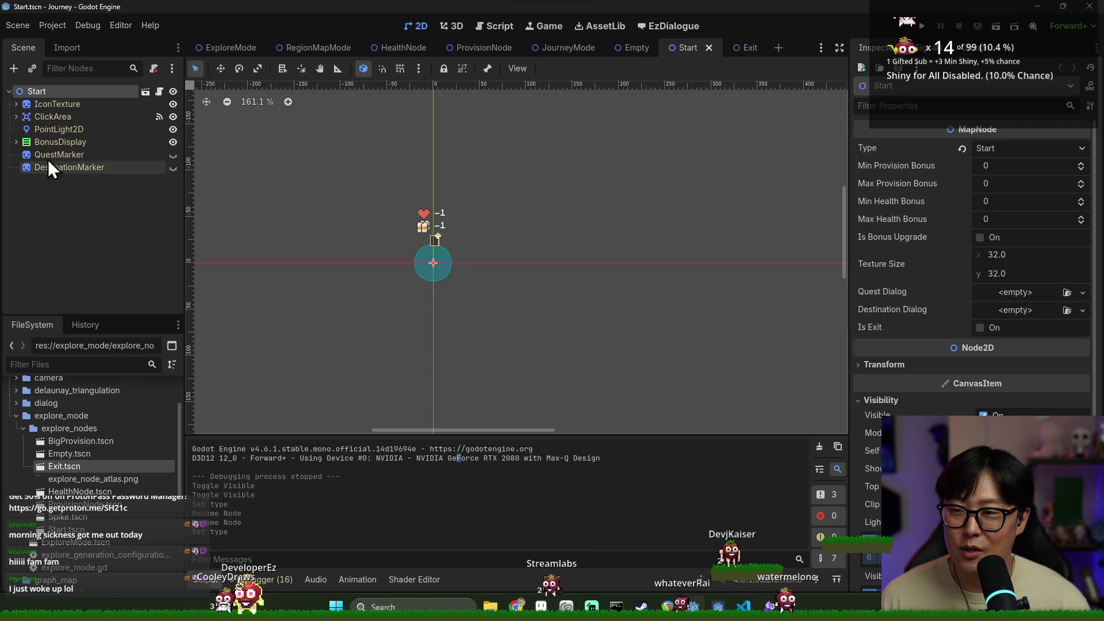
left_click(16, 104)
left_click(46, 104)
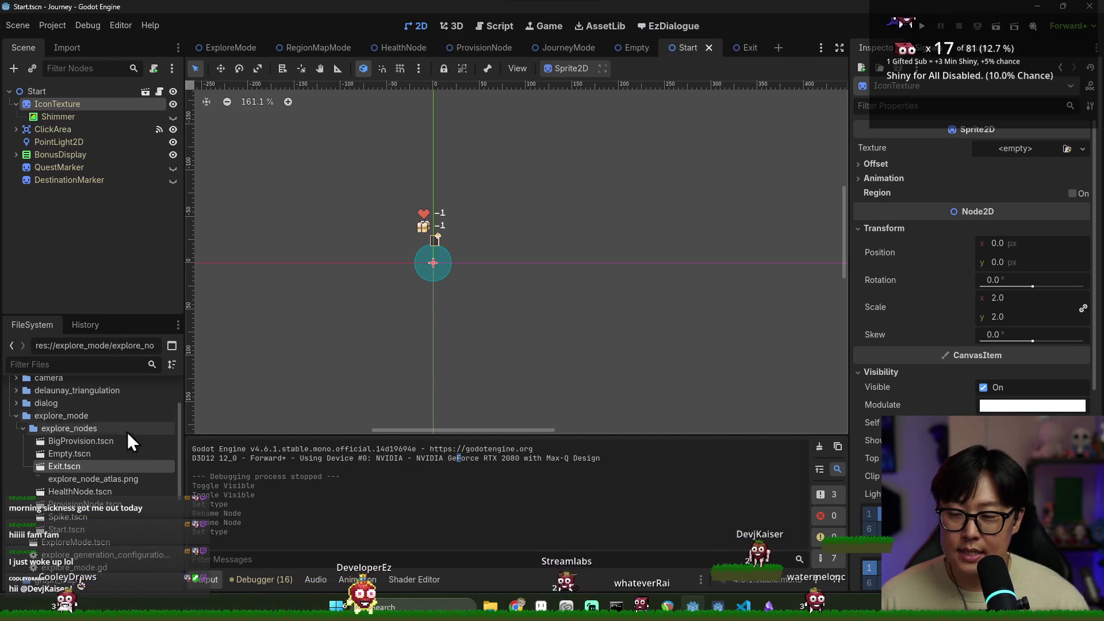
left_click(1034, 147)
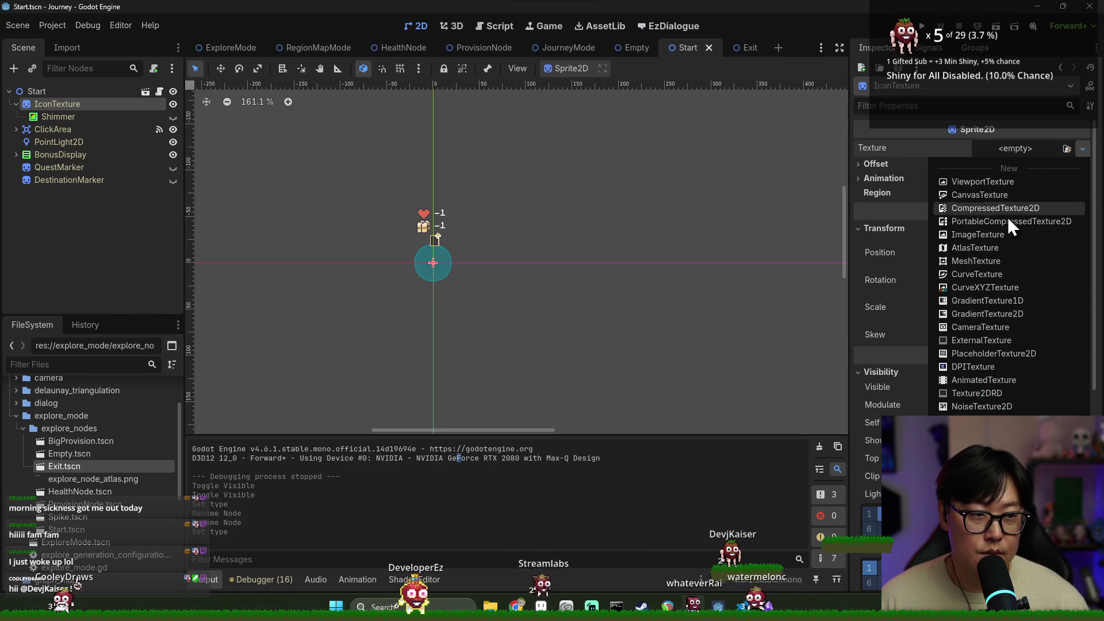
left_click(991, 253)
left_click(1037, 147)
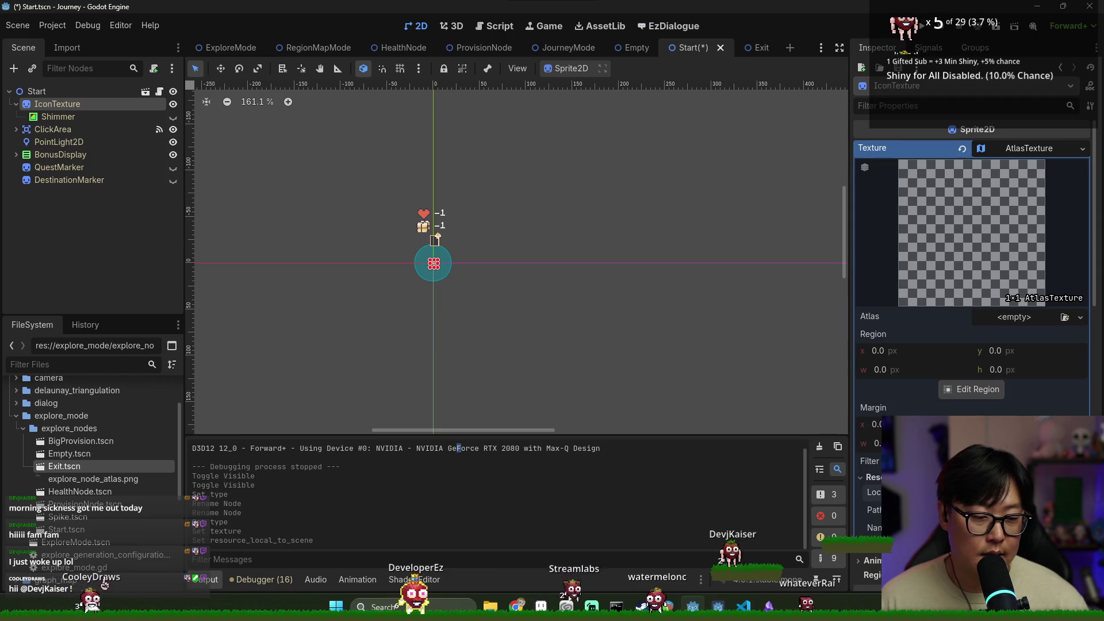
left_click(1065, 317)
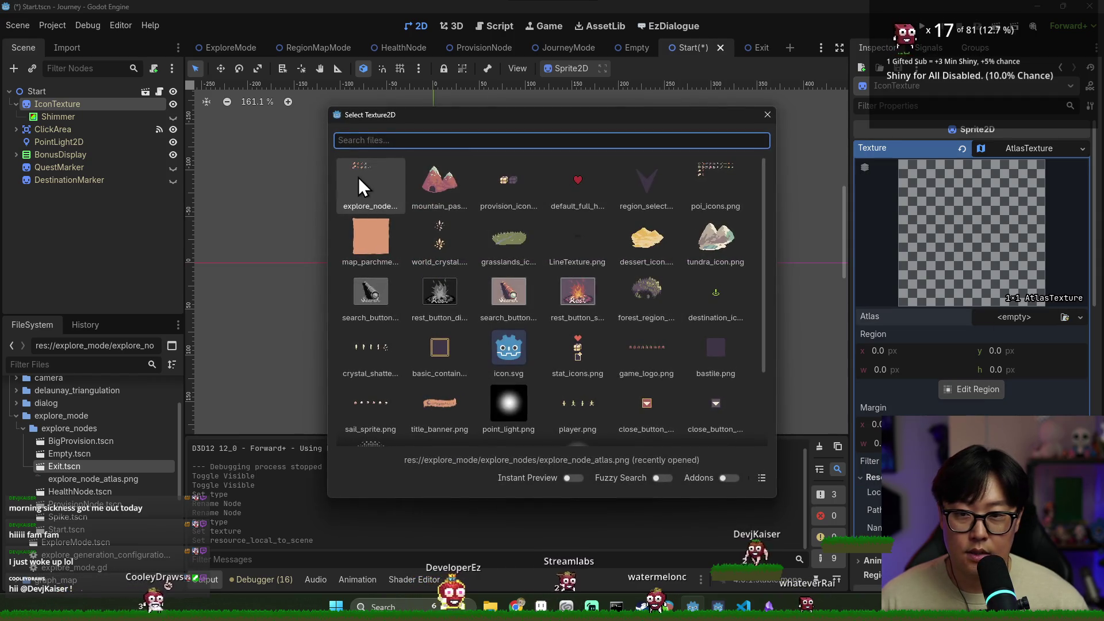
double_click(358, 177)
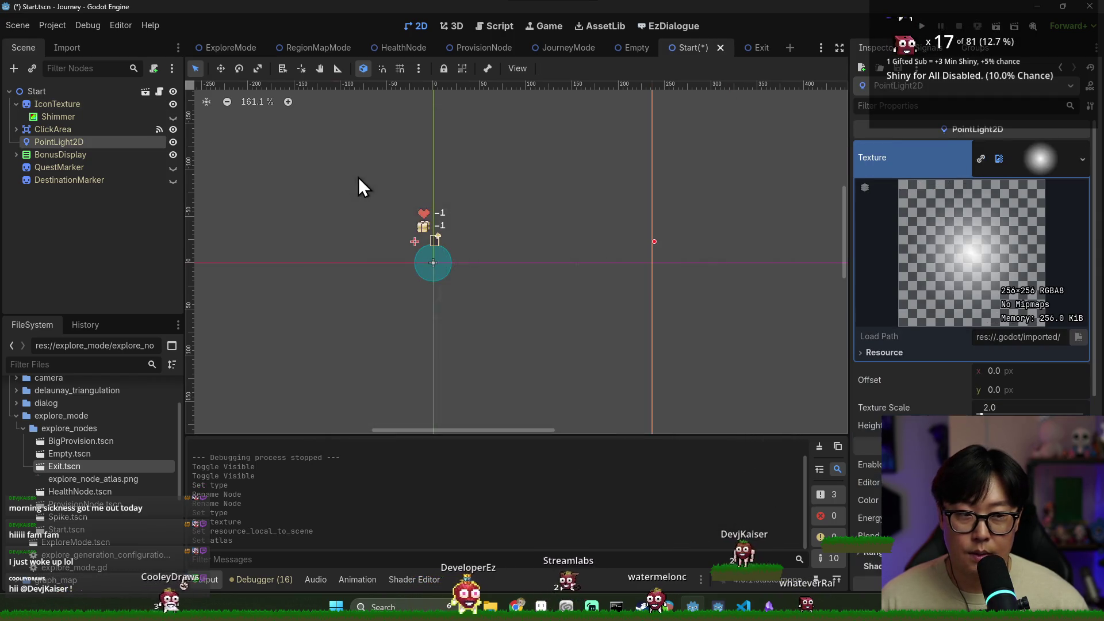
Set the atlas region to width 32, height 32 and x offset 128 (32*4).
left_click(51, 117)
left_click(85, 104)
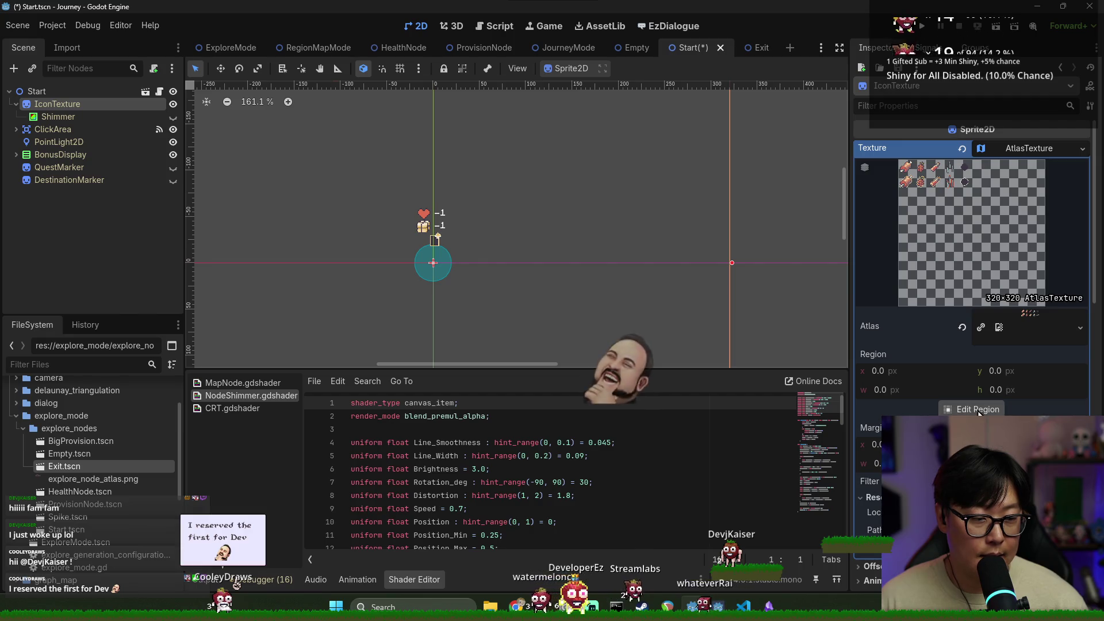
left_click(928, 386)
type("32")
key("Tab")
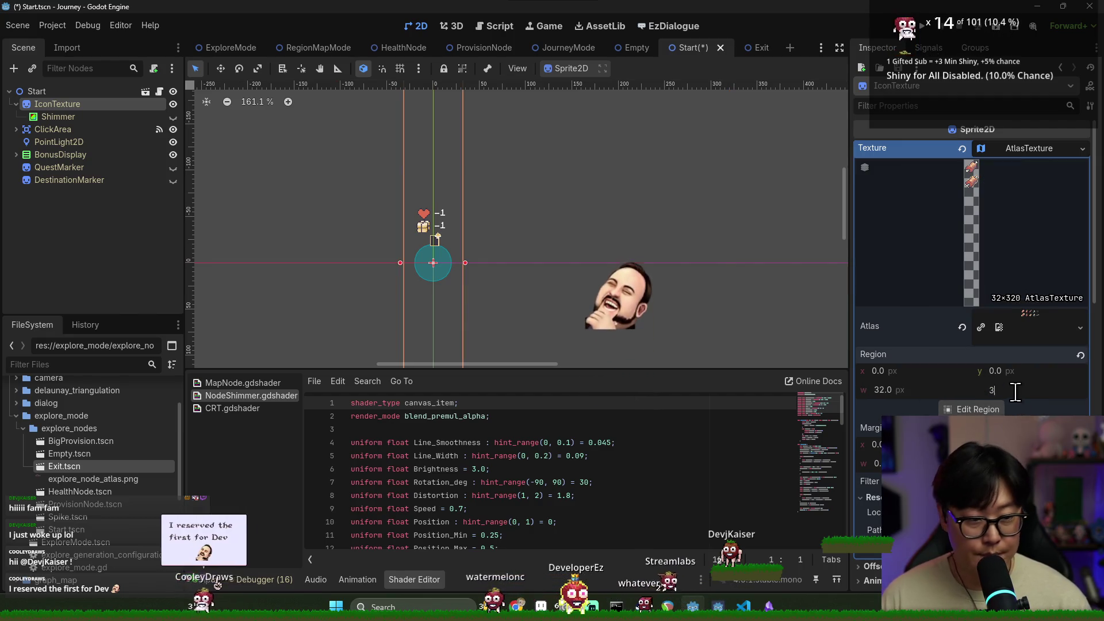
type("32")
key("Tab")
left_click(922, 371)
type("32*4")
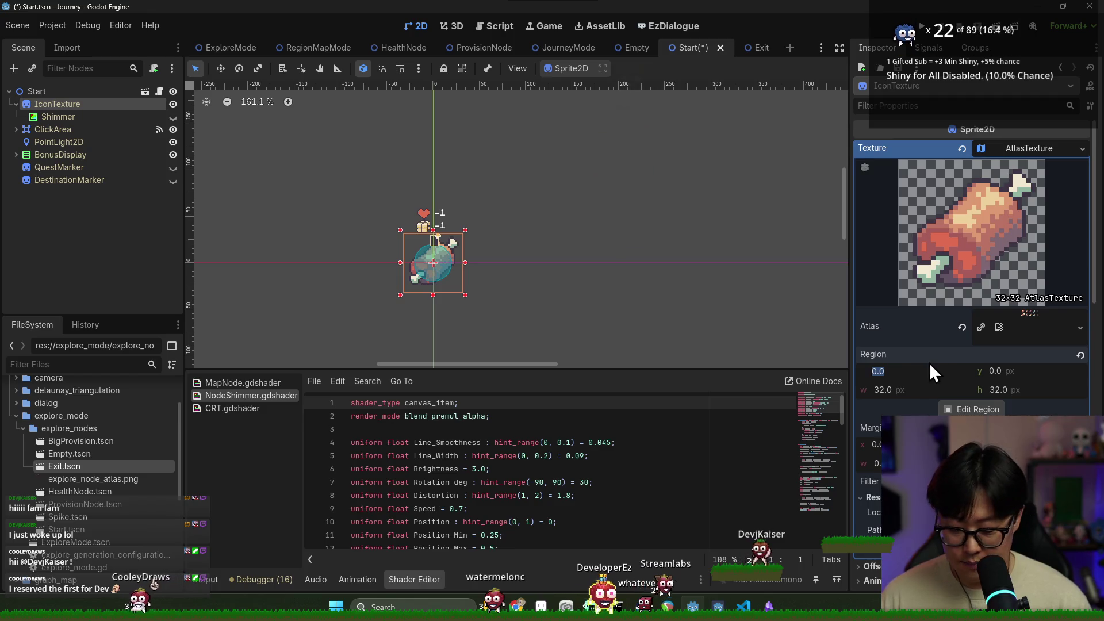
left_click(983, 368)
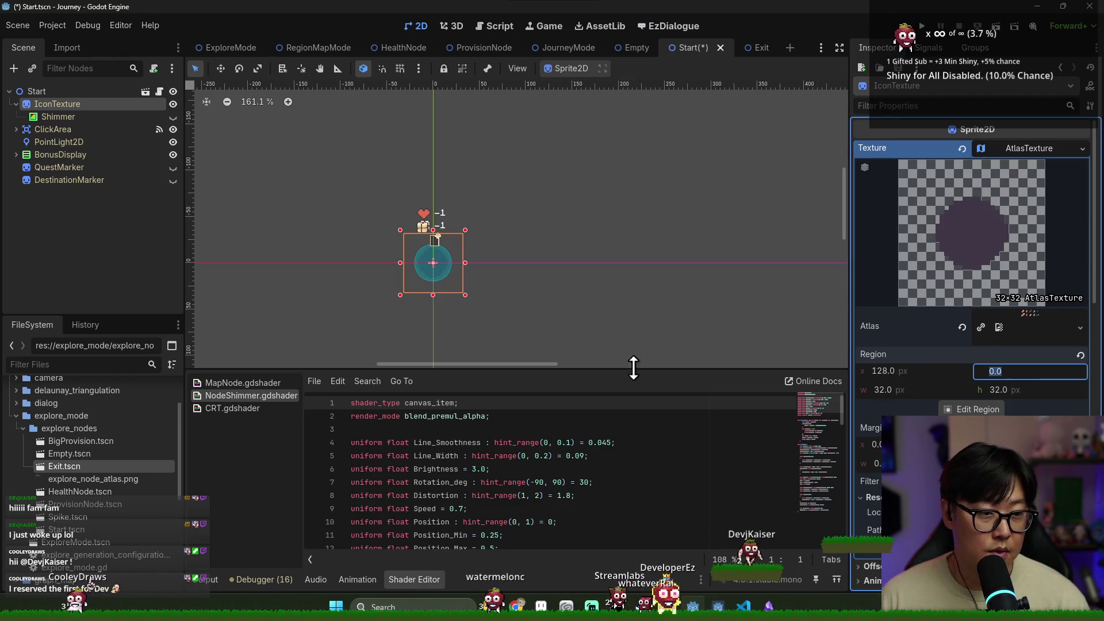
Copy the icon's atlas texture for reuse and save the Start scene.
left_click(1081, 151)
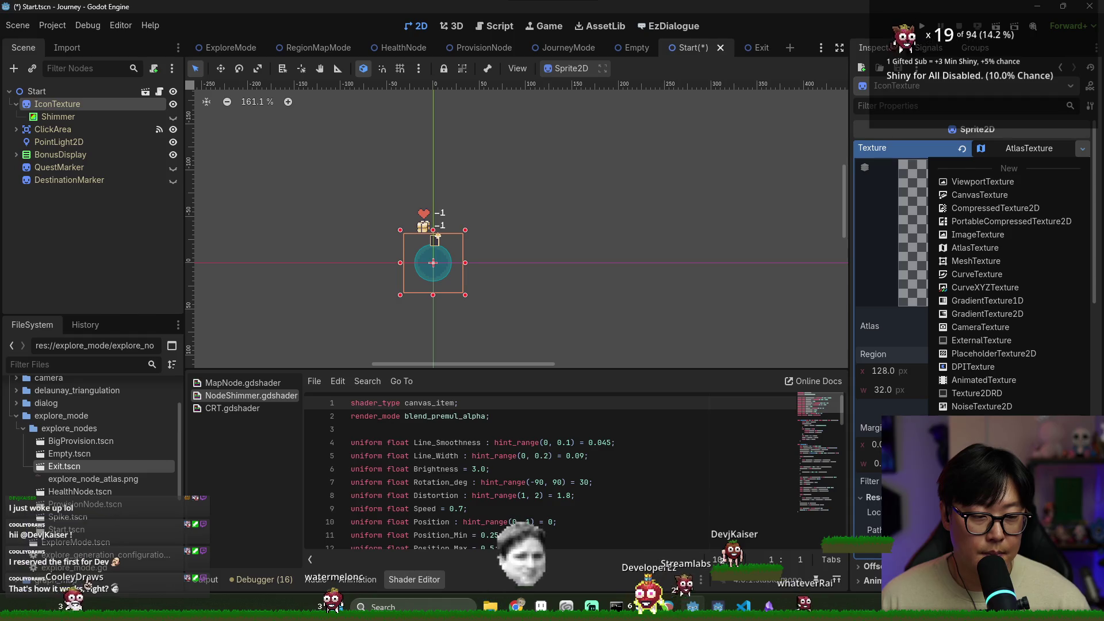
left_click(1033, 153)
right_click(1051, 148)
left_click(1038, 150)
left_click(1065, 152)
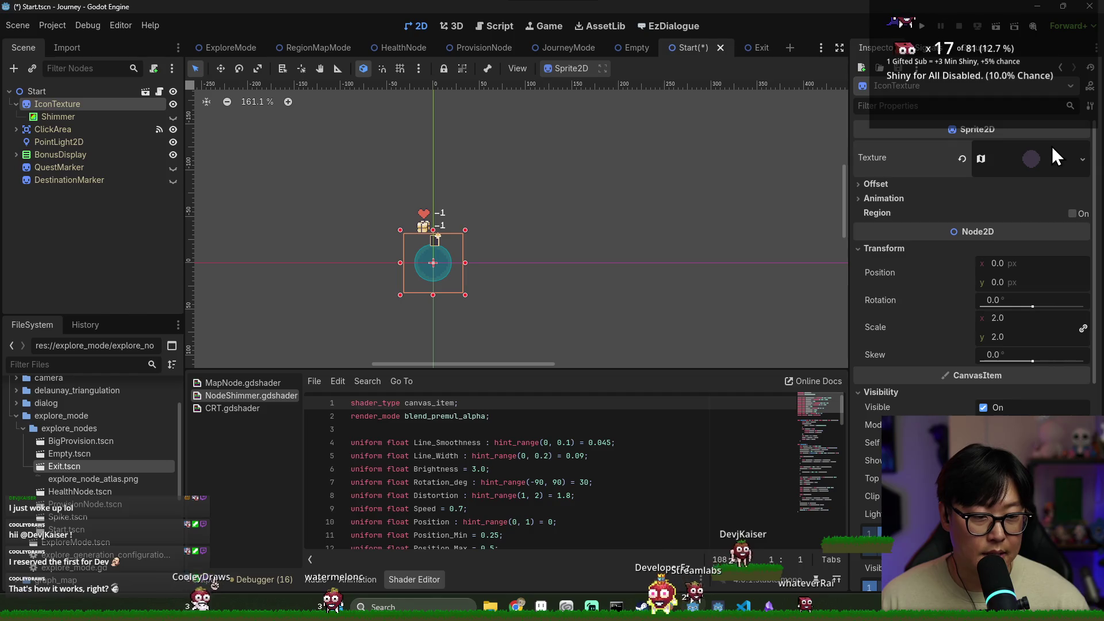
left_click(1052, 149)
left_click(1081, 159)
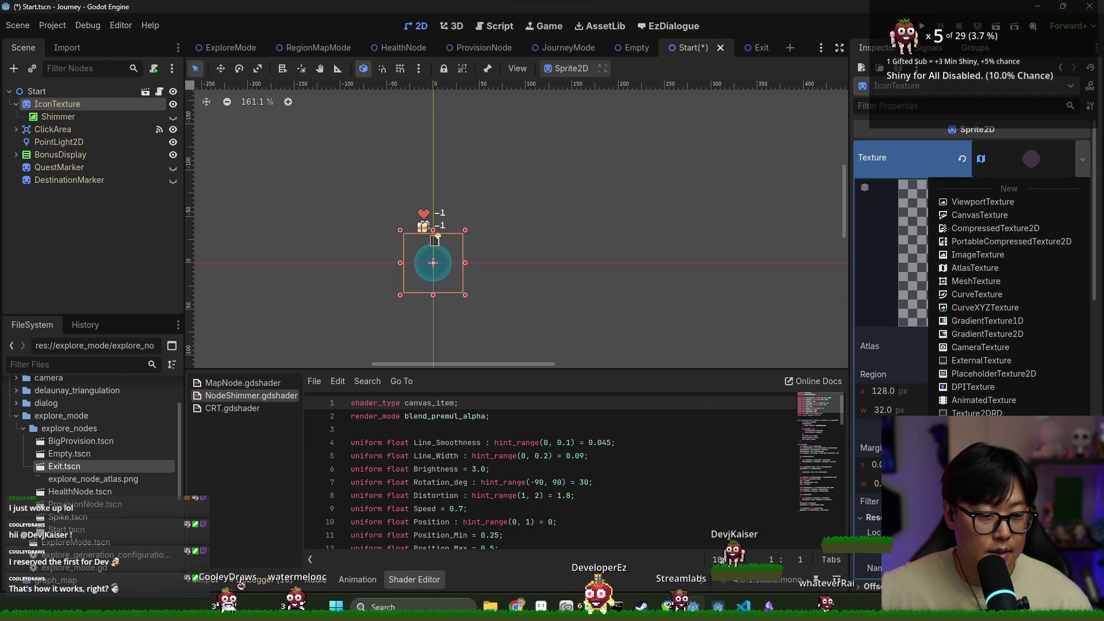
key("Escape")
left_click(432, 126)
key("ctrl+s")
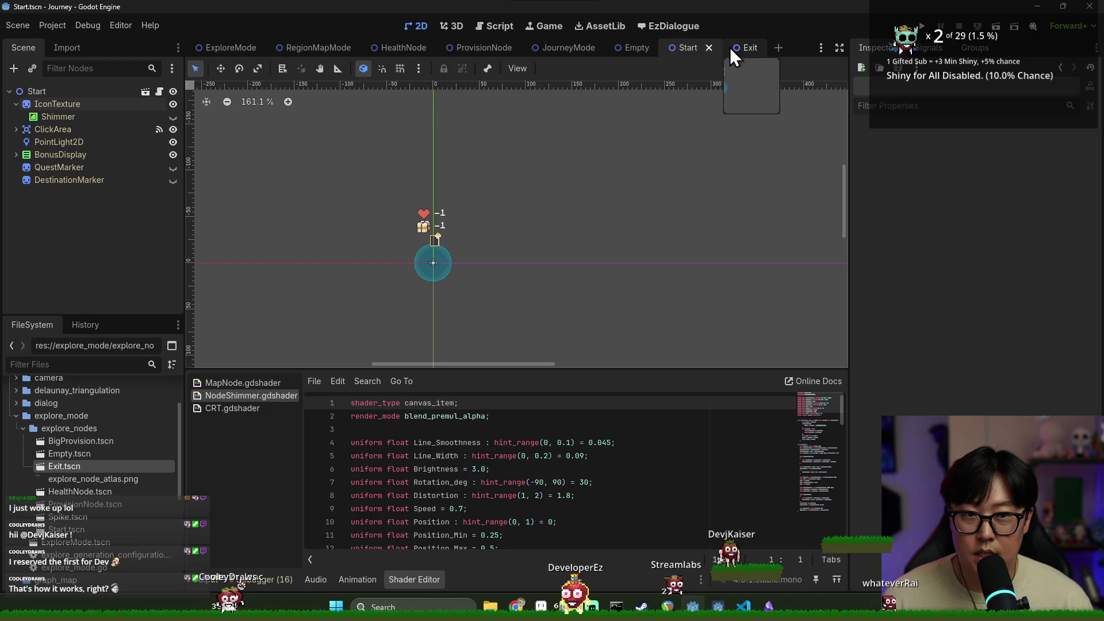
Paste the atlas texture onto the Exit IconTexture, make it unique, and save.
left_click(742, 48)
left_click(86, 104)
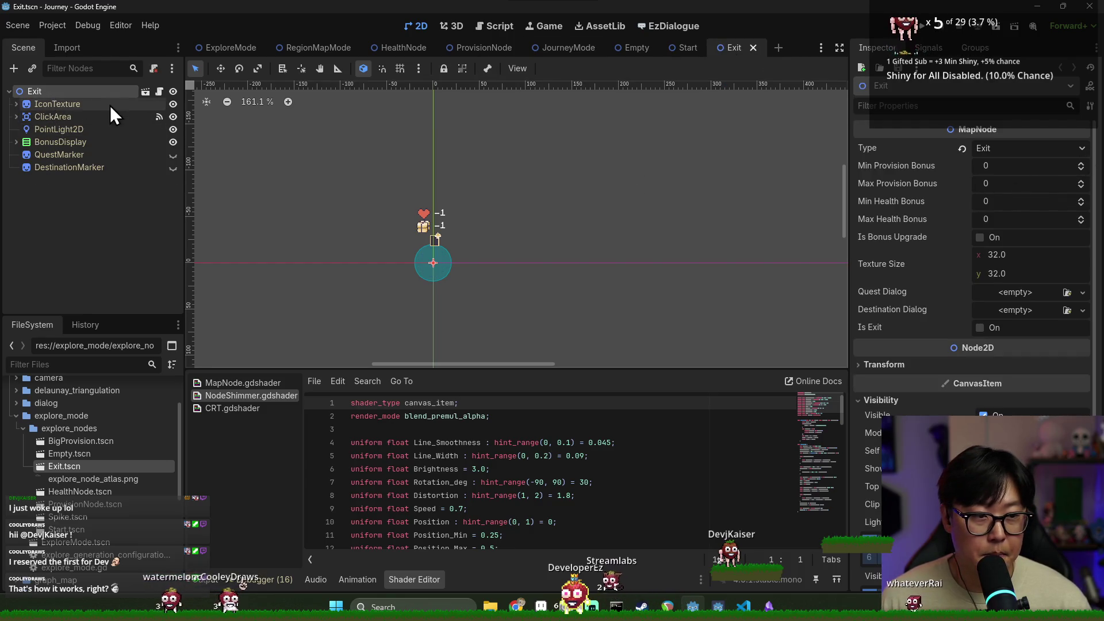
left_click(1082, 149)
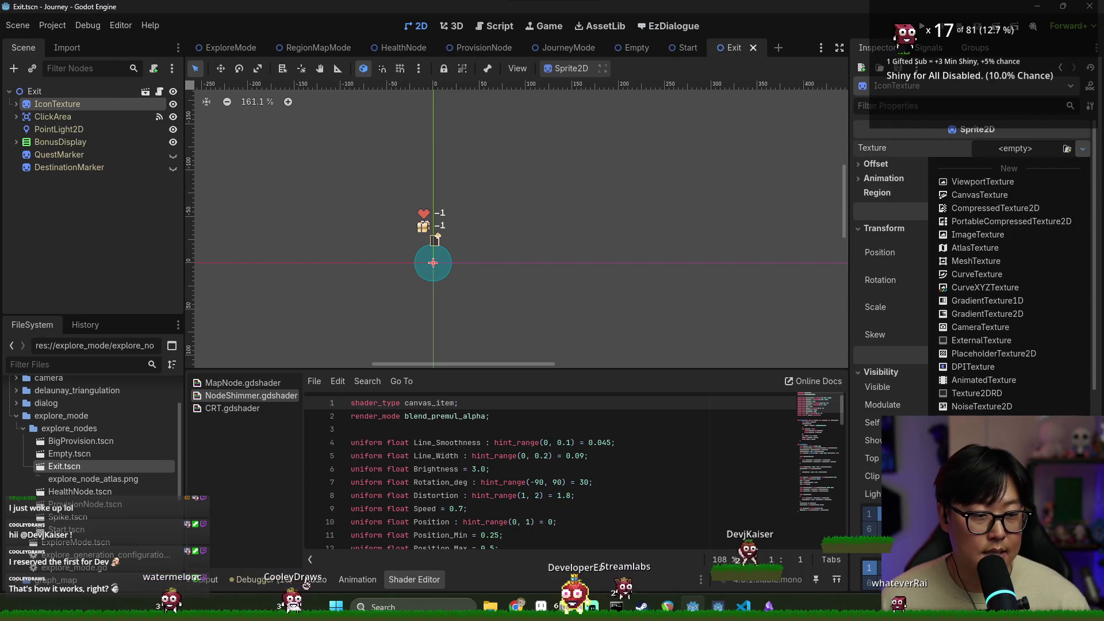
left_click(977, 362)
left_click(493, 410)
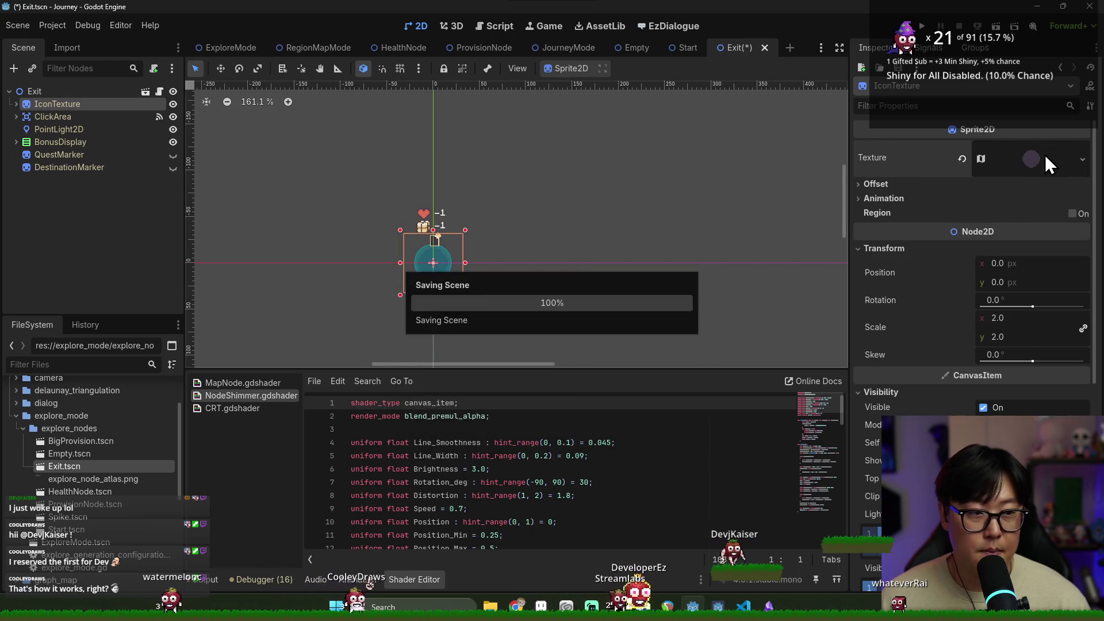
left_click(1015, 150)
scroll(1009, 298, "down", 3)
left_click(885, 343)
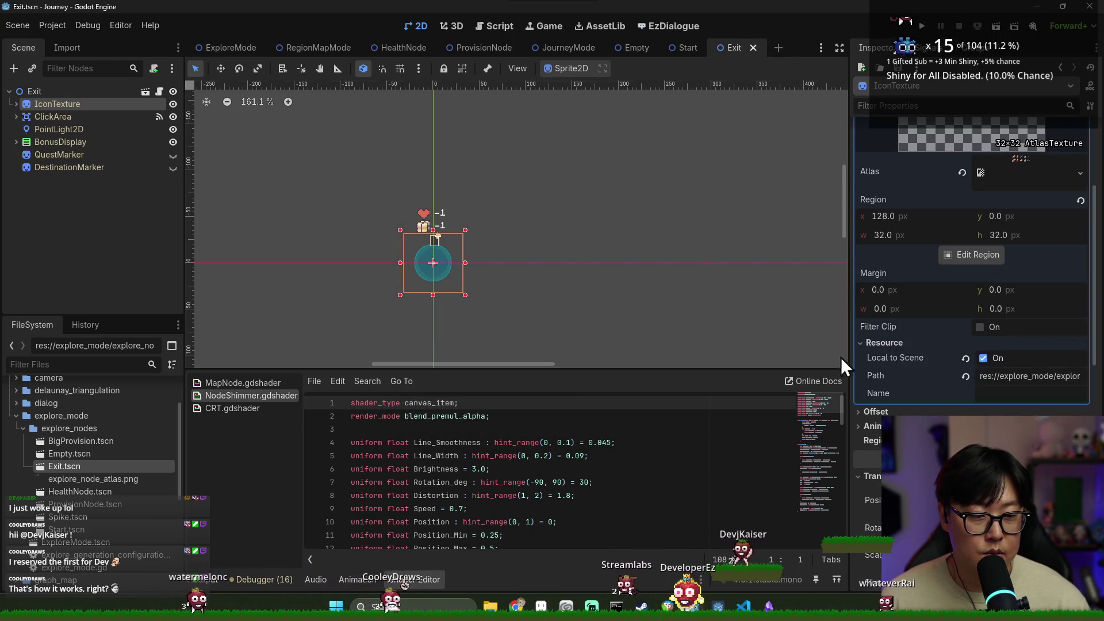
left_click(33, 243)
key("ctrl+s")
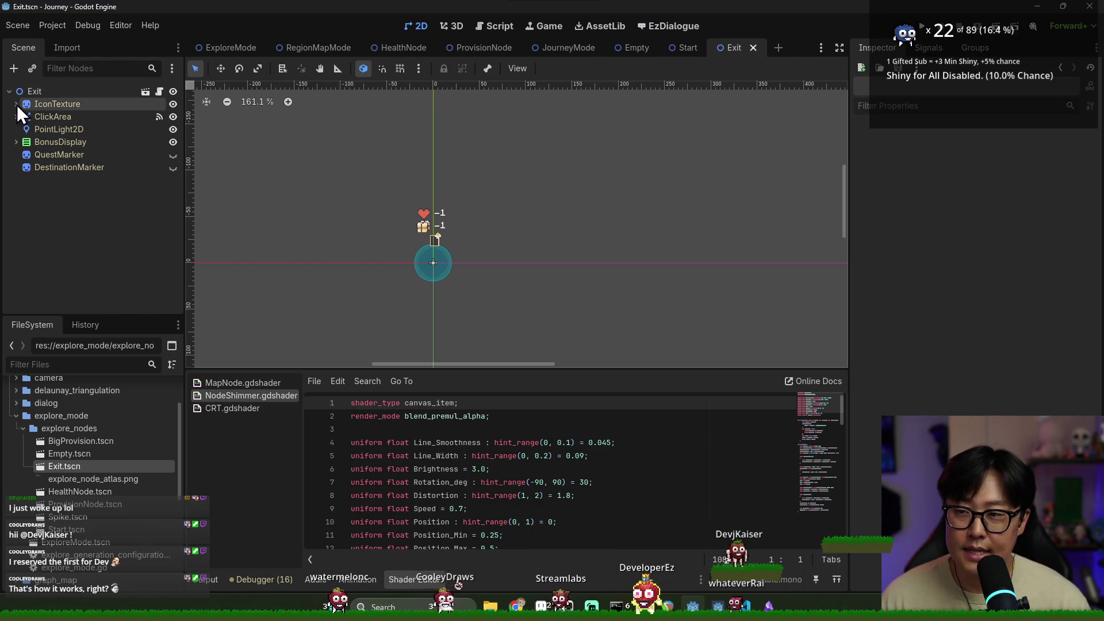
Recheck the Exit IconTexture's atlas texture settings in the Inspector.
left_click(63, 103)
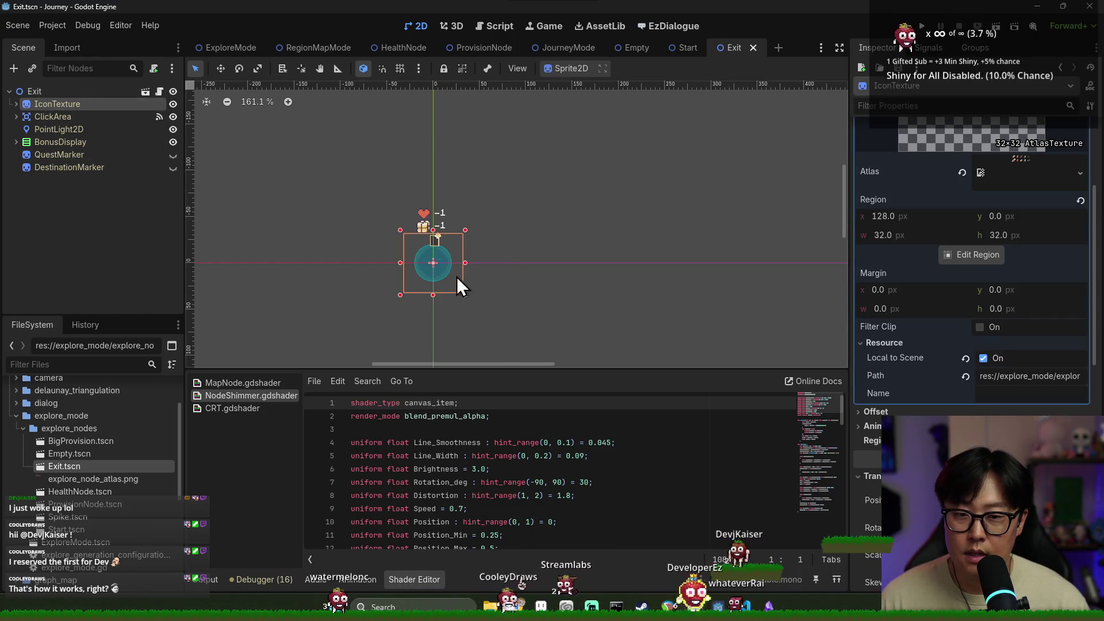
scroll(428, 268, "up", 4)
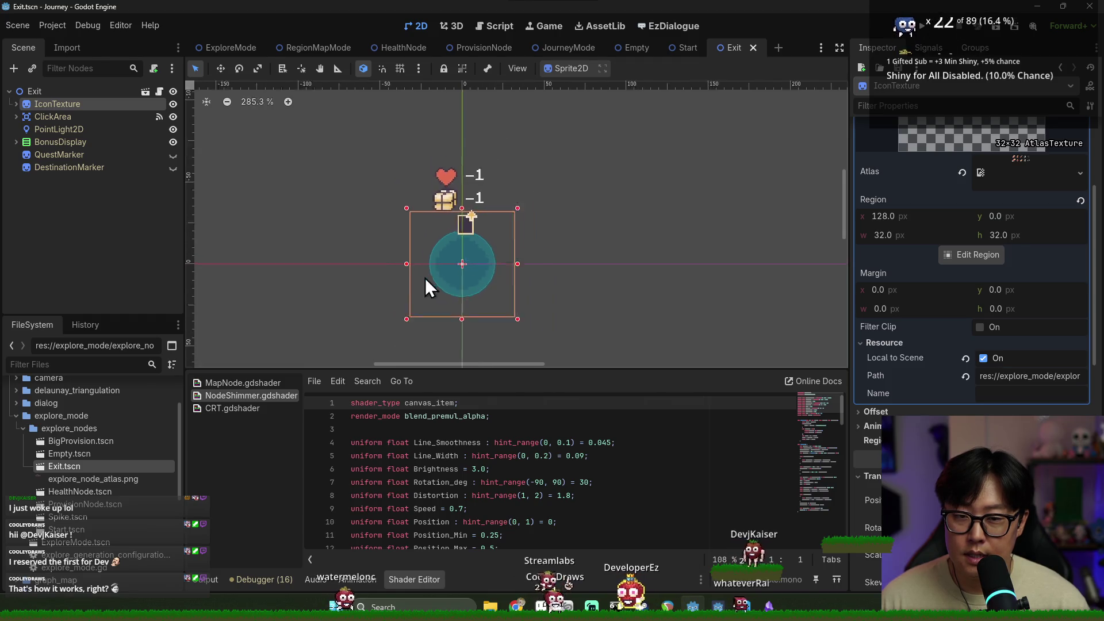
scroll(427, 277, "down", 2)
scroll(344, 288, "down", 1)
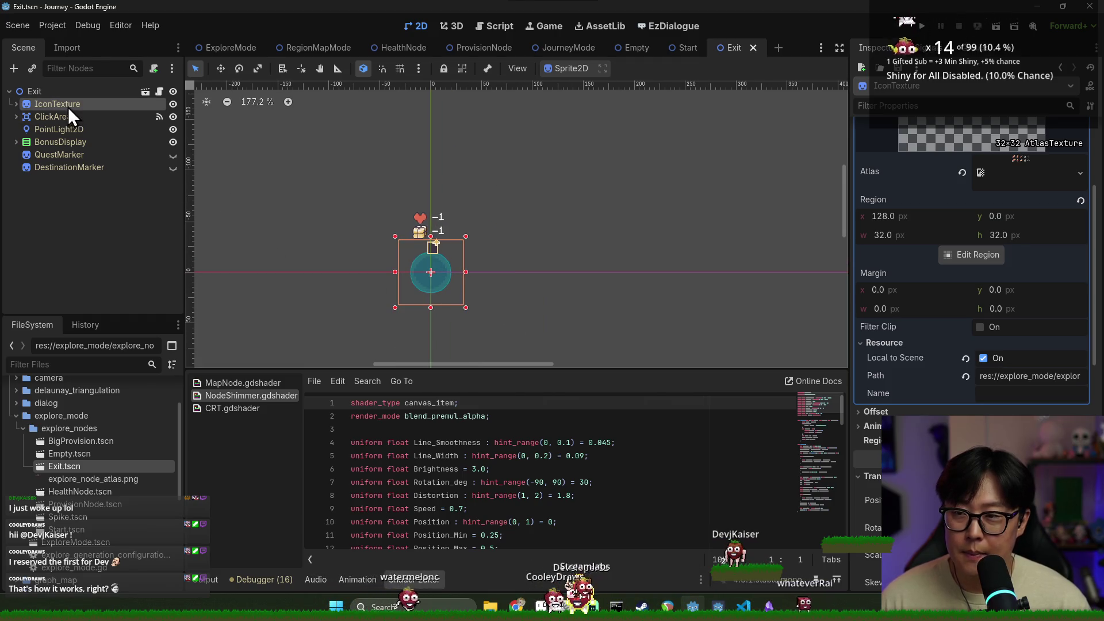
scroll(943, 218, "up", 3)
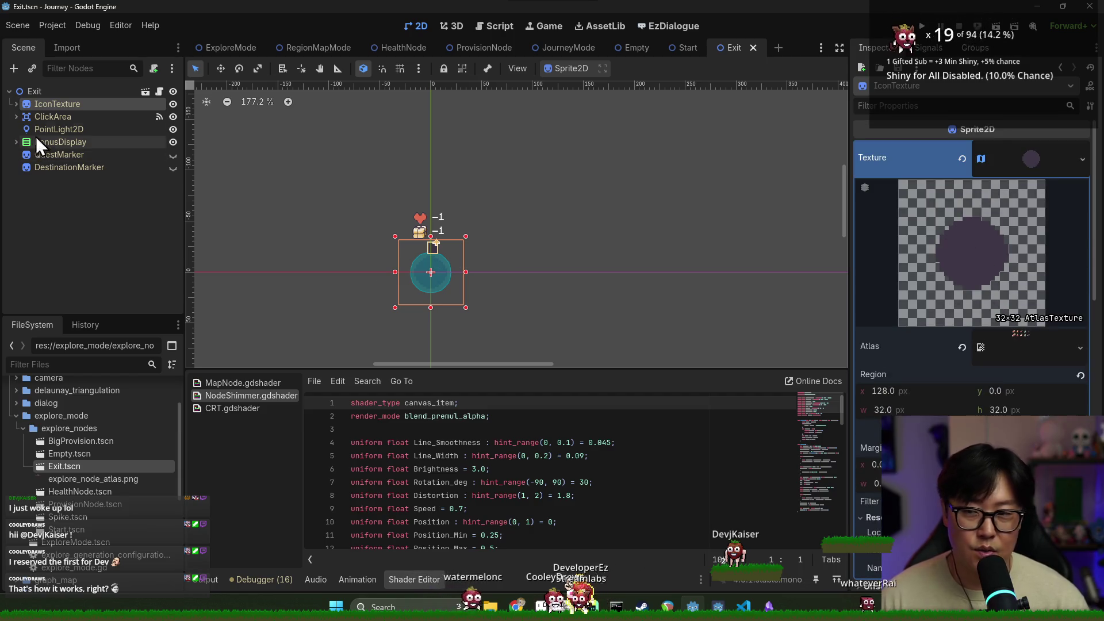
Switch to Aseprite and open explore_node_atlas.aseprite from the Recent files list.
key("alt+Tab")
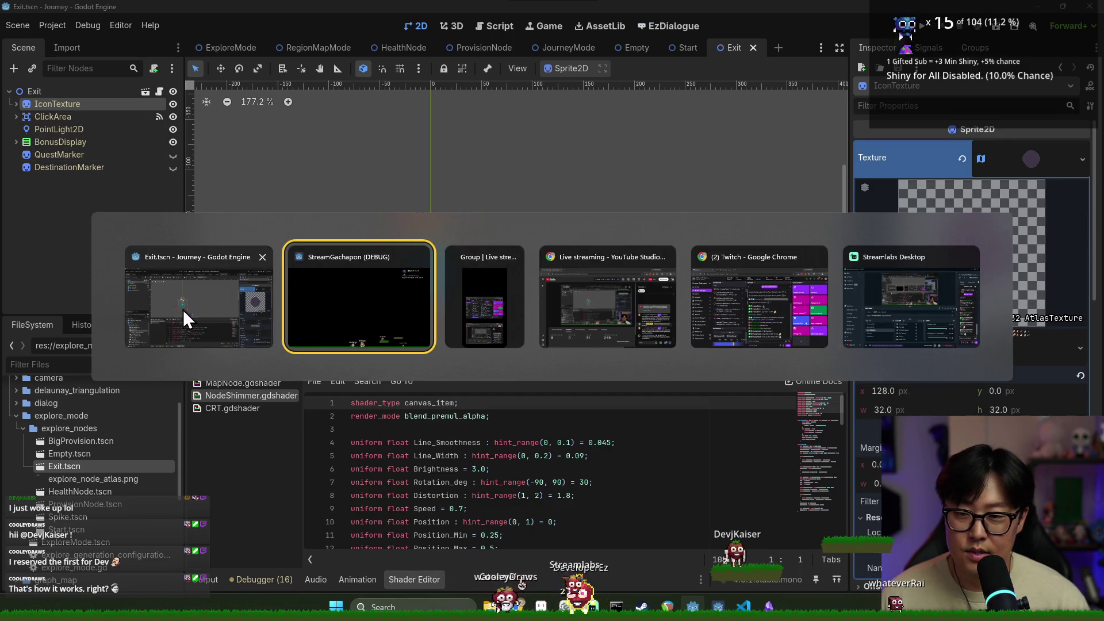
left_click(178, 305)
left_click(526, 601)
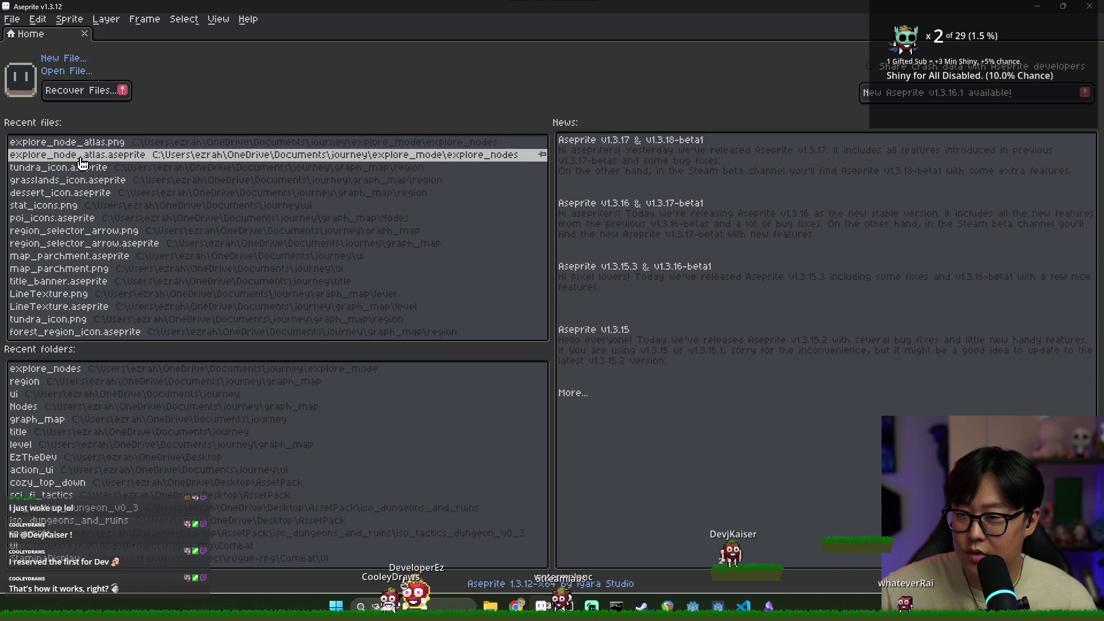
left_click(46, 155)
scroll(646, 249, "up", 2)
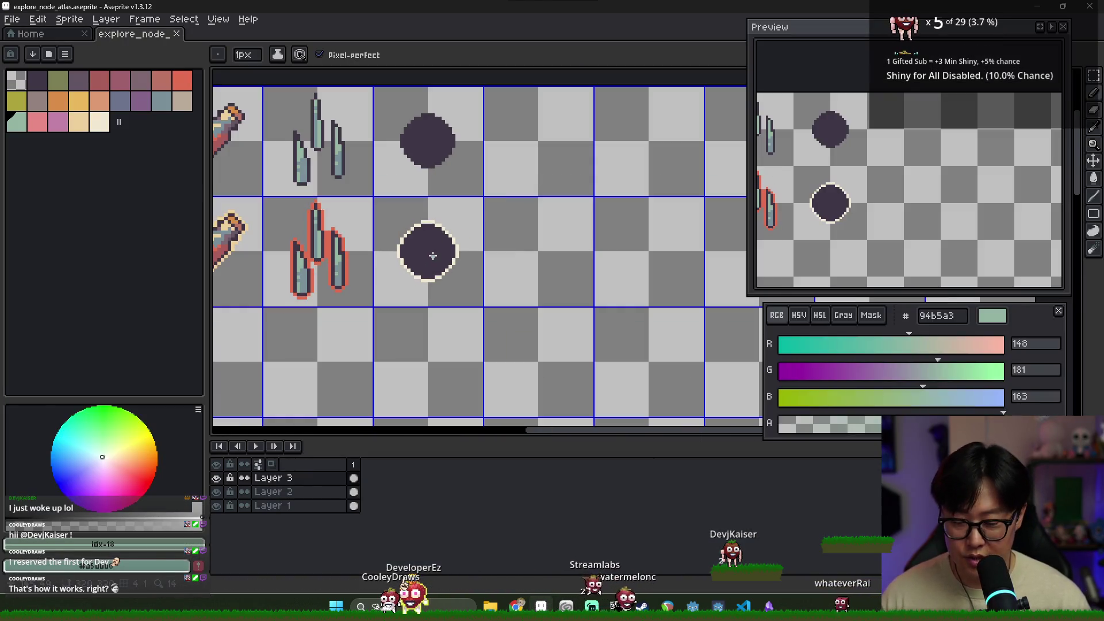
Marquee-select the dark circle's 32×32 cell and switch to Layer 2.
key("m")
left_click_drag(439, 183, 446, 159)
key("Right")
key("ctrl+d")
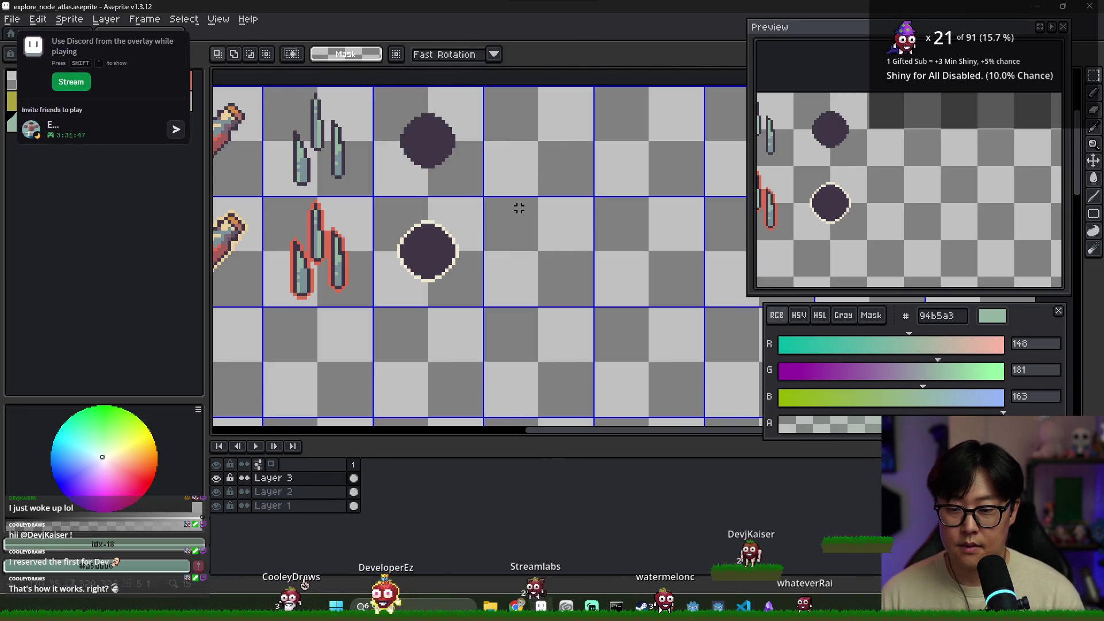
double_click(217, 479)
left_click(216, 492, "alt")
left_click(216, 492, "alt")
left_click(282, 492)
Copy the dark circle into the next two cells to its right on Layer 2.
left_click_drag(408, 126, 443, 140)
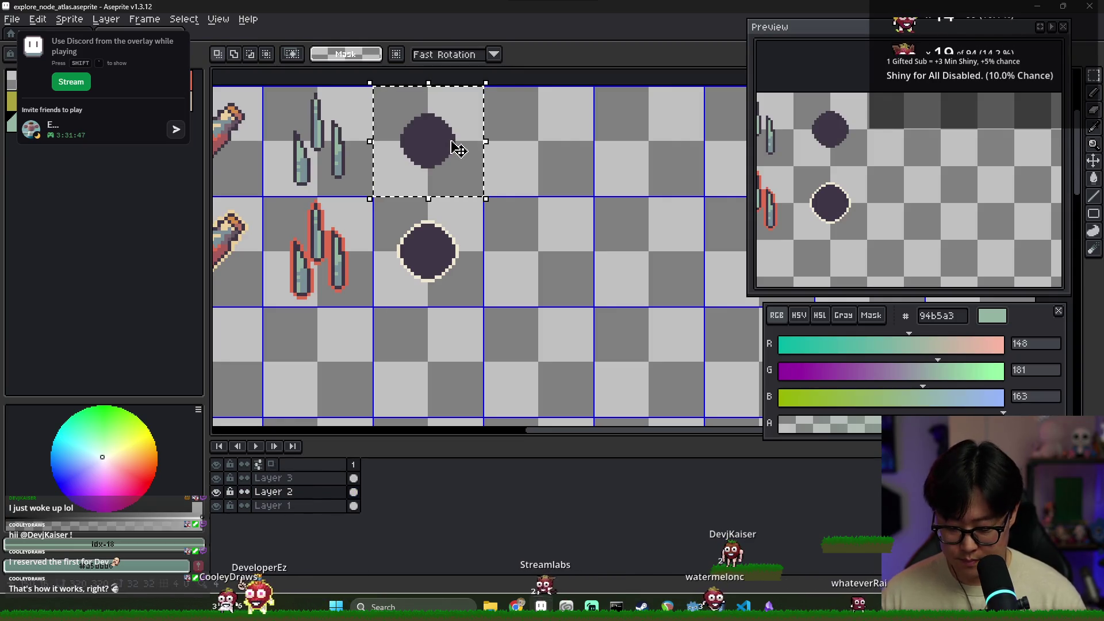
key("ctrl+c")
key("ctrl+v")
key("Right")
key("Return")
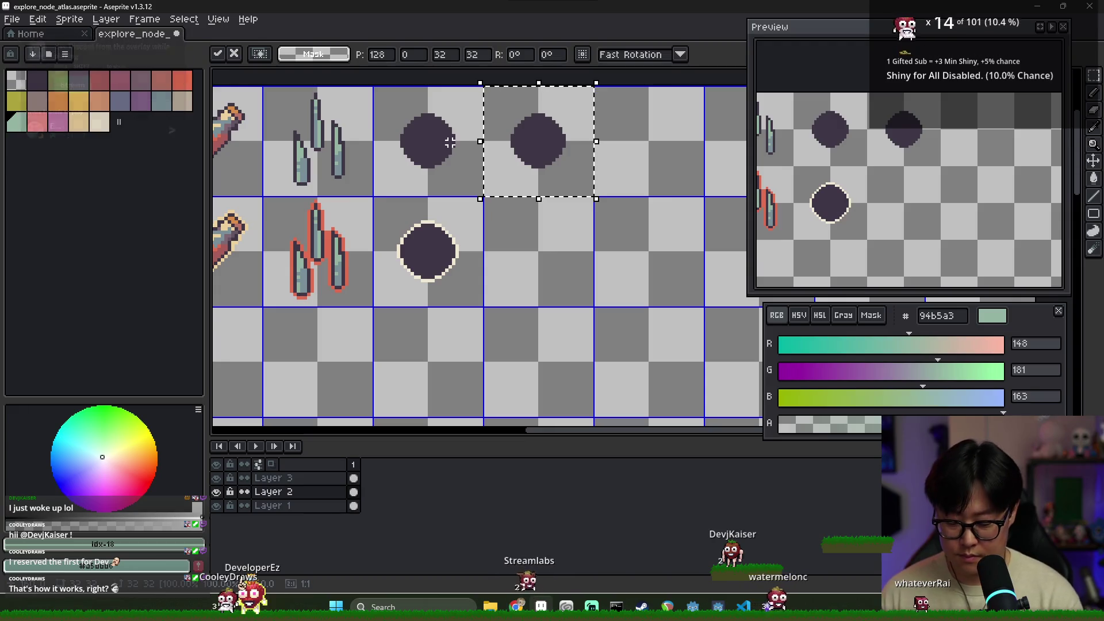
key("ctrl+v")
key("Right")
key("Right")
key("Return")
key("Down")
key("Left")
key("Right")
key("Up")
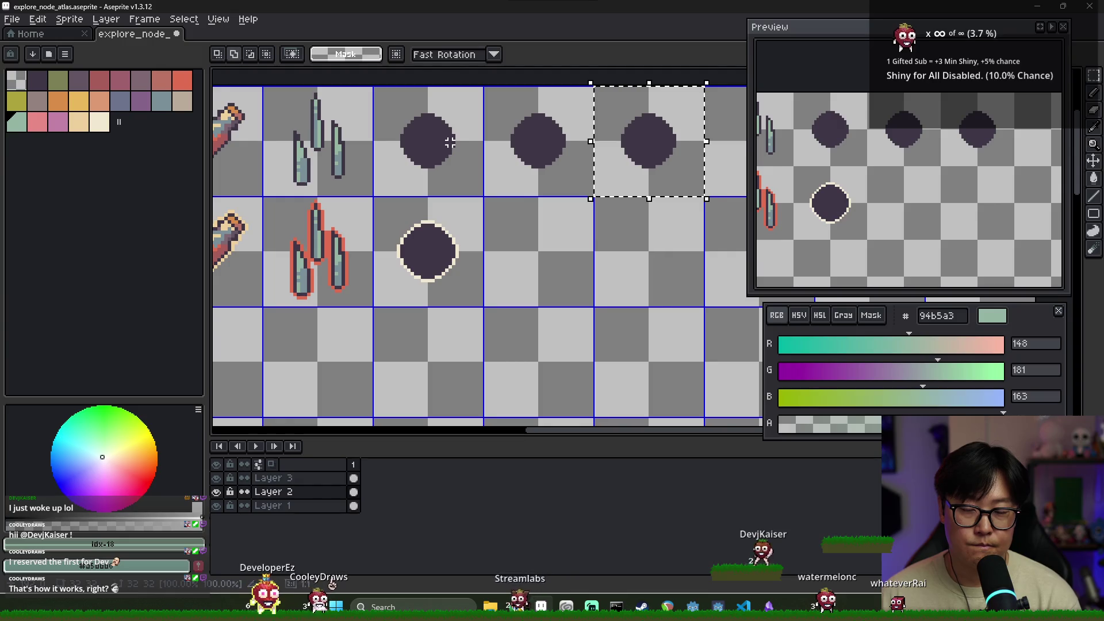
key("Down")
On Layer 3, copy the outlined circle into the cells to its right.
left_click(458, 242)
key("Right")
key("Right")
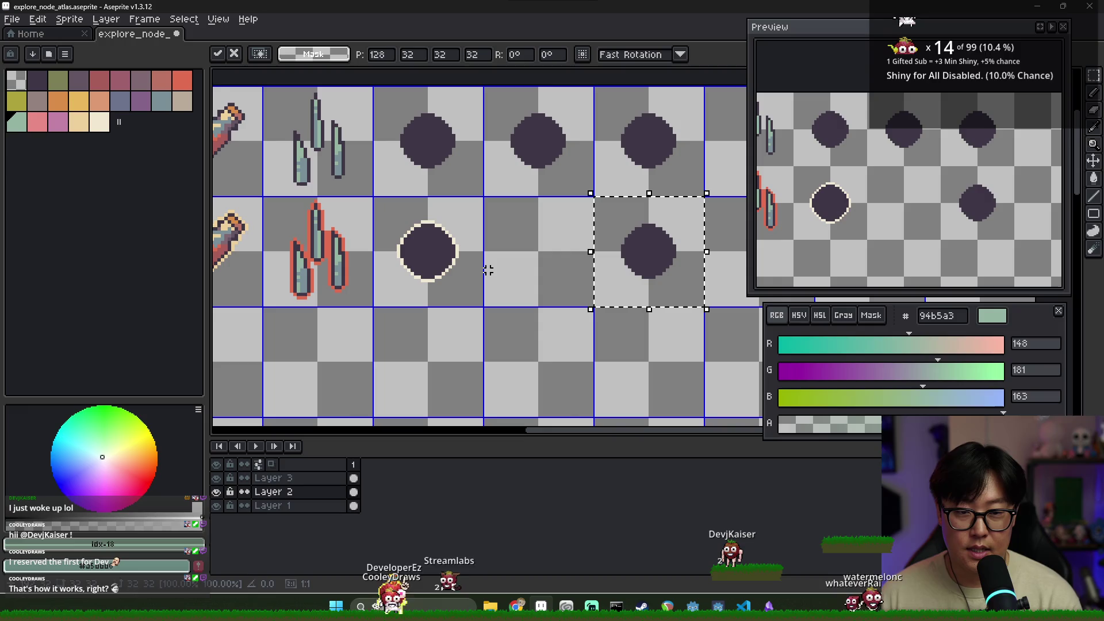
left_click(354, 479)
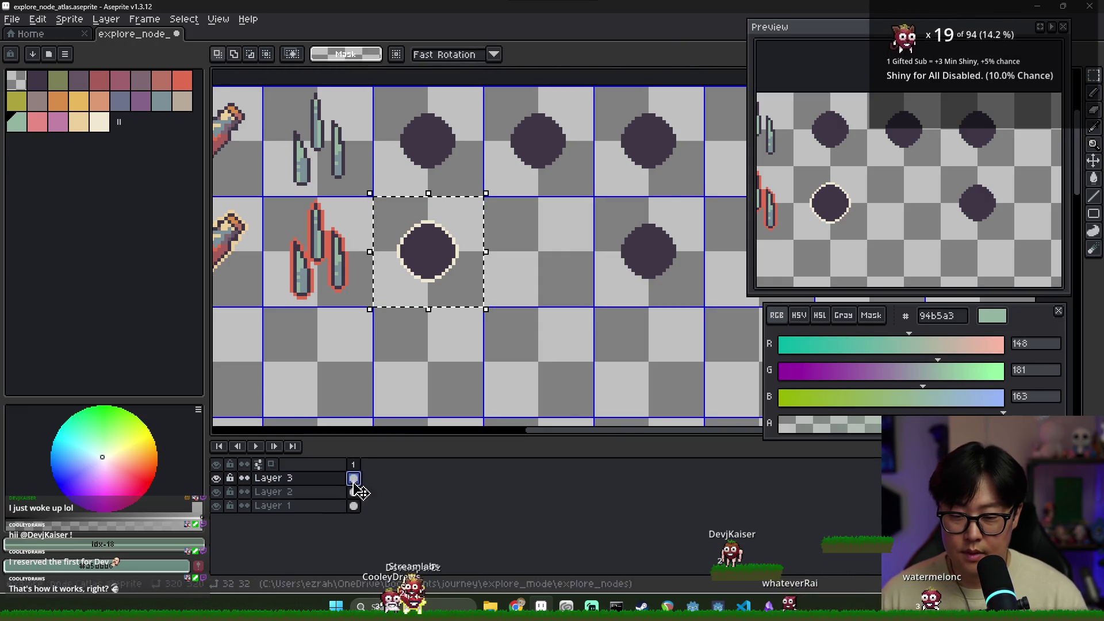
key("ctrl+c")
key("ctrl+v")
key("Right")
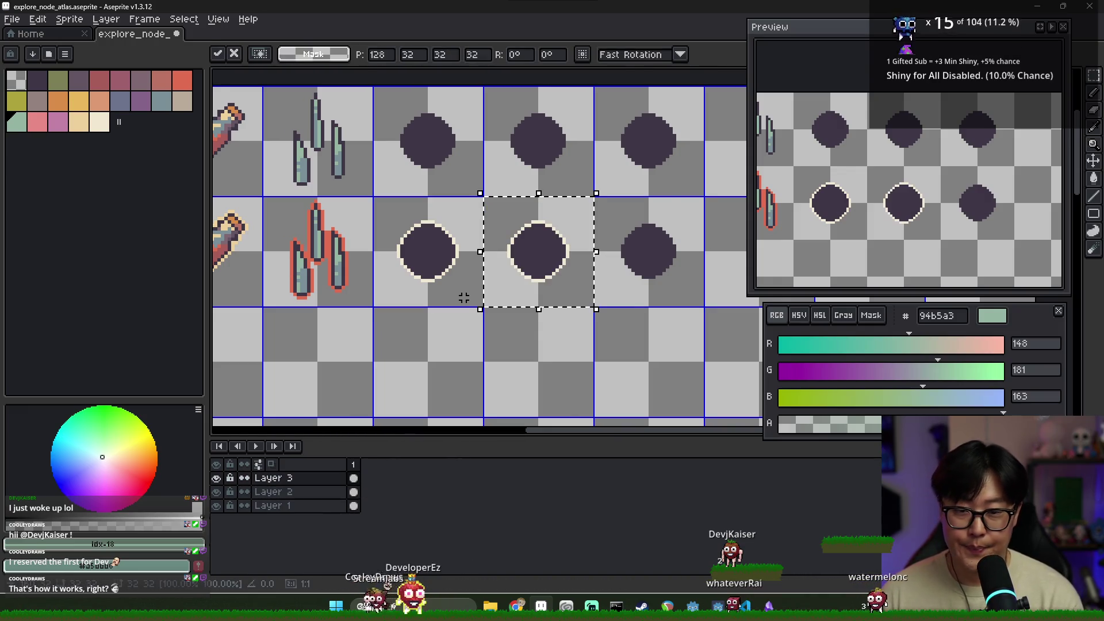
left_click_drag(463, 297, 469, 306)
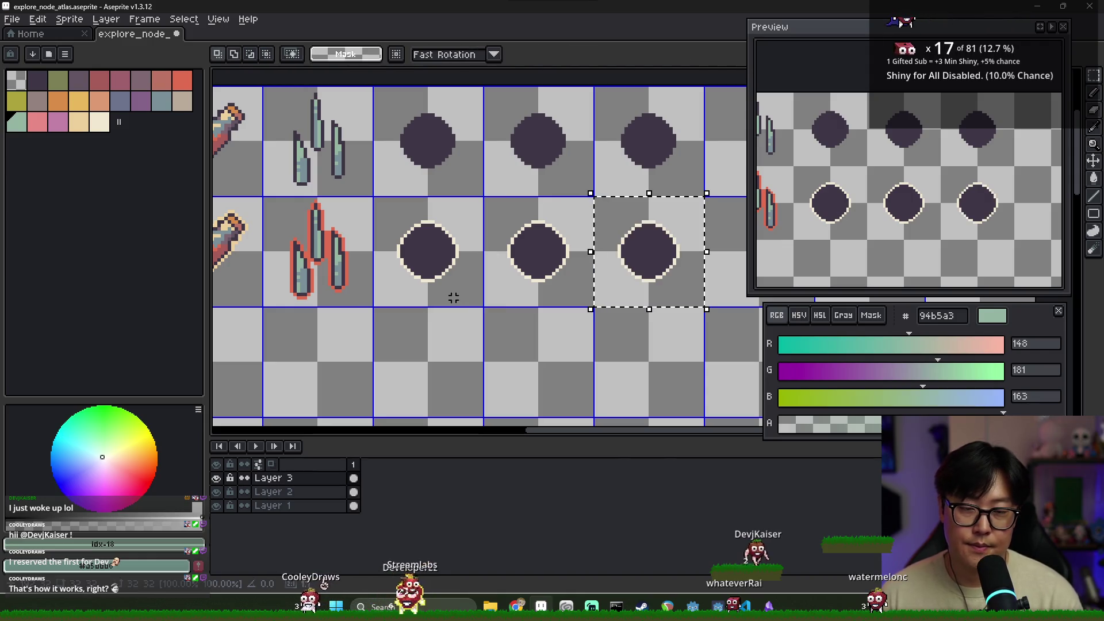
left_click_drag(487, 146, 476, 153)
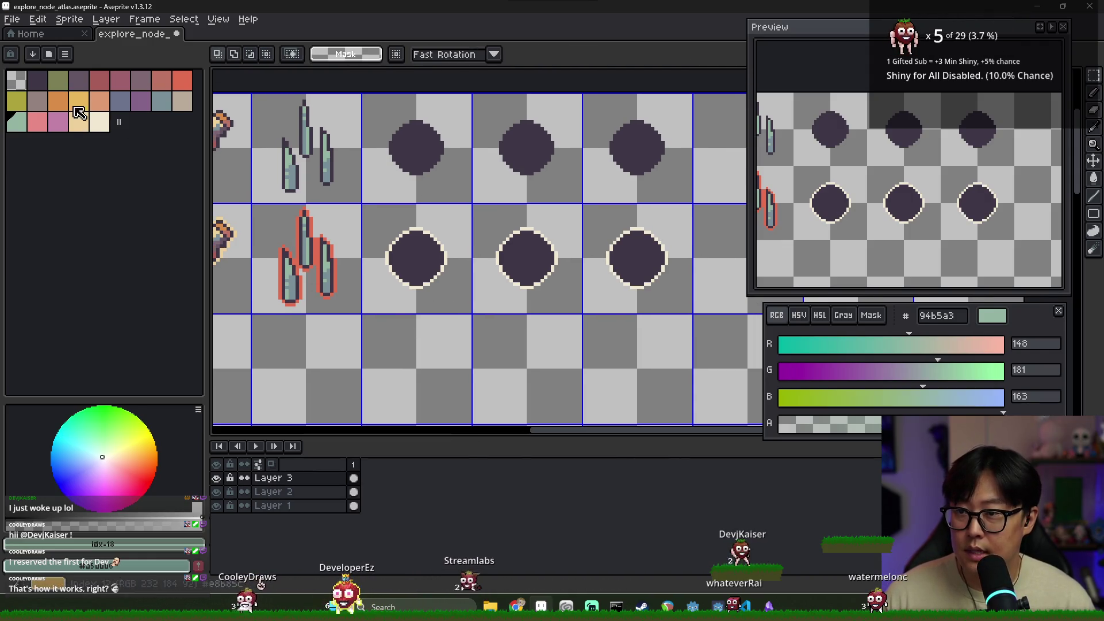
Flood-fill the middle top and bottom circles orange on Layers 2 and 3.
left_click(75, 107)
key("g")
left_click(529, 153)
key("ctrl+z")
left_click(353, 492)
left_click(527, 148)
left_click(562, 172)
key("ctrl+z")
left_click(353, 478)
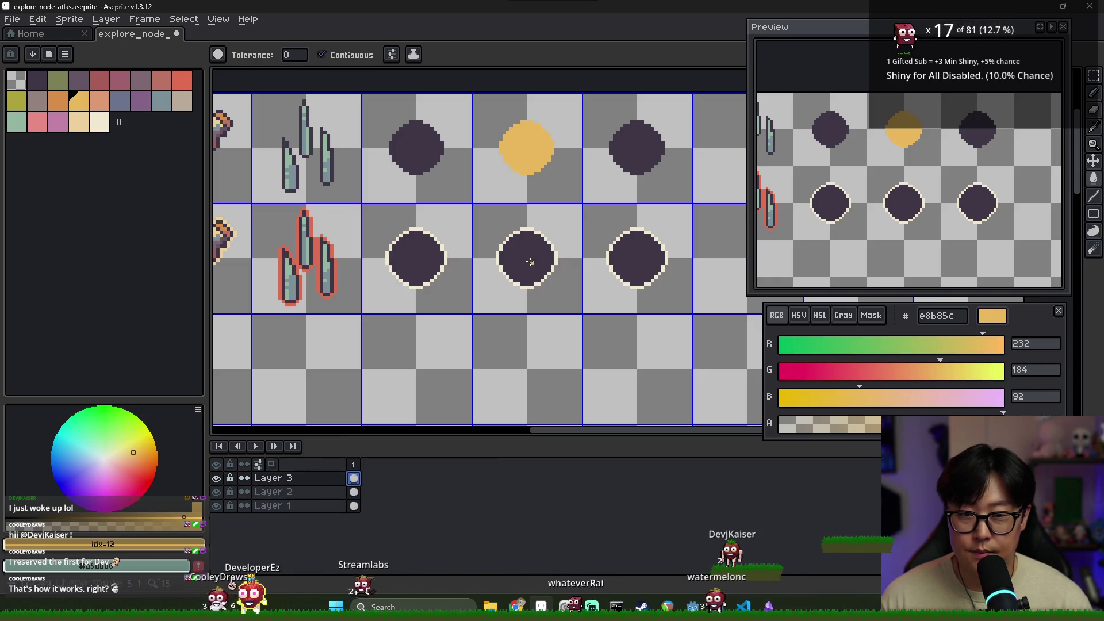
left_click(531, 263)
Fill the right-hand top and bottom circles olive green, then save the atlas.
left_click_drag(466, 180, 363, 207)
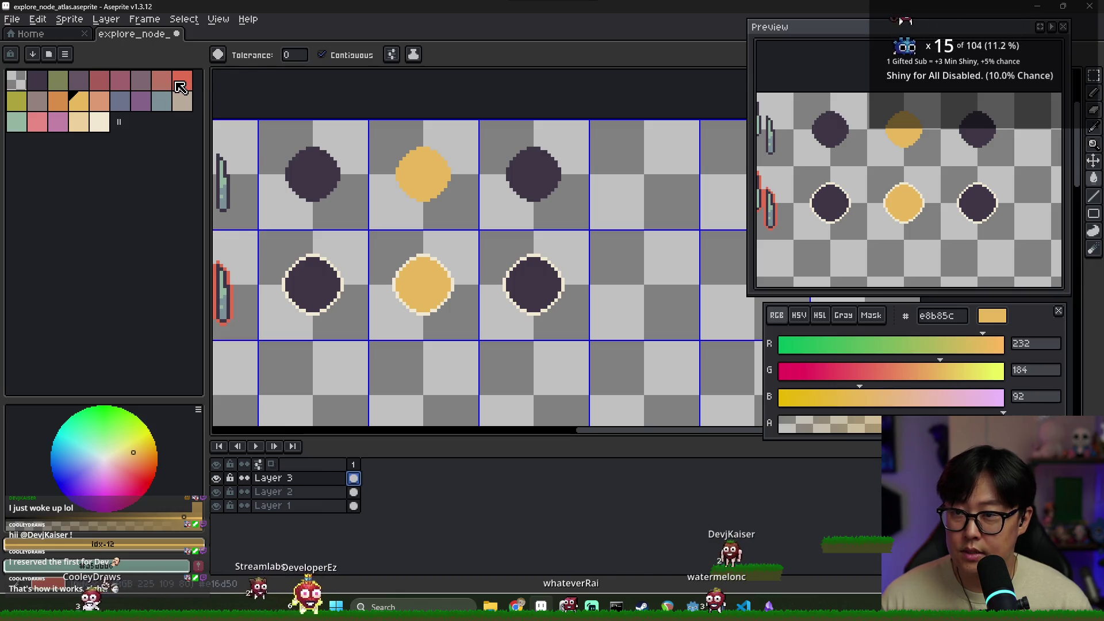
left_click(57, 81)
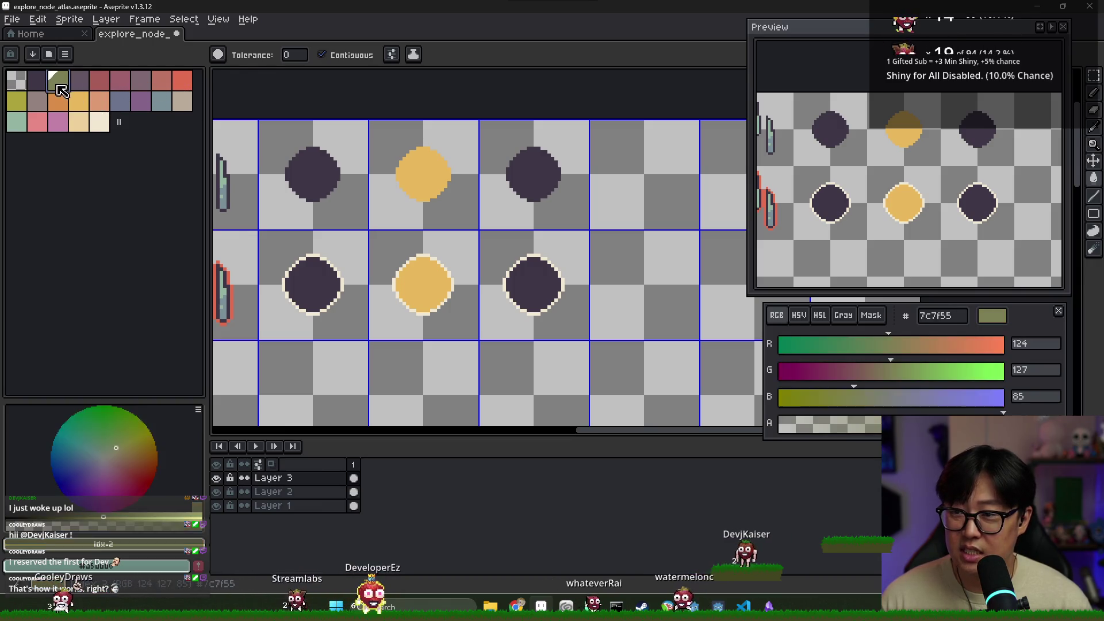
left_click(354, 492)
left_click(541, 183)
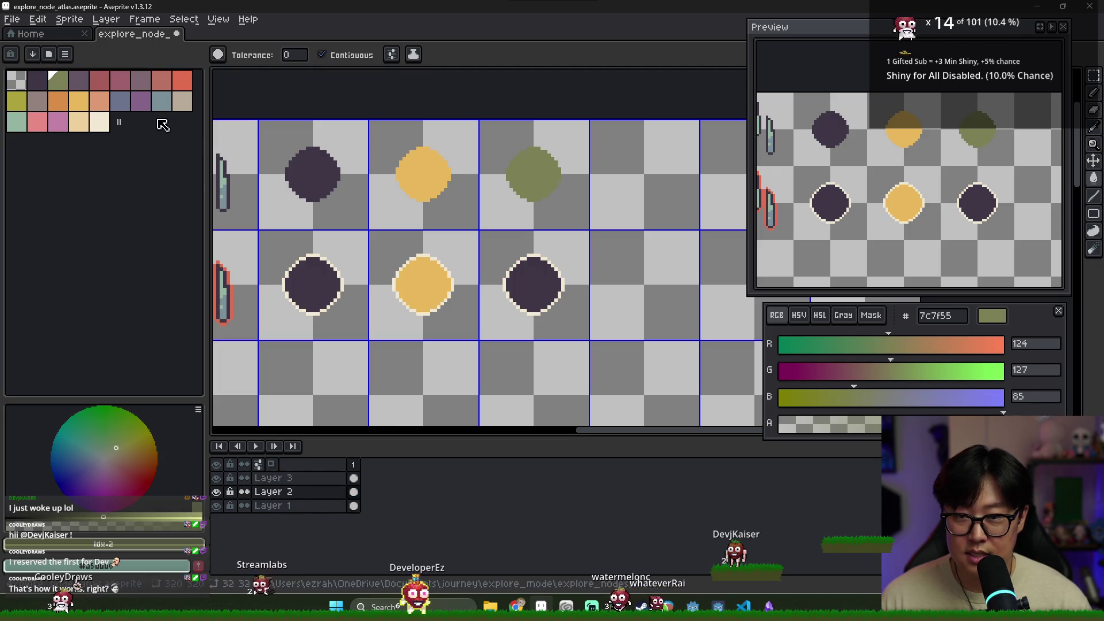
left_click(353, 479)
left_click(521, 305)
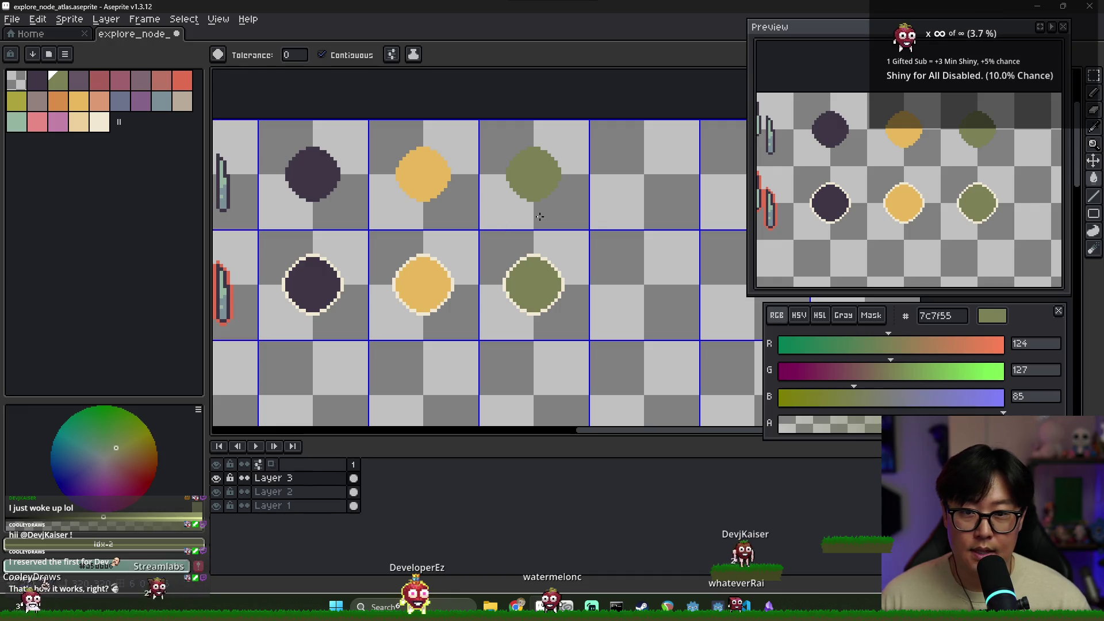
key("ctrl+s")
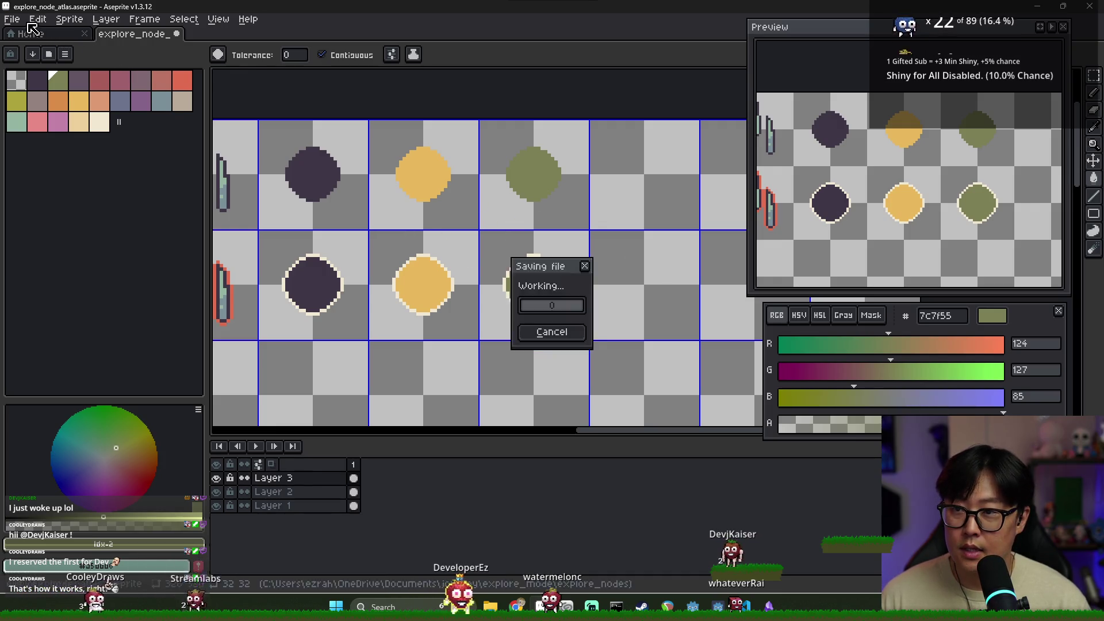
Export the atlas as a plain image over explore_node_atlas.png, confirming the overwrite, then return to Godot.
left_click(12, 19)
mouse_move(69, 133)
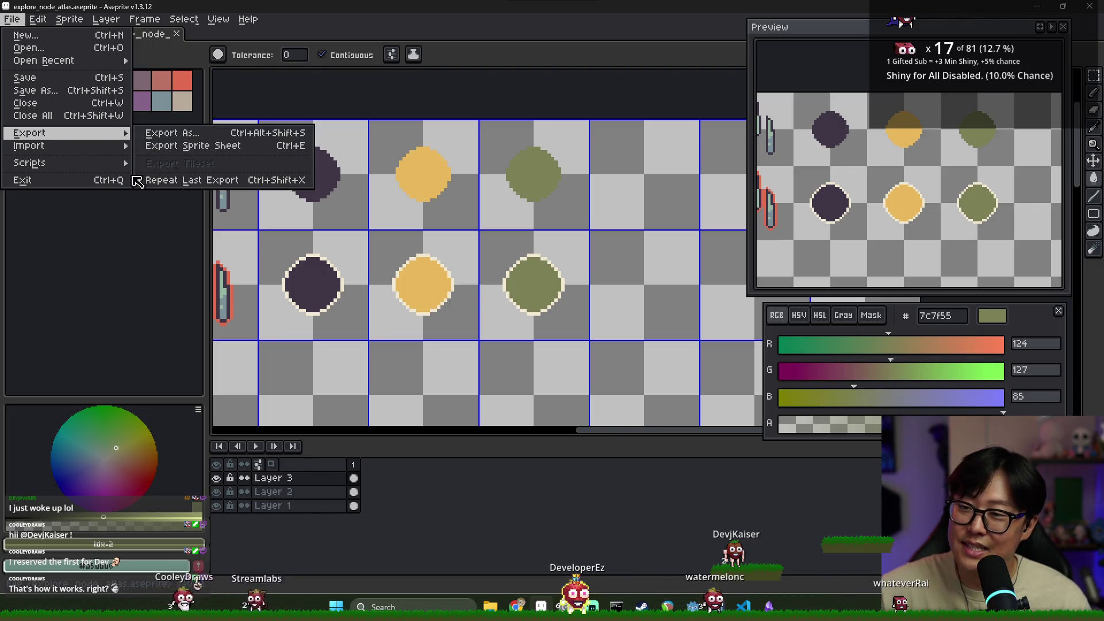
left_click(173, 147)
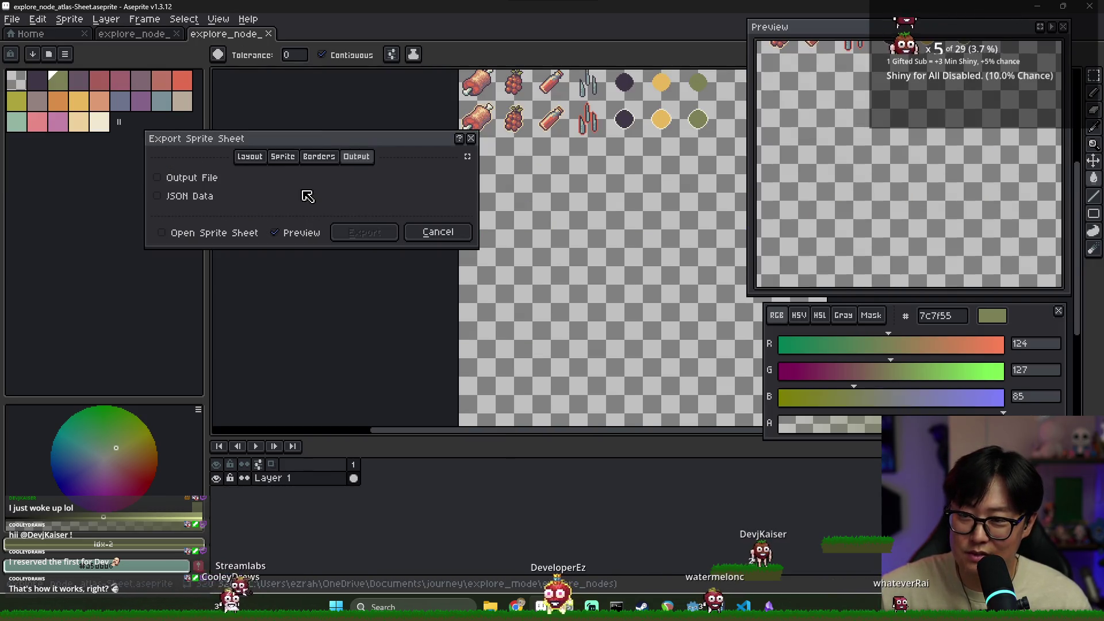
left_click(438, 232)
left_click(12, 19)
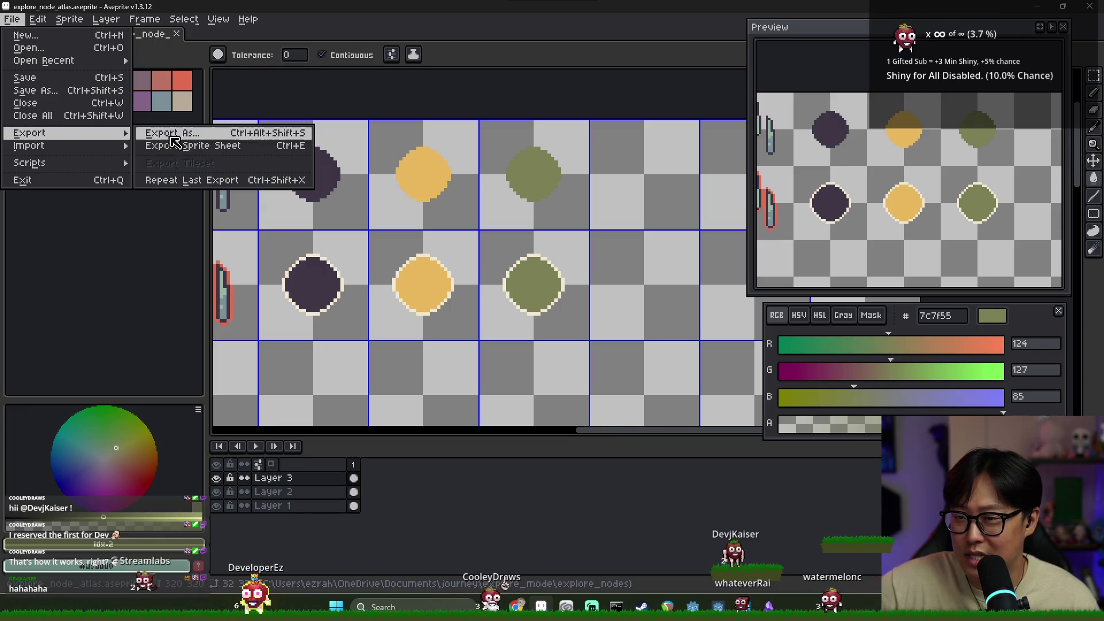
left_click(172, 133)
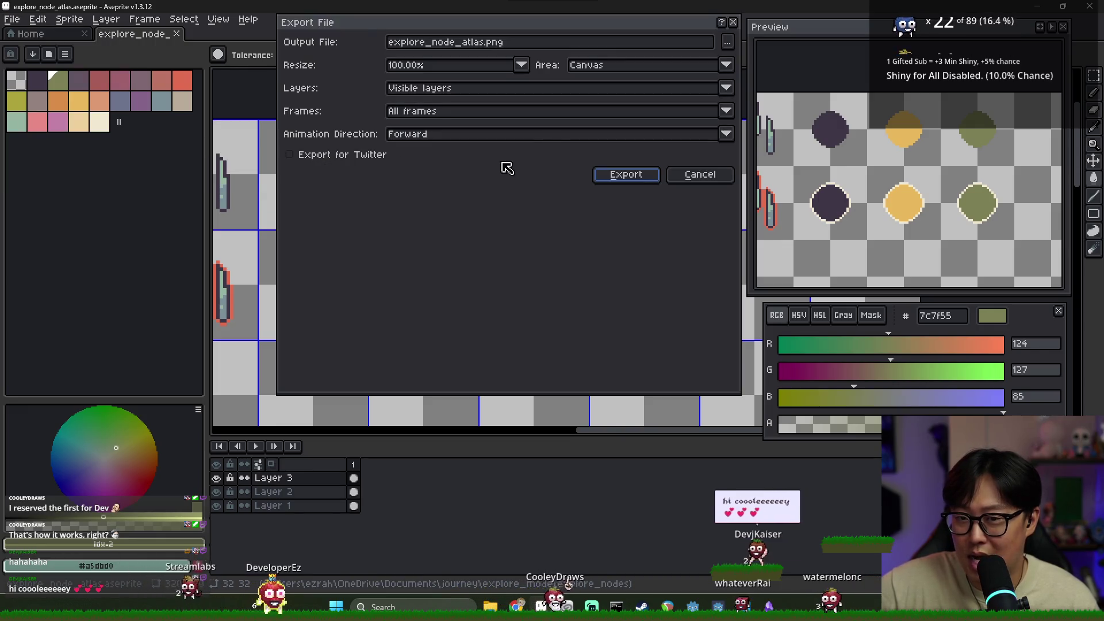
left_click(632, 178)
left_click(523, 339)
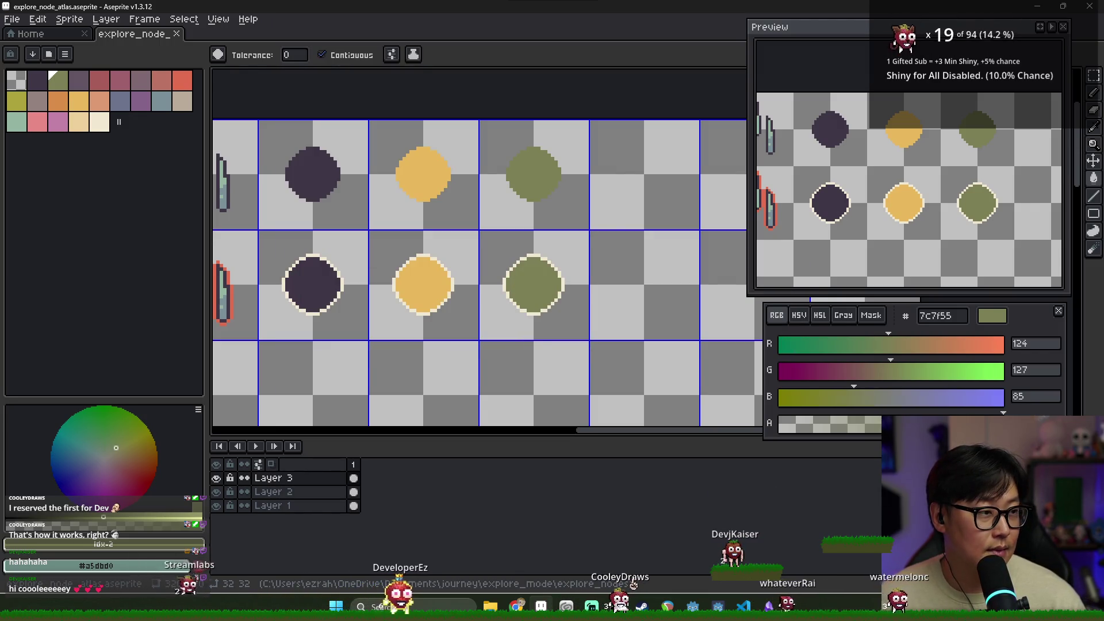
key("alt+Tab")
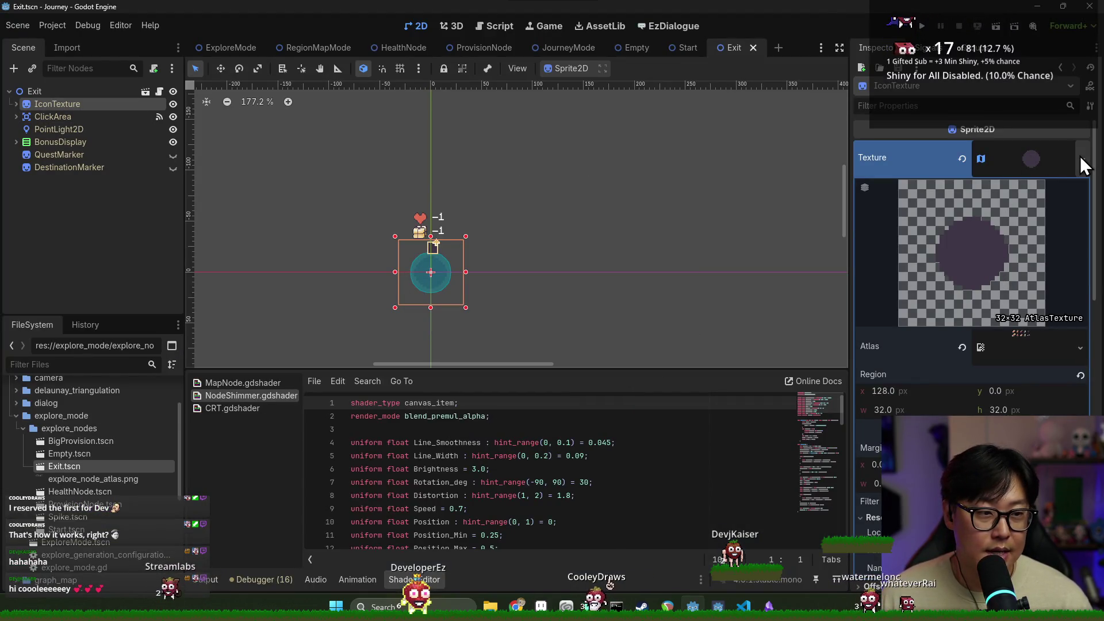
Shift the Exit IconTexture Region x from 128 to 160 using +32.
left_click(929, 391)
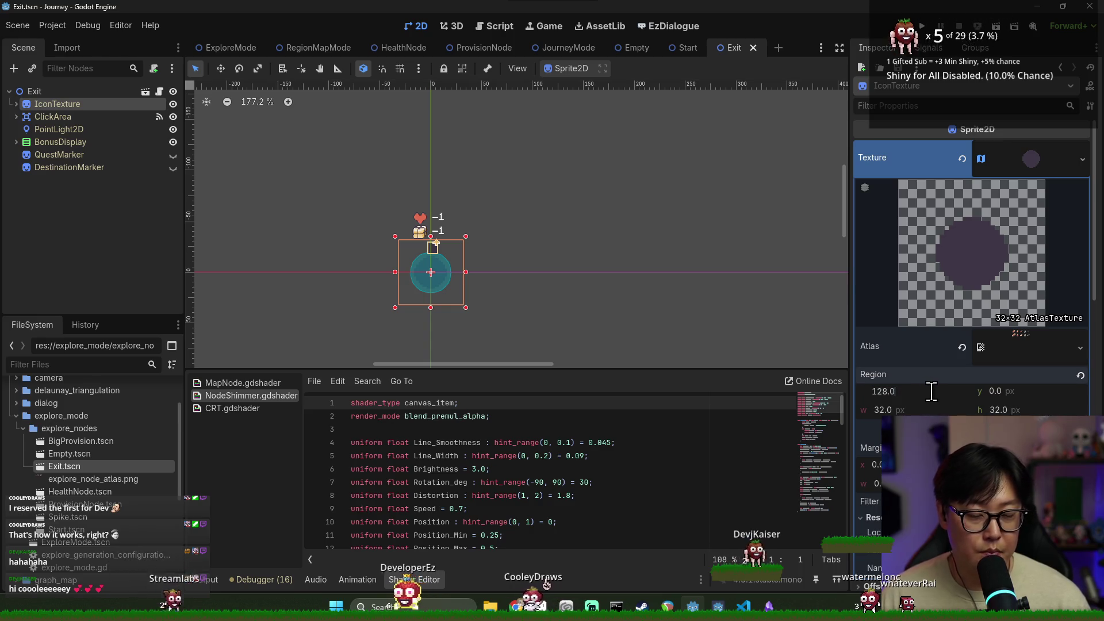
type("+32")
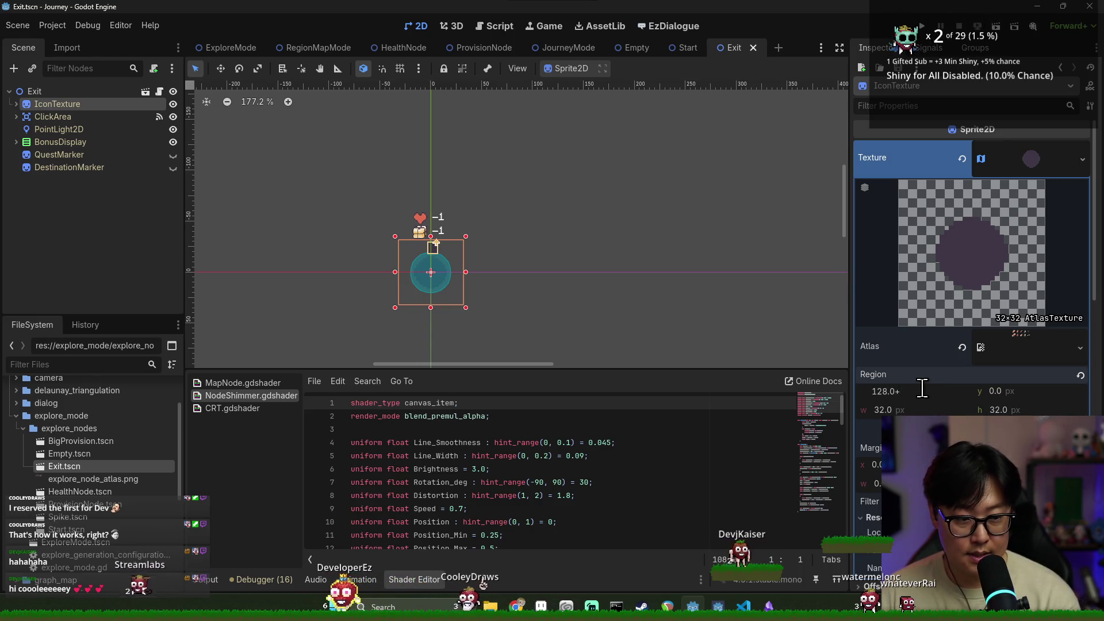
key("BackSpace")
key("Return")
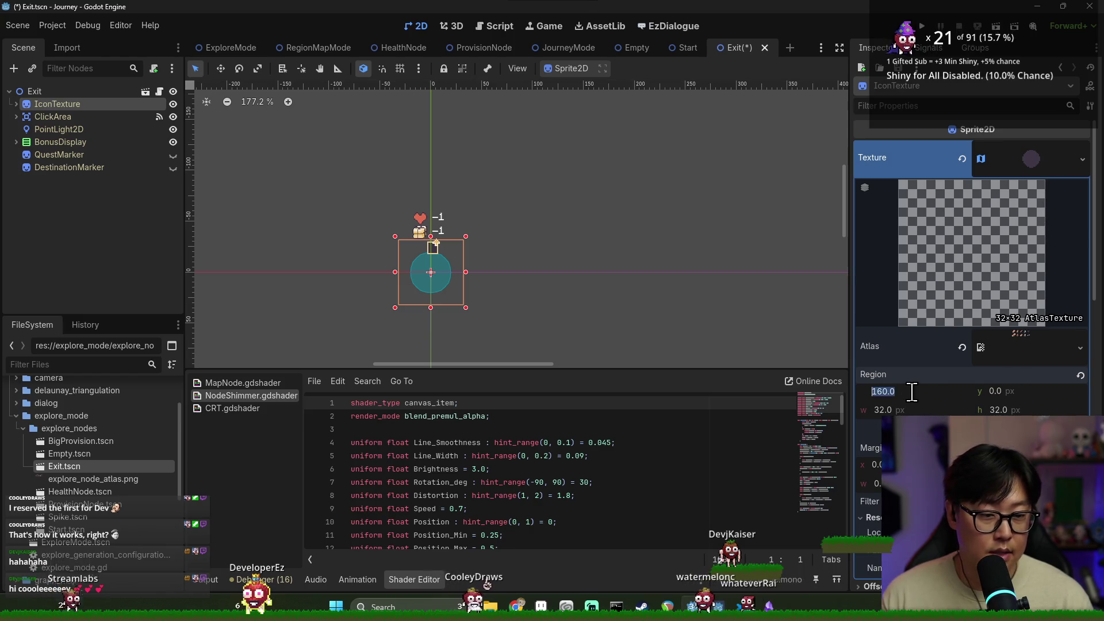
left_click(1028, 333)
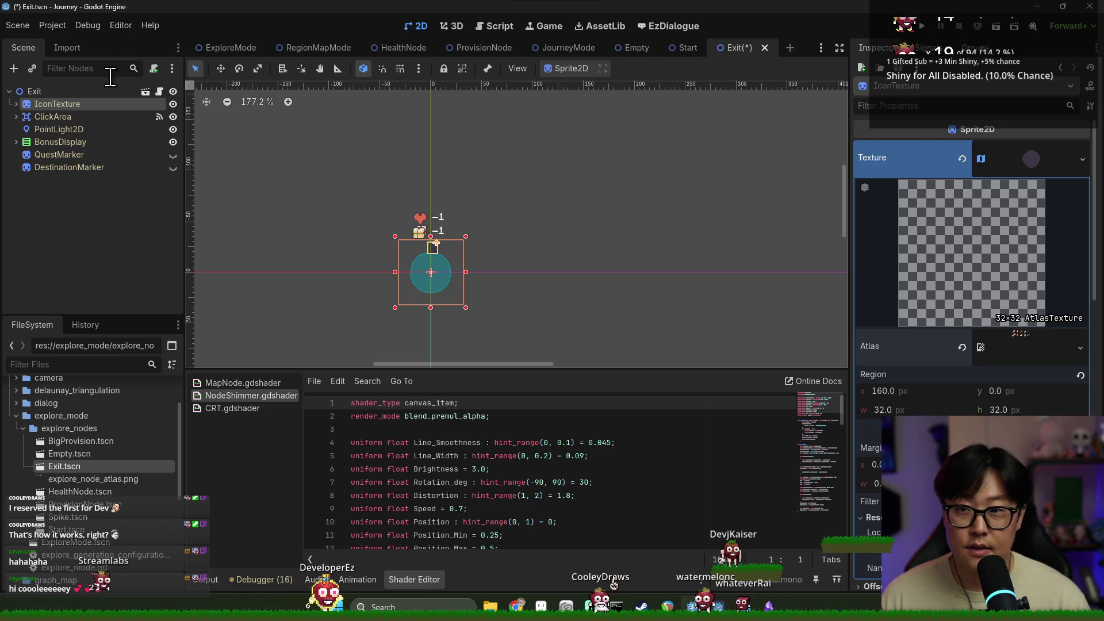
Save the Exit scene and close the atlas document in Aseprite.
left_click(686, 49)
key("ctrl+s")
key("alt+Tab")
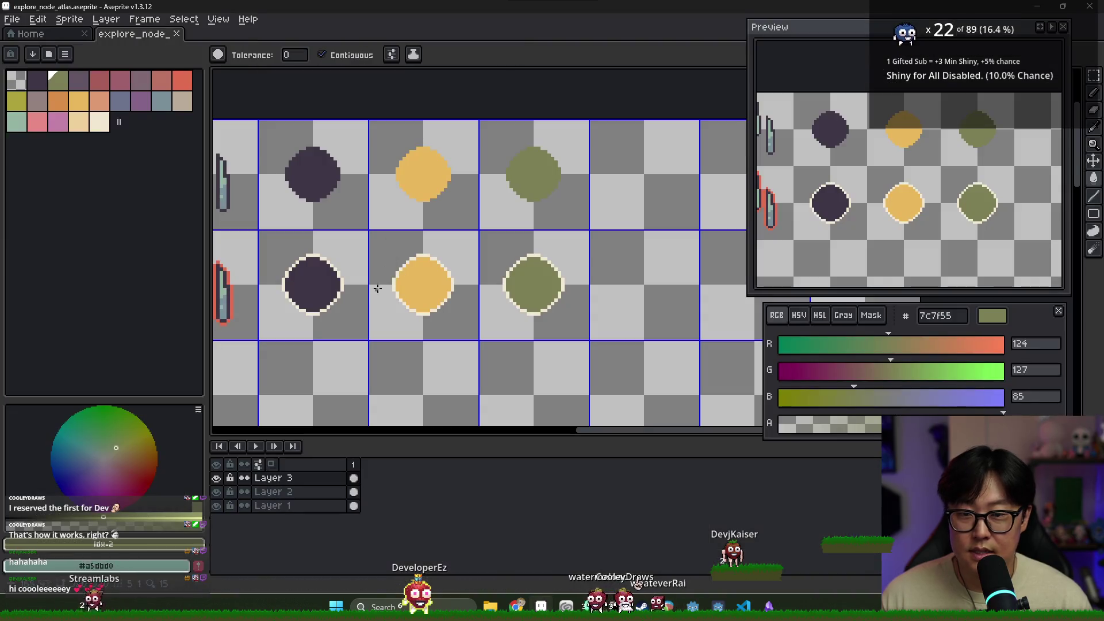
key("ctrl+w")
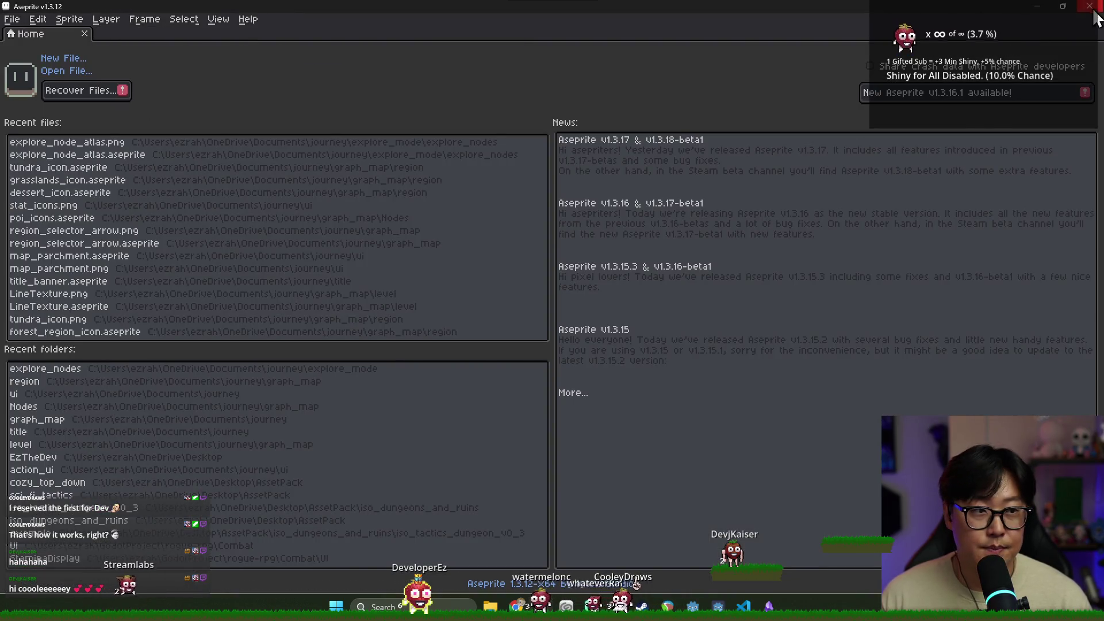
Quit Aseprite, reload the current Godot project to pick up the new atlas, and open the Start scene.
left_click(1090, 7)
left_click(39, 25)
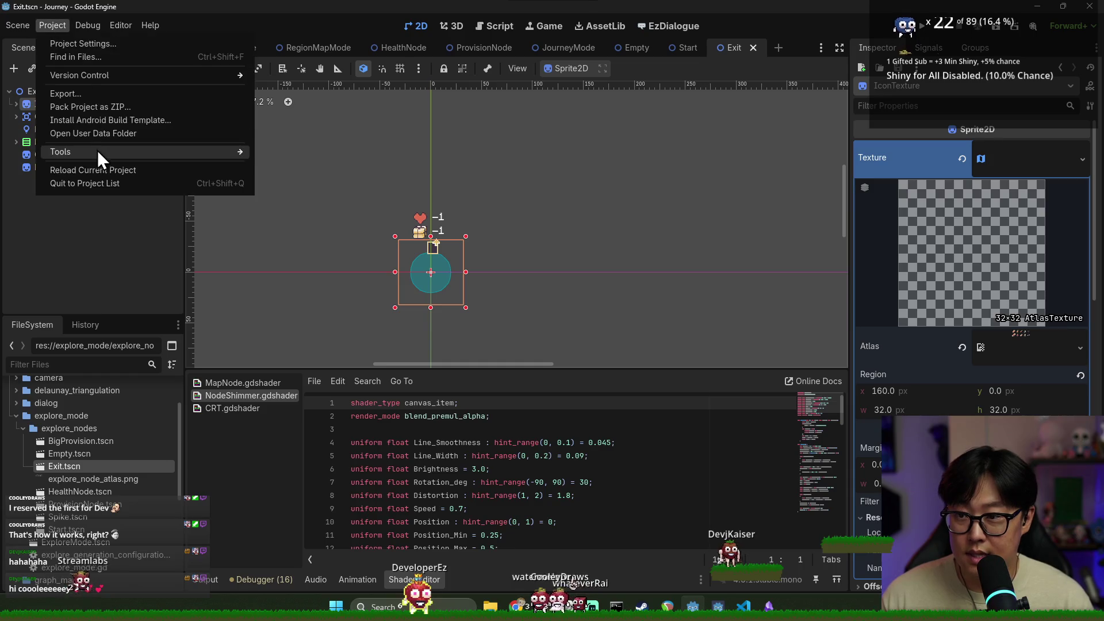
left_click(97, 171)
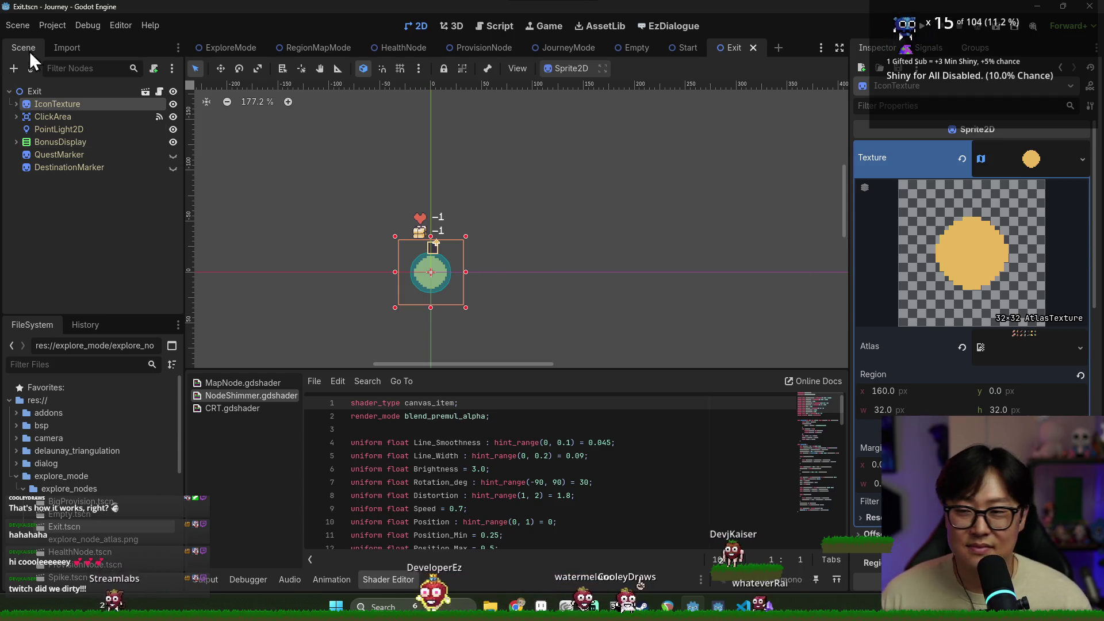
left_click(685, 52)
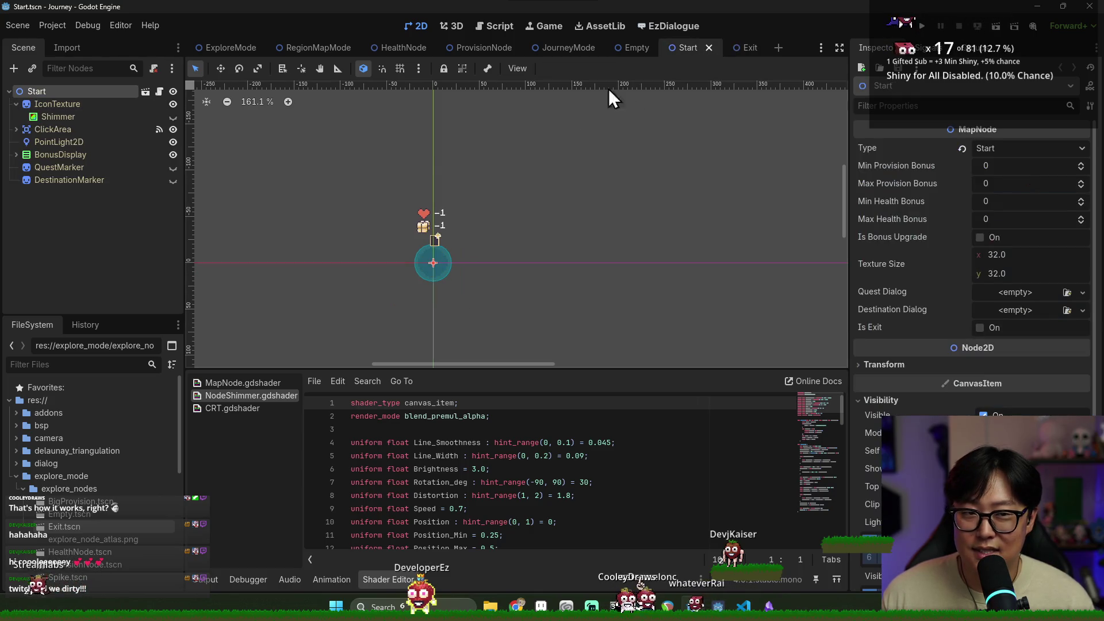
Set the Start IconTexture atlas Region x to 192 and save the scene.
left_click(78, 103)
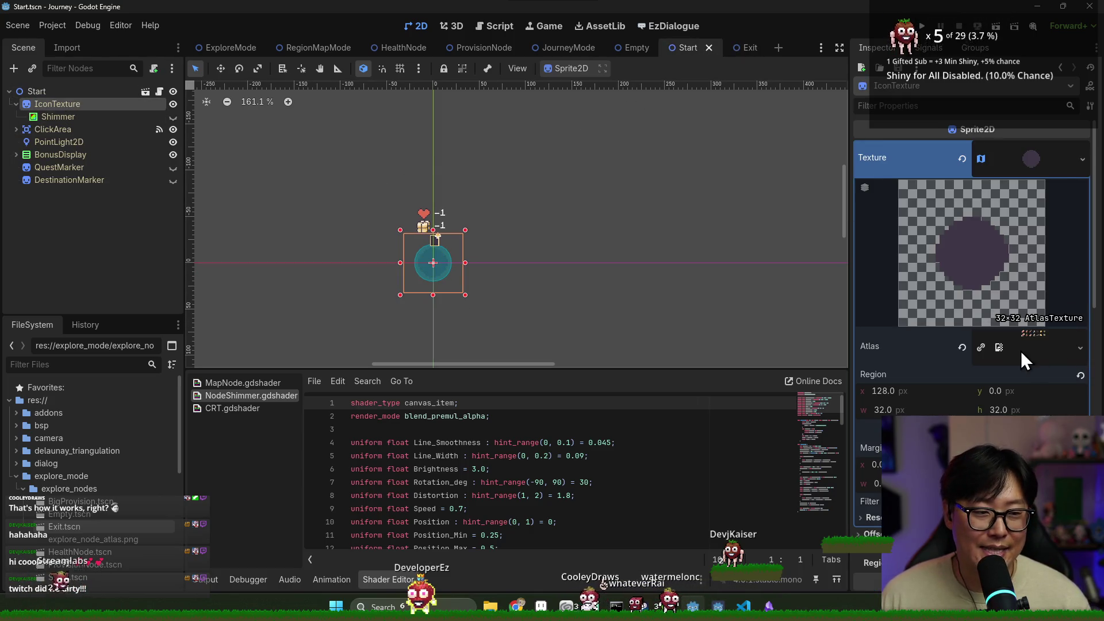
left_click(945, 395)
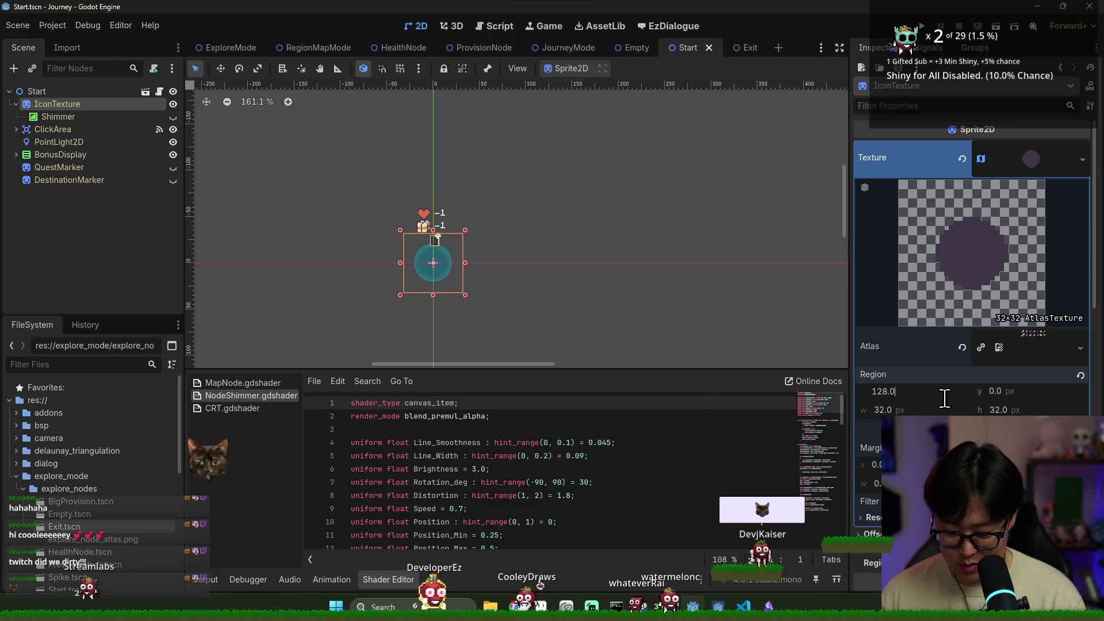
key("ctrl+a")
type("192")
key("Return")
key("ctrl+s")
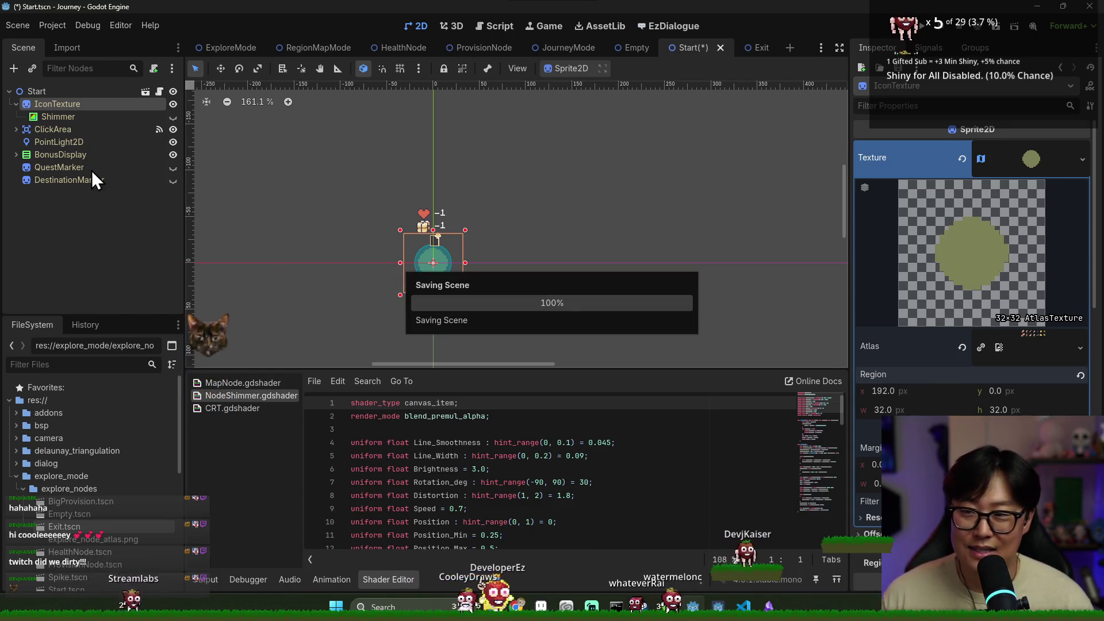
Close the Start and Exit scene tabs.
left_click(750, 49)
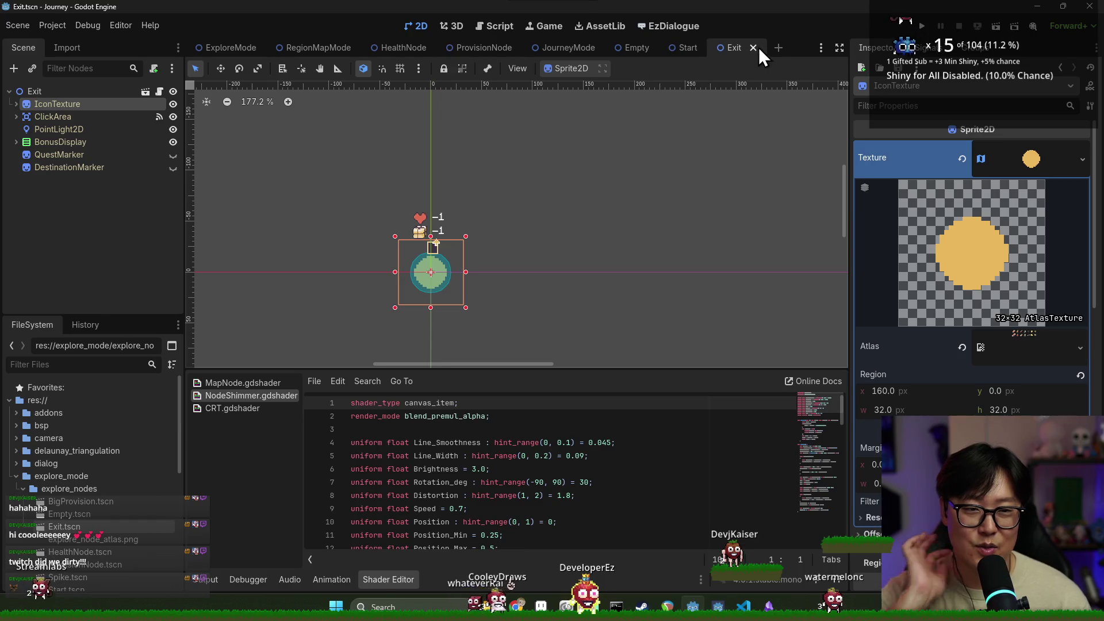
left_click(60, 91)
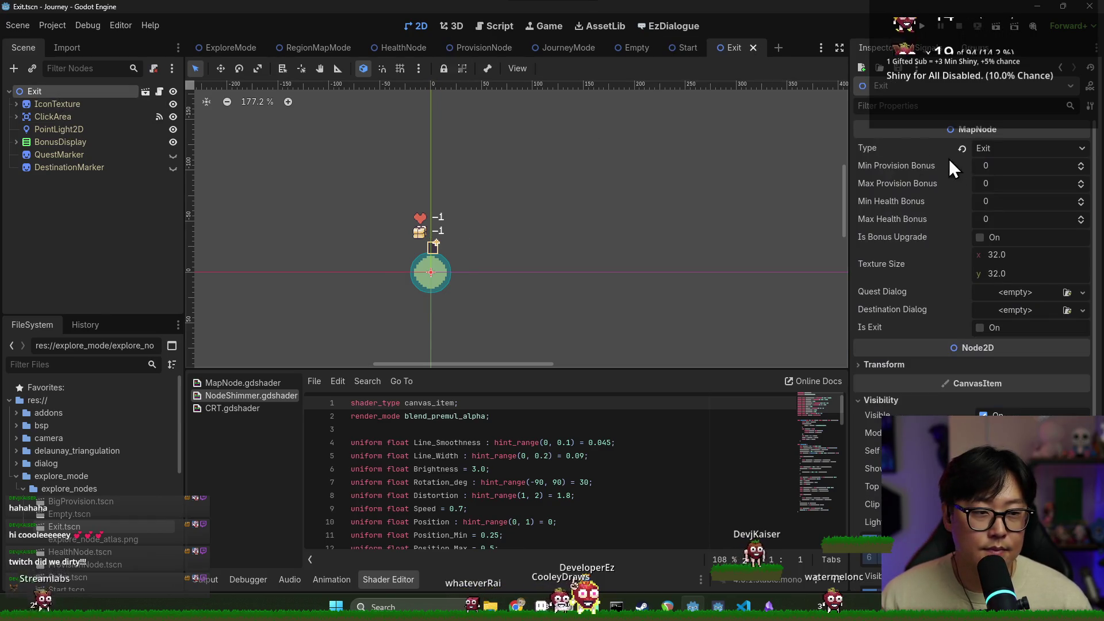
left_click(688, 48)
left_click(92, 91)
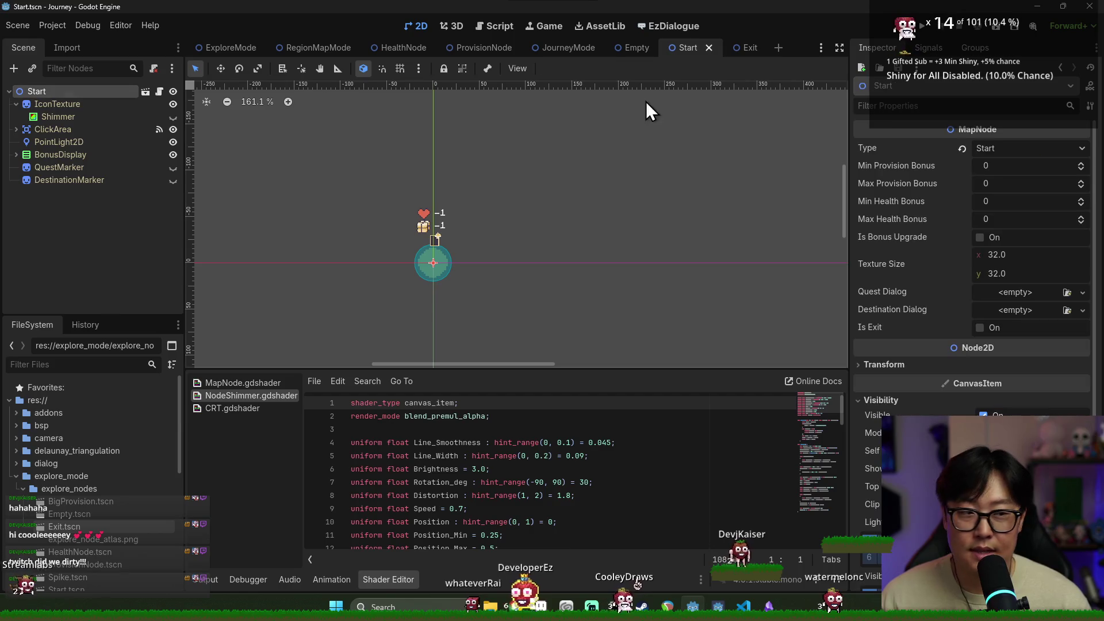
left_click(709, 48)
left_click(701, 50)
left_click(707, 50)
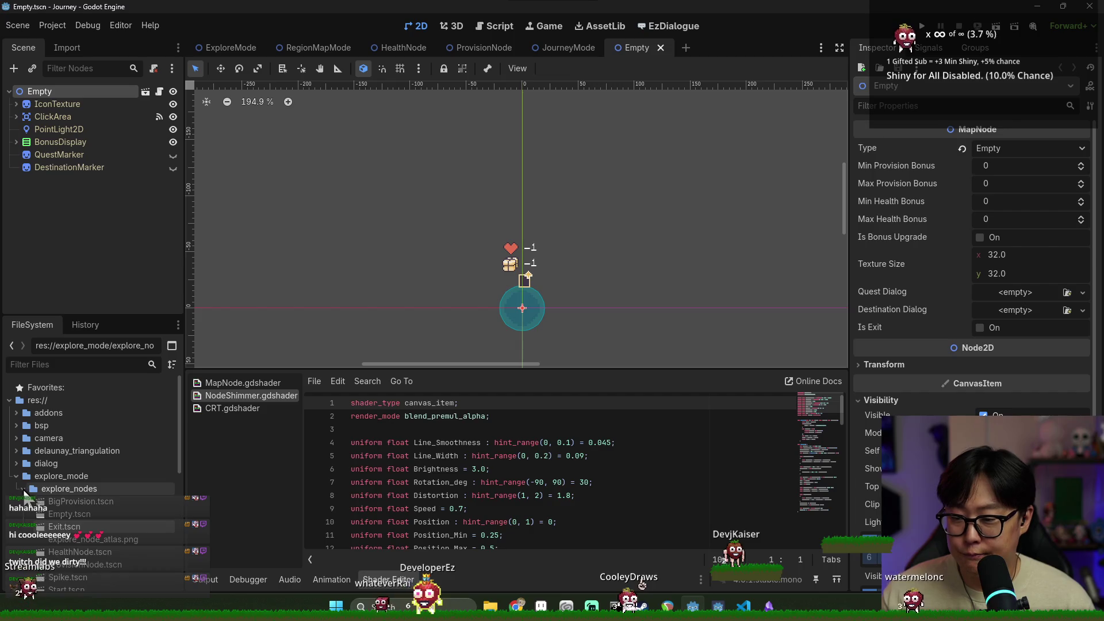
Filter FileSystem by 'mapnode', open MapNodeHelper.gd, and add a blank line after the spike preload.
double_click(52, 476)
left_click(47, 365)
type("mapnode")
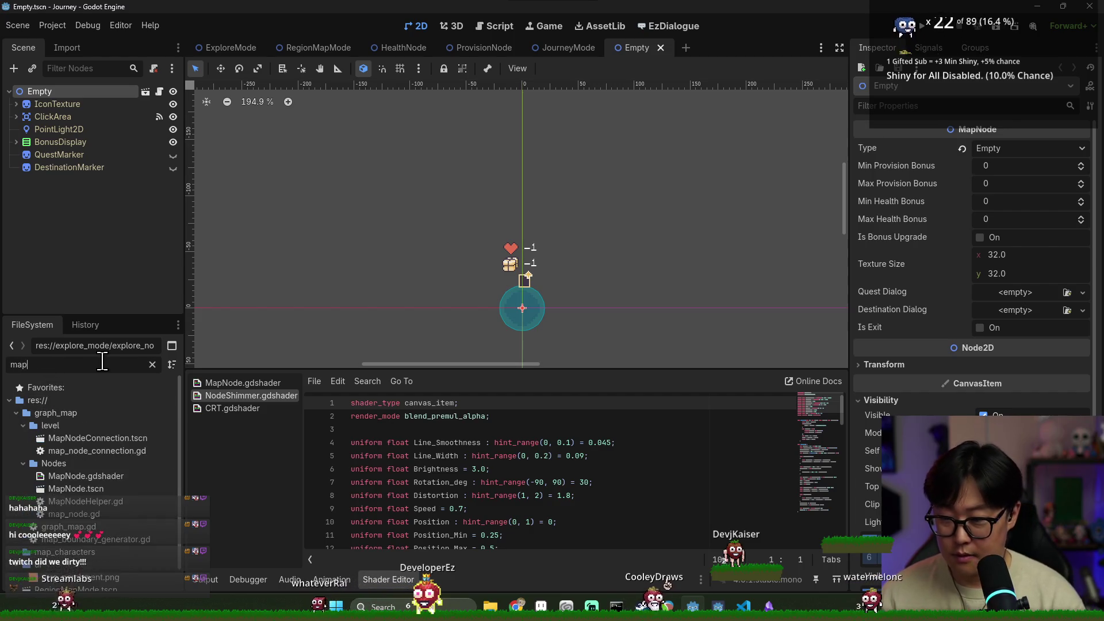
left_click(106, 488)
double_click(103, 491)
scroll(638, 264, "up", 5)
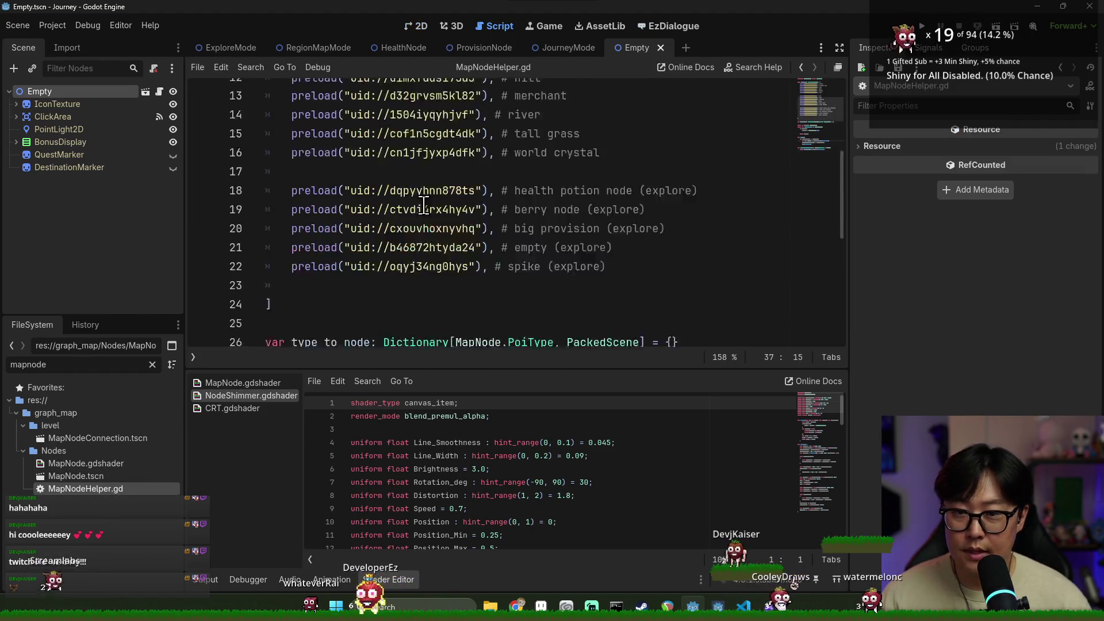
left_click(637, 262)
key("Return")
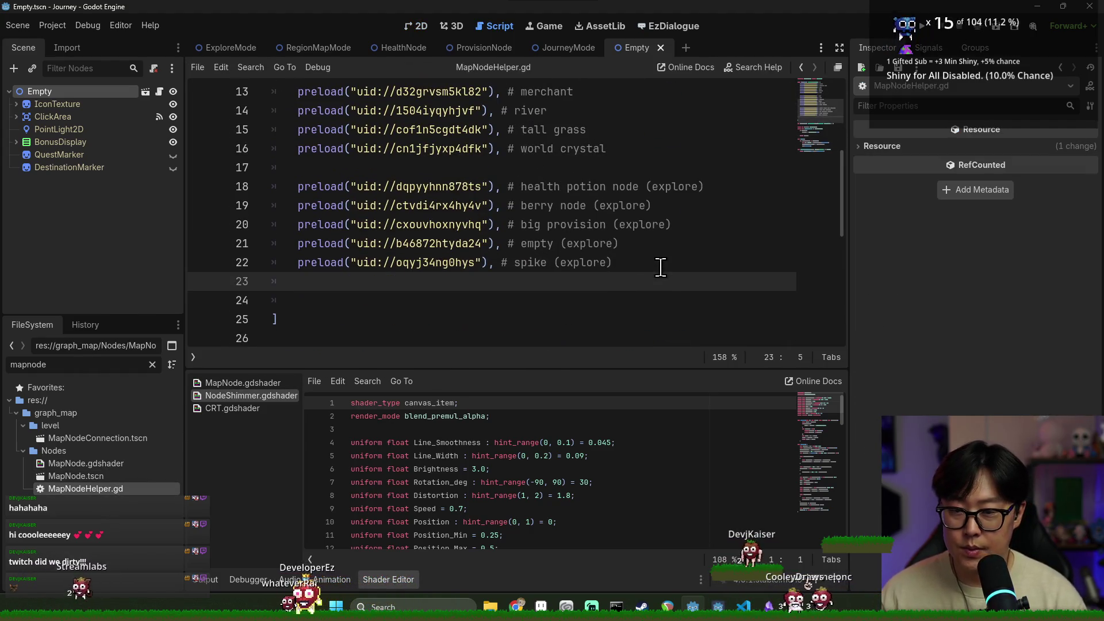
Drag Start.tscn and Exit.tscn from the explore_nodes folder into the preload list.
double_click(73, 363)
type("explore")
left_click(64, 430)
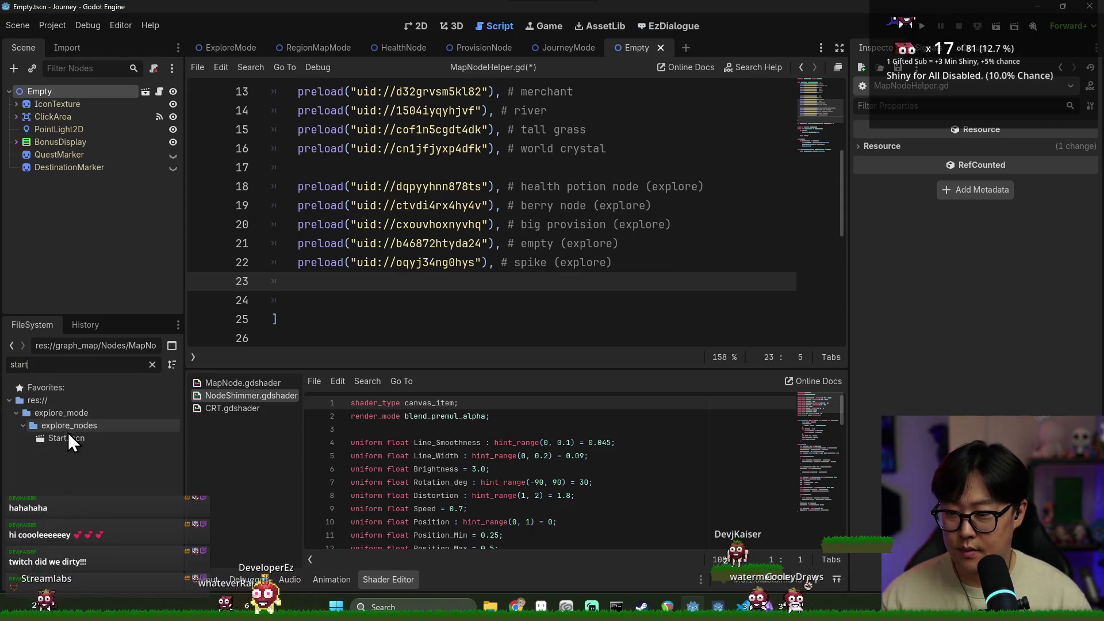
left_click(152, 364)
scroll(84, 495, "down", 3)
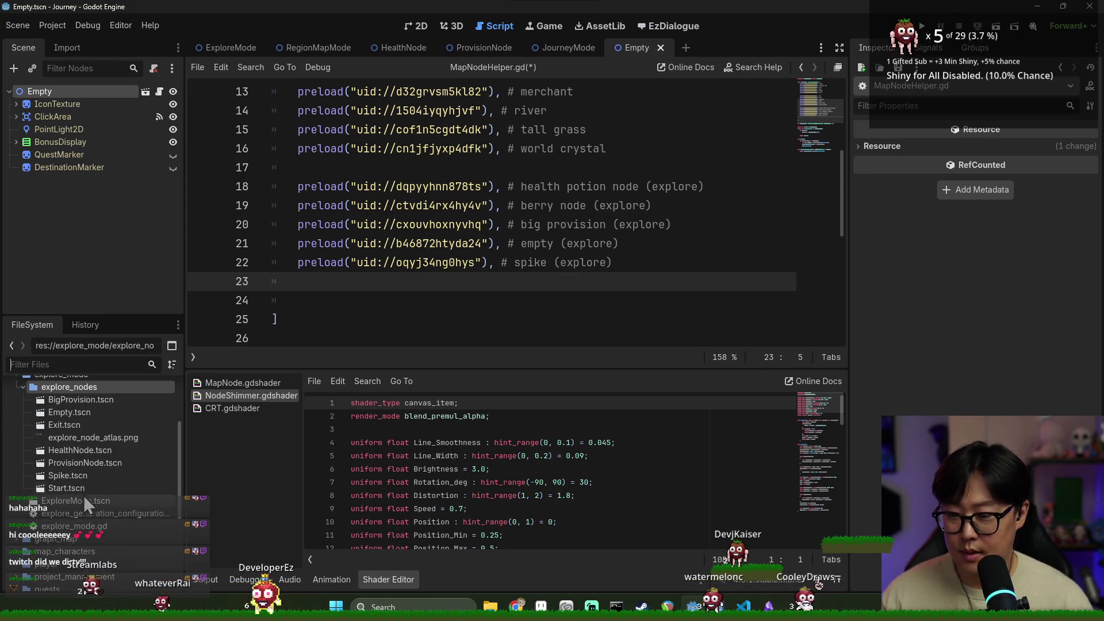
mouse_move(81, 488)
left_mouse_down()
mouse_move(329, 313)
mouse_move(336, 280)
left_mouse_up()
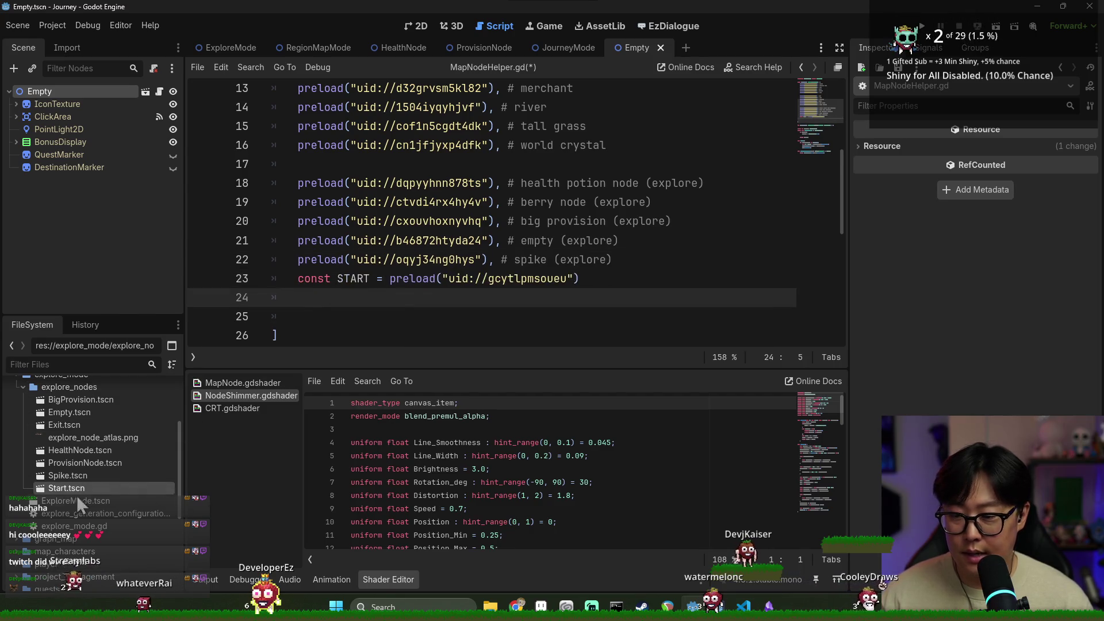
mouse_move(65, 425)
left_mouse_down()
mouse_move(332, 310)
mouse_move(345, 316)
left_mouse_up()
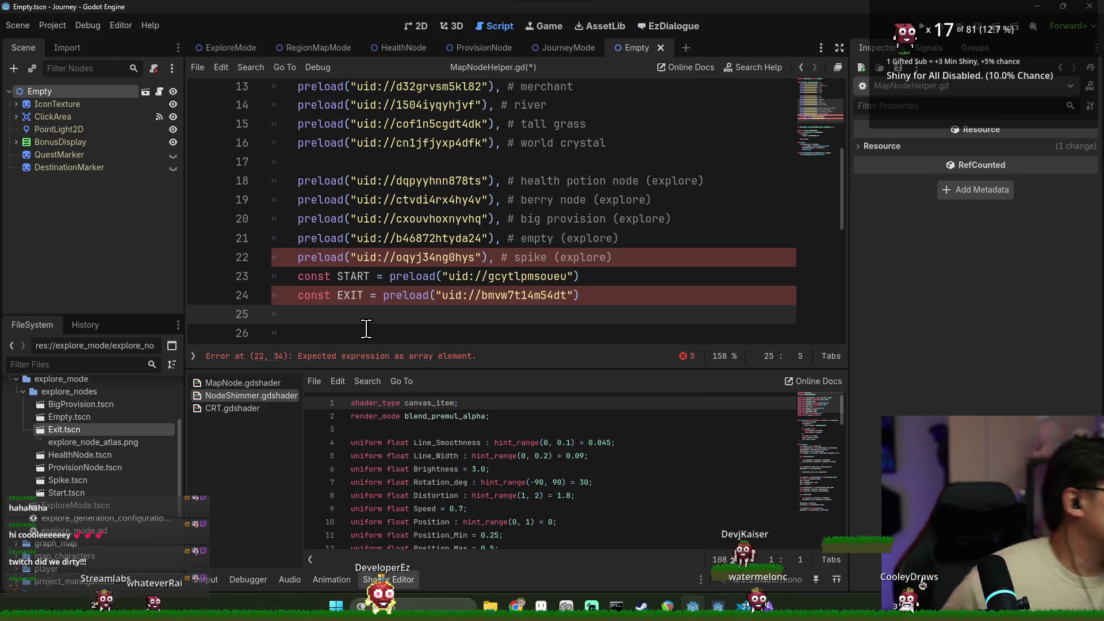
Strip the const START and const EXIT prefixes, add a comma, and save.
left_click_drag(390, 276, 295, 276)
key("BackSpace")
key("End")
type(",")
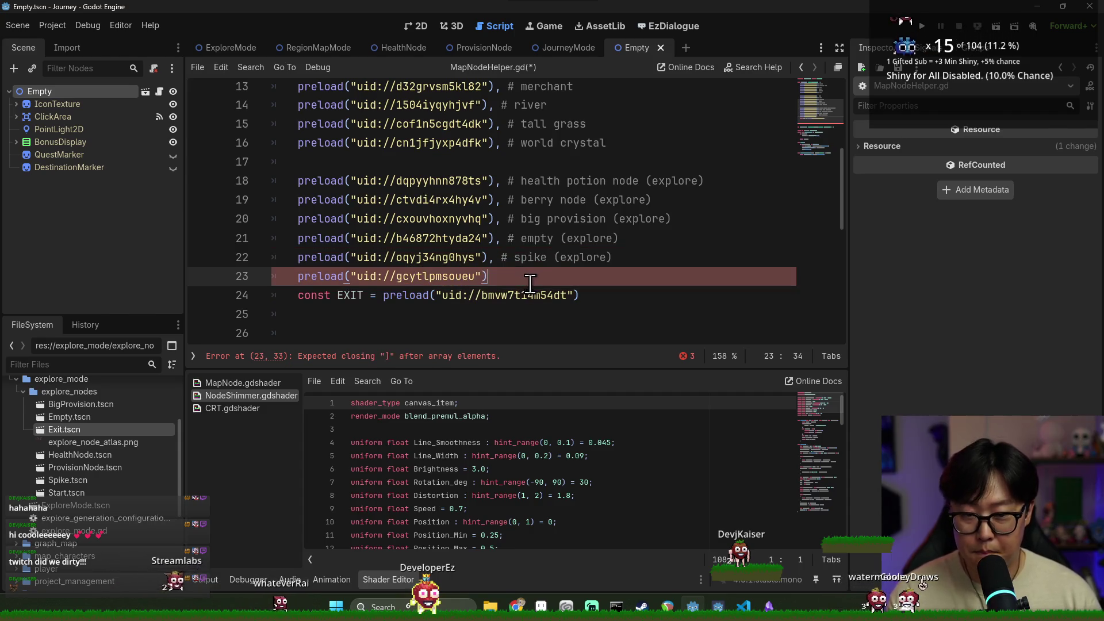
left_click_drag(378, 296, 311, 290)
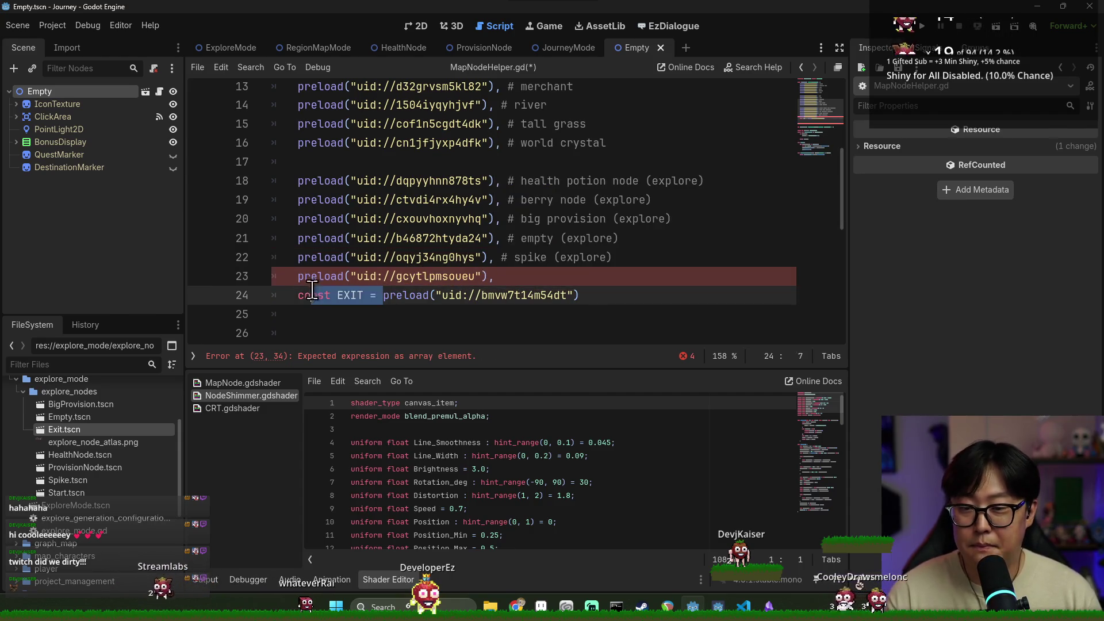
key("BackSpace")
key("ctrl+s")
Add the comments '# start (explore)' and ', # exit (explore)' to the two new entries.
left_click(505, 241)
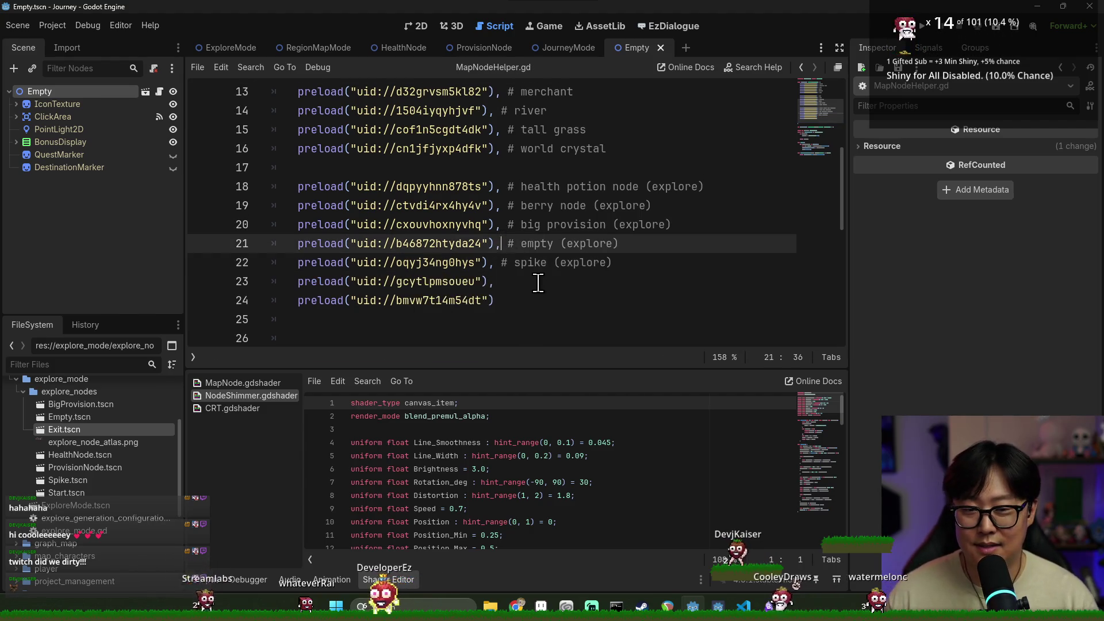
scroll(542, 276, "down", 2)
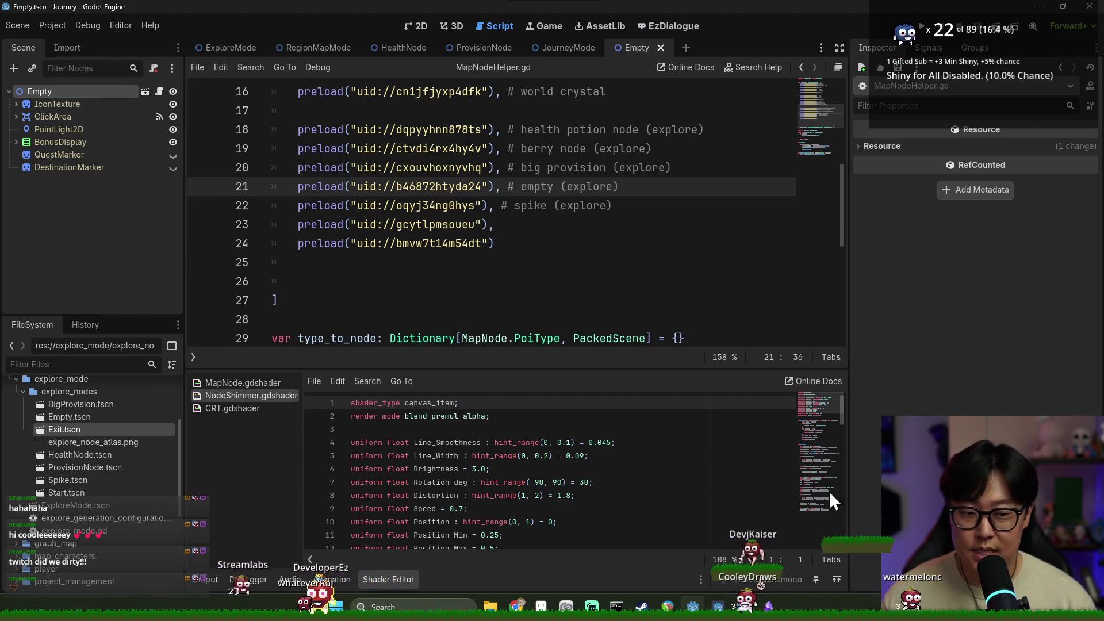
left_click(348, 580)
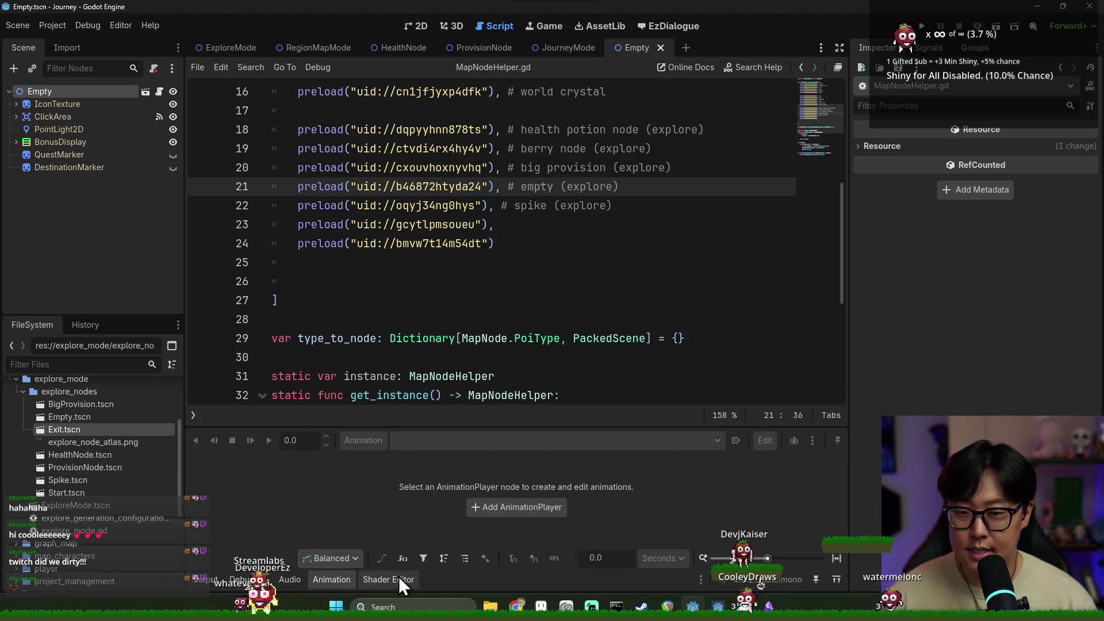
left_click(555, 227)
type("# star")
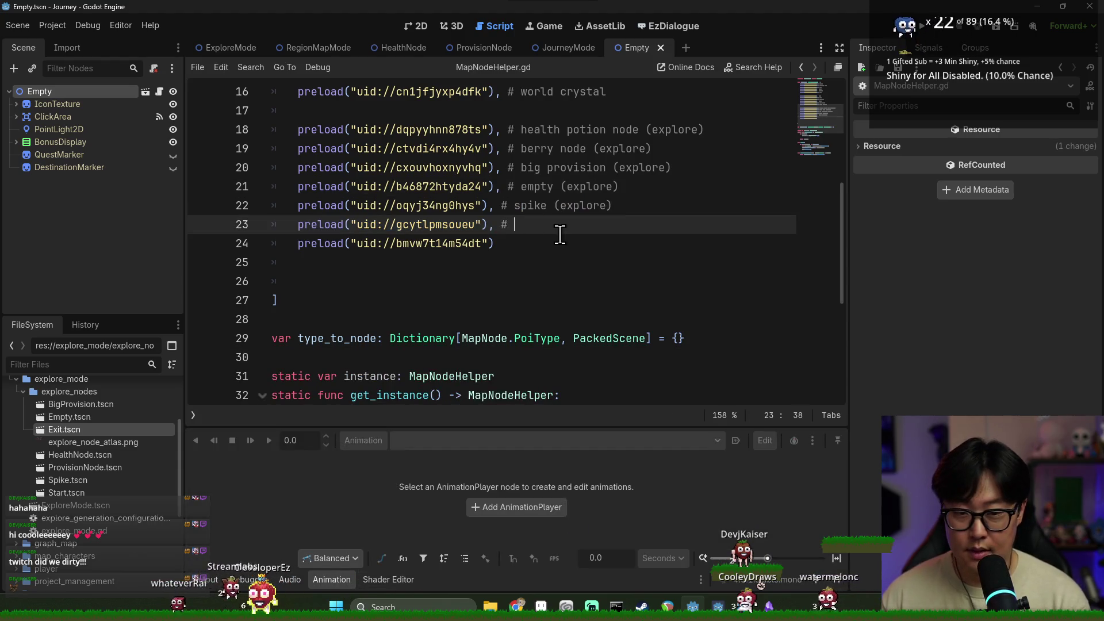
type("t (explore")
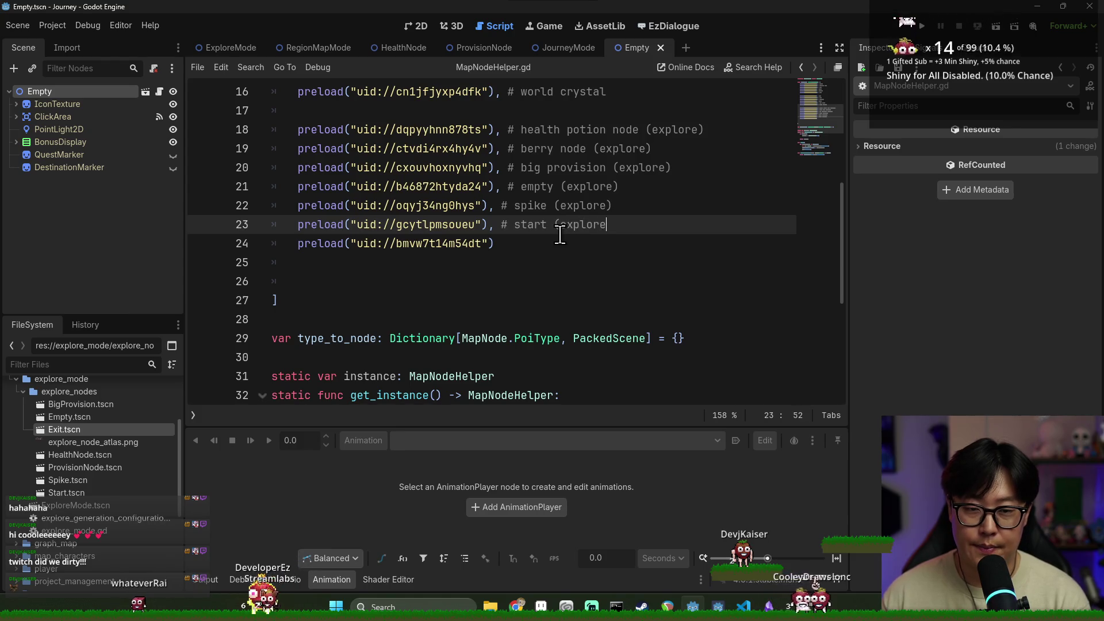
left_click(552, 241)
type(", # e")
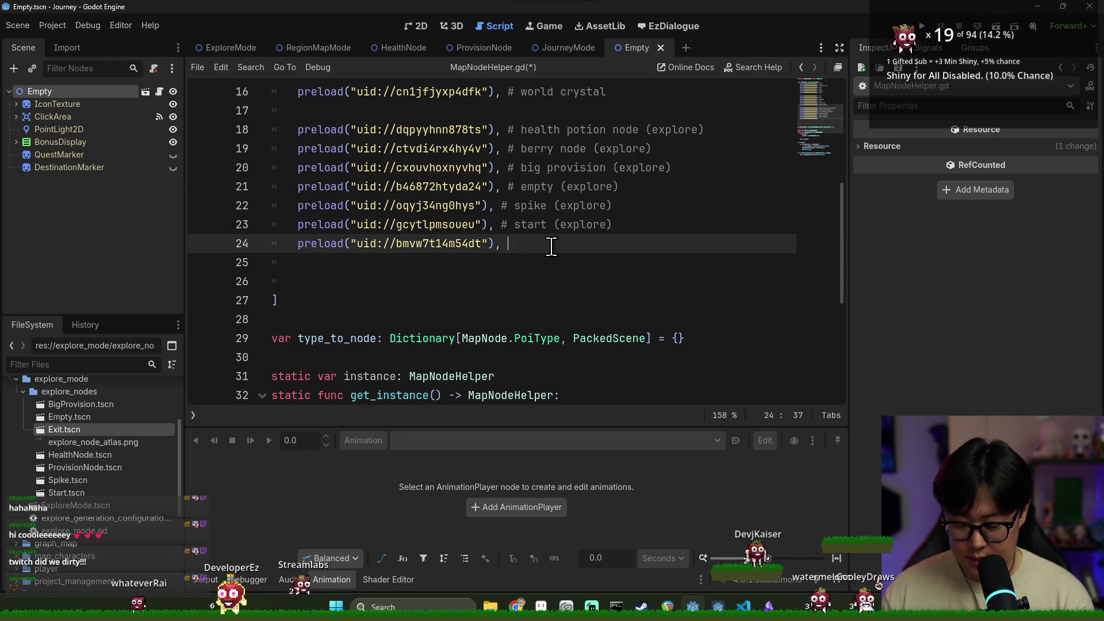
type("xit (explore)")
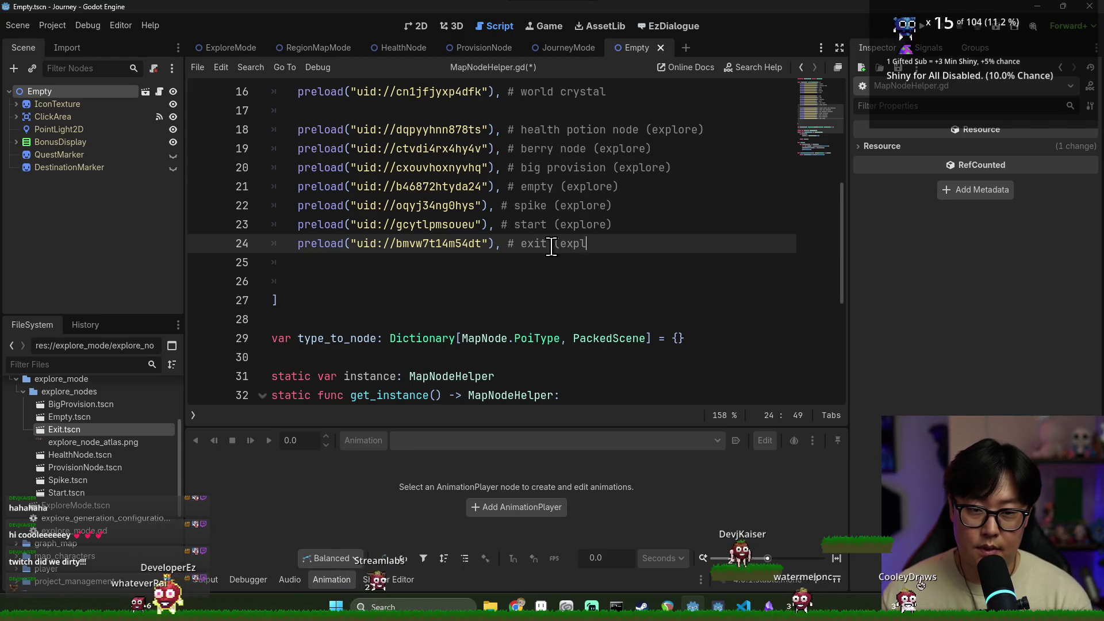
Delete the extra blank lines after the preload list and save the script.
left_click(425, 257)
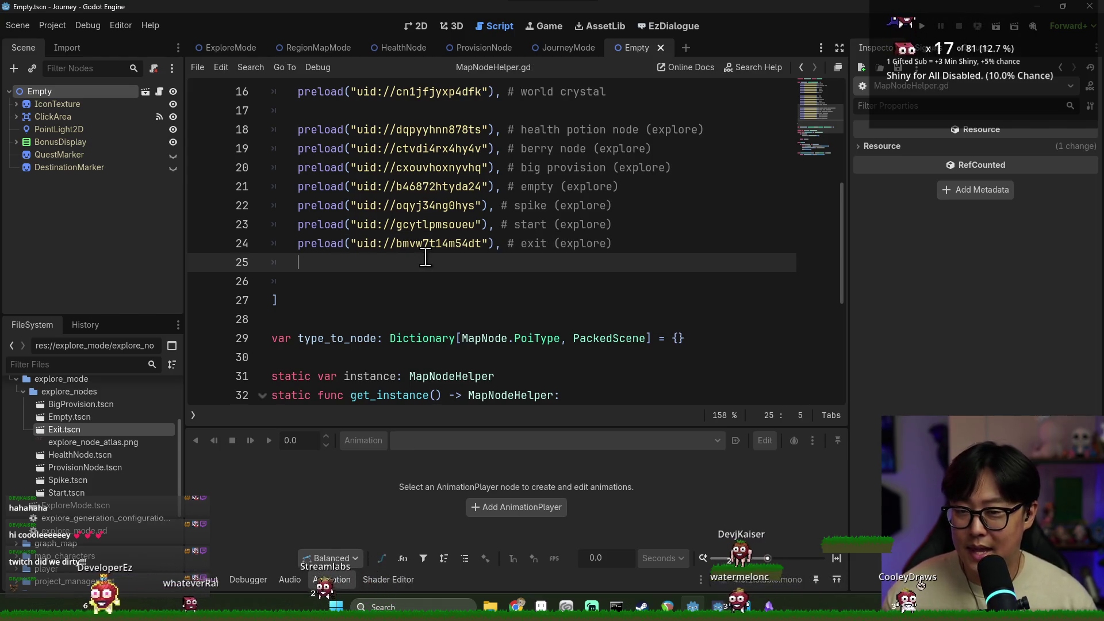
key("BackSpace")
key("BackSpace")
key("ctrl+s")
left_click(419, 257)
key("BackSpace")
key("BackSpace")
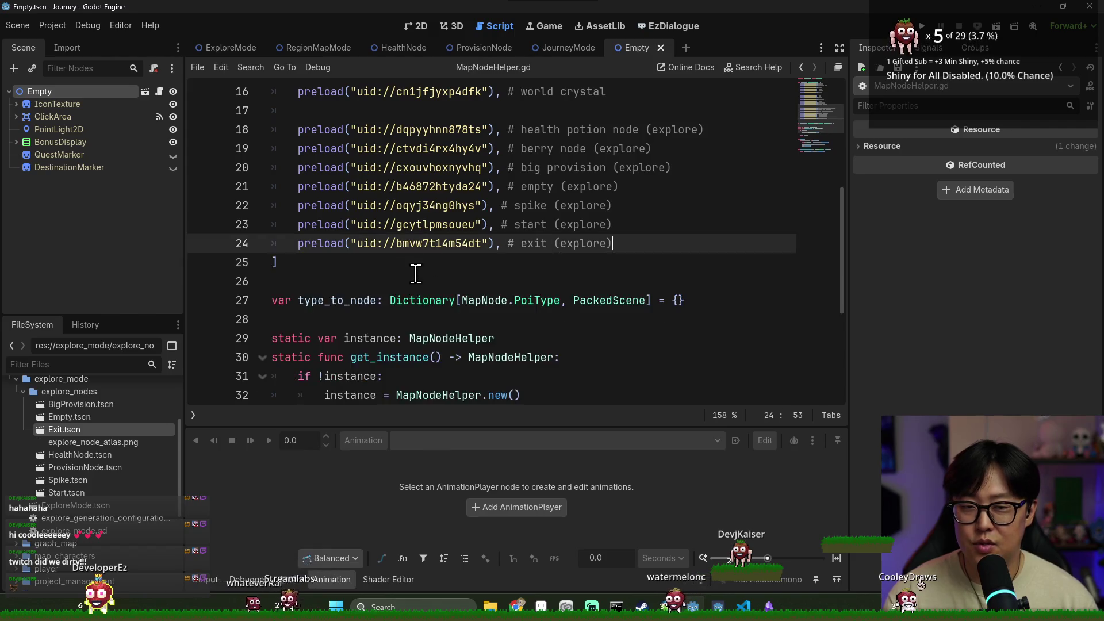
scroll(414, 265, "up", 3)
scroll(479, 201, "down", 3)
scroll(479, 202, "up", 4)
scroll(582, 322, "down", 4)
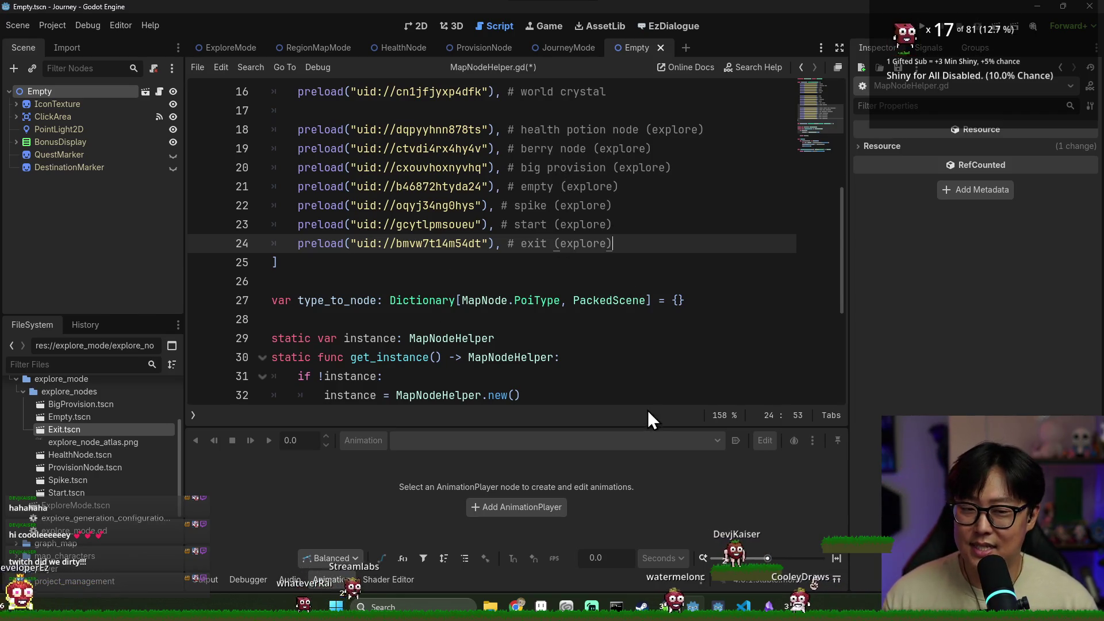
left_click(451, 320)
key("ctrl+s")
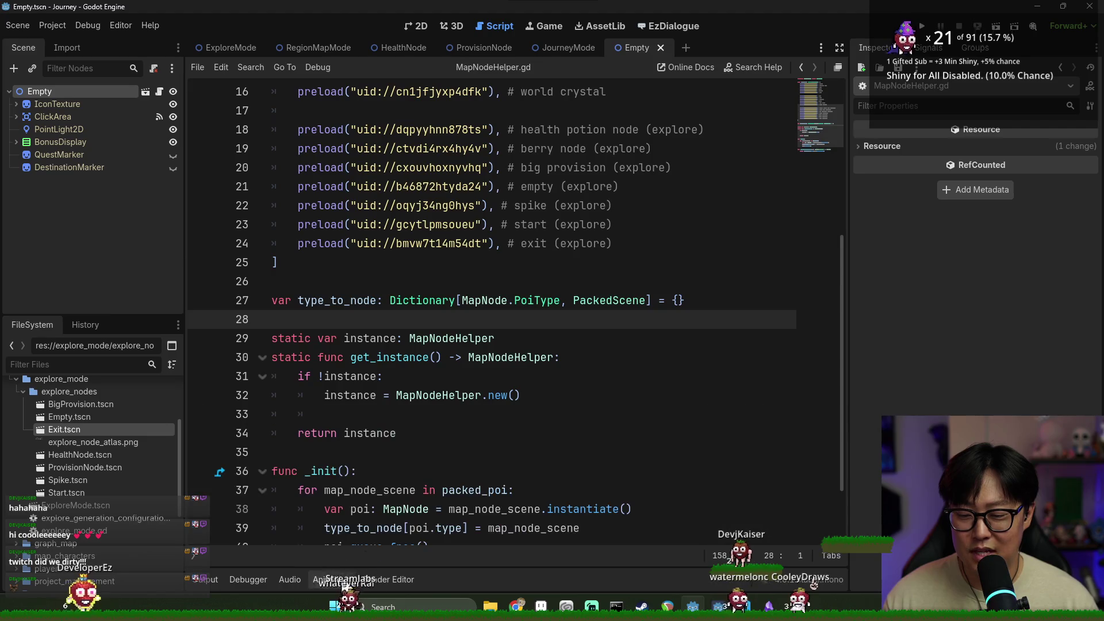
left_click(432, 281)
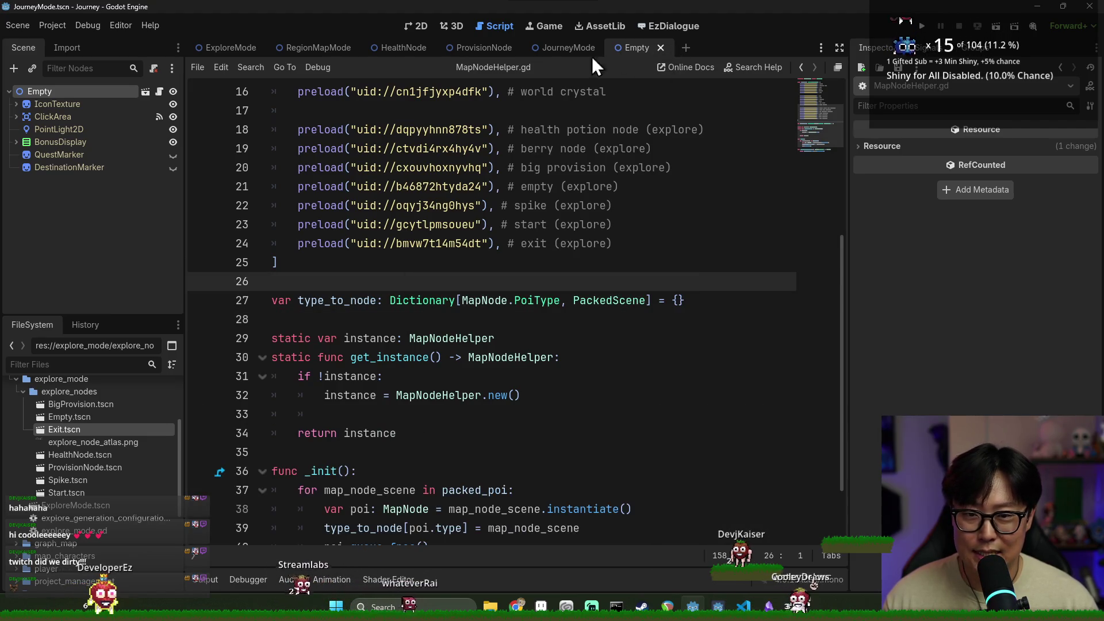
Close the Empty scene and open the ExploreMode root node's script.
middle_click(620, 47)
key("ctrl+s")
left_click(231, 47)
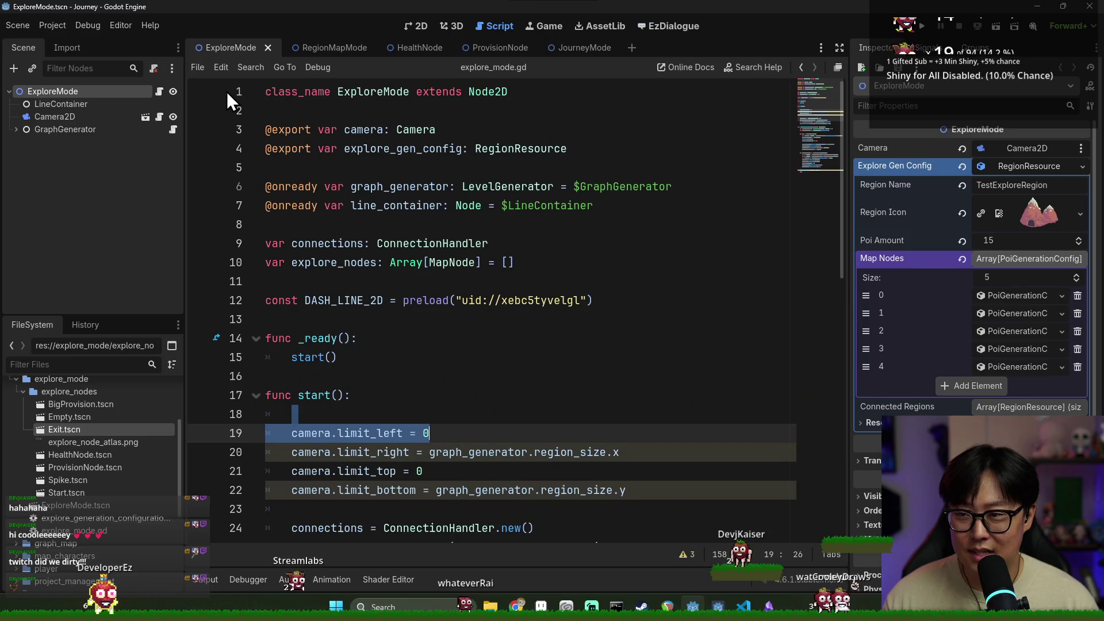
left_click(415, 26)
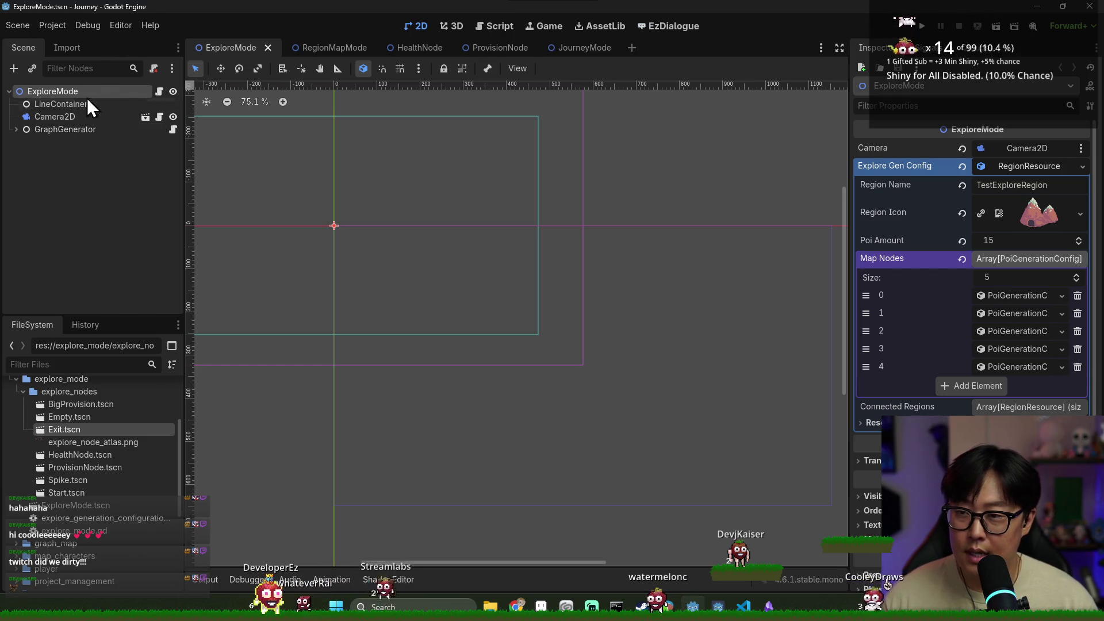
left_click(159, 91)
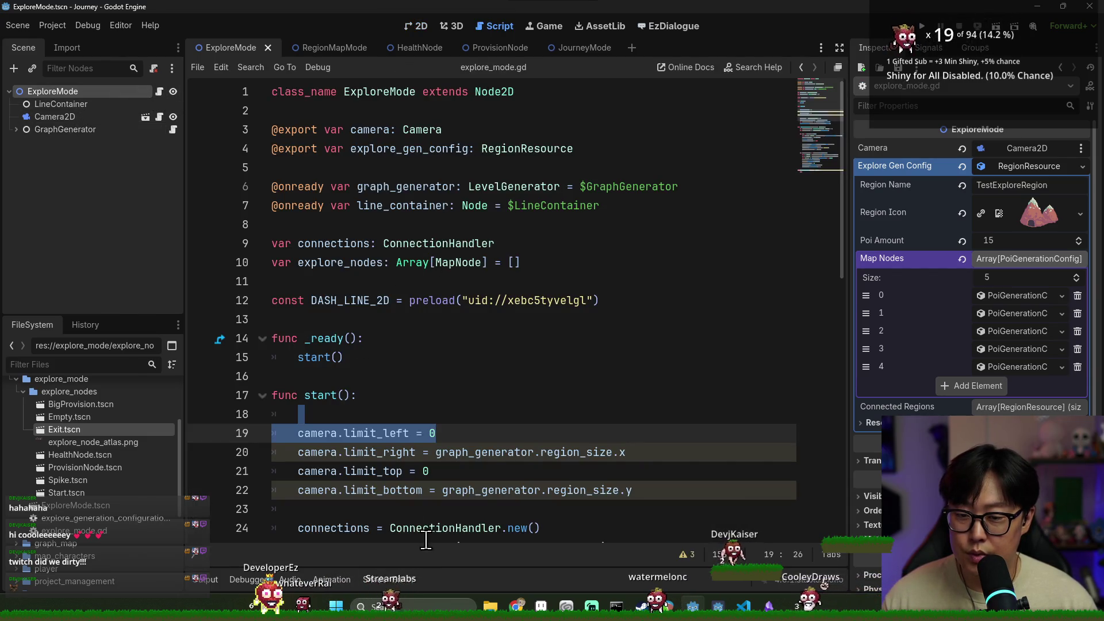
After the POI loop in _load_level_model, start a function-level comment '# Manually insert start and exit node in a'.
left_click(357, 395)
scroll(367, 276, "down", 5)
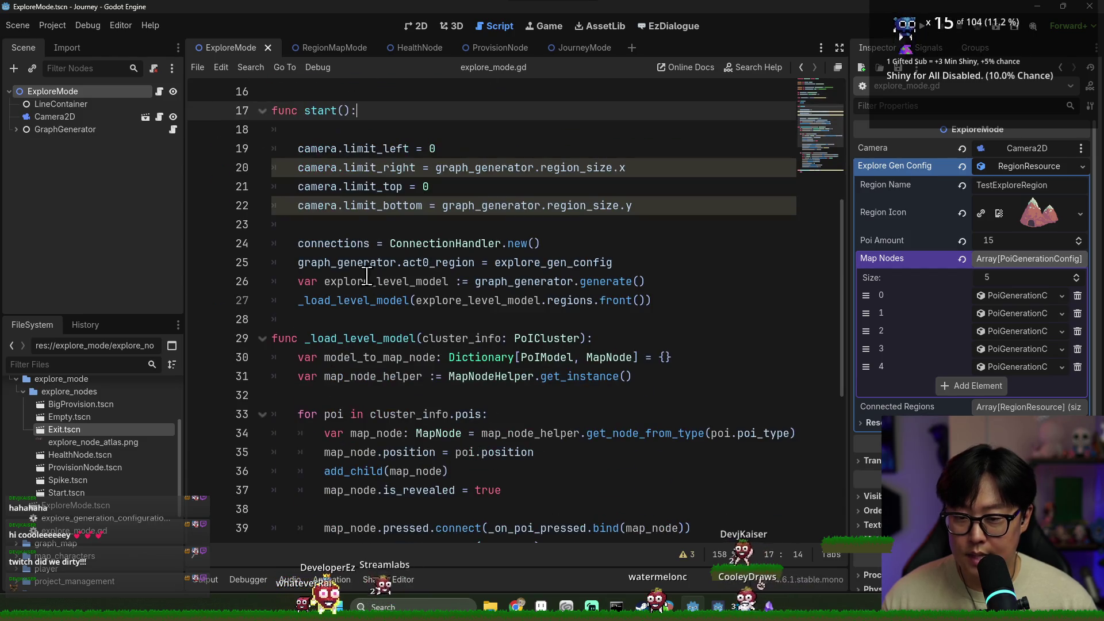
double_click(350, 282)
left_click(350, 300)
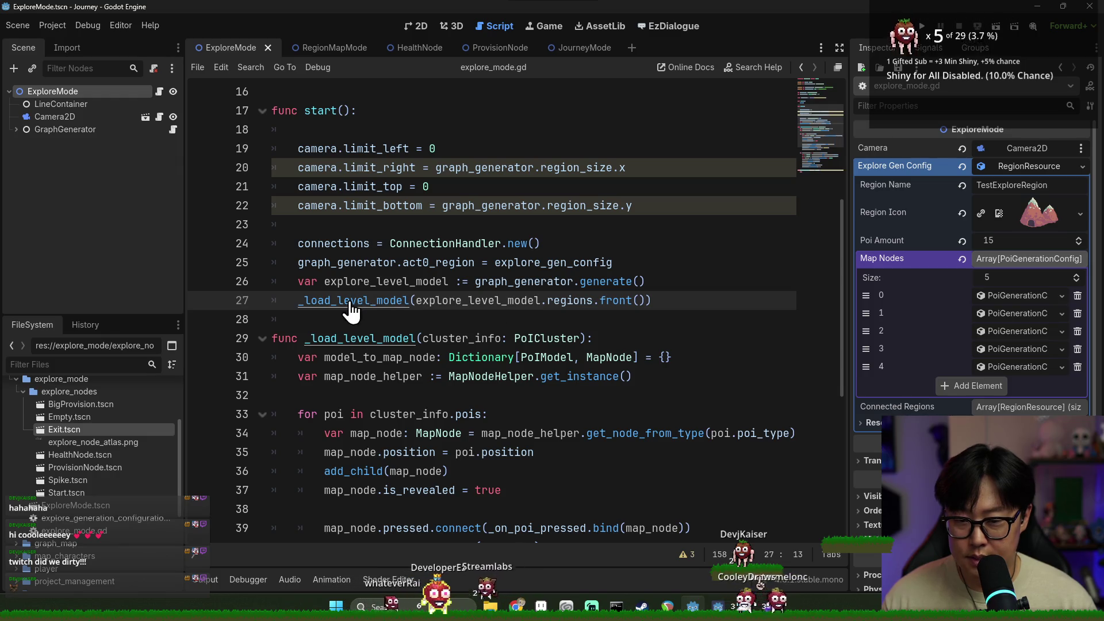
scroll(384, 371, "down", 3)
double_click(334, 243)
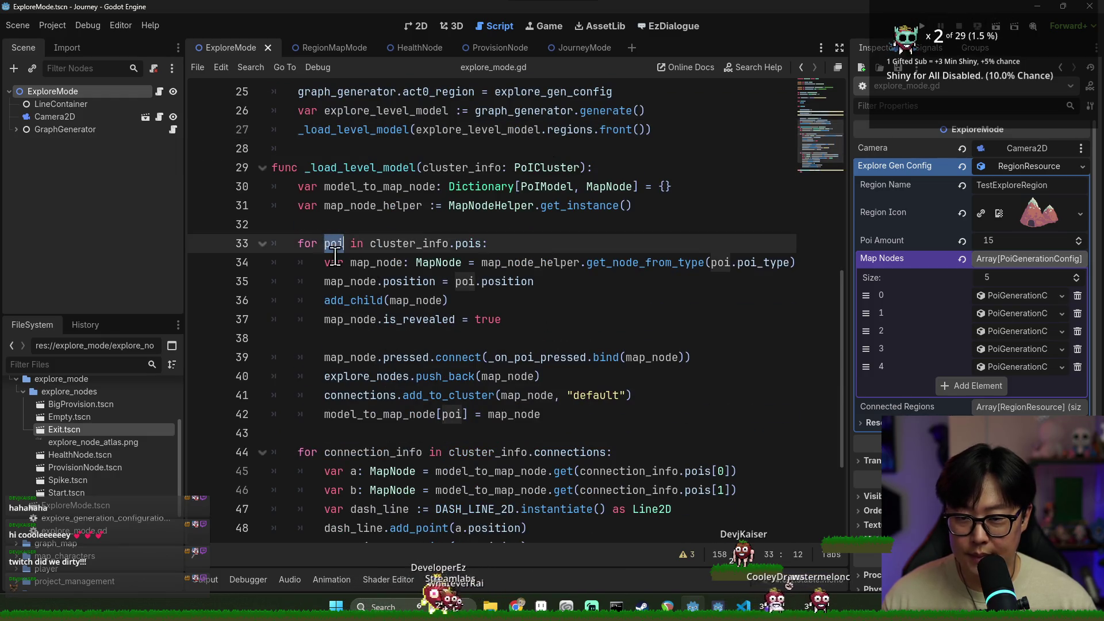
left_click(408, 414)
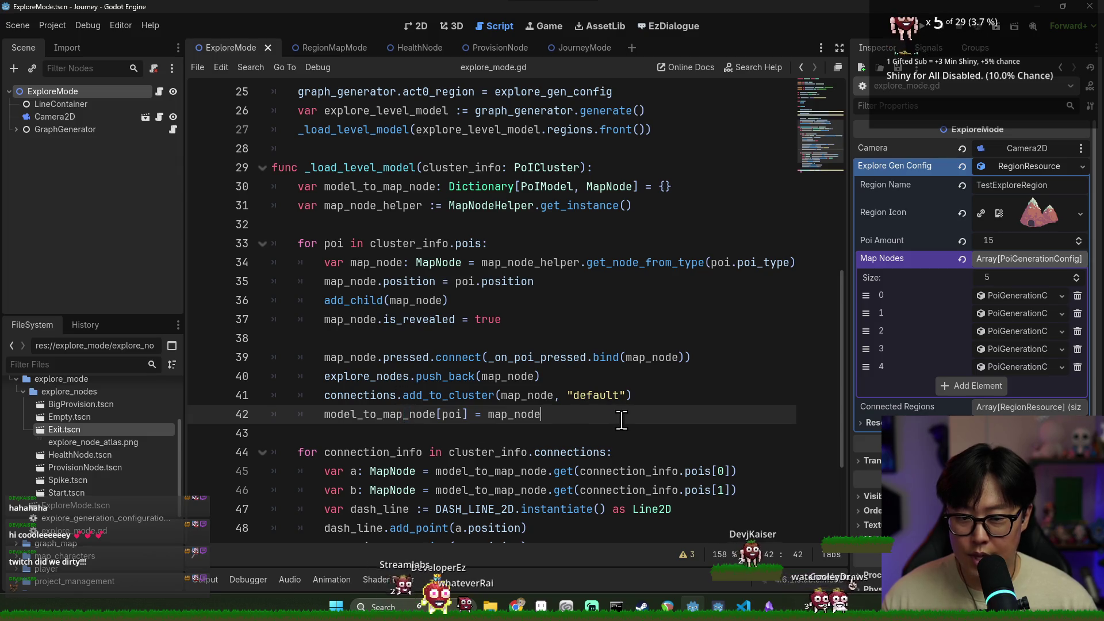
key("Return")
key("Return")
key("BackSpace")
type("## ma")
key("BackSpace")
key("BackSpace")
key("BackSpace")
type("# Manually insert start and ex i")
Finish the comment below the POI loop so it ends with 'specific position.'.
key("BackSpace")
key("BackSpace")
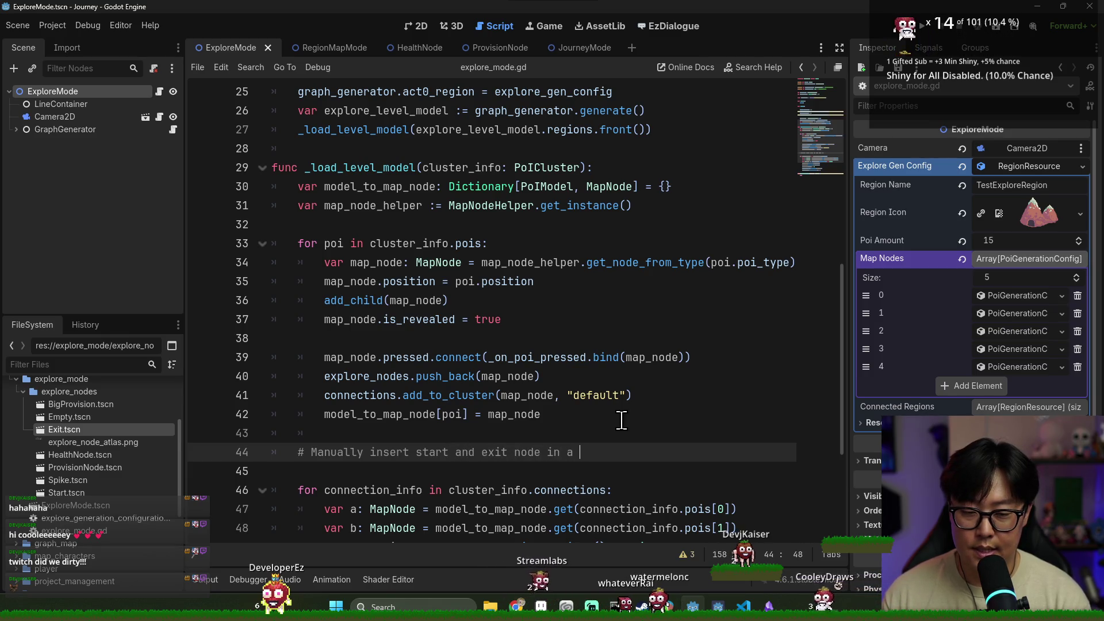
type("specific ")
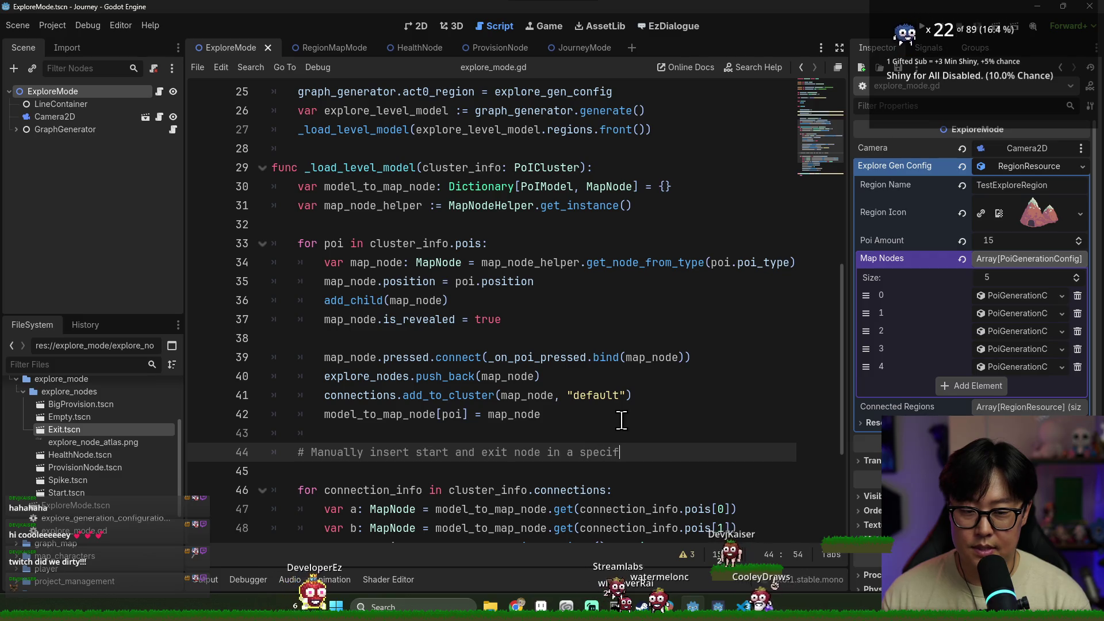
type("position.")
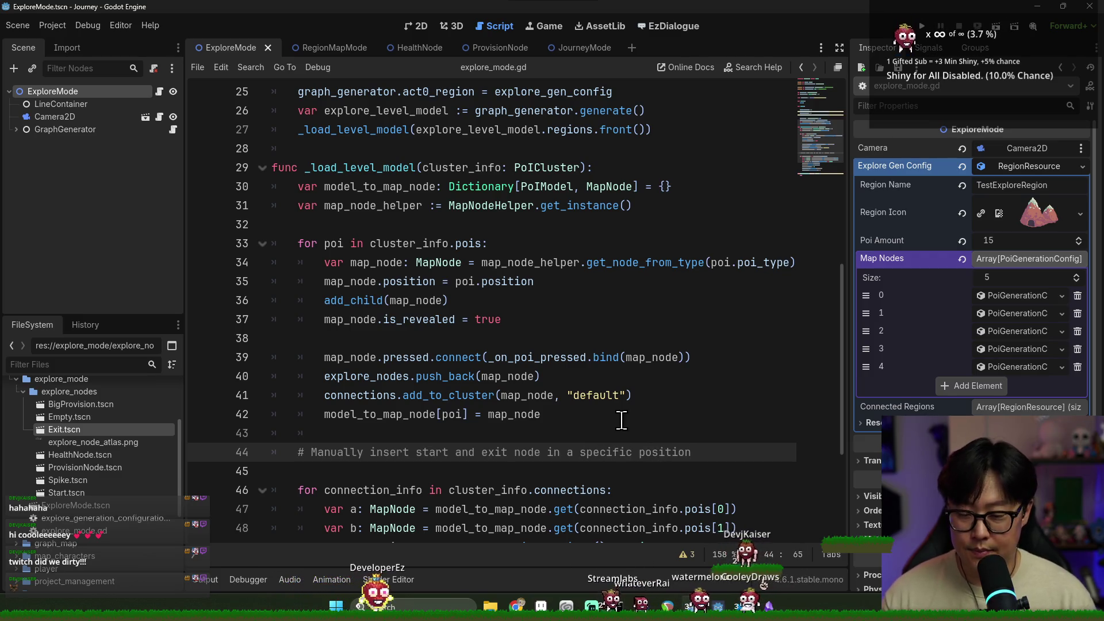
key("BackSpace")
type("M")
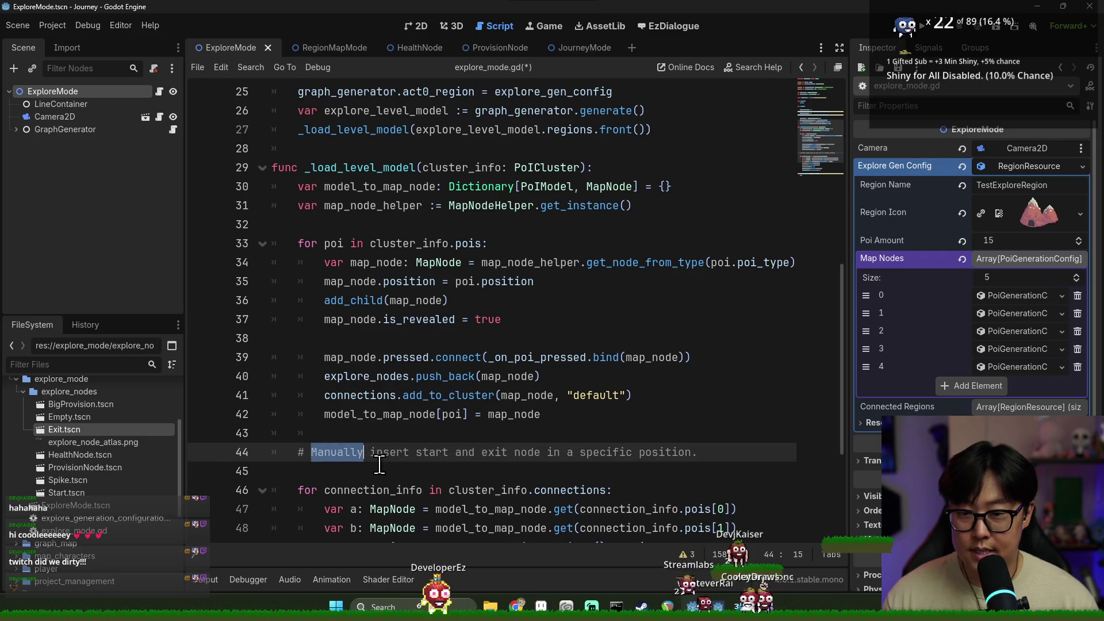
Declare start_node as map_node_helper.get_node_from_type(MapNode.PoiType.start).
left_click(322, 471)
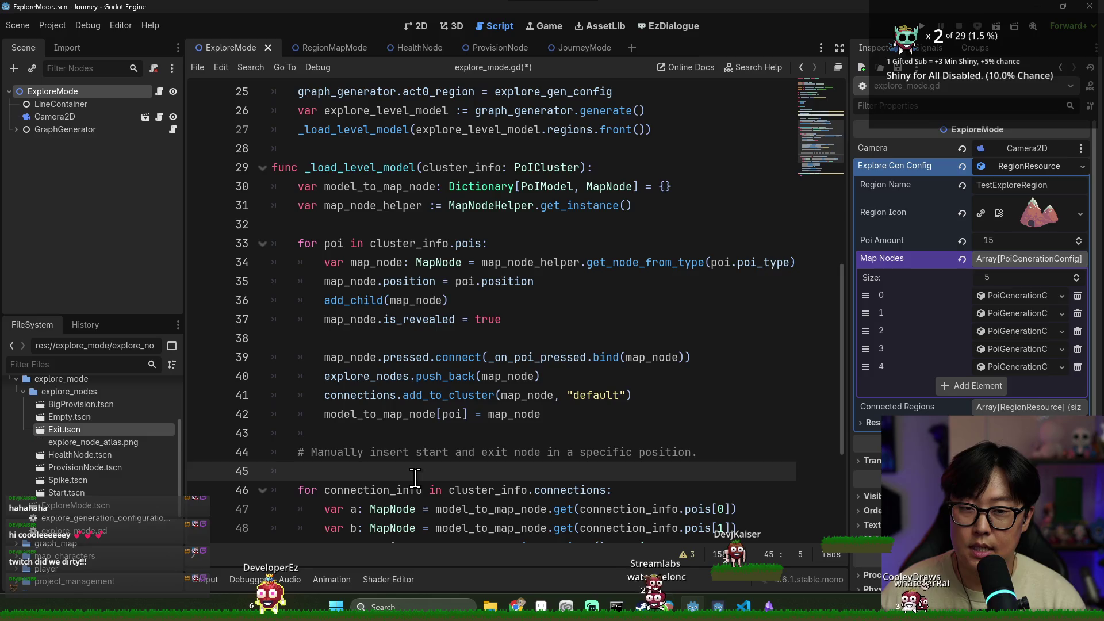
key("Return")
key("Up")
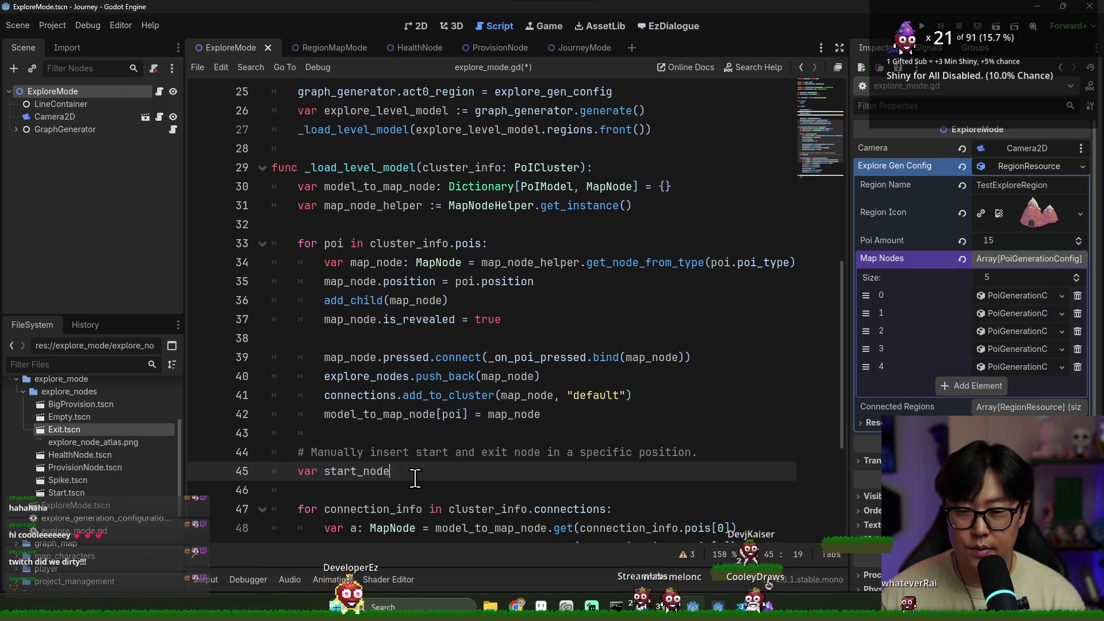
type("apNode = map")
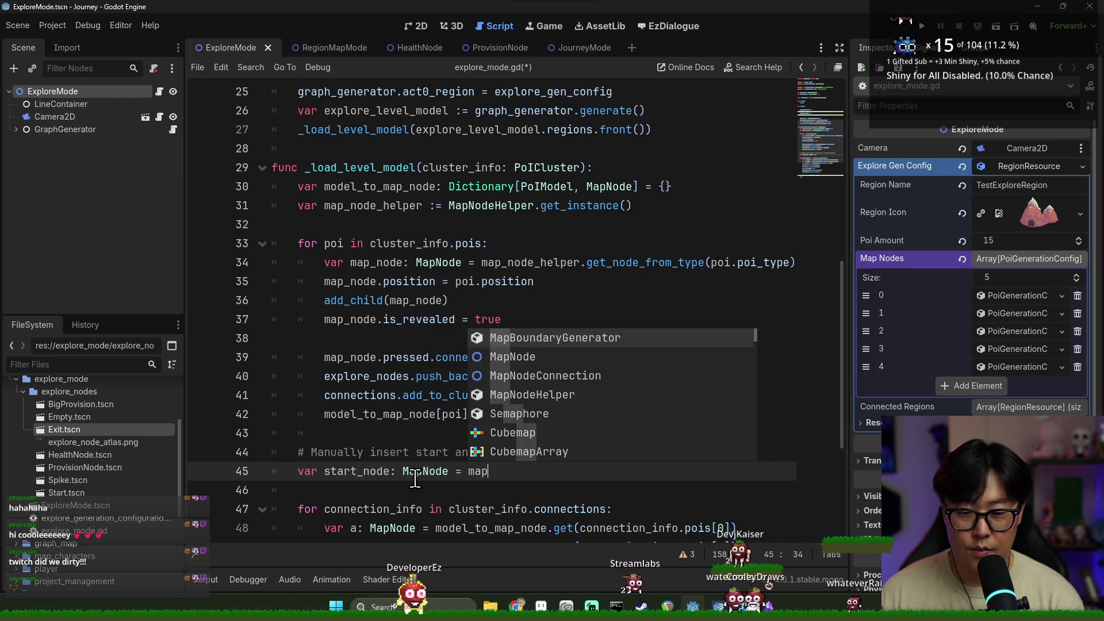
key("Return")
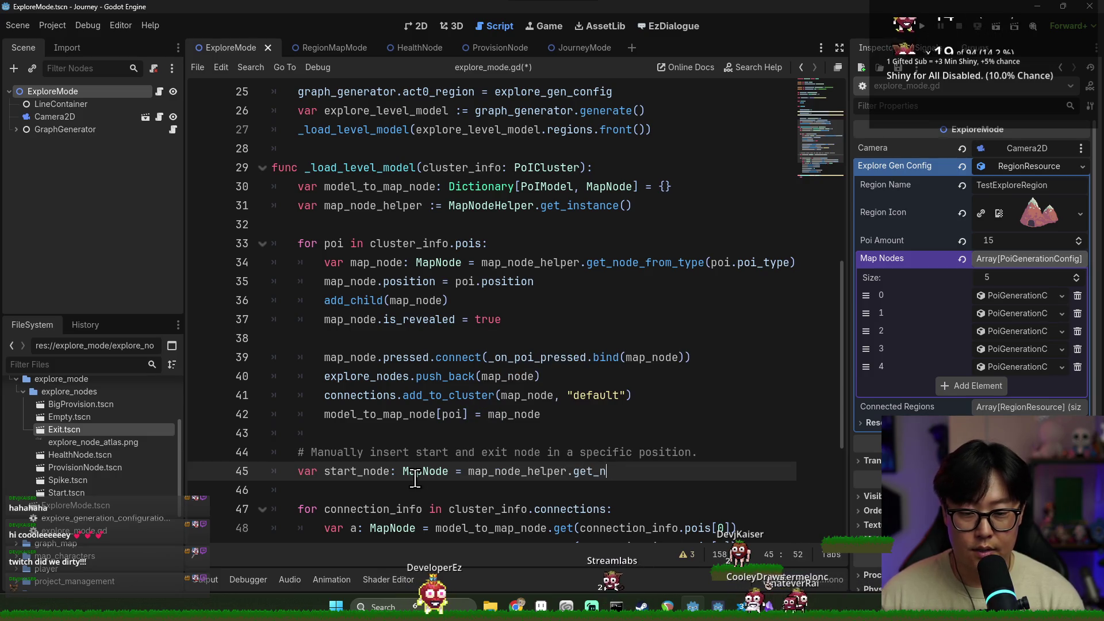
type("ode")
key("Return")
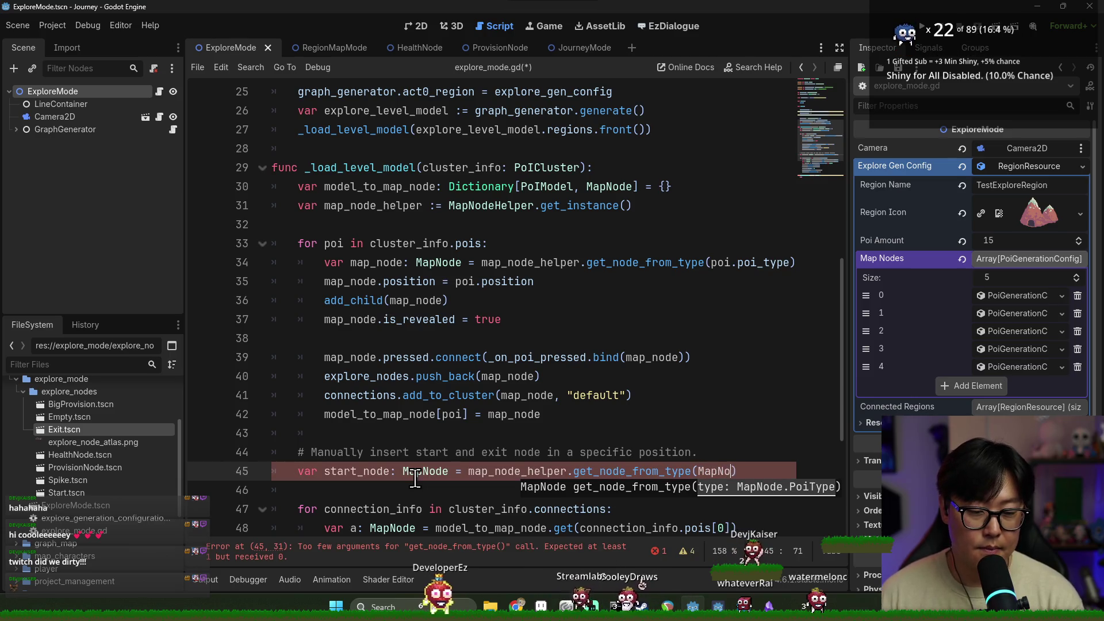
type("P")
key("Return")
type(".")
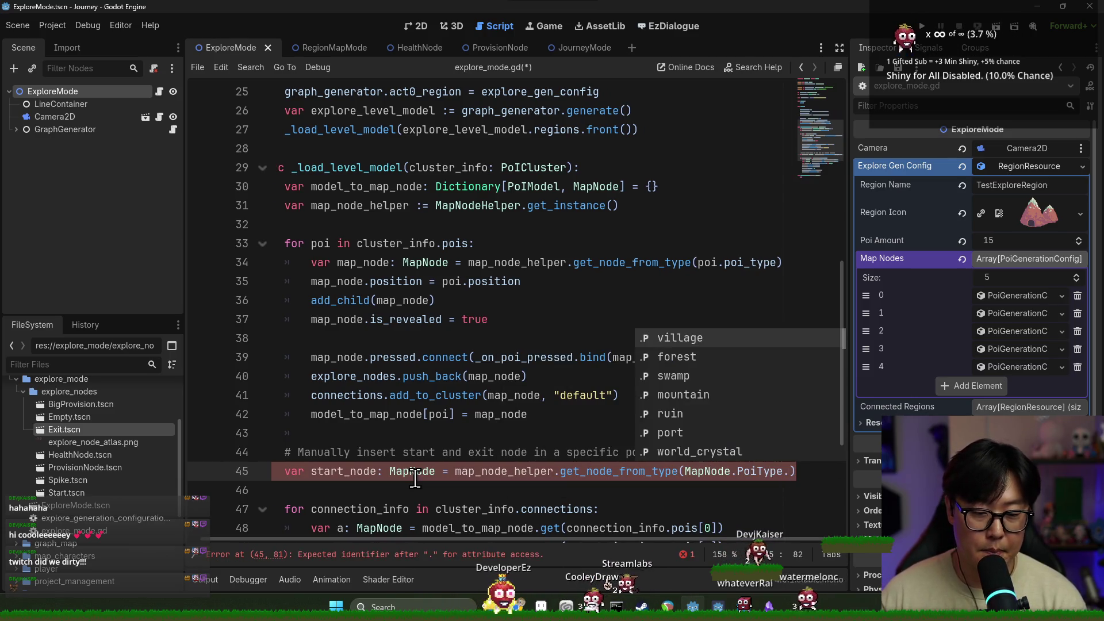
type("st")
key("Return")
Declare exit_node as map_node_helper.get_node_from_type(MapNode.PoiType.exit) on the next line.
key("End")
key("Return")
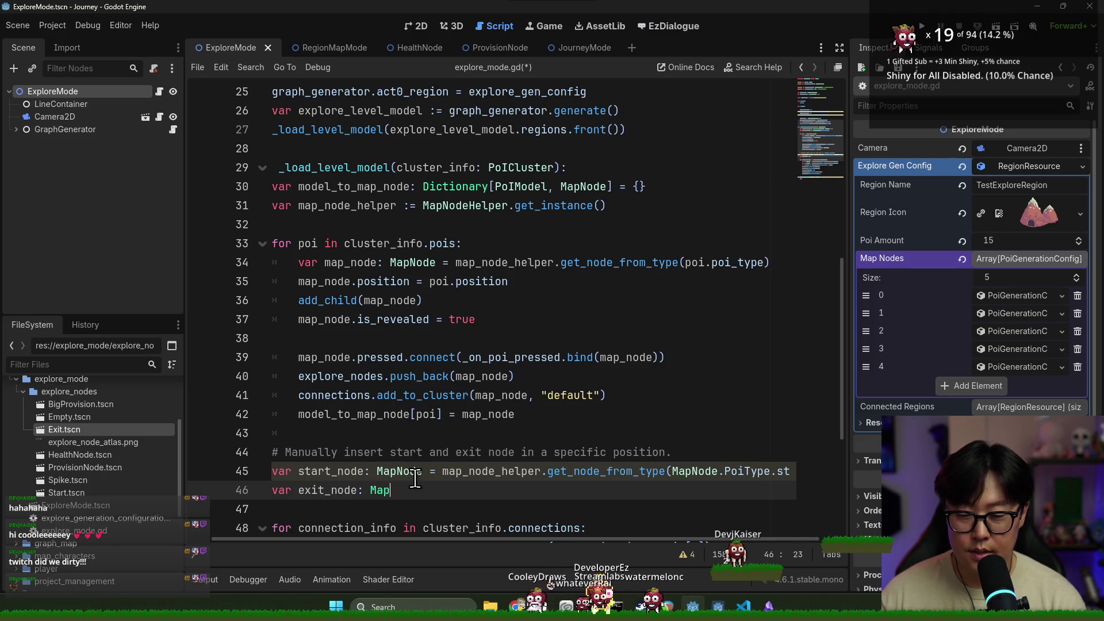
type("_node")
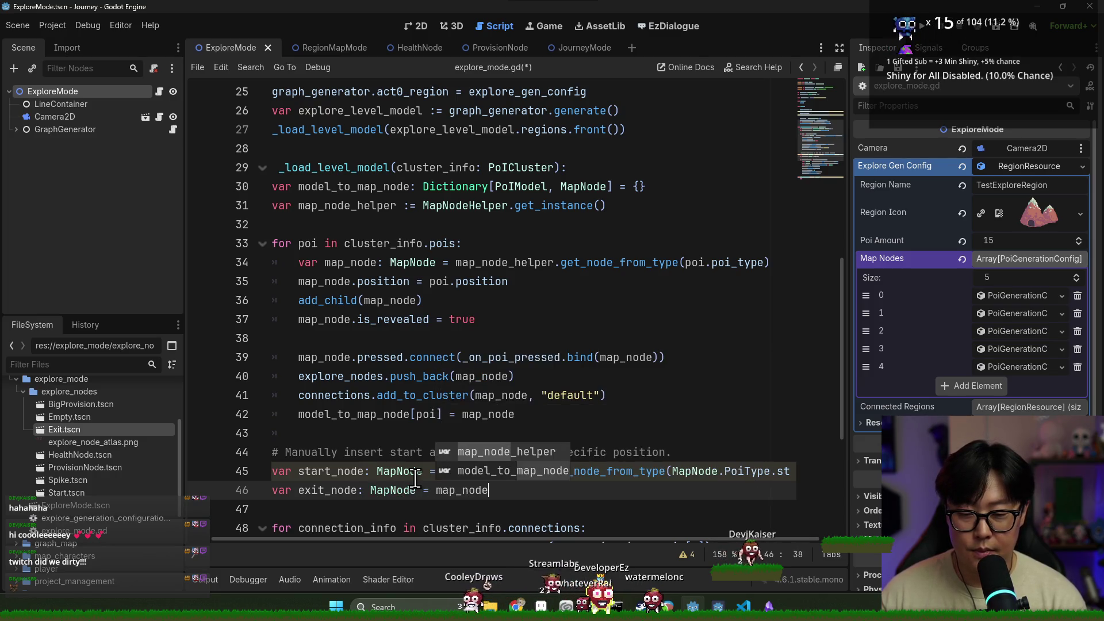
key("Return")
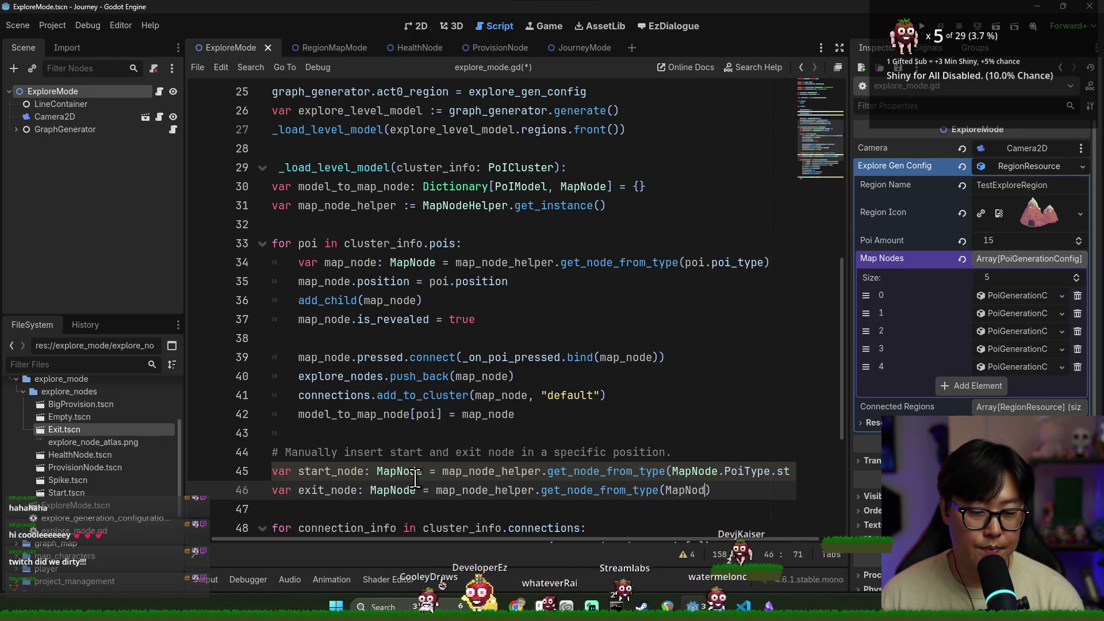
type("e.Poi")
key("Return")
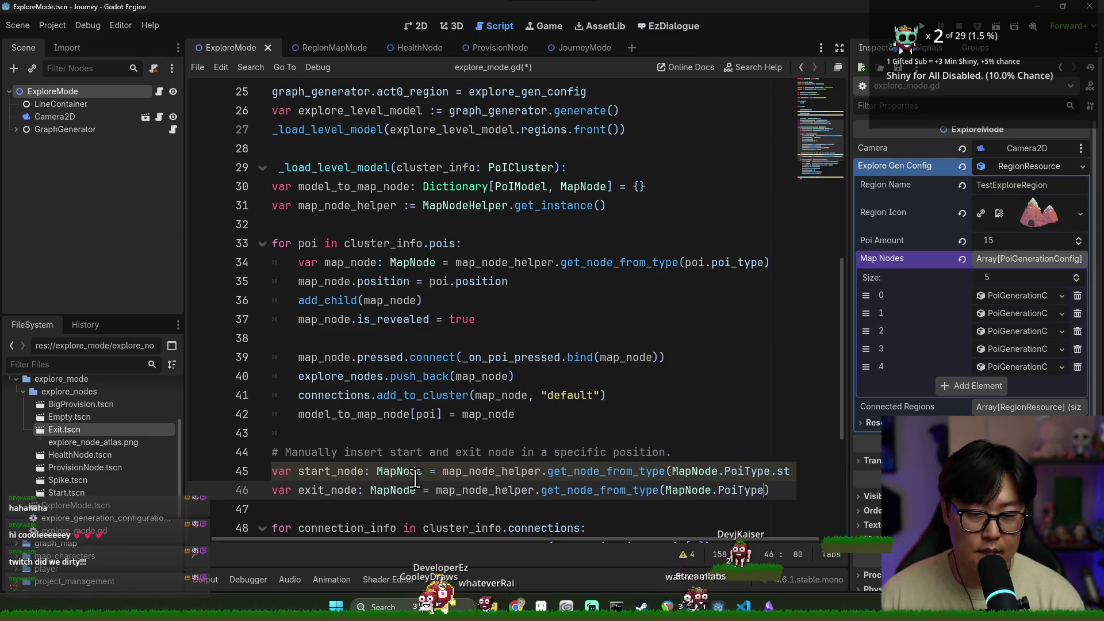
type("ex")
key("Return")
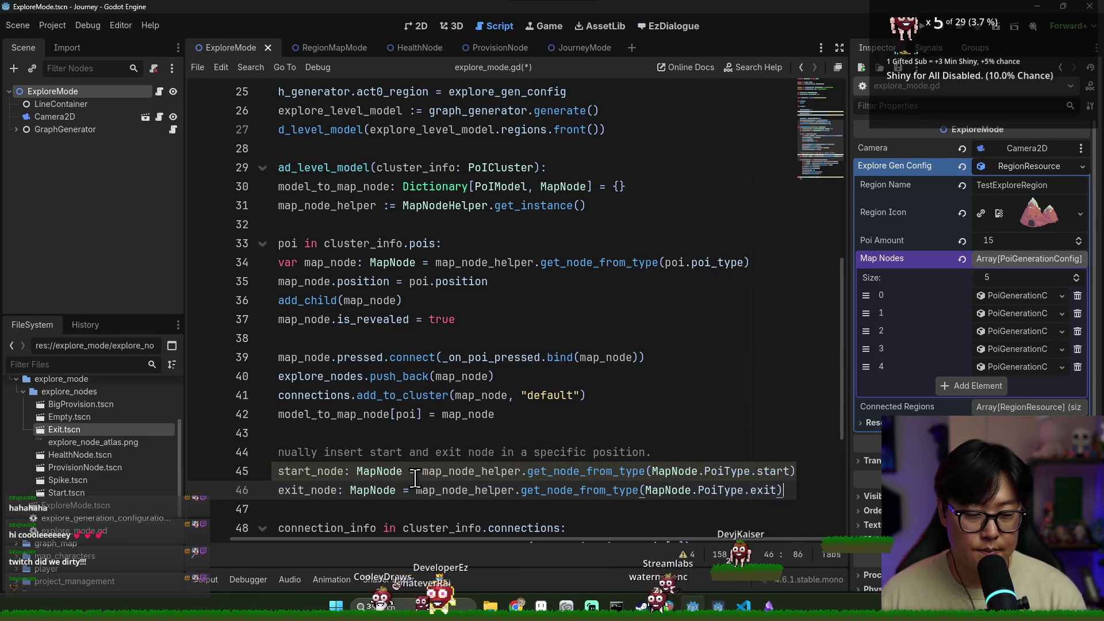
Save explore_mode.gd.
key("ctrl+s")
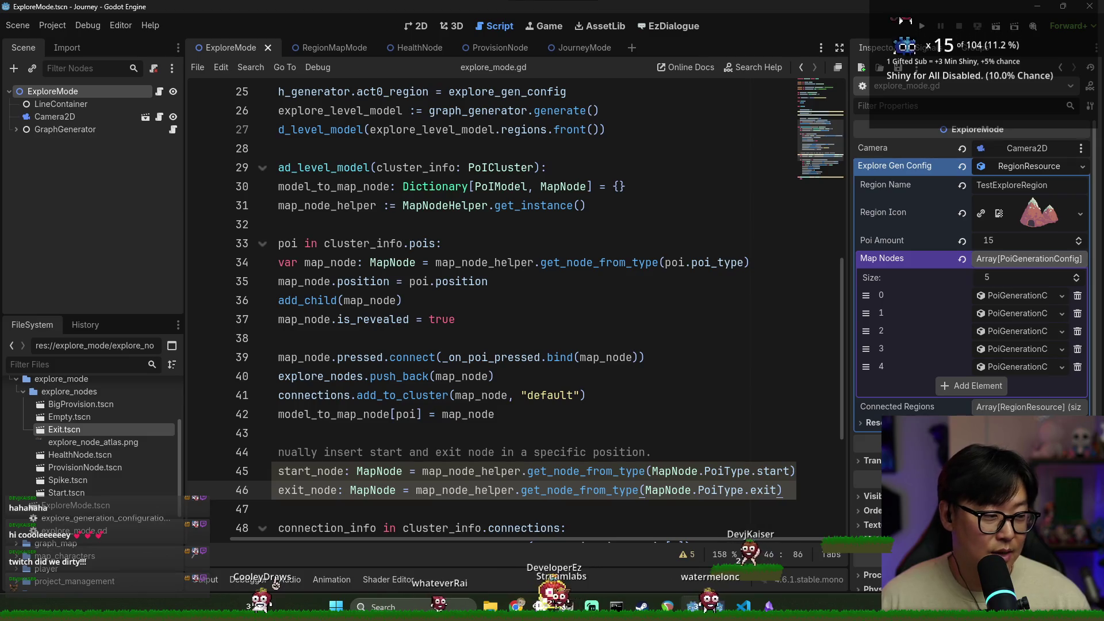
scroll(467, 517, "down", 1)
left_click_drag(467, 540, 378, 543)
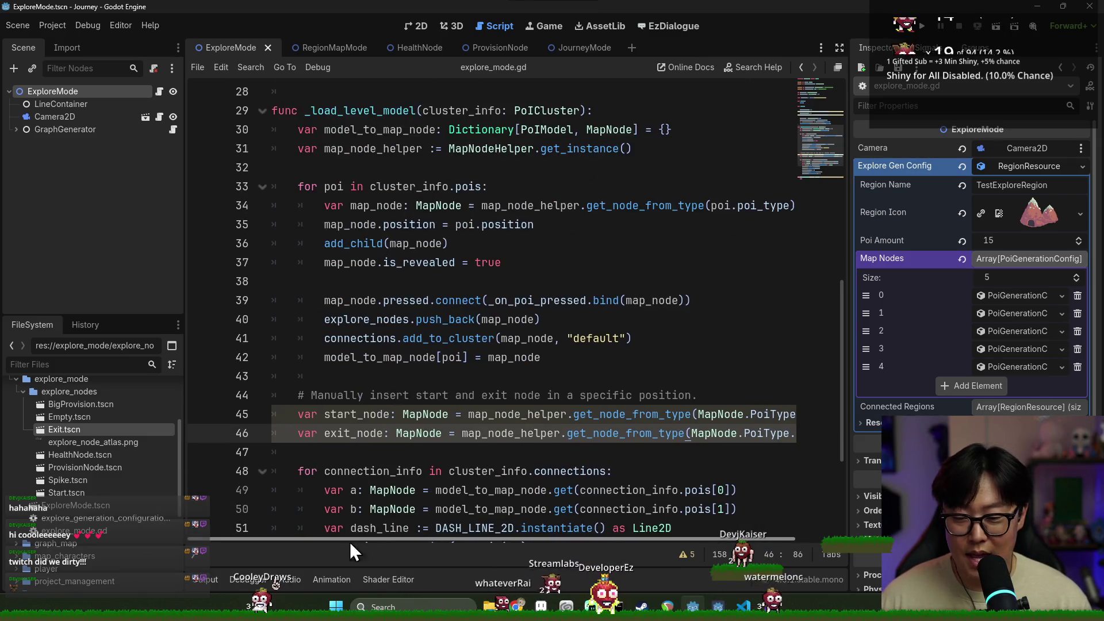
scroll(400, 337, "down", 2)
left_click(399, 338)
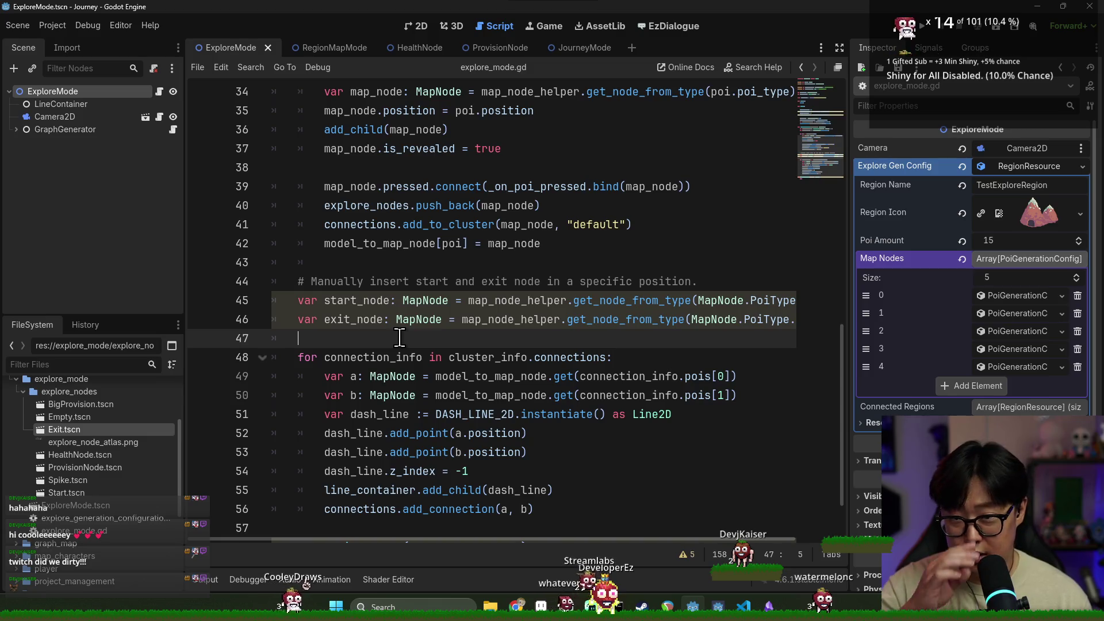
Open blank lines below the exit_node declaration for the position code.
key("Return")
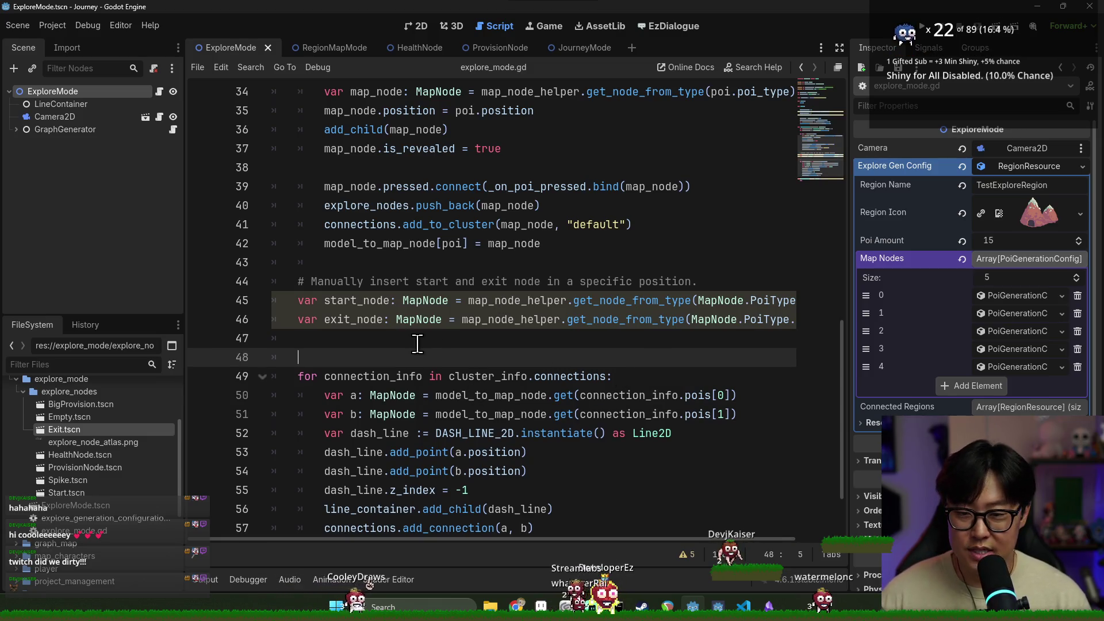
key("Return")
key("Up")
scroll(391, 316, "up", 2)
scroll(398, 322, "down", 3)
scroll(396, 259, "up", 2)
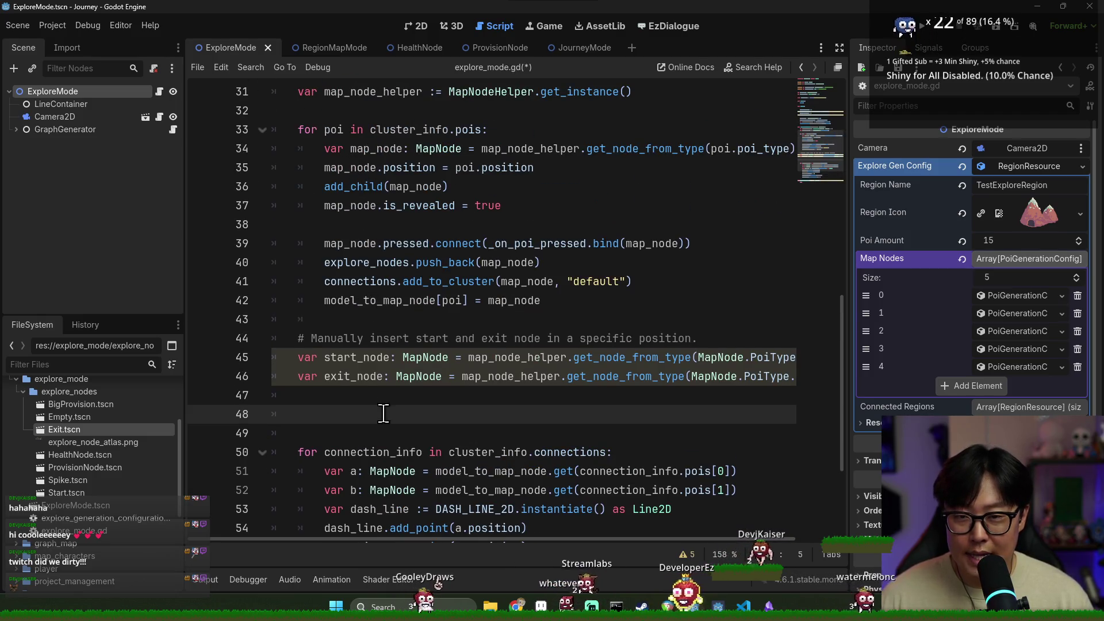
double_click(352, 359)
double_click(350, 168)
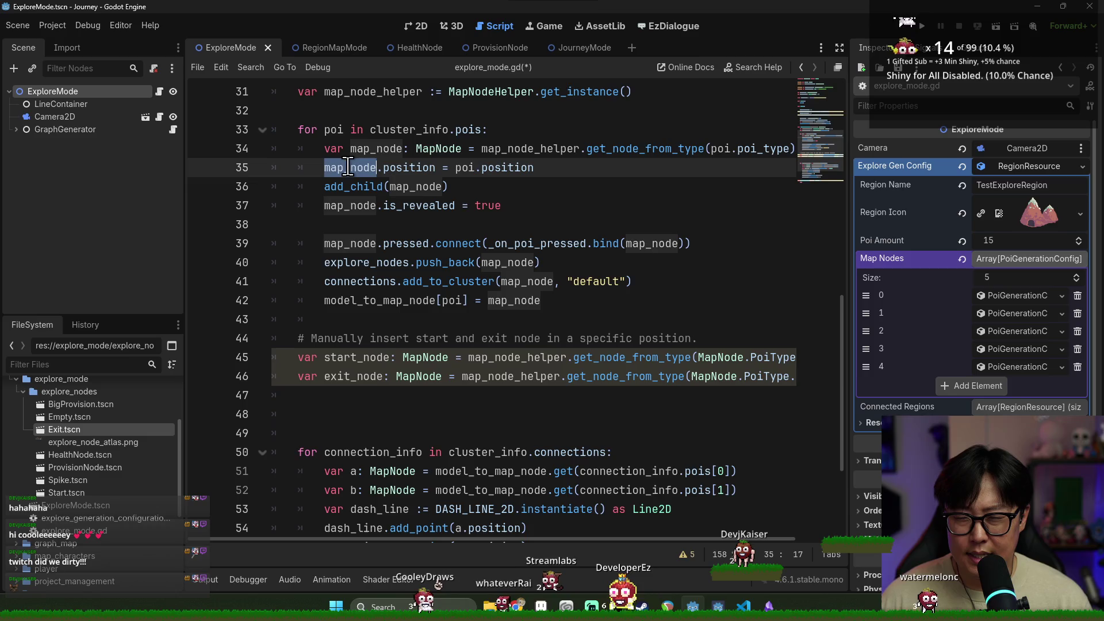
left_click(439, 397)
Assign start_node.position a Vector2 value on line 47.
double_click(362, 361)
key("ctrl+c")
left_click(392, 402)
key("ctrl+v")
type("position = Ve")
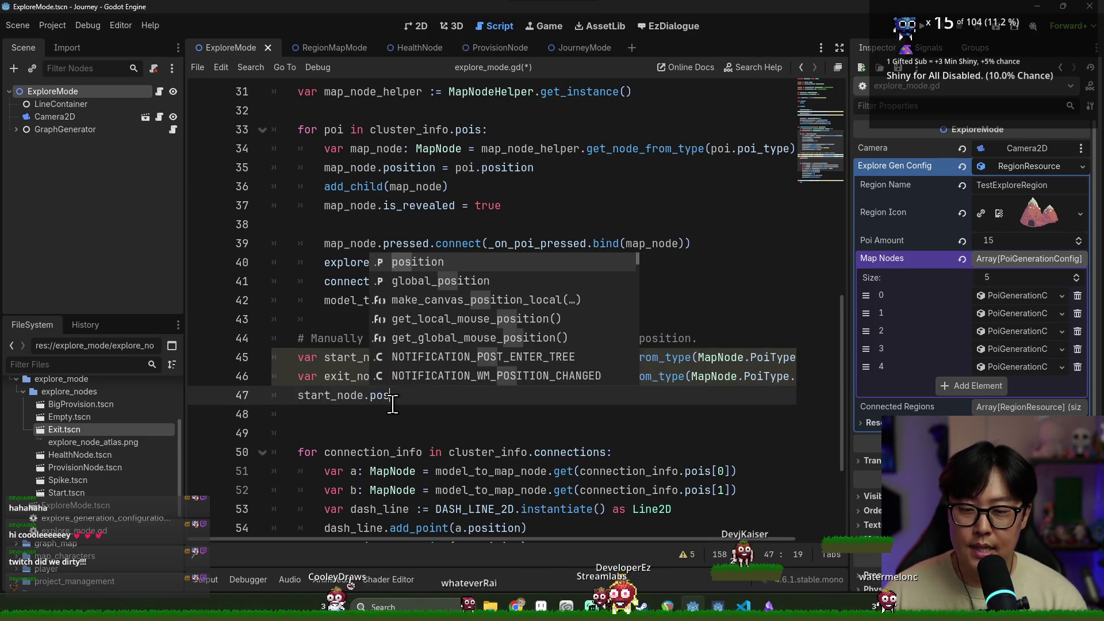
type("ctor2(")
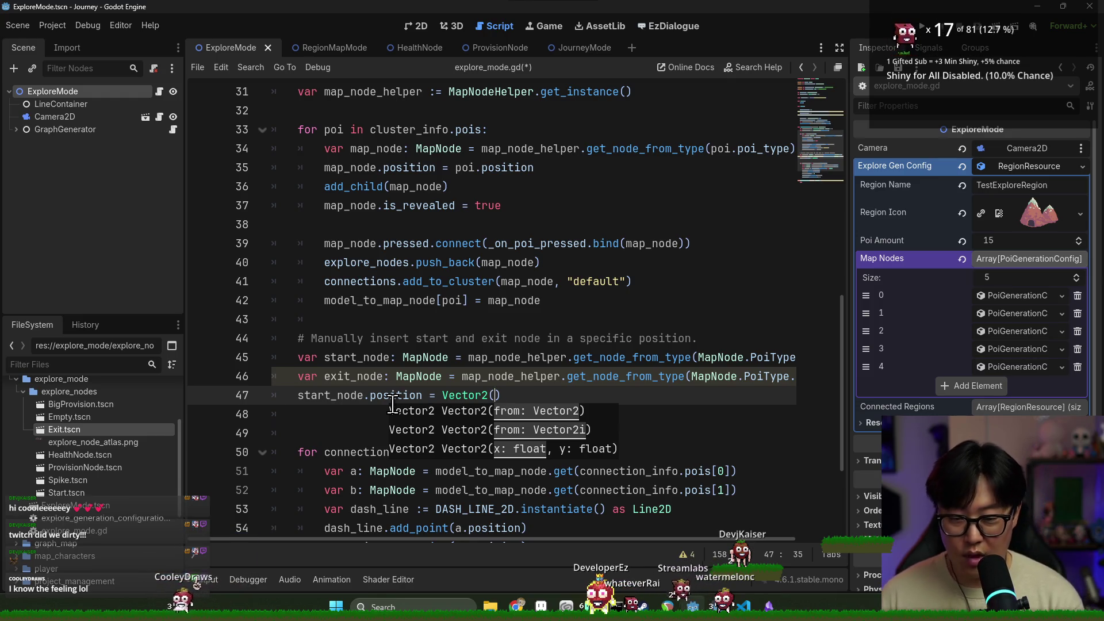
key("BackSpace")
key("BackSpace")
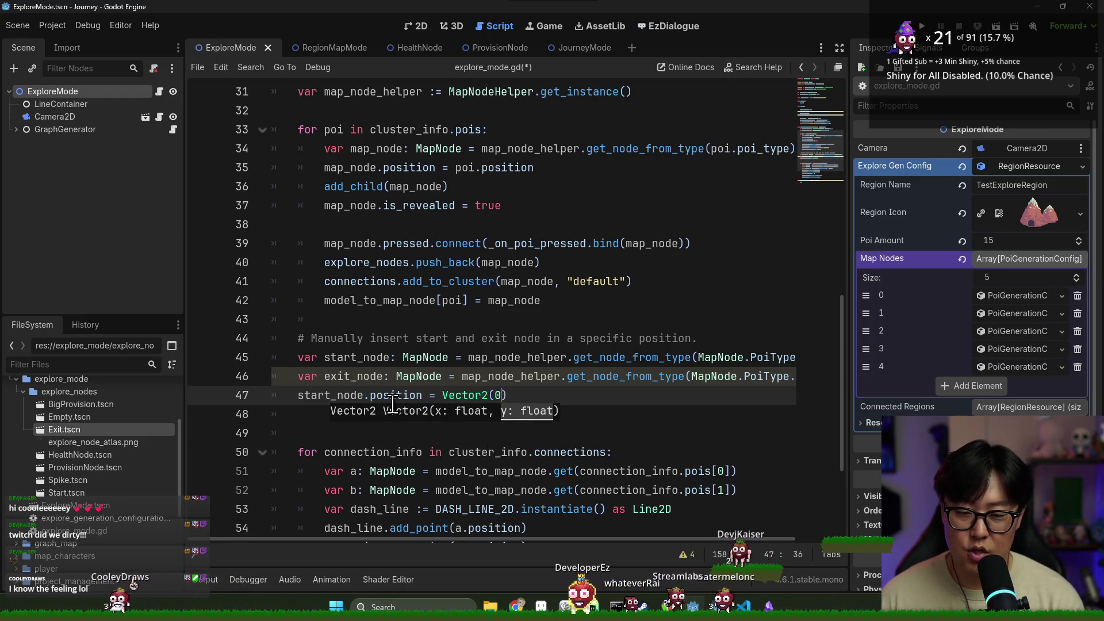
type(")")
key("Return")
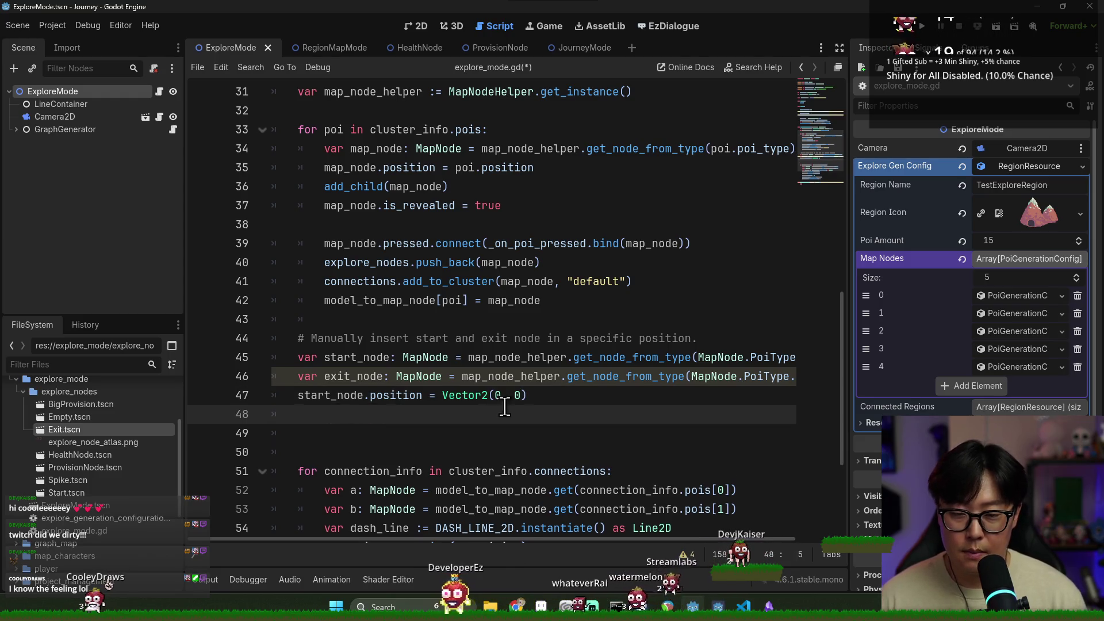
left_click(537, 403)
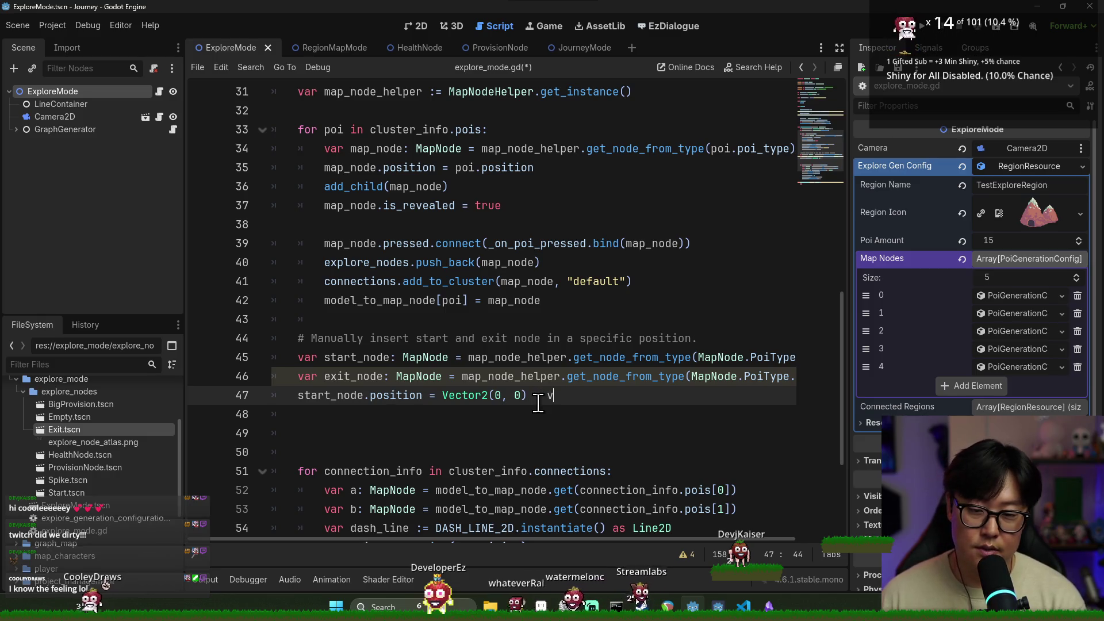
Declare var margin: Vector2 of (32, 32) below the comment.
scroll(633, 397, "up", 1)
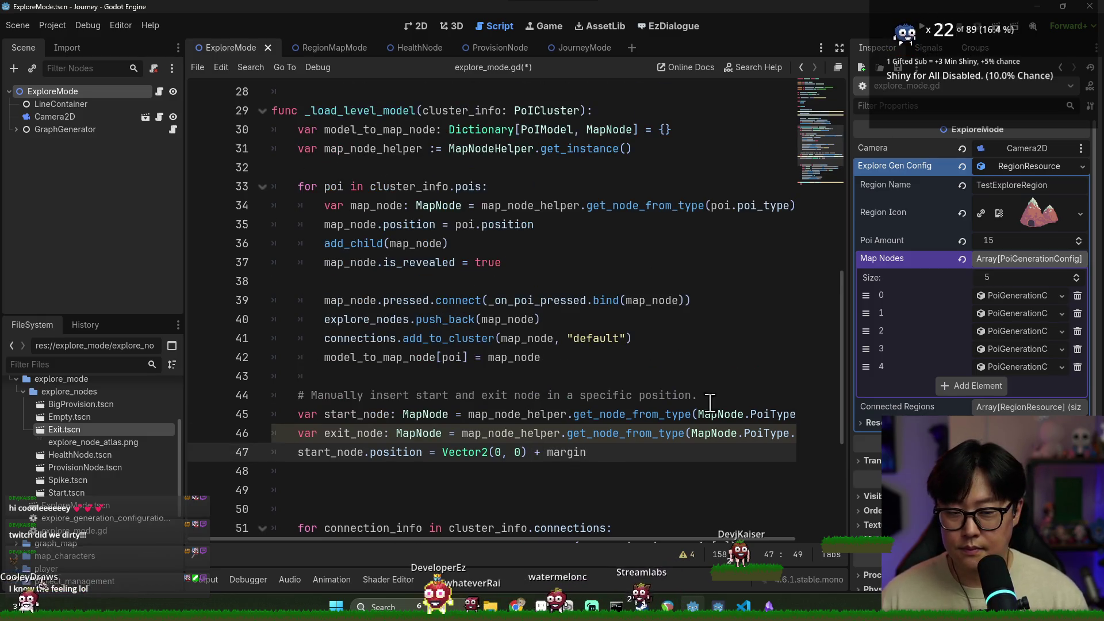
scroll(713, 356, "down", 2)
left_click(719, 282)
key("Return")
type("var margin: Vec")
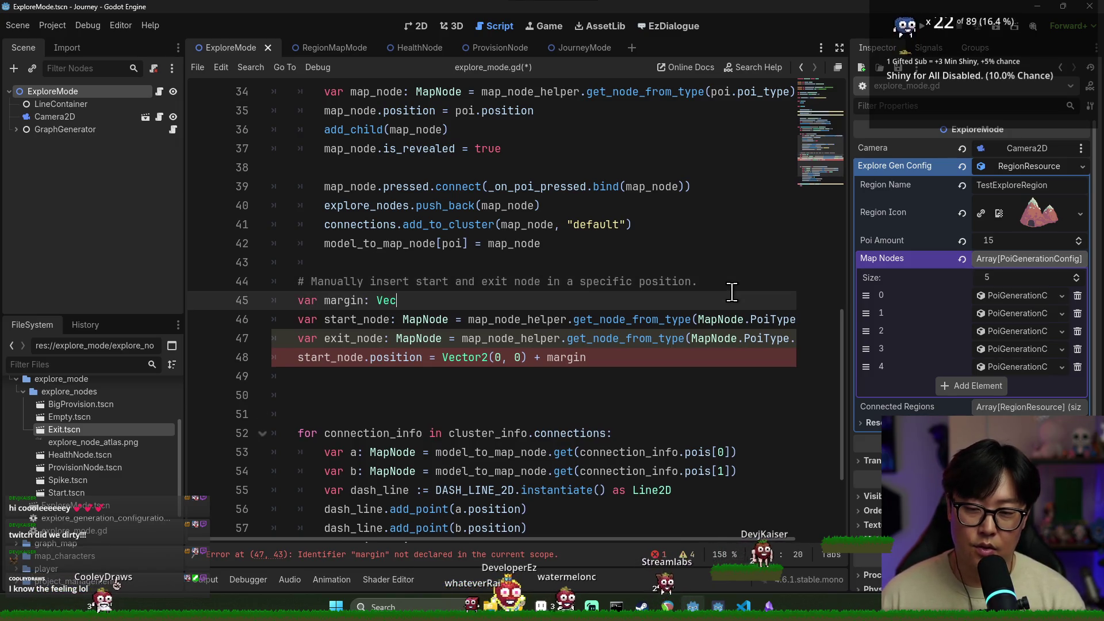
type("tor2(")
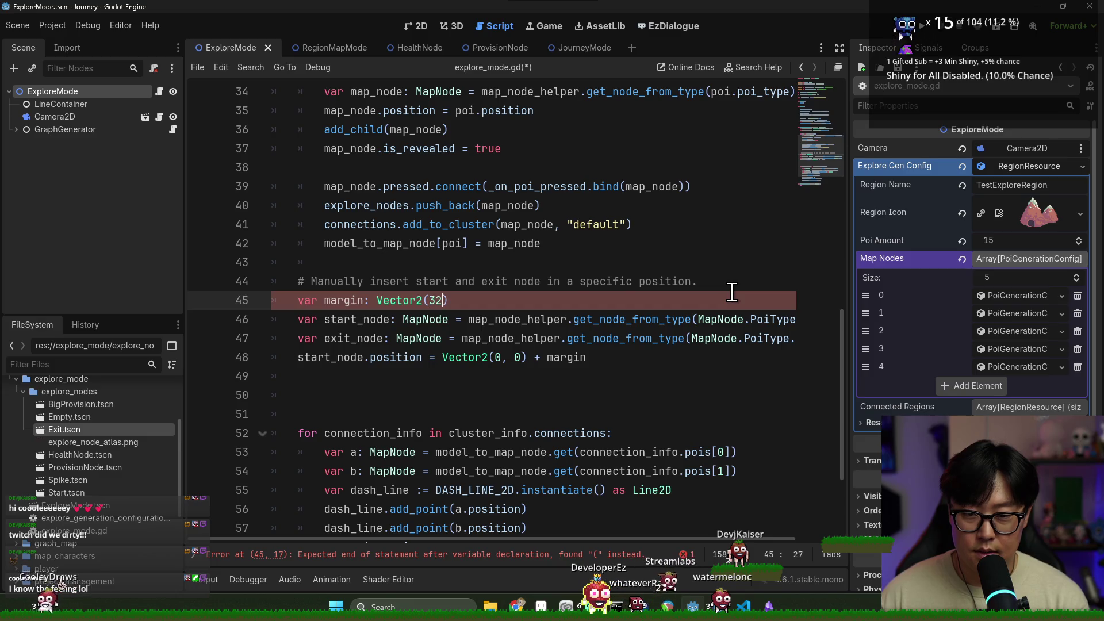
type("32")
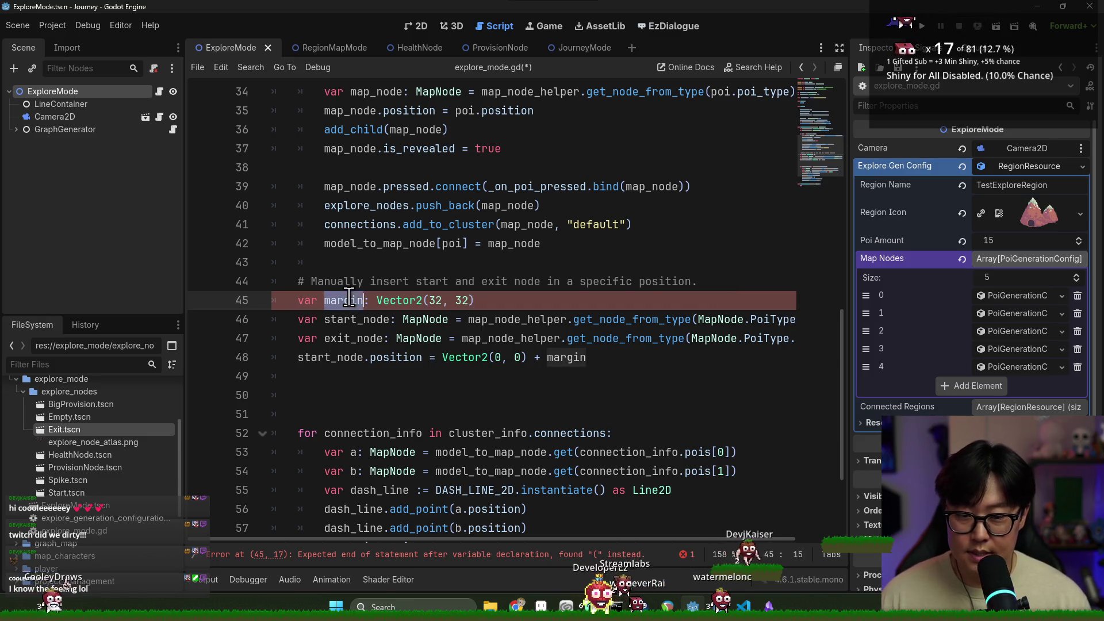
Set exit_node.position to graph_generator.region_size - margin.
left_click(474, 351)
left_click(327, 373)
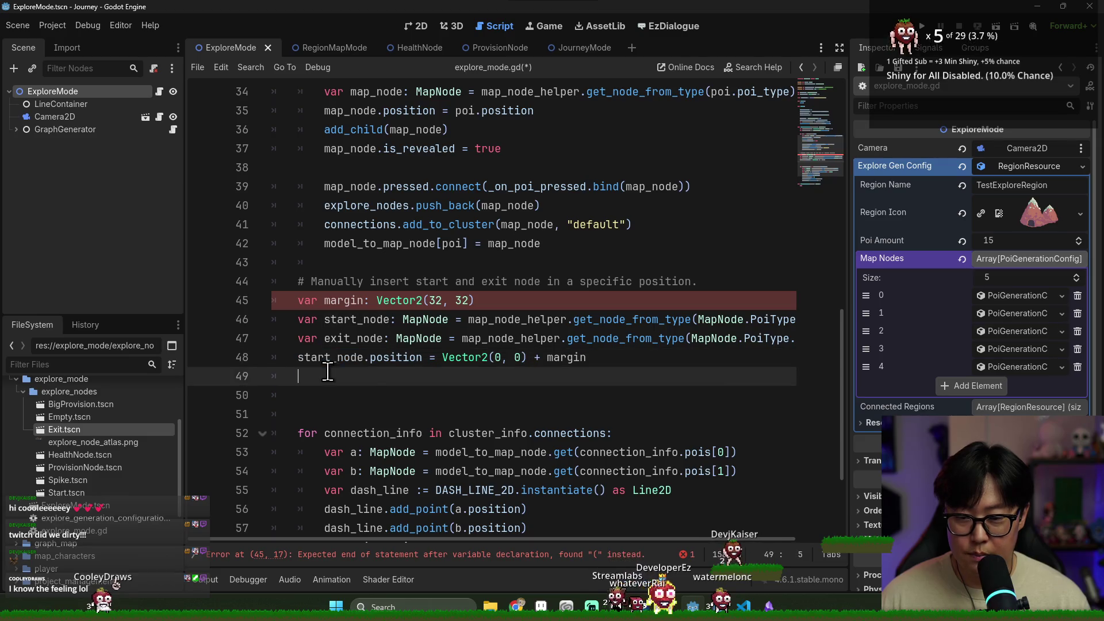
type("_node.position = ")
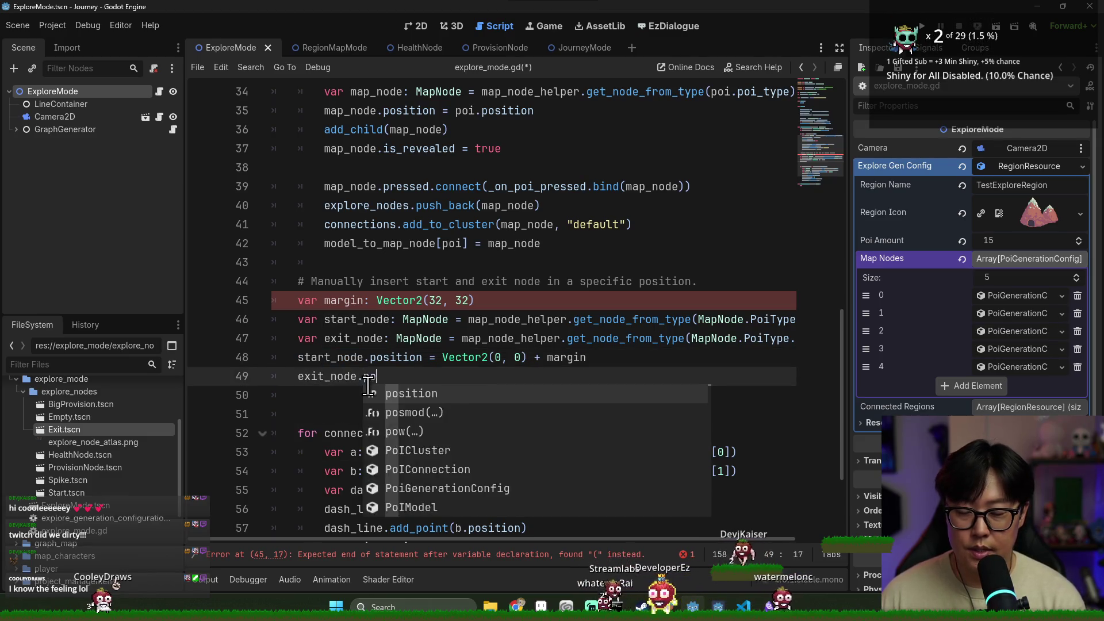
type("d")
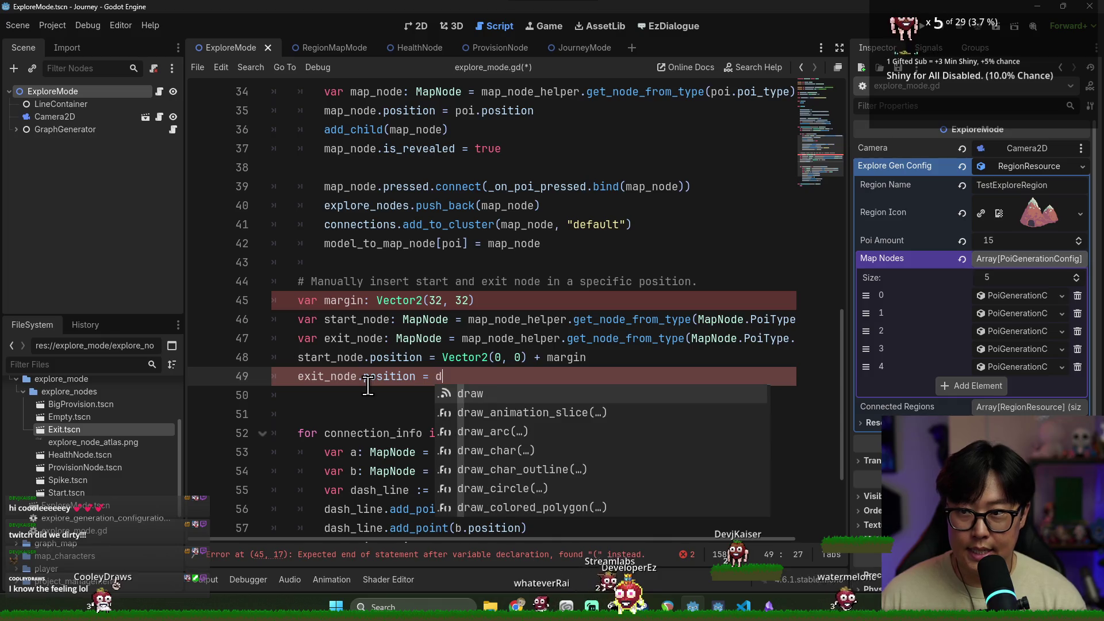
key("BackSpace")
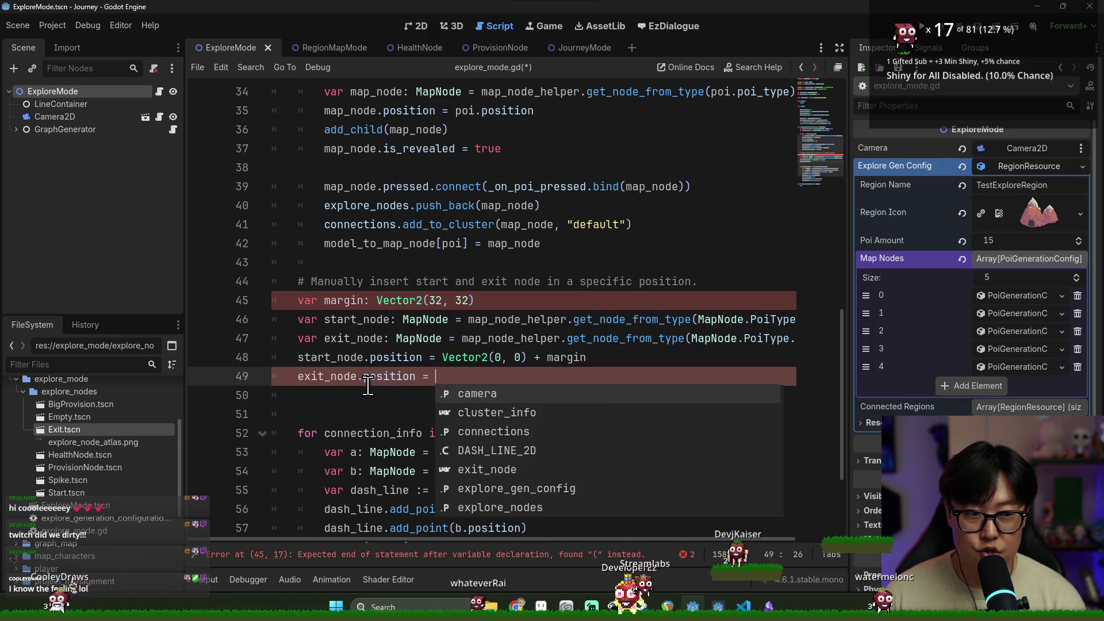
type("r")
key("BackSpace")
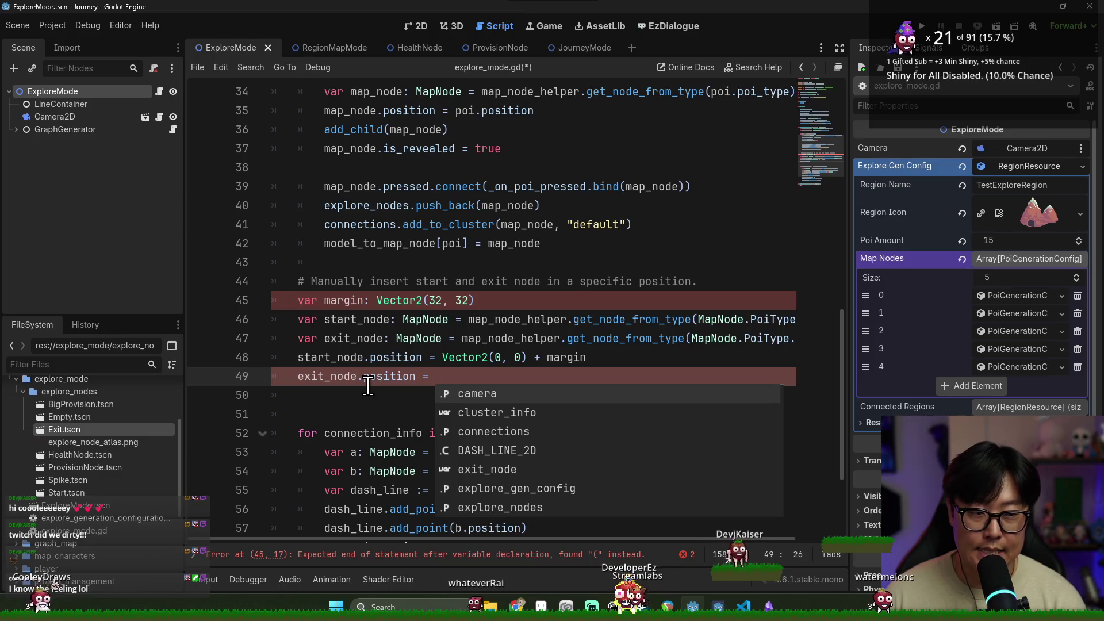
type("gra")
key("Return")
type(".")
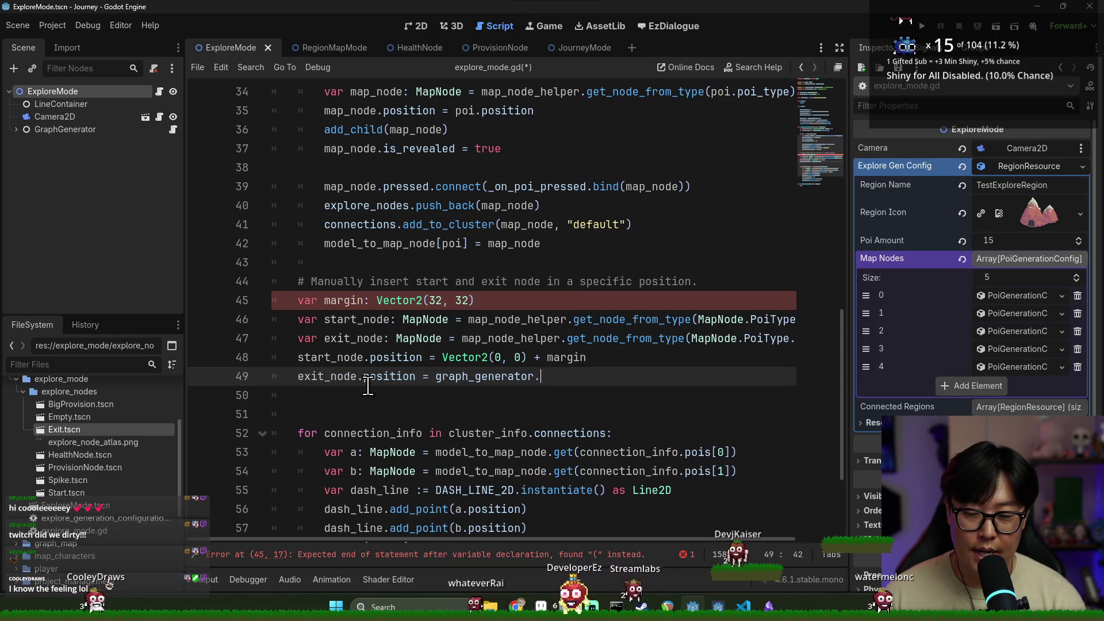
type("region")
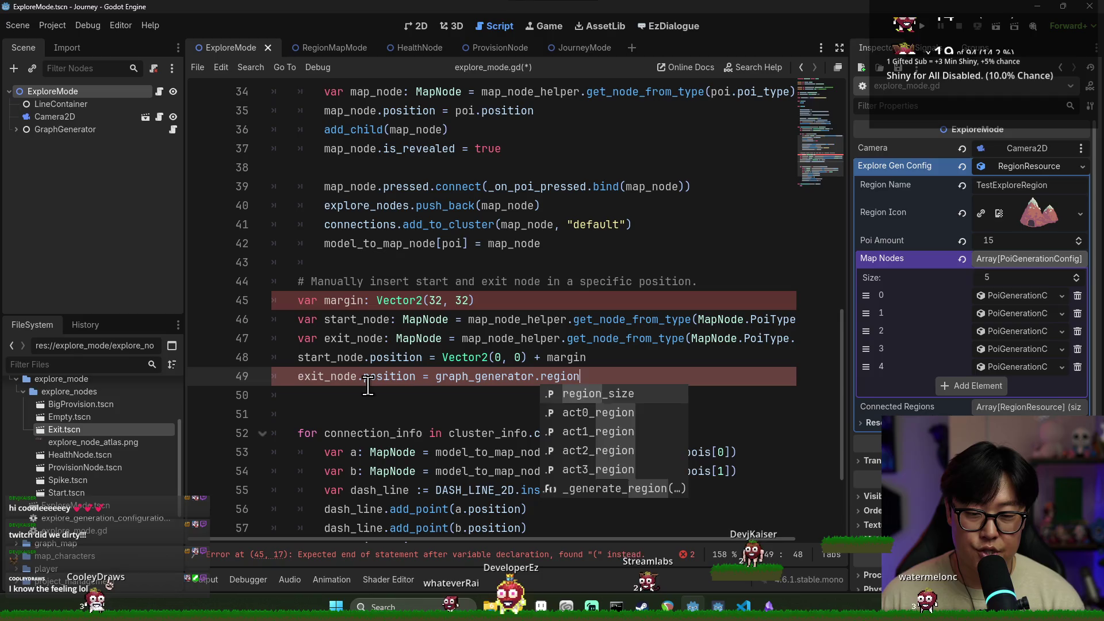
key("Return")
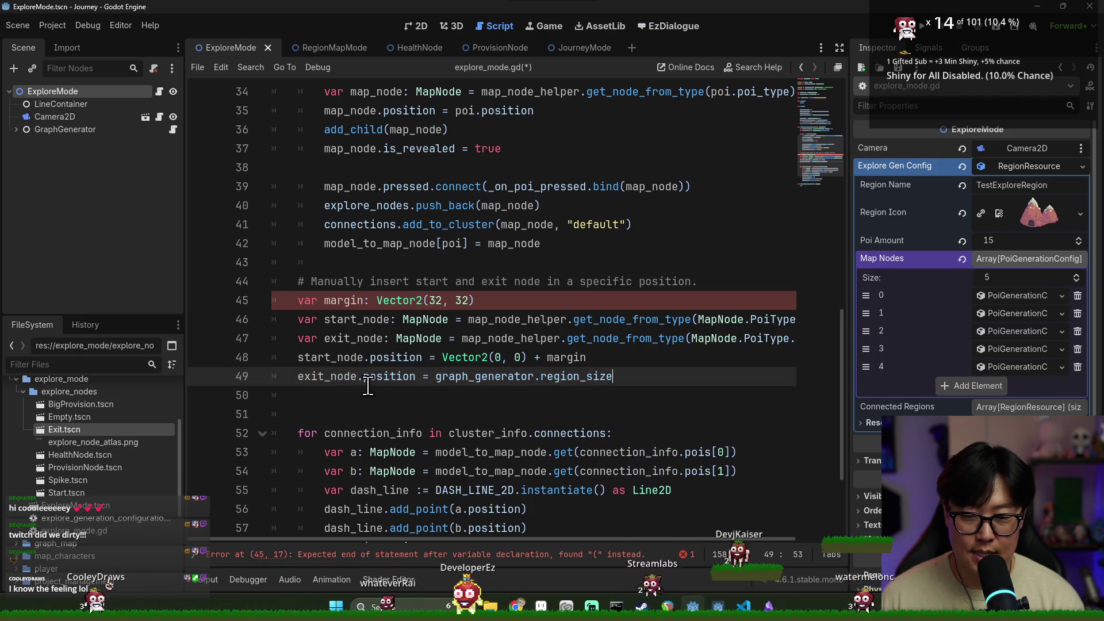
type("margin")
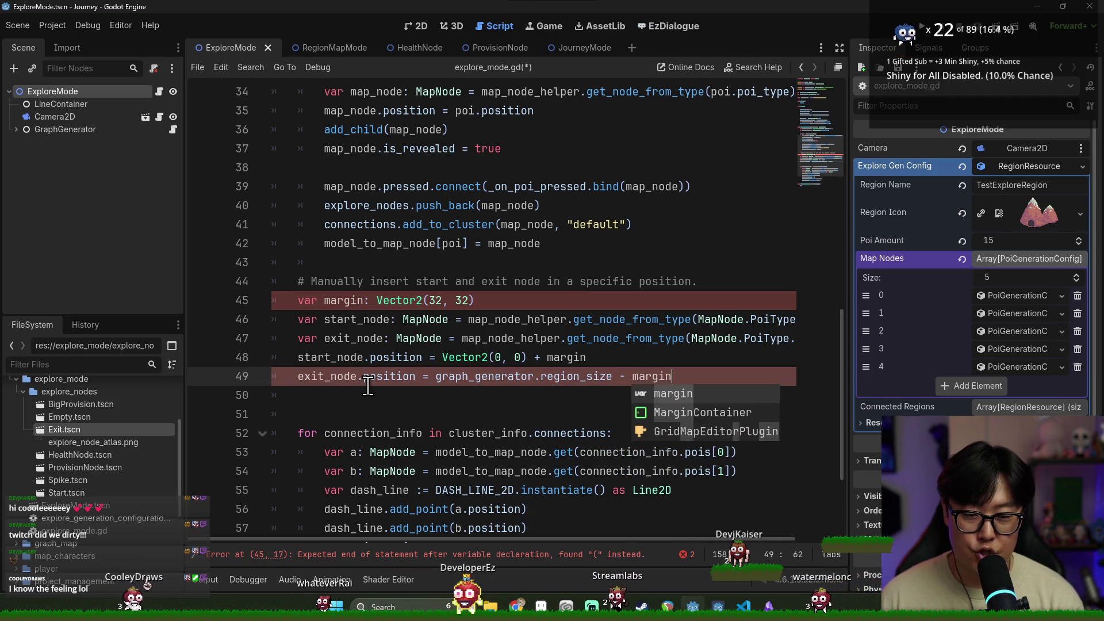
key("Escape")
left_click(322, 357)
Add add_child(start_node) and add_child(exit_node) after the position lines.
double_click(322, 357)
double_click(343, 129)
key("ctrl+c")
left_click(388, 397)
key("ctrl+v")
type("(")
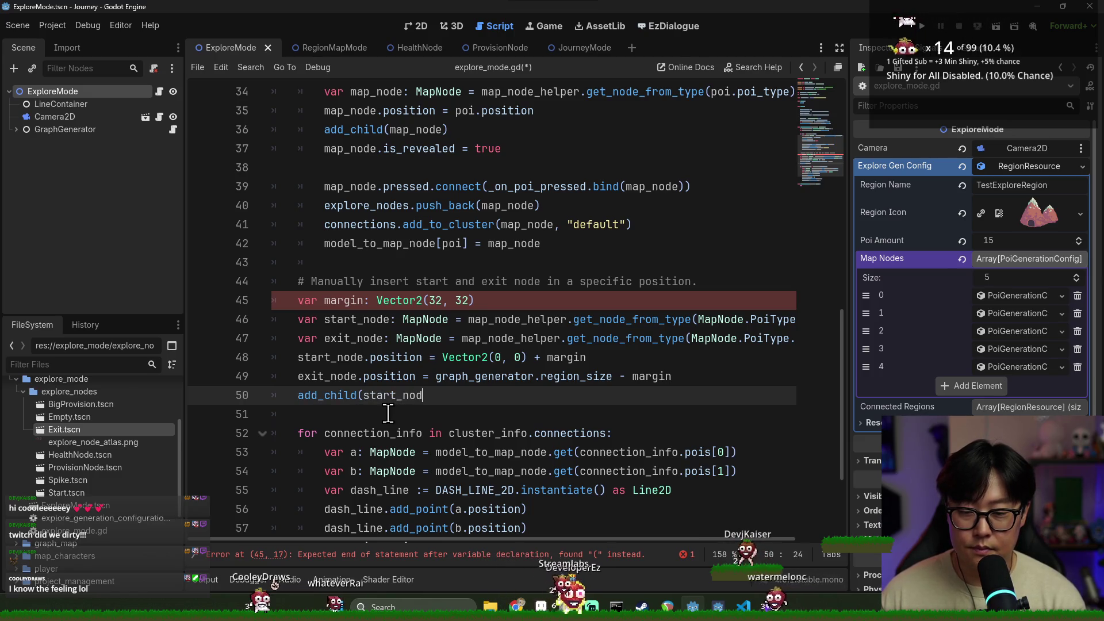
type("e)")
key("Return")
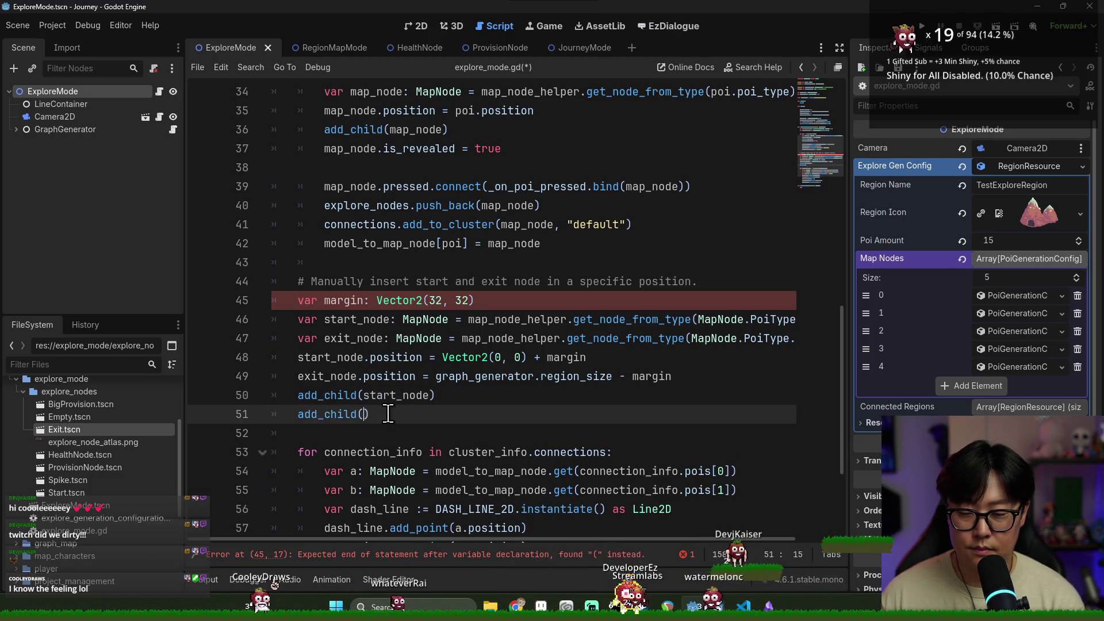
type("exit_nod")
key("Return")
Copy the loop's is_revealed = true line onto a new empty line and unindent it.
double_click(377, 149)
double_click(366, 131)
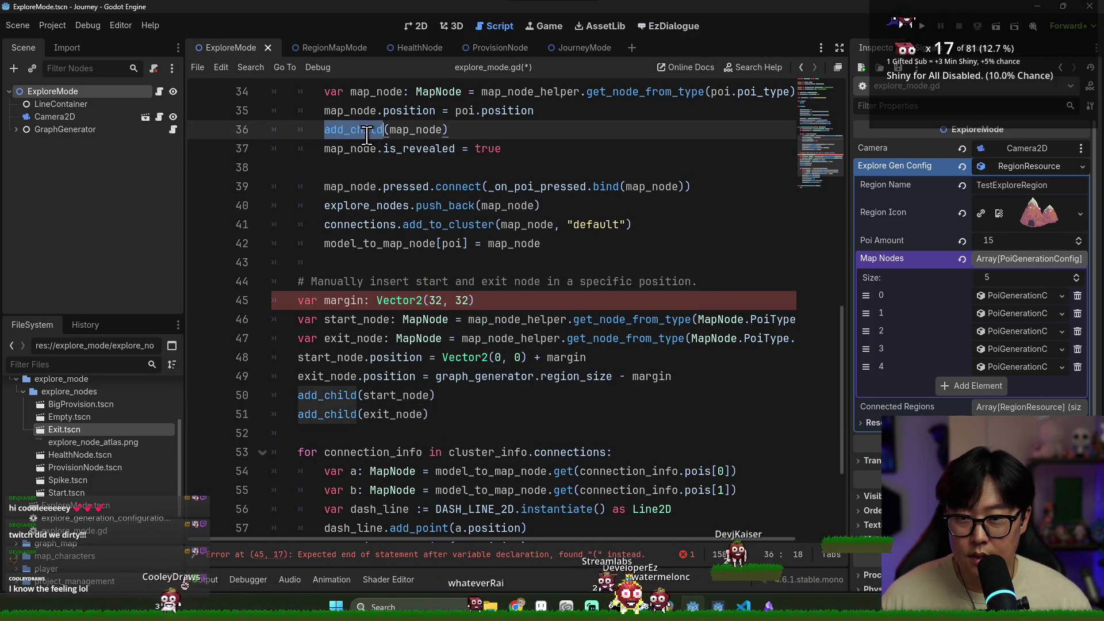
left_click_drag(325, 149, 502, 150)
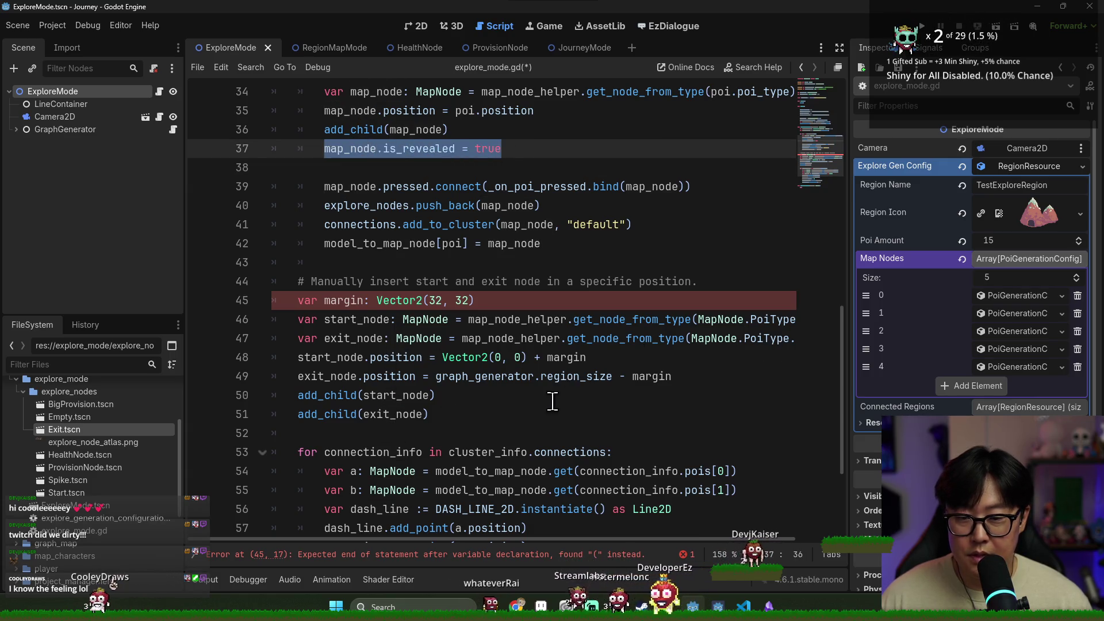
left_click(715, 378)
key("Return")
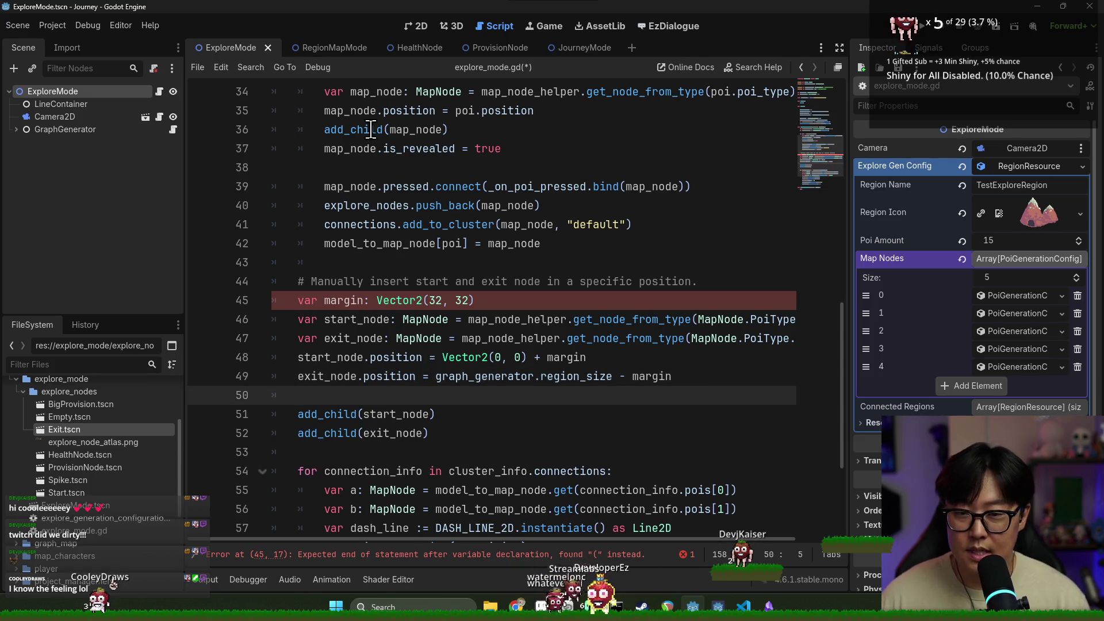
triple_click(368, 149)
key("ctrl+c")
left_click(354, 395)
key("ctrl+v")
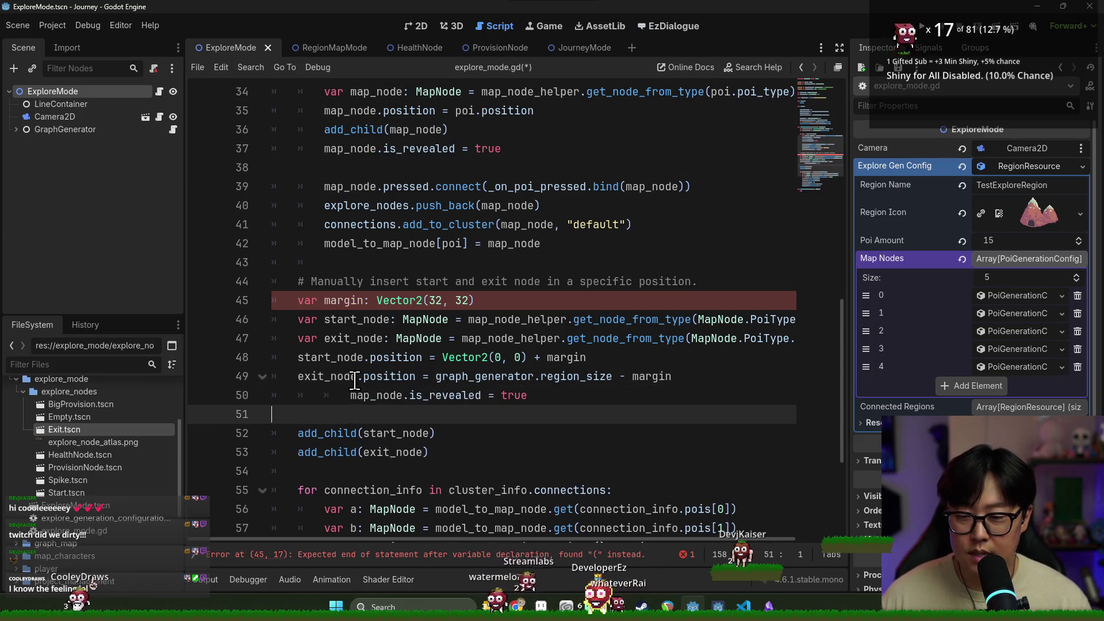
key("shift+Tab")
key("shift+Tab")
Set start_node.is_revealed and exit_node.is_revealed to true.
left_click(330, 395)
double_click(330, 395)
type("start_node")
double_click(331, 395)
key("ctrl+alt+Down")
key("Down")
double_click(329, 377)
key("ctrl+c")
double_click(329, 414)
key("ctrl+v")
double_click(330, 395)
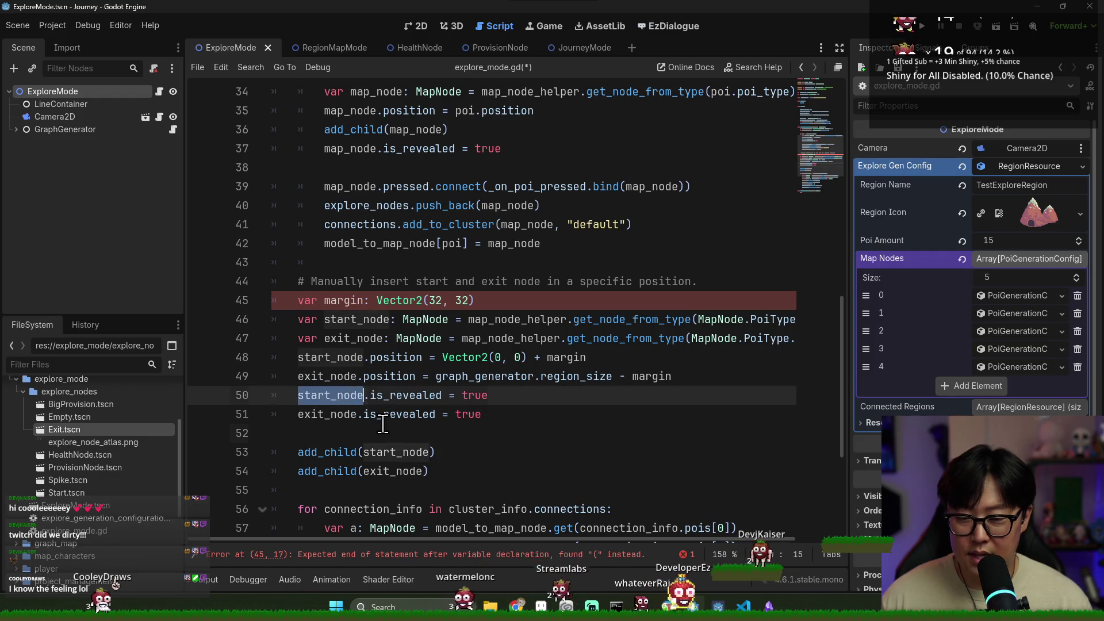
left_click(415, 436)
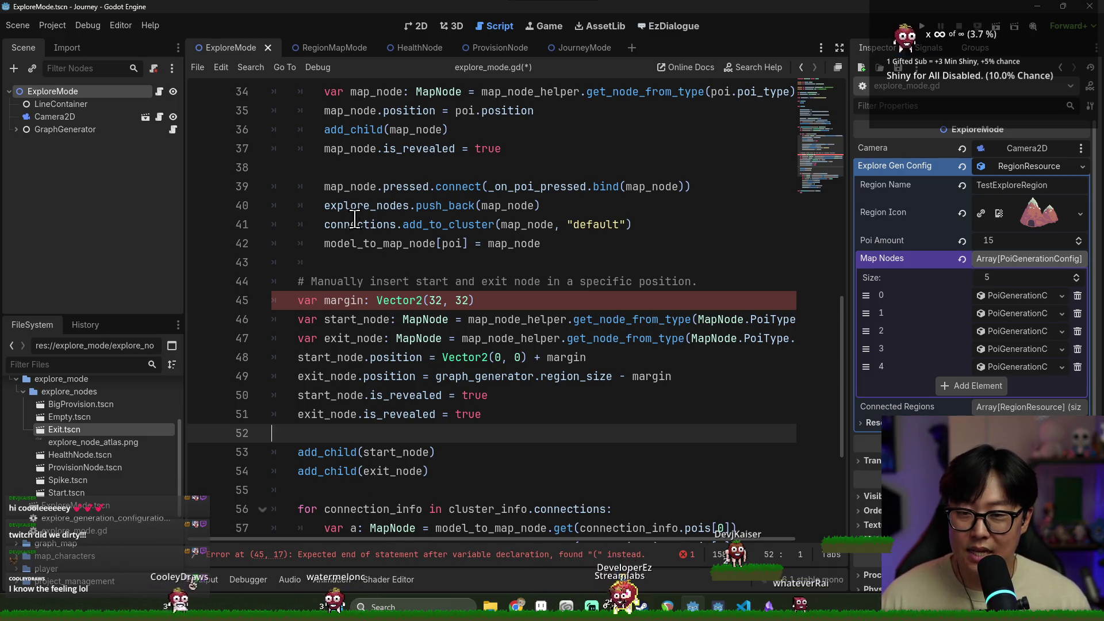
Paste copies of the loop's lines 39–42 (pressed.connect, push_back, add_to_cluster, model_to_map_node) after add_child(exit_node).
triple_click(366, 191)
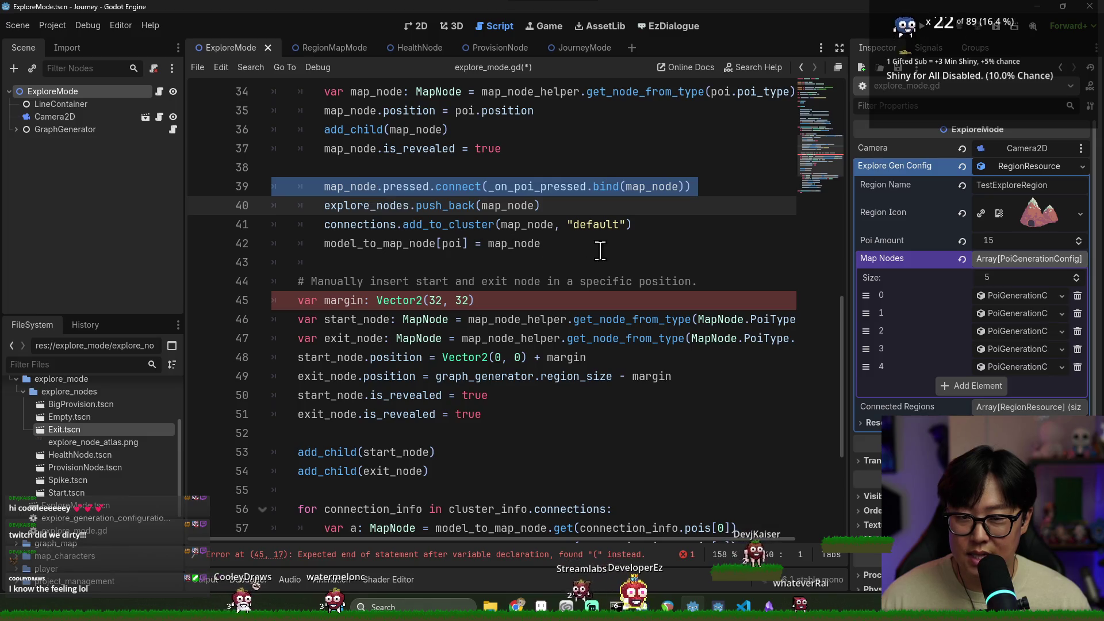
triple_click(345, 186)
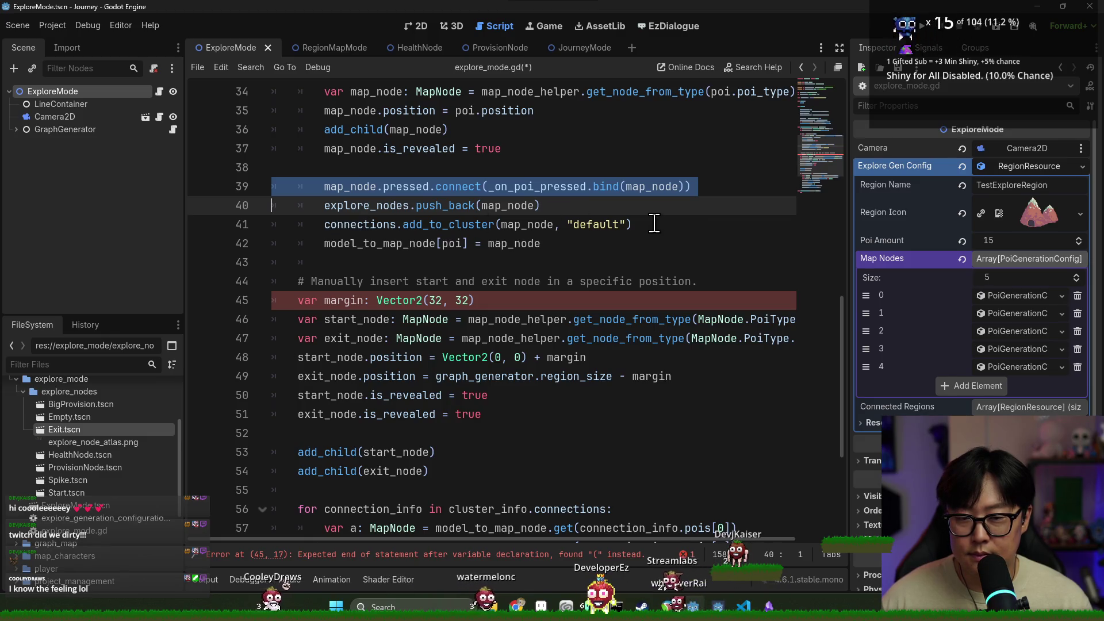
left_click(575, 243, "shift")
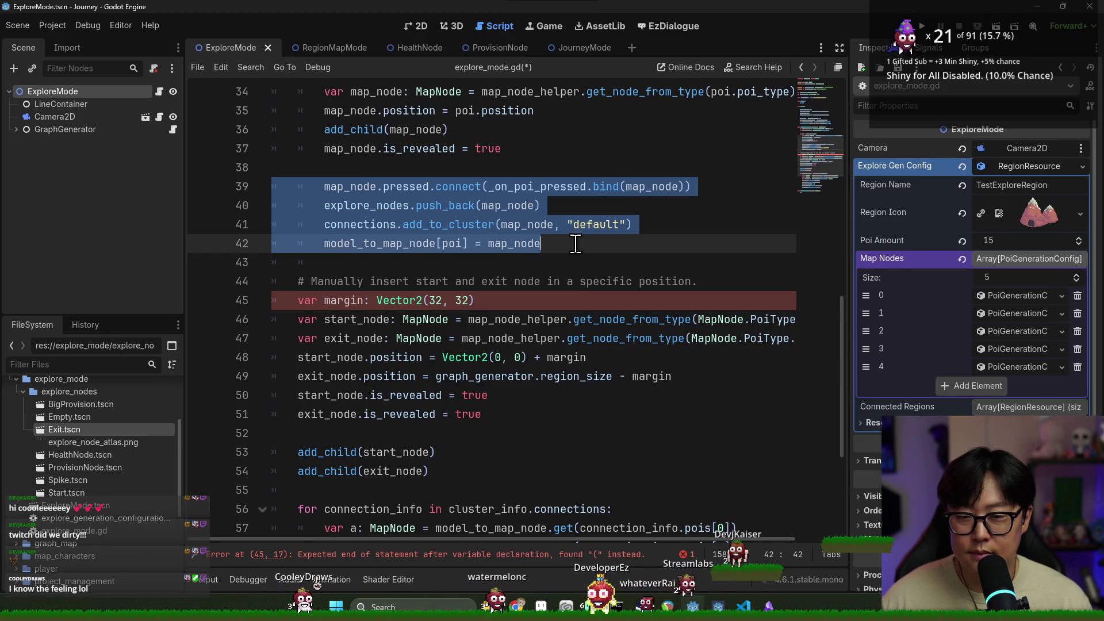
left_click(466, 462)
key("Return")
key("Return")
key("ctrl+v")
left_click(332, 467, "shift")
key("shift+Tab")
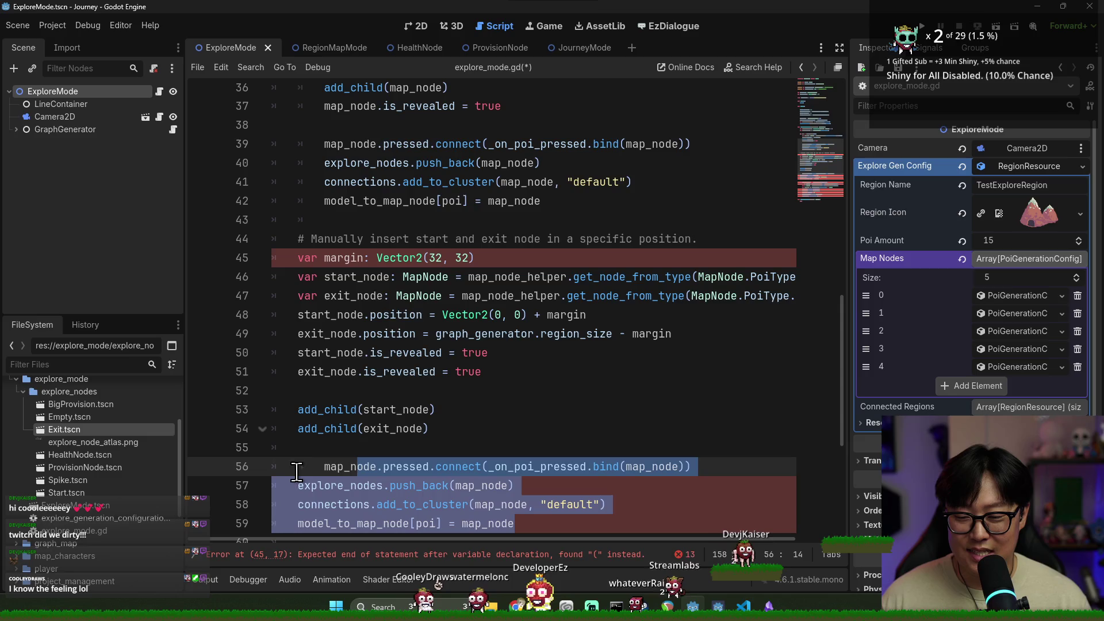
key("Tab")
key("Home")
scroll(404, 466, "down", 3)
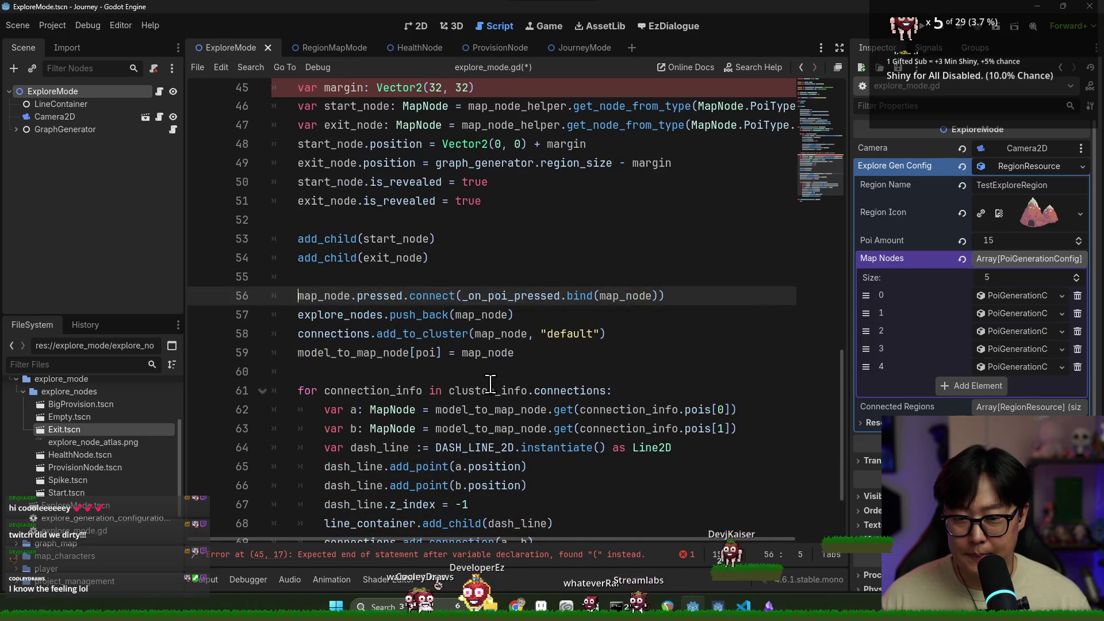
left_click(517, 350)
scroll(505, 347, "up", 2)
scroll(505, 347, "up", 3)
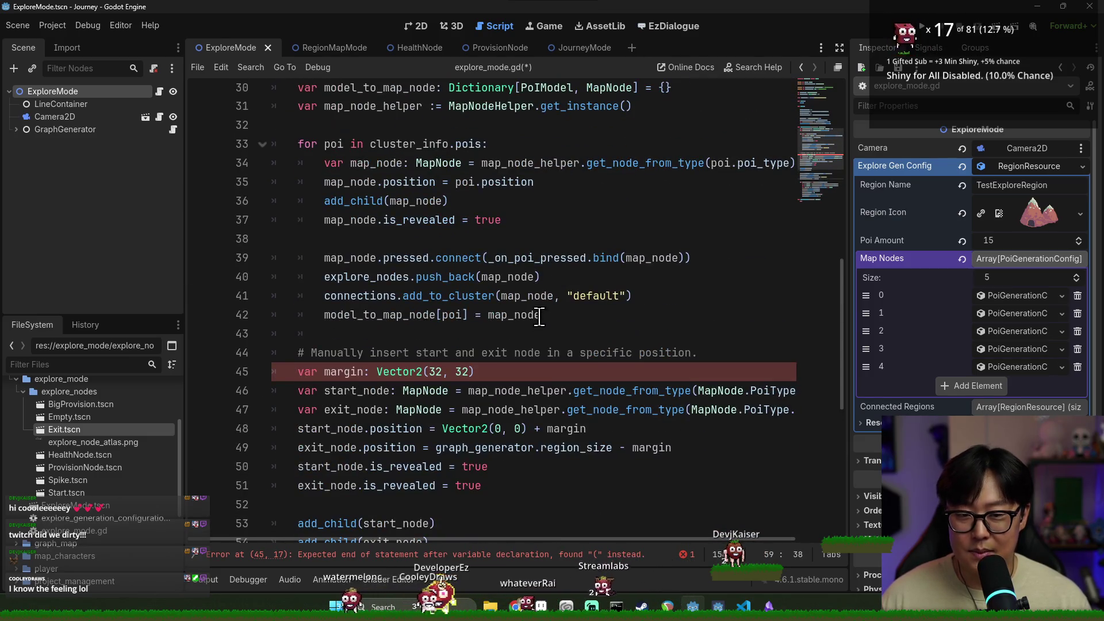
left_click(537, 314)
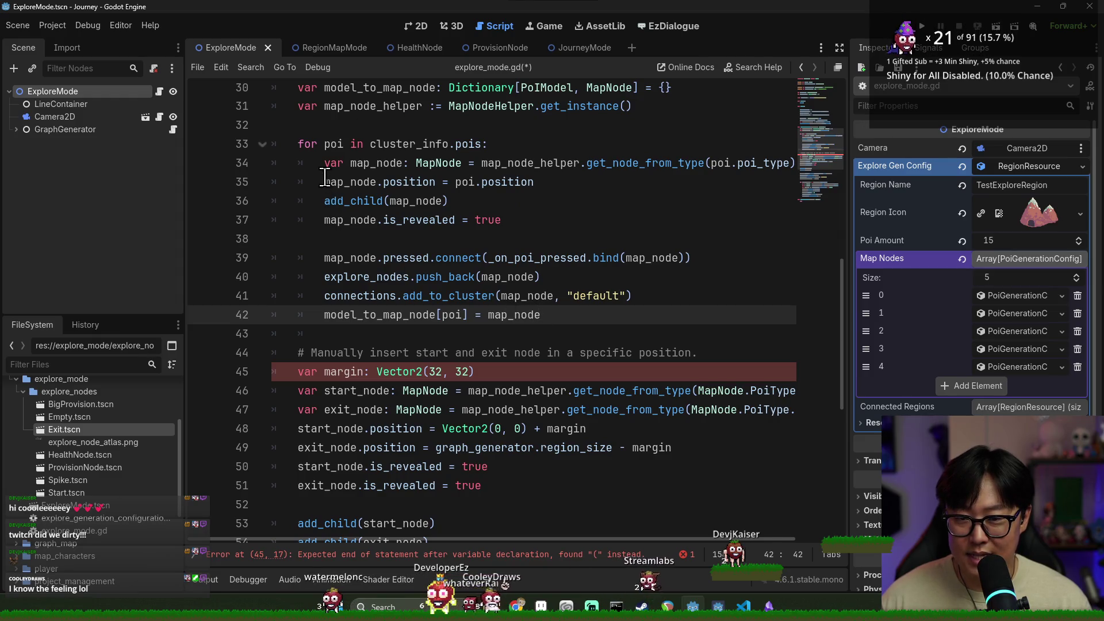
Select the POI loop body (lines 35–42) and open blank lines above _on_poi_pressed.
left_click(324, 178, "shift")
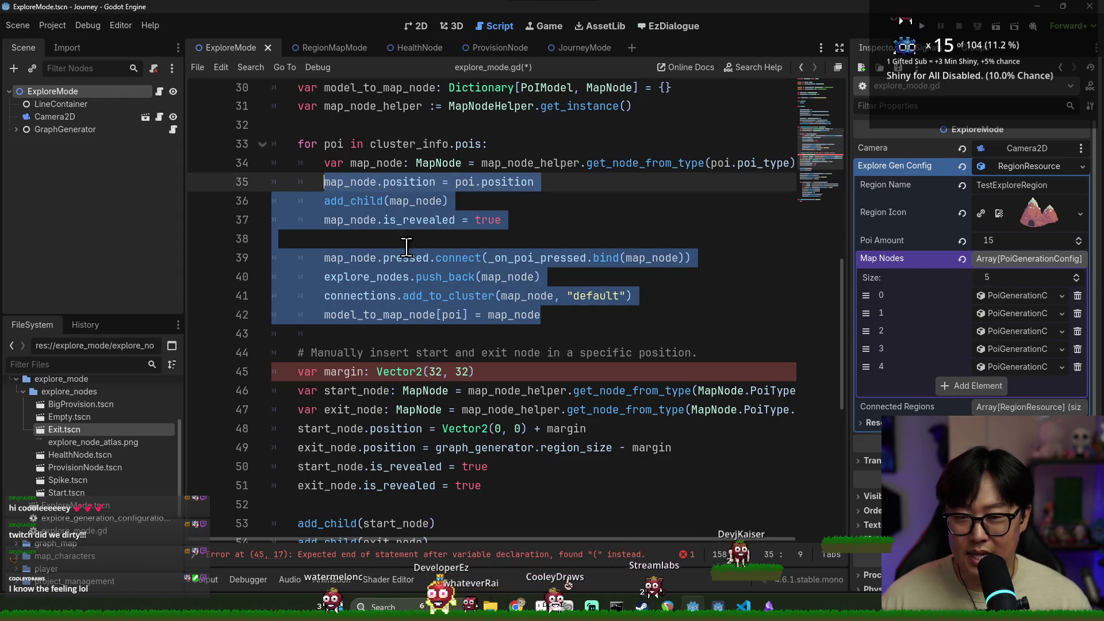
key("shift+Up")
key("ctrl+c")
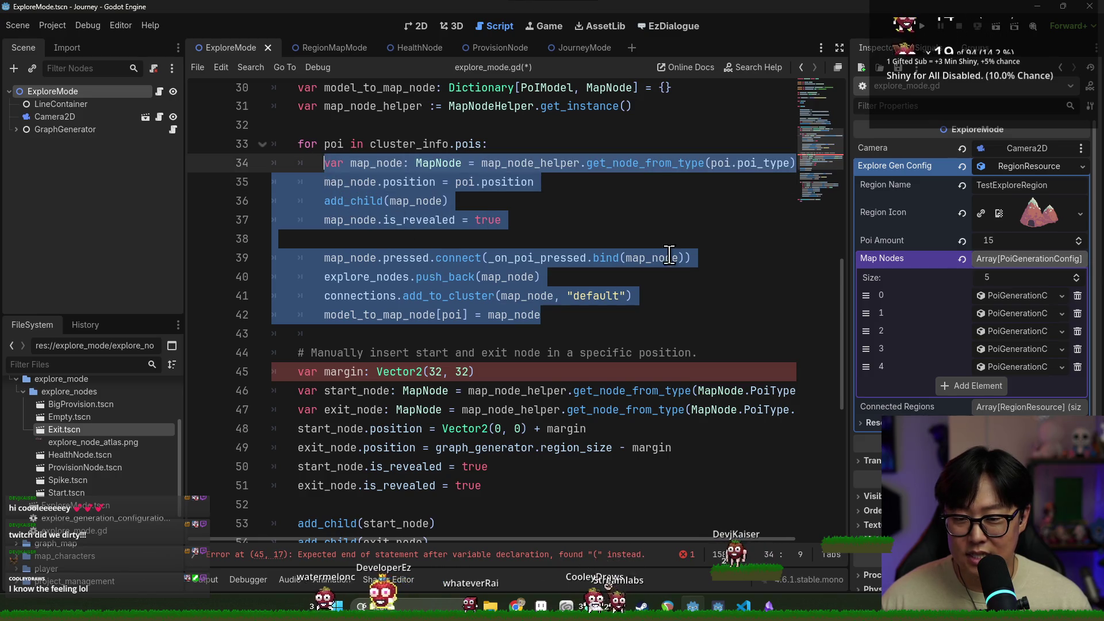
scroll(842, 322, "down", 7)
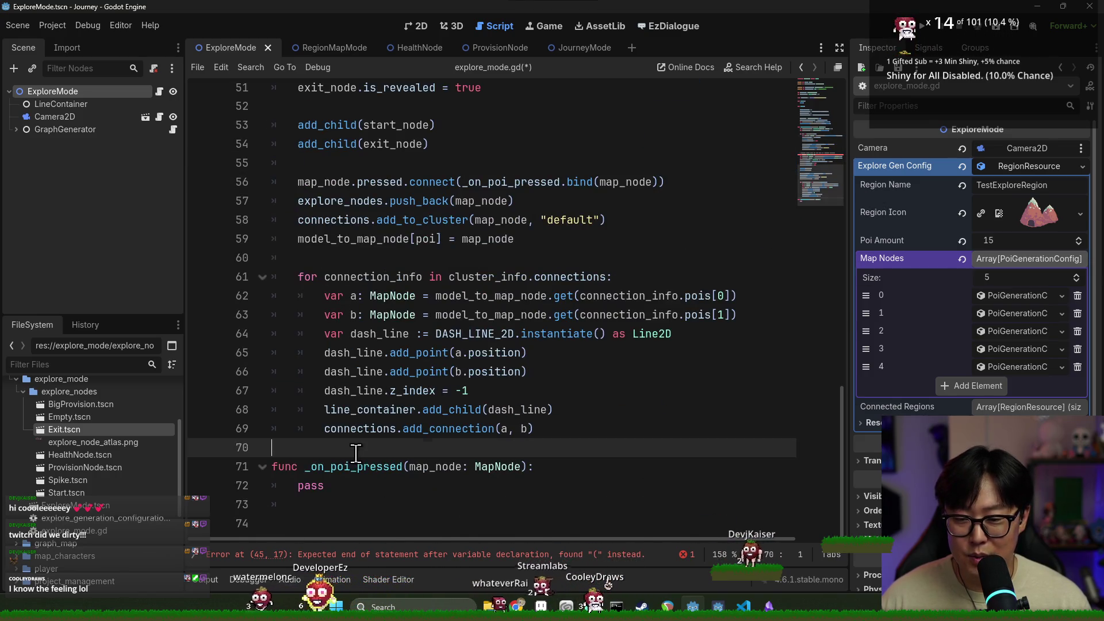
left_click(353, 453)
scroll(505, 458, "up", 5)
scroll(518, 466, "down", 5)
key("Return")
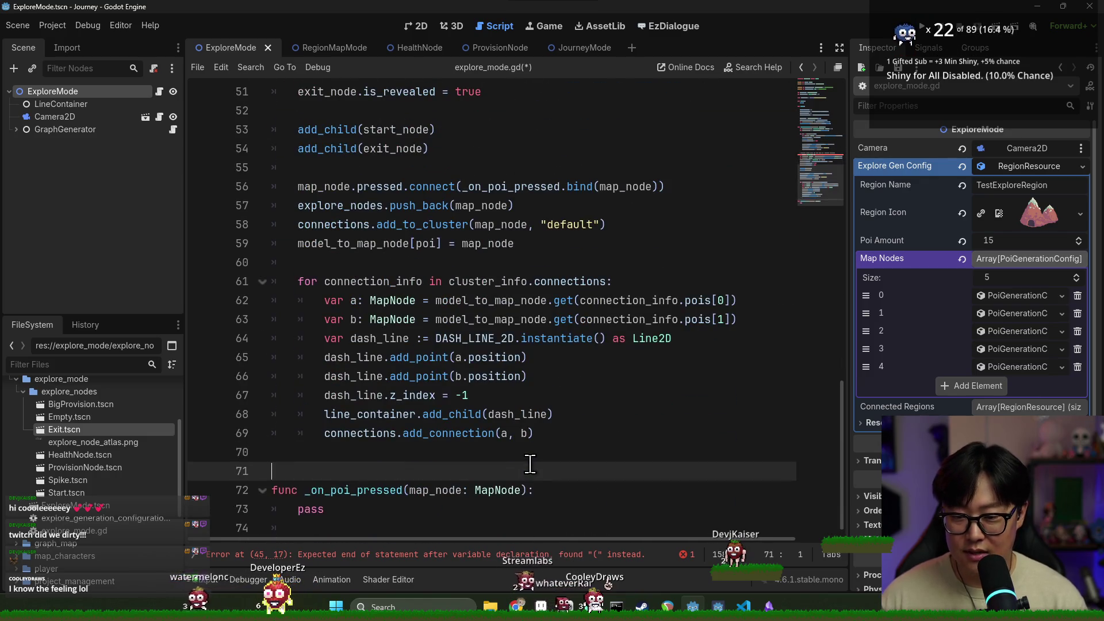
Write the header func _create_and_add_map_node() above _on_poi_pressed and paste the copied loop body under it.
key("Return")
key("Up")
type("_a")
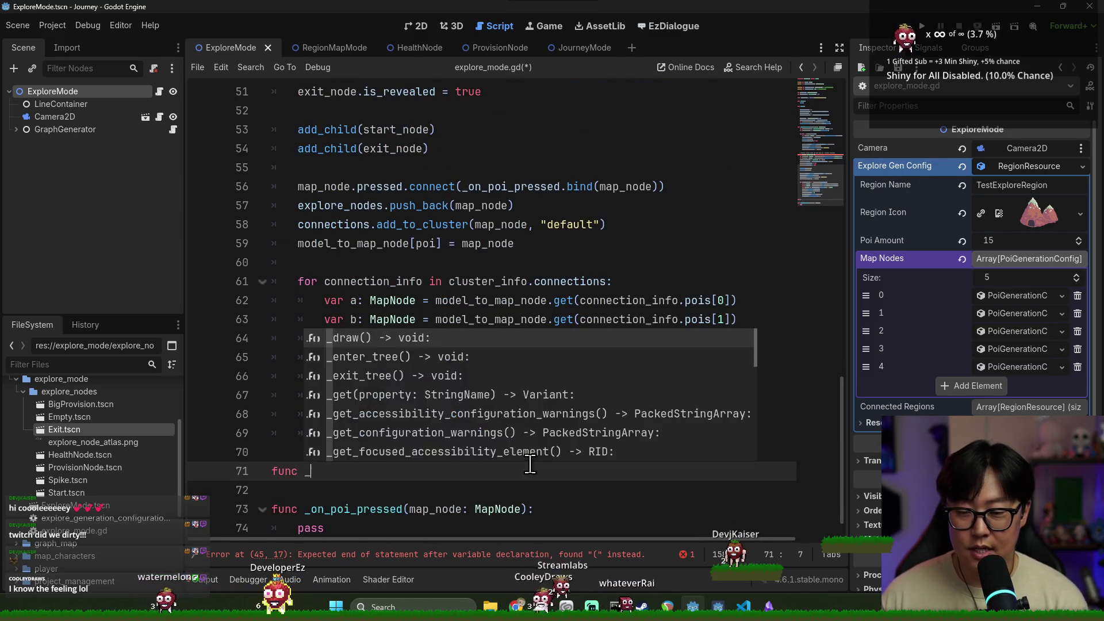
key("BackSpace")
type("create_and_")
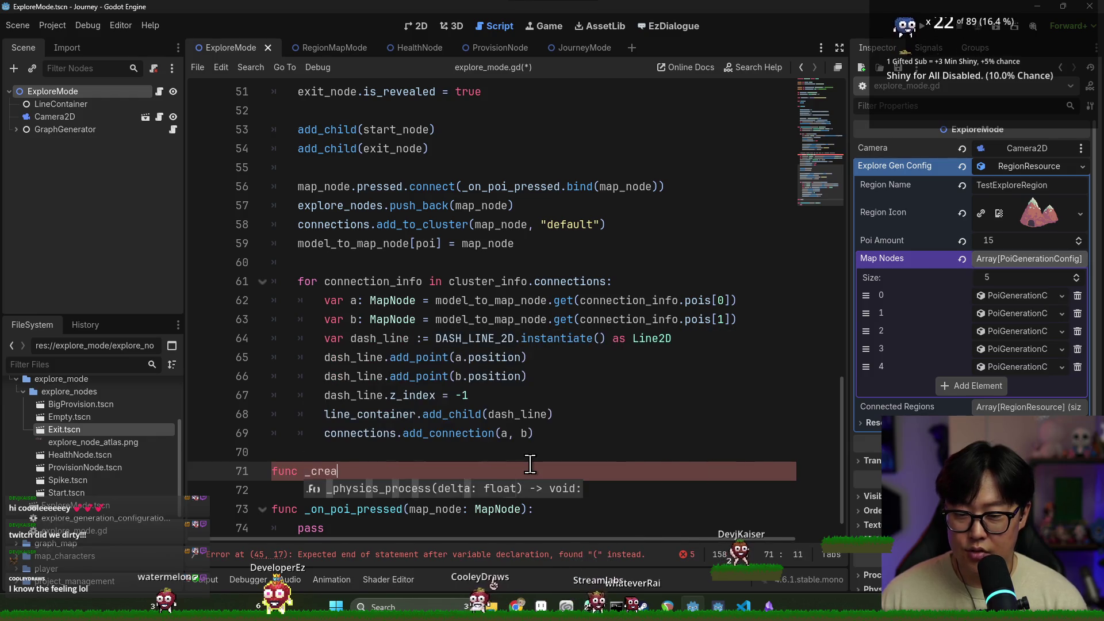
type("add")
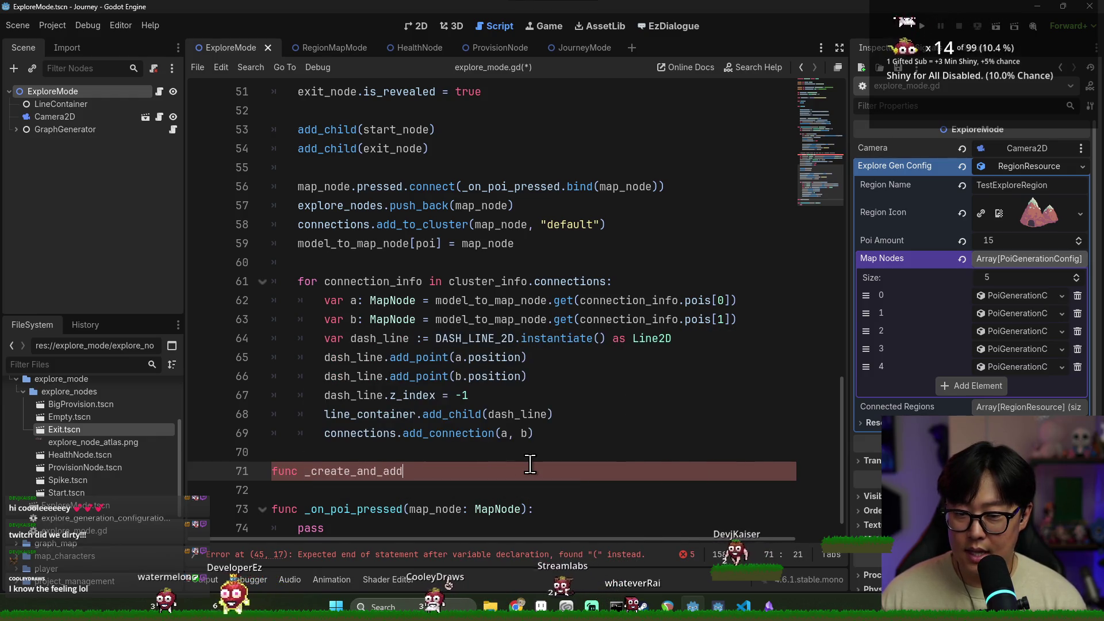
key("BackSpace")
key("BackSpace")
key("BackSpace")
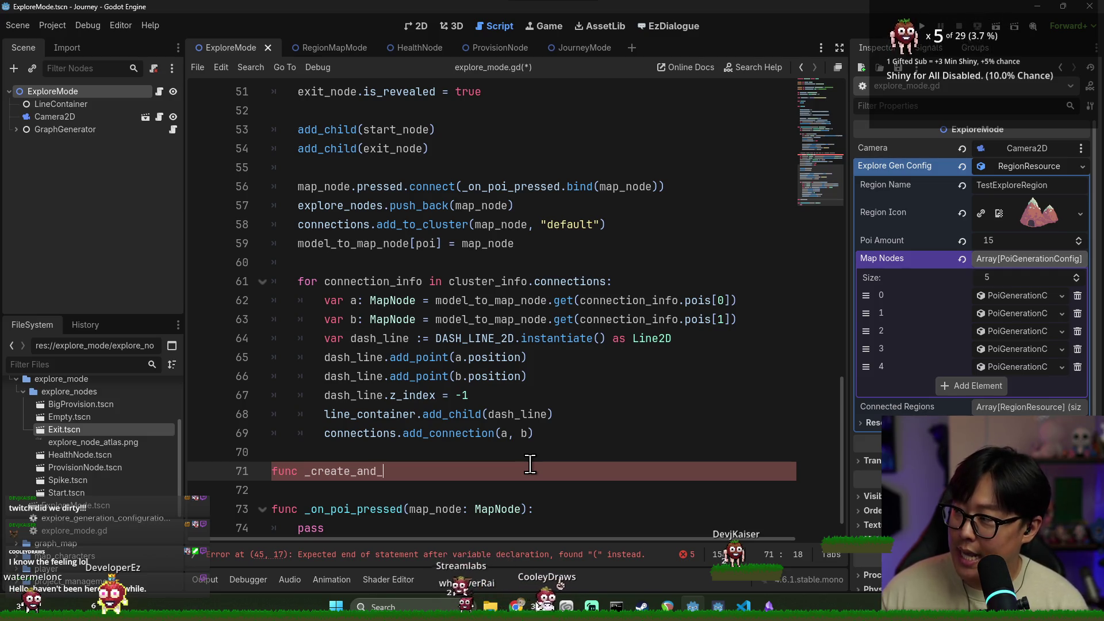
type("gister")
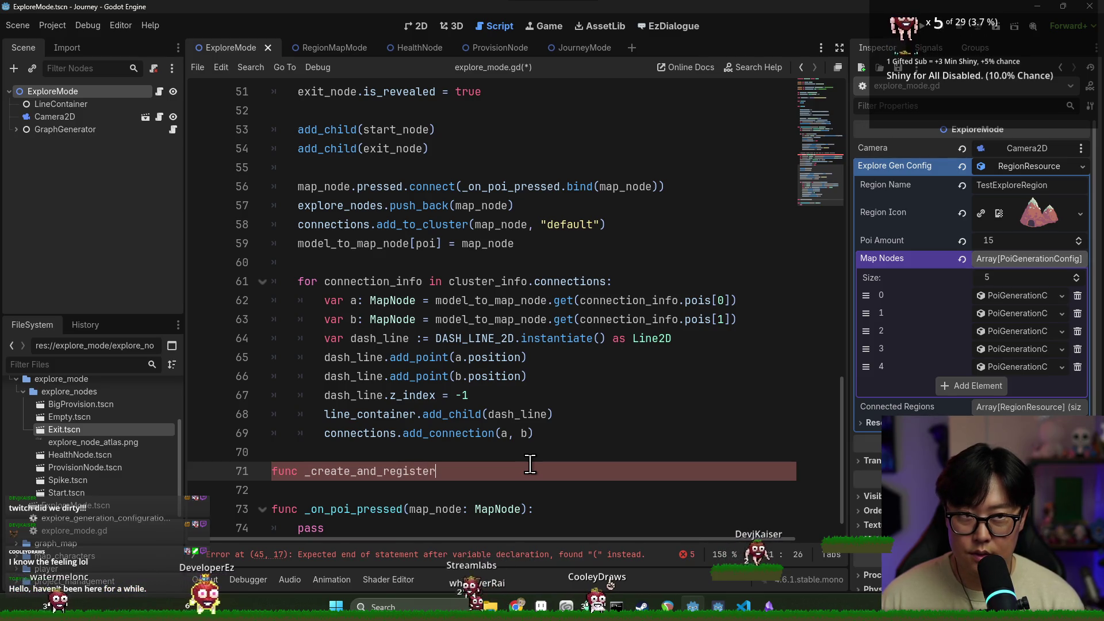
key("BackSpace")
key("BackSpace")
key("BackSpace")
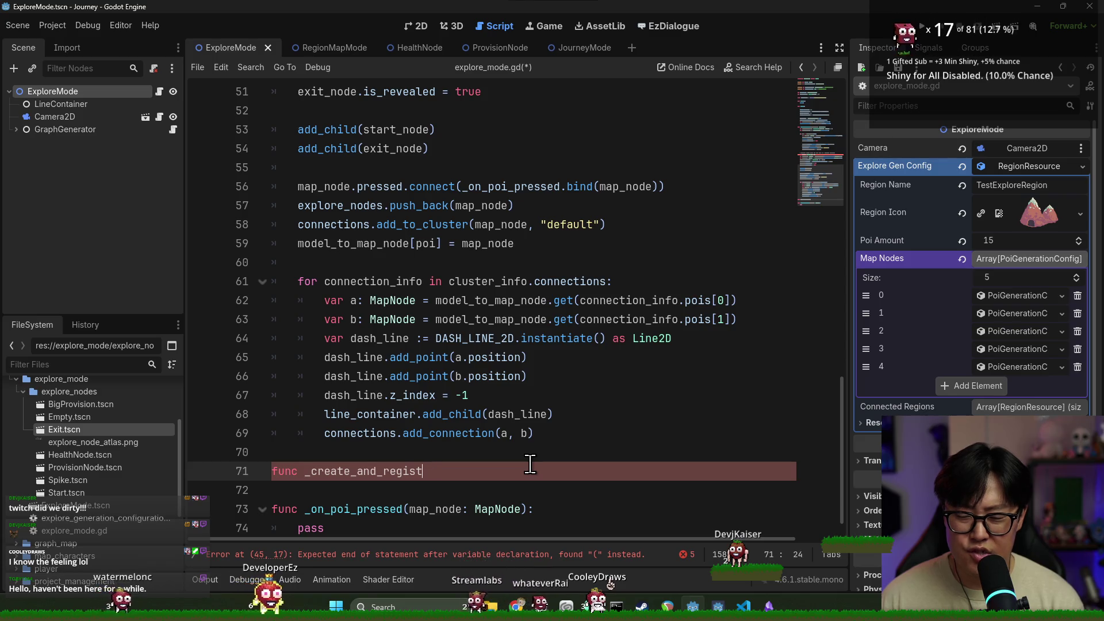
type("add_")
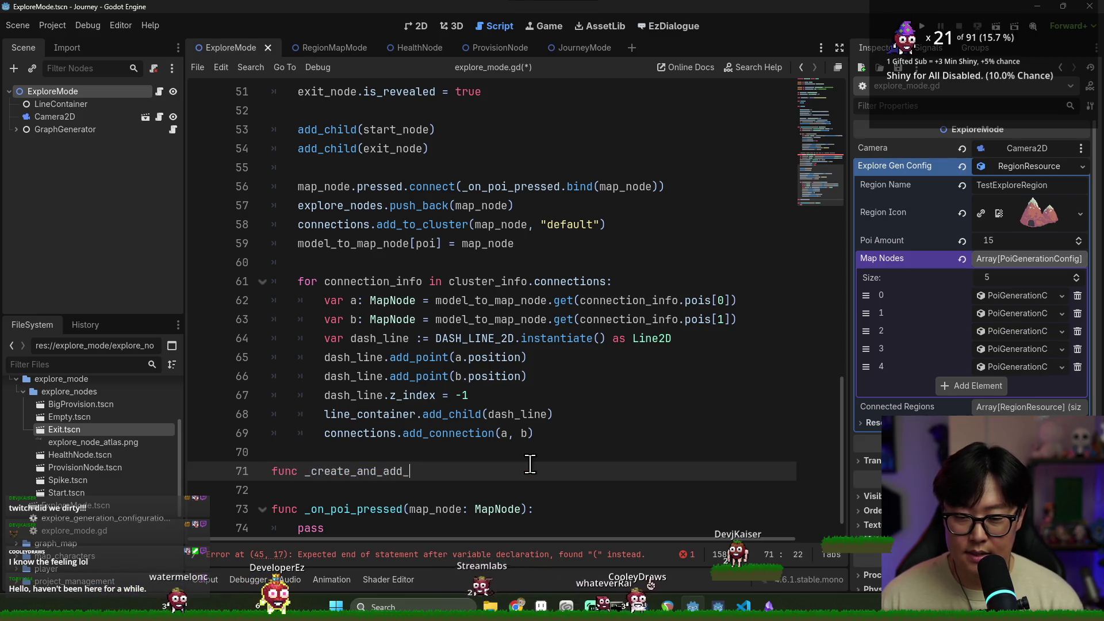
type("e() :")
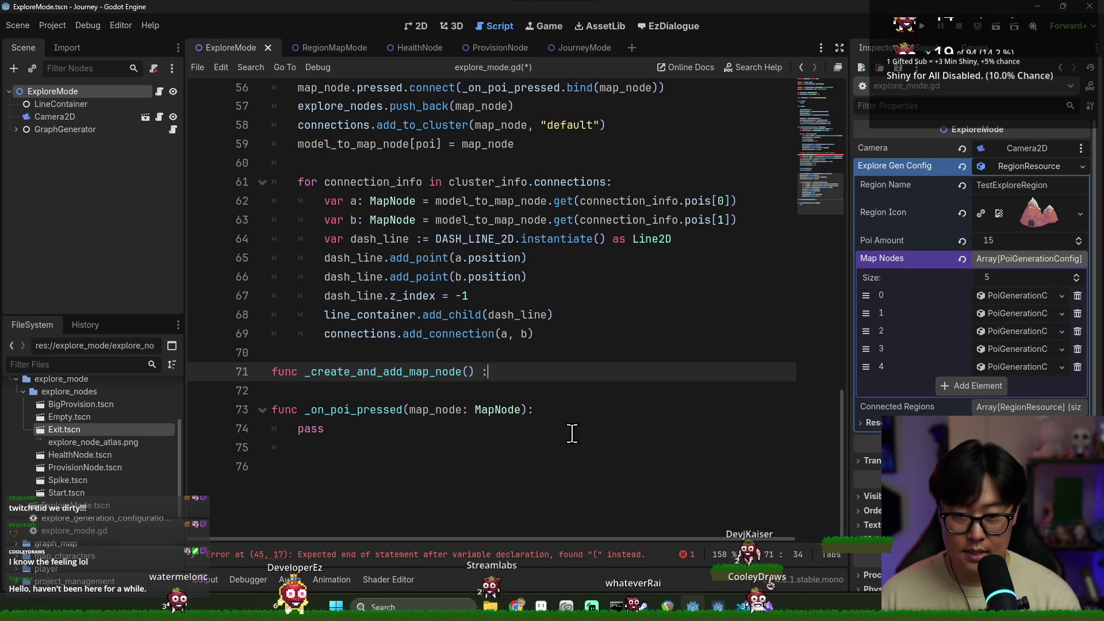
key("ctrl+v")
Outdent the pasted body and add 'type: MapNode.PoiType, node_position: Vector2' parameters to the helper.
left_click_drag(541, 523, 343, 390)
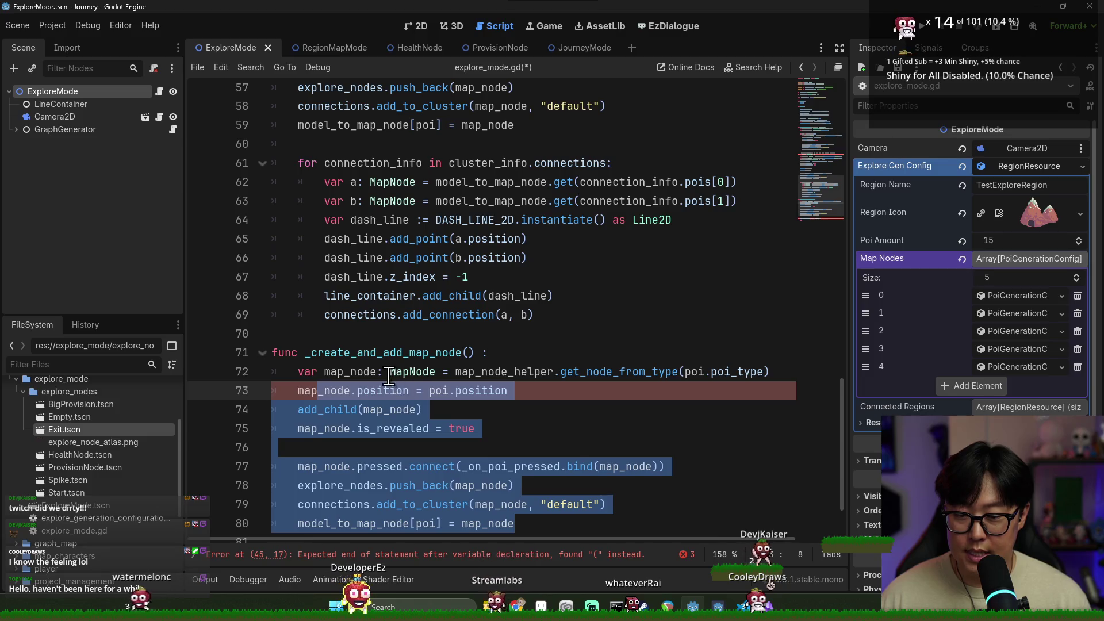
key("shift+Tab")
left_click(467, 353)
type("tyop")
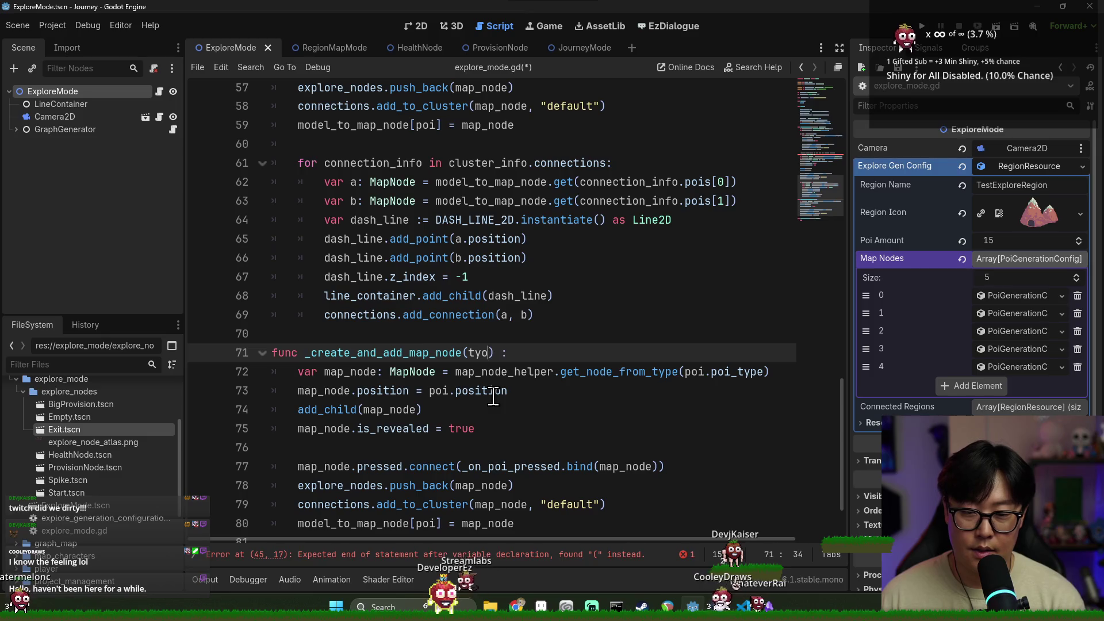
key("BackSpace")
key("BackSpace")
type("pe: MapNode.Po")
key("Return")
type(",")
key("BackSpace")
key("BackSpace")
key("BackSpace")
type("node_position")
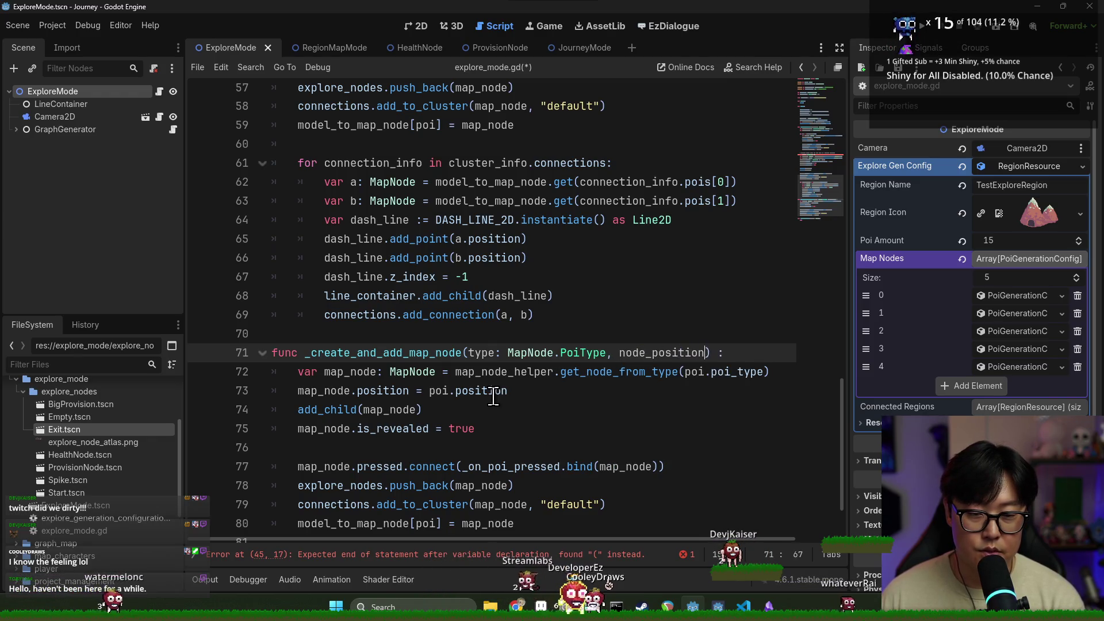
type(": Vector")
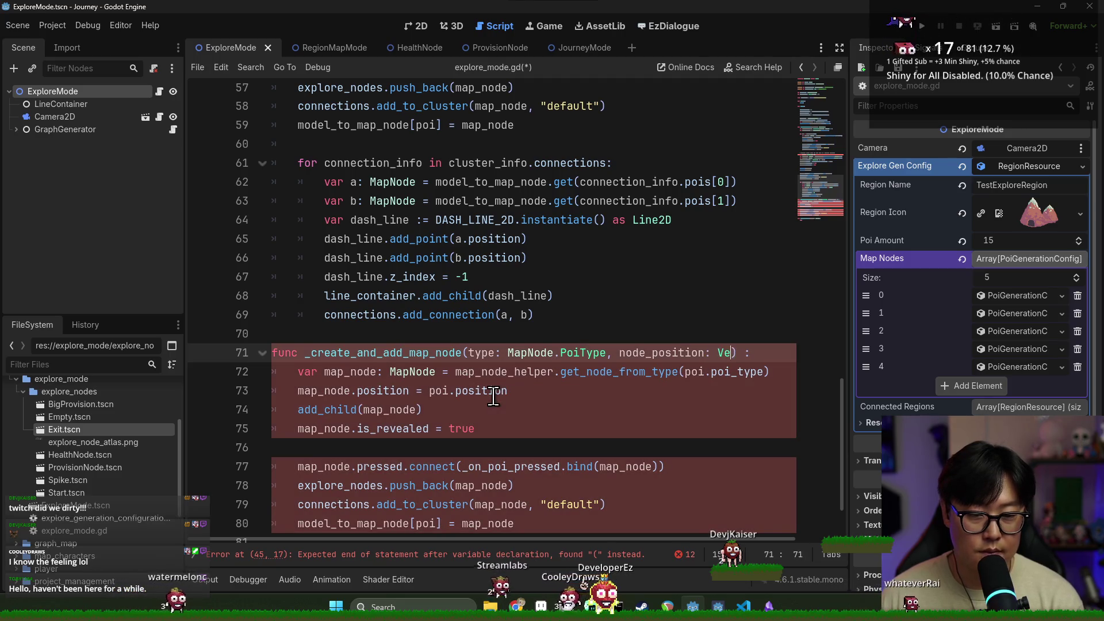
type("2")
Remove the space before the signature's colon and replace poi.poi_type with type, then save.
scroll(494, 406, "down", 2)
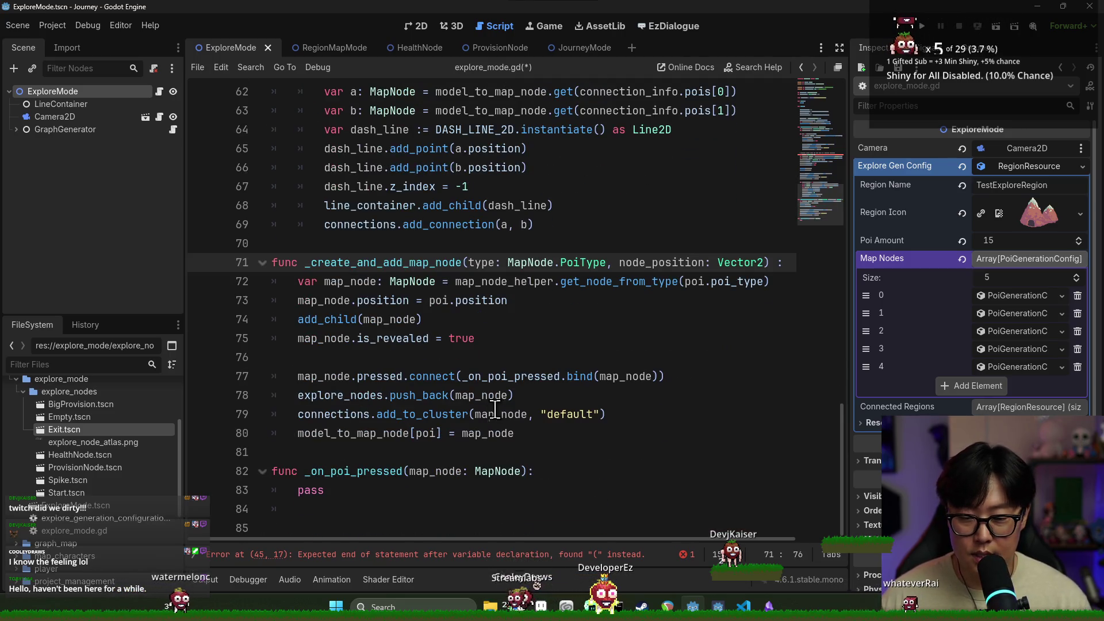
double_click(327, 413)
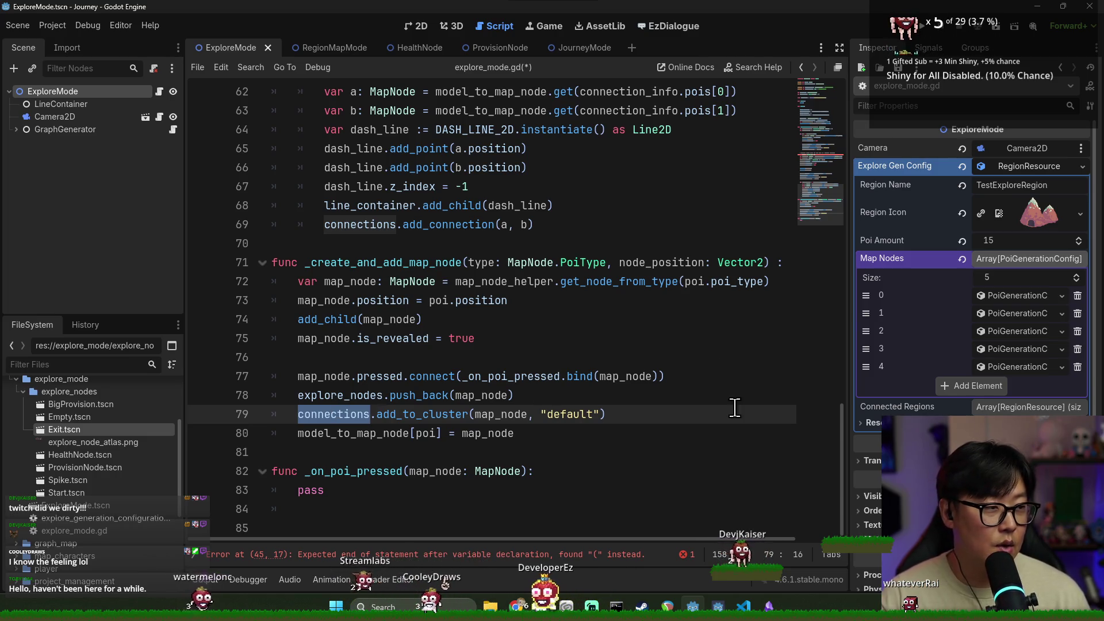
left_click(486, 452)
left_click(777, 262)
key("BackSpace")
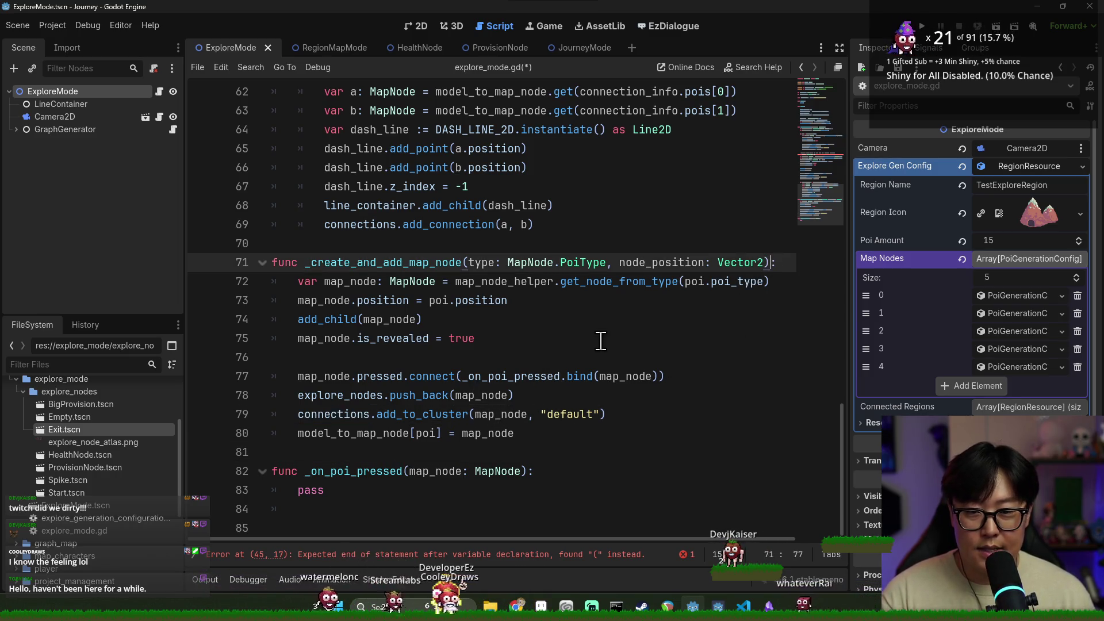
double_click(362, 281)
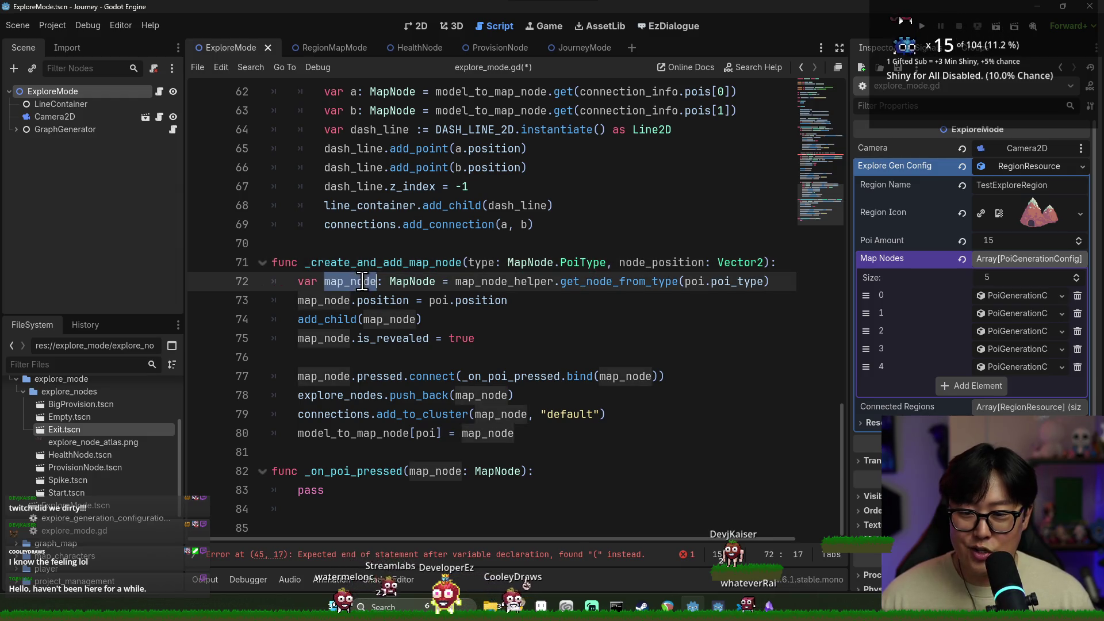
double_click(479, 263)
key("ctrl+c")
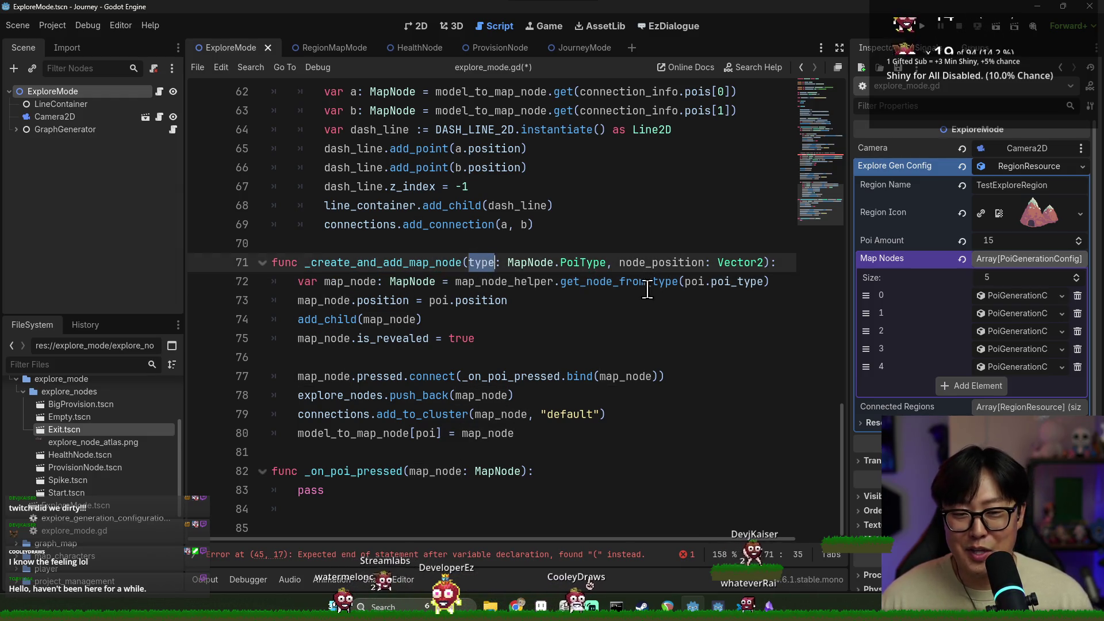
double_click(699, 281)
left_click(765, 282, "shift")
key("ctrl+v")
left_click(630, 319)
key("ctrl+s")
Replace poi.position with node_position on the position line and save the script.
double_click(309, 300)
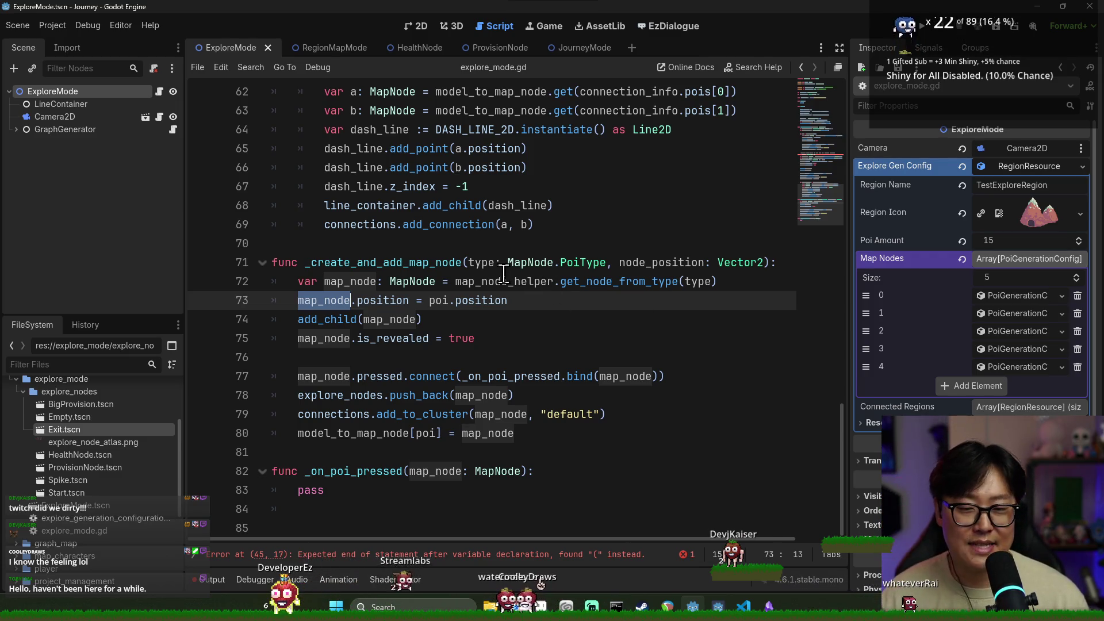
double_click(475, 264)
key("ctrl+s")
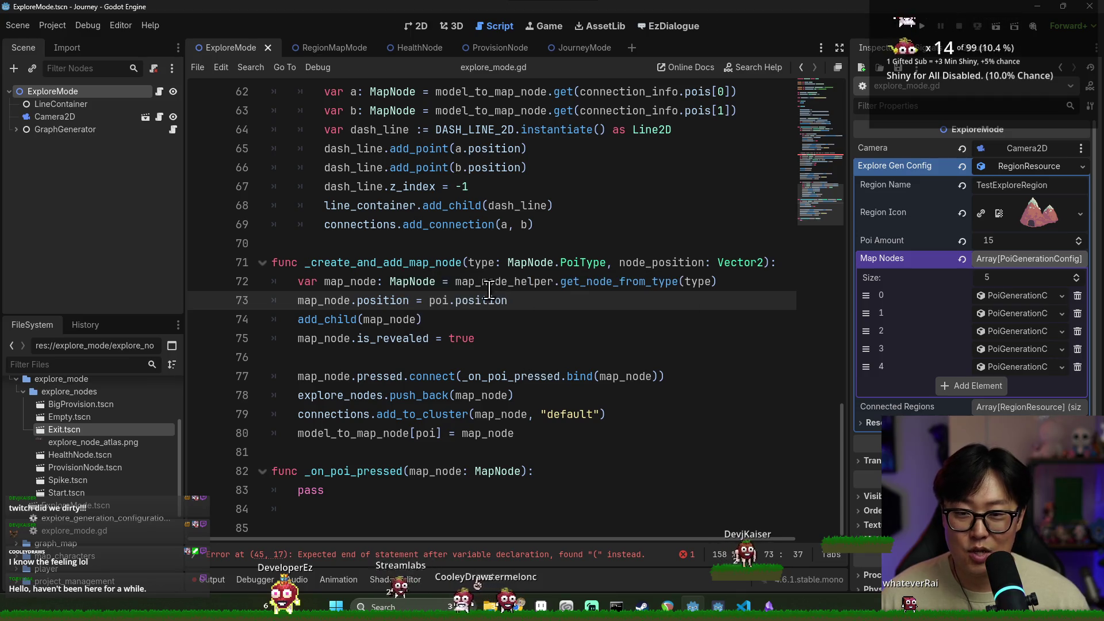
double_click(659, 264)
double_click(440, 300)
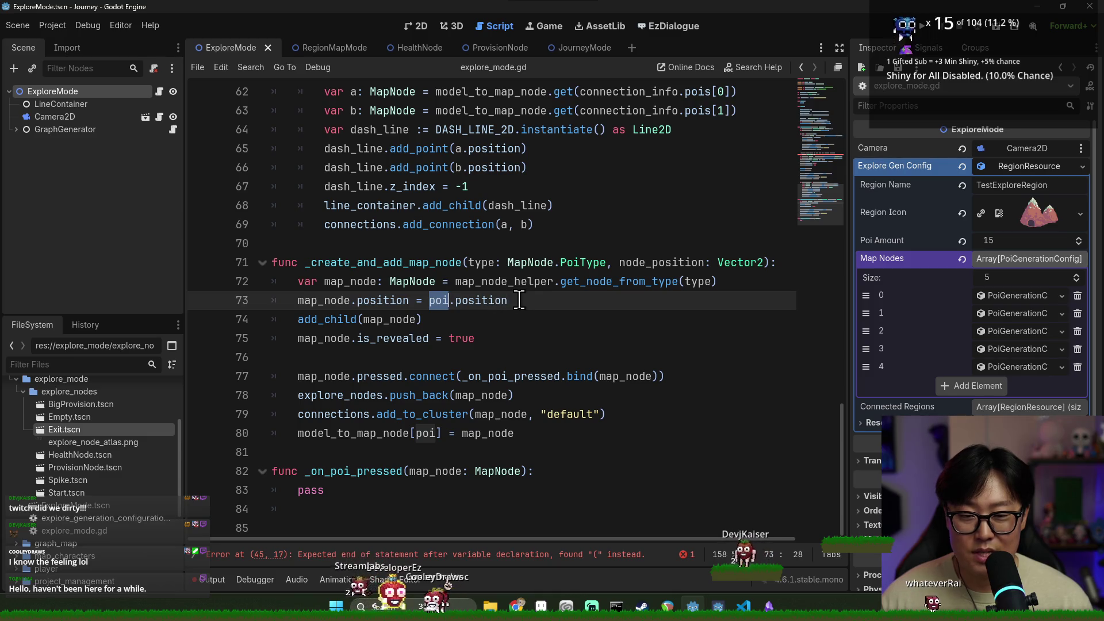
left_click(422, 300)
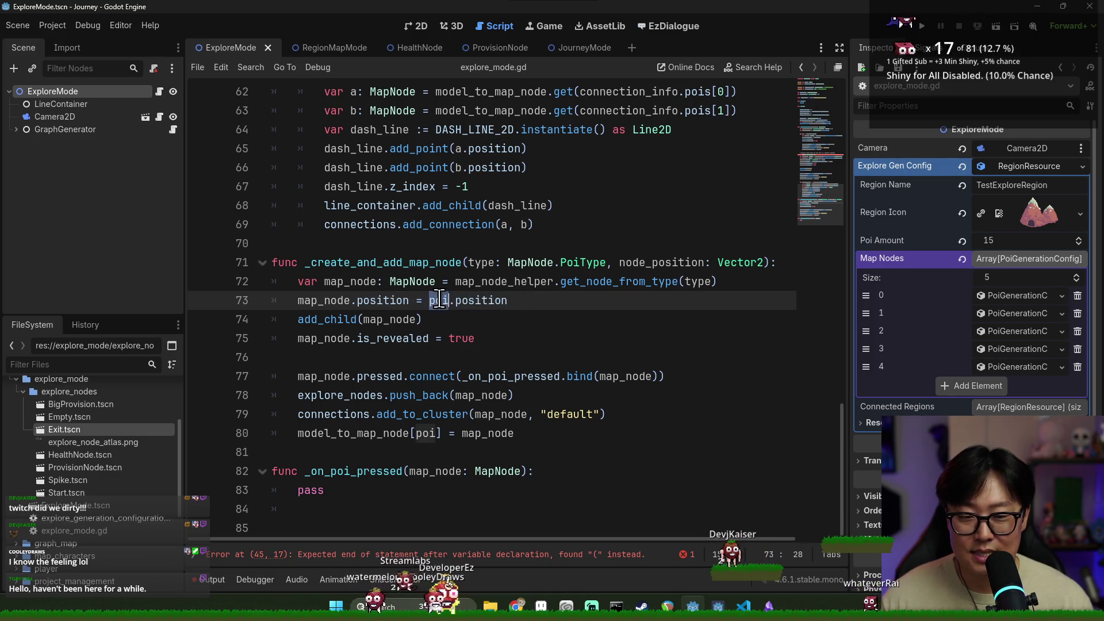
left_click_drag(449, 301, 539, 303)
type("node_position")
key("ctrl+s")
left_click(425, 554)
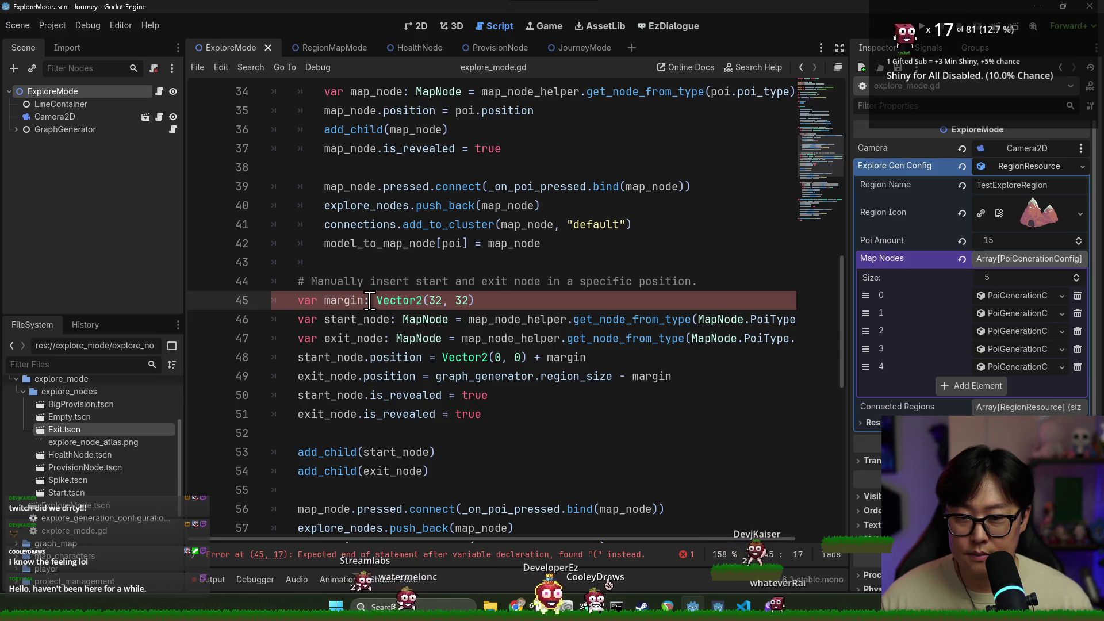
Delete the leftover start, exit and map_node setup lines and save the script.
left_click(371, 300)
type("=")
left_click(362, 301)
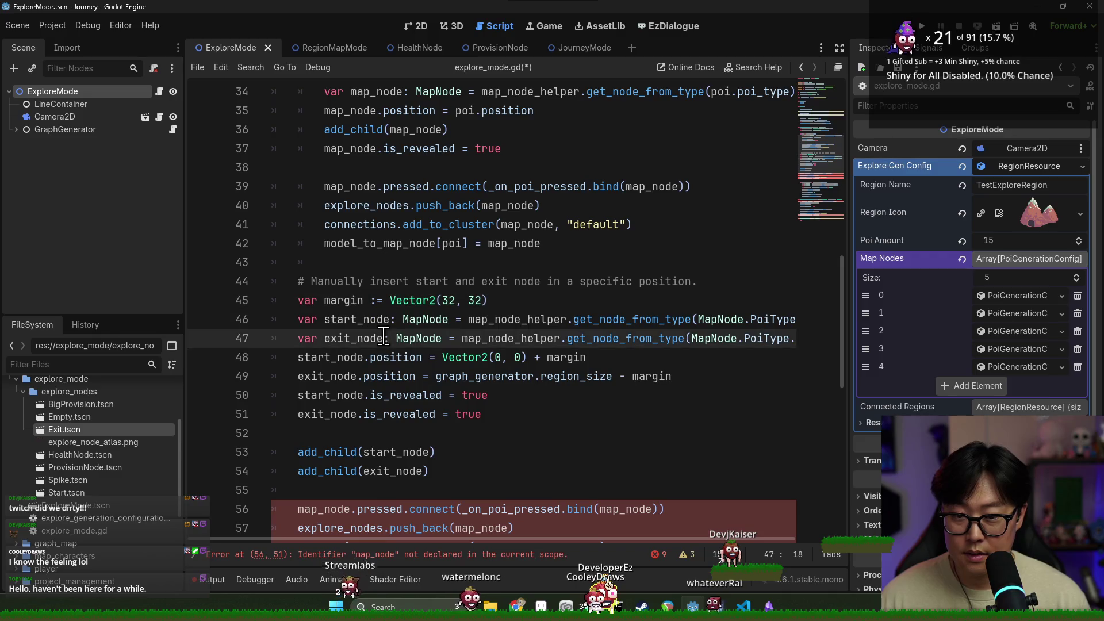
scroll(357, 310, "down", 2)
mouse_move(517, 452)
left_mouse_down()
mouse_move(353, 317)
mouse_move(266, 224)
mouse_move(265, 239)
left_mouse_up()
key("BackSpace")
key("BackSpace")
key("ctrl+s")
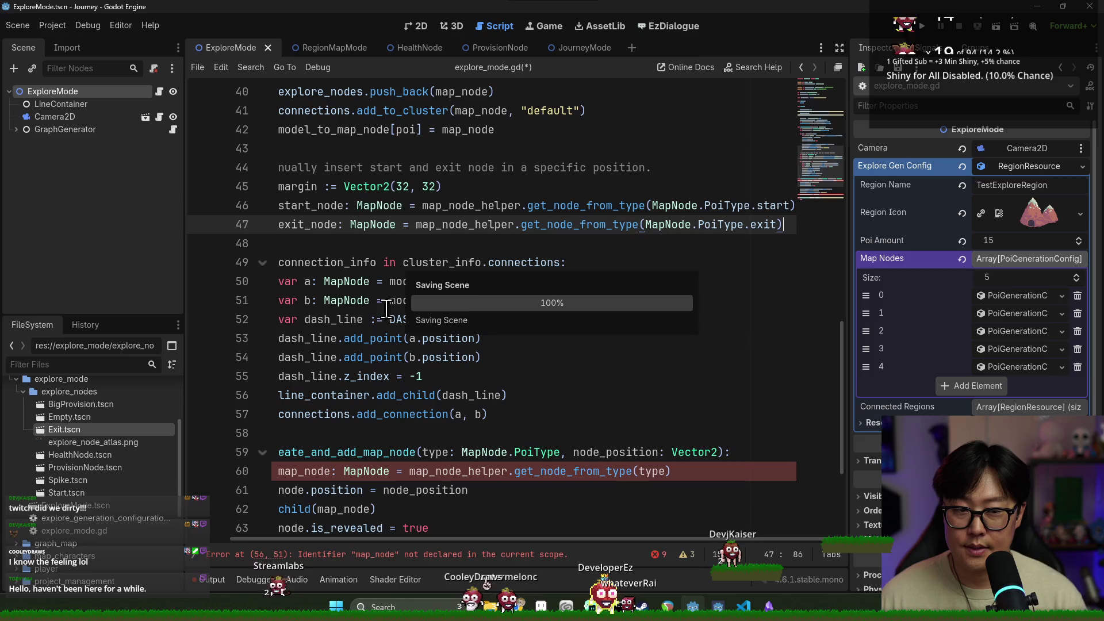
scroll(472, 357, "up", 5)
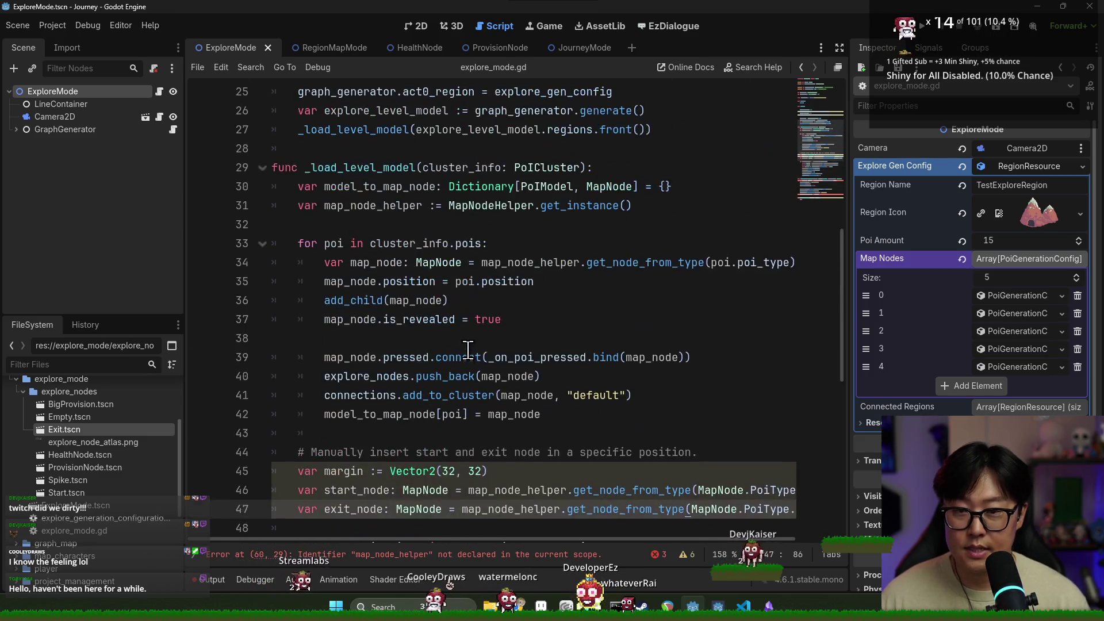
scroll(469, 342, "down", 8)
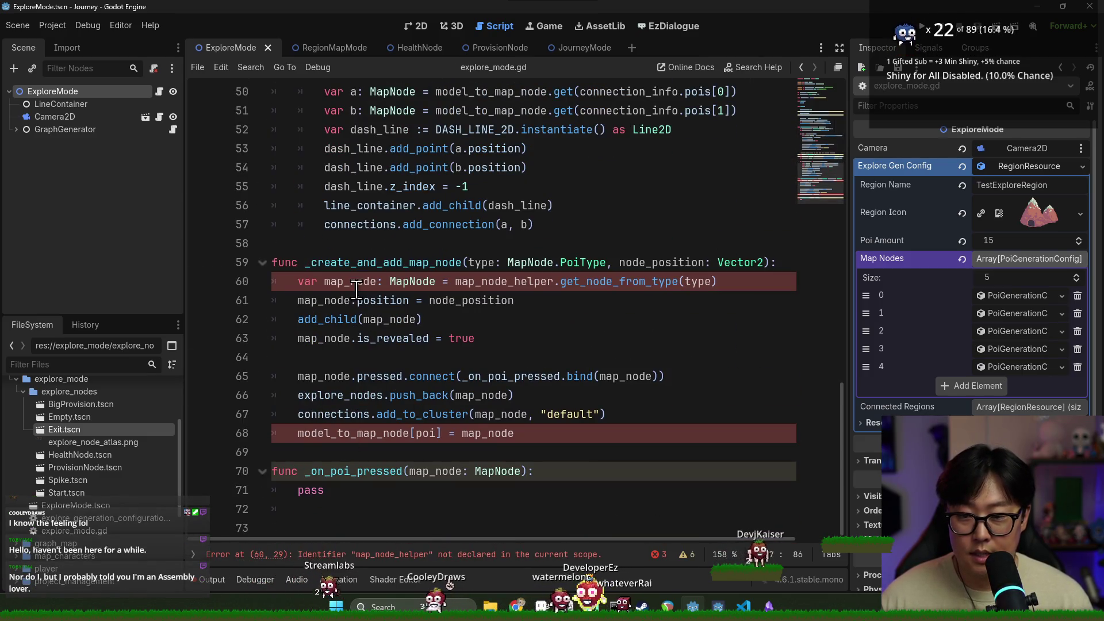
Declare '-> MapNode' as the return type of _create_and_add_map_node.
double_click(349, 281)
double_click(697, 281)
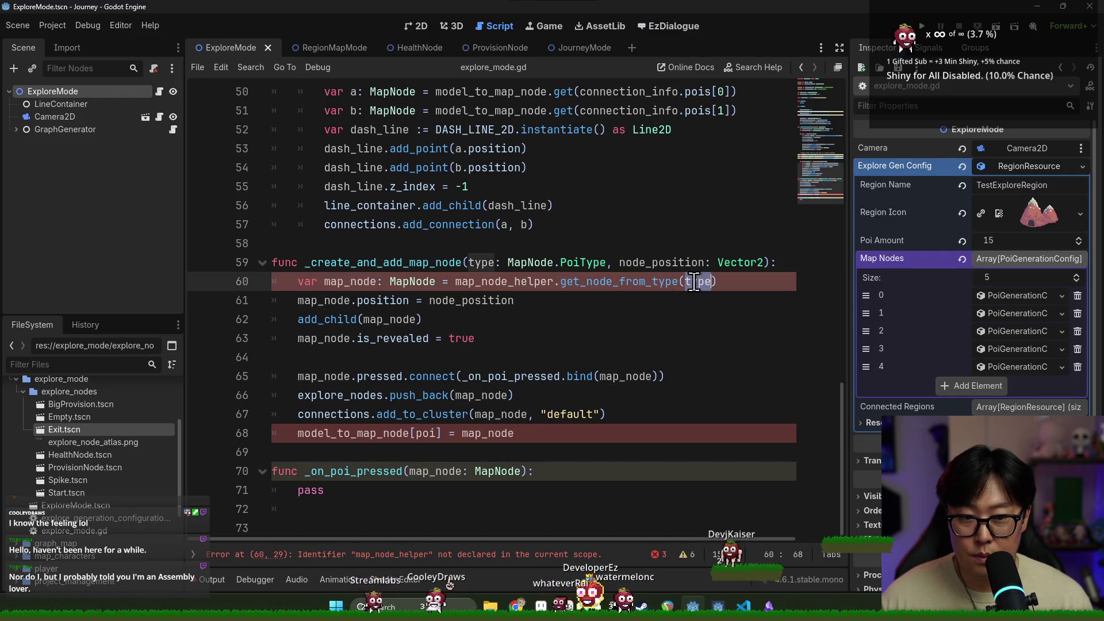
double_click(349, 282)
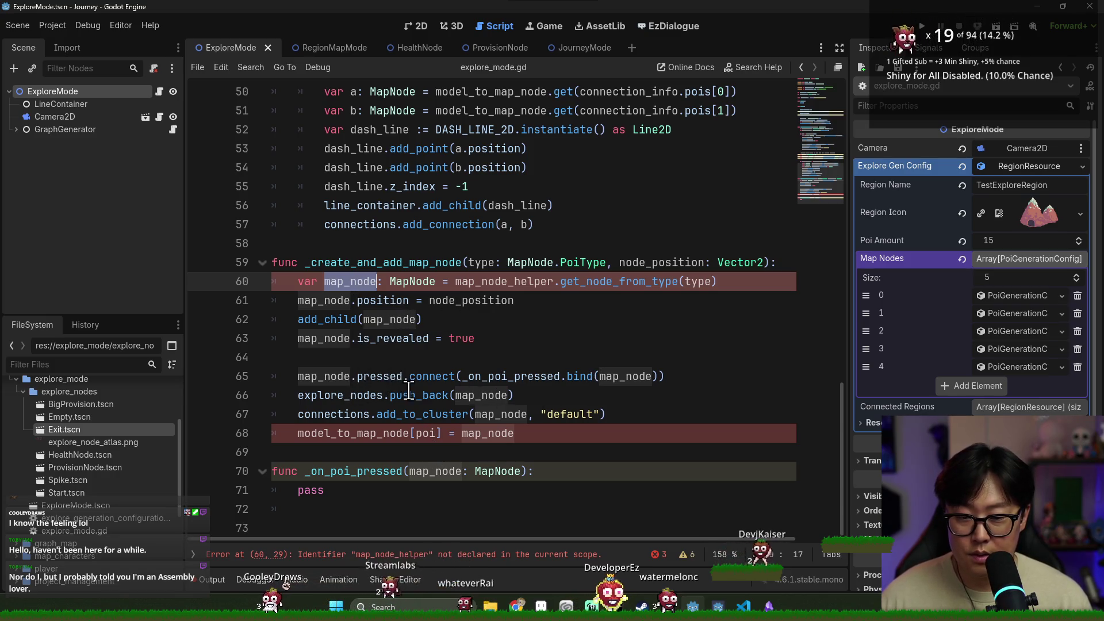
left_click(373, 436)
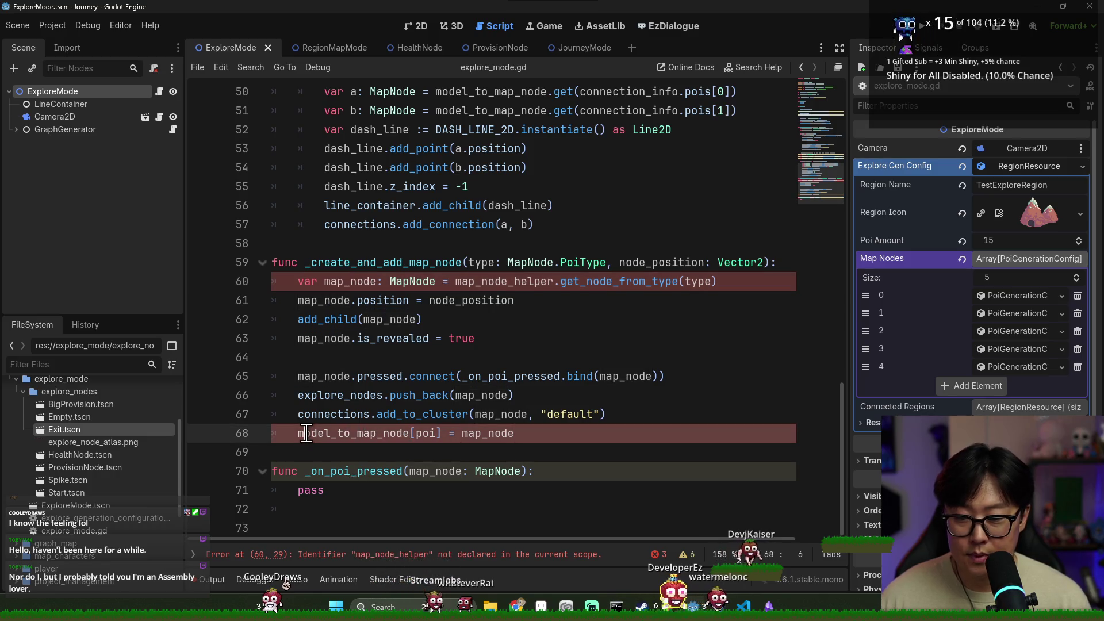
double_click(376, 434)
left_click(481, 435)
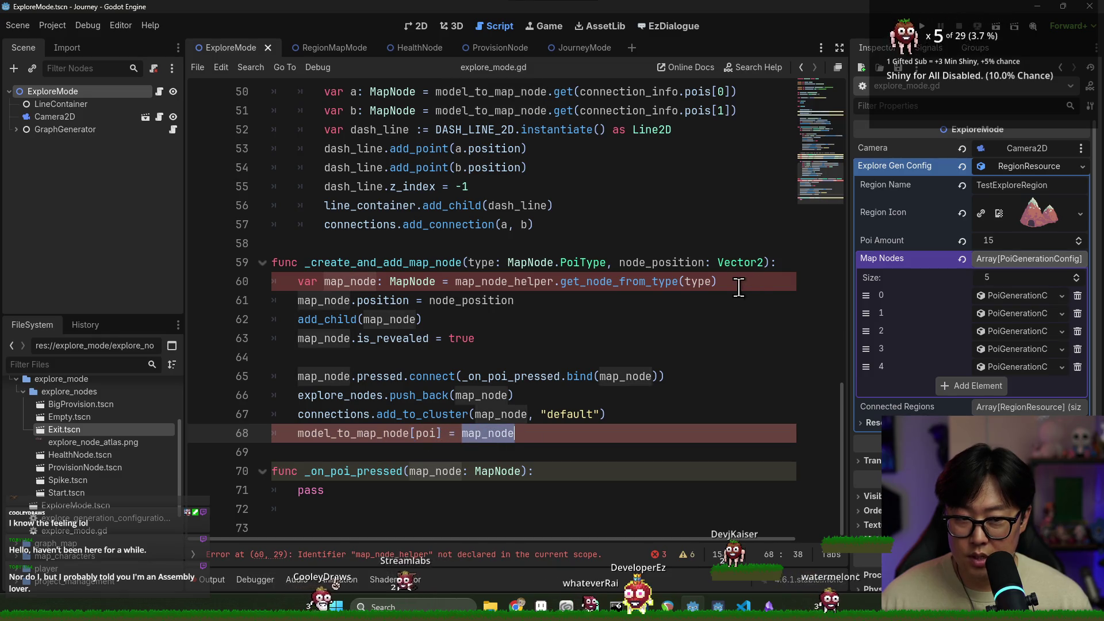
left_click(772, 262)
type("-> M")
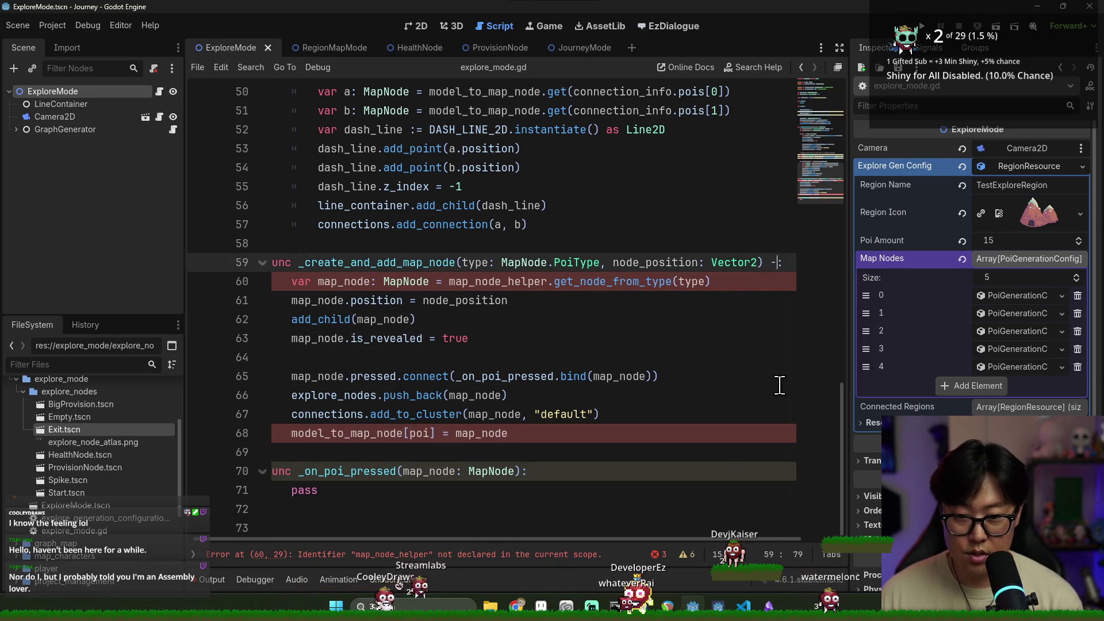
type("apNode")
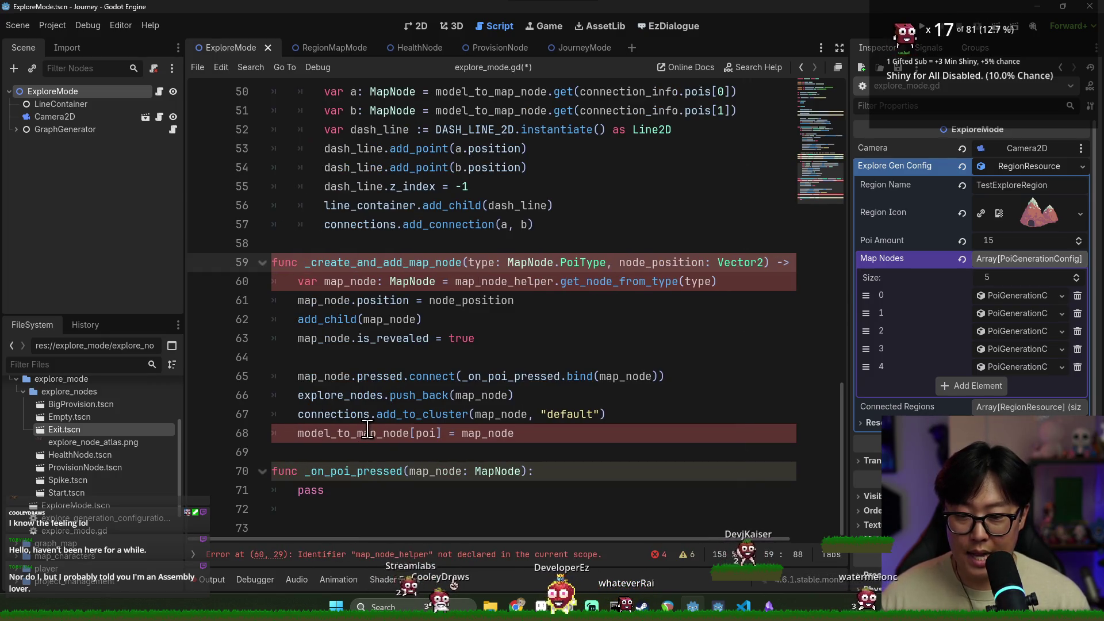
Delete the model_to_map_node assignment line from the helper with Ctrl+Shift+K and save.
triple_click(465, 433)
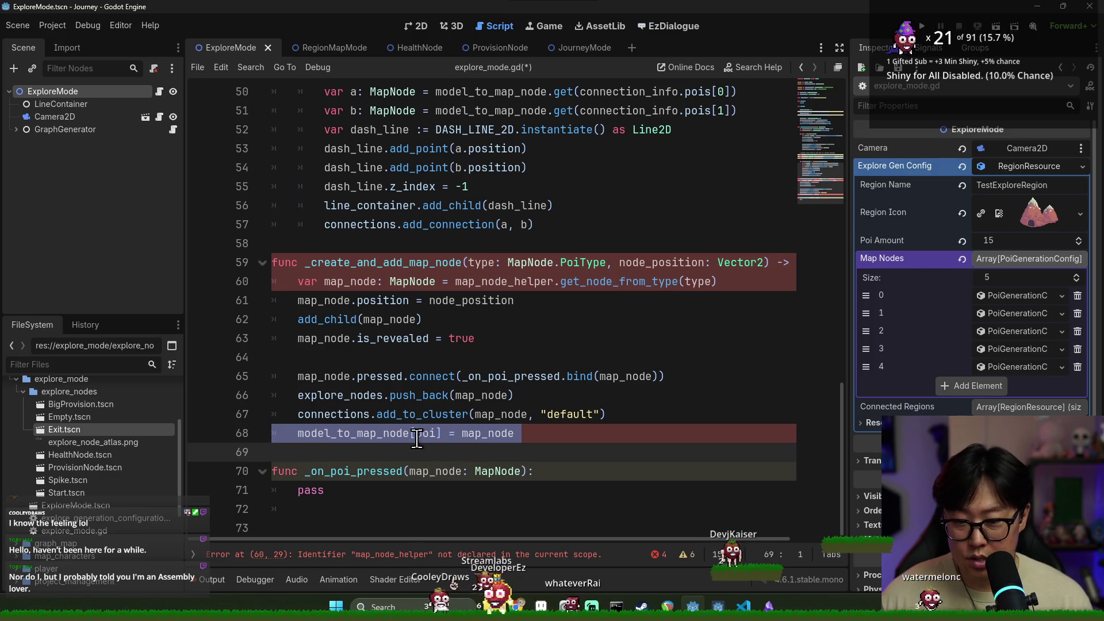
double_click(364, 434)
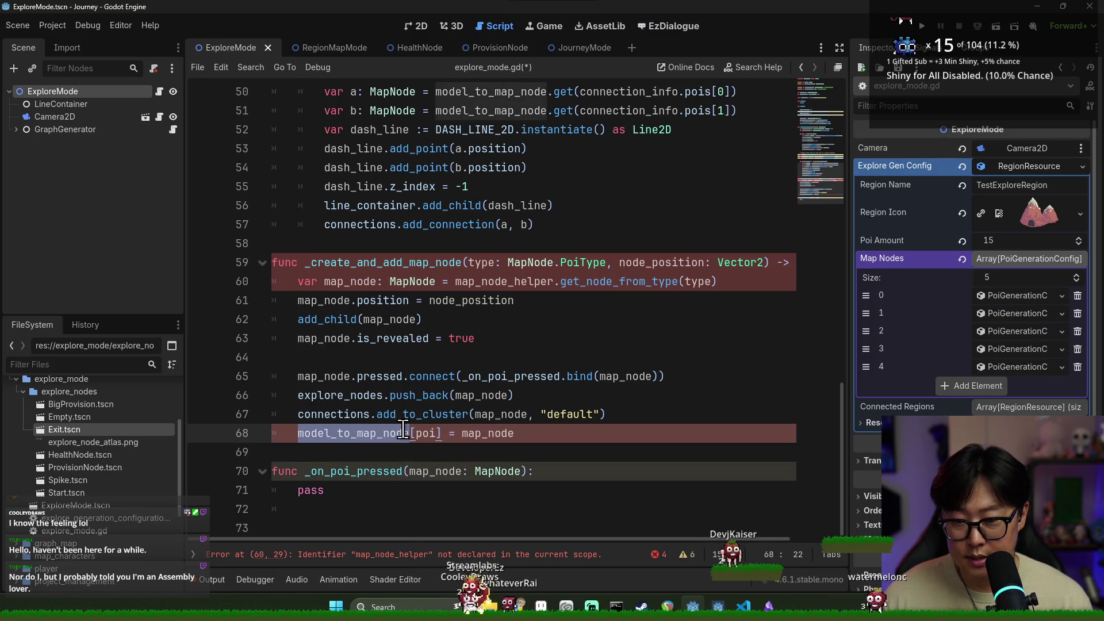
key("ctrl+shift+k")
key("ctrl+s")
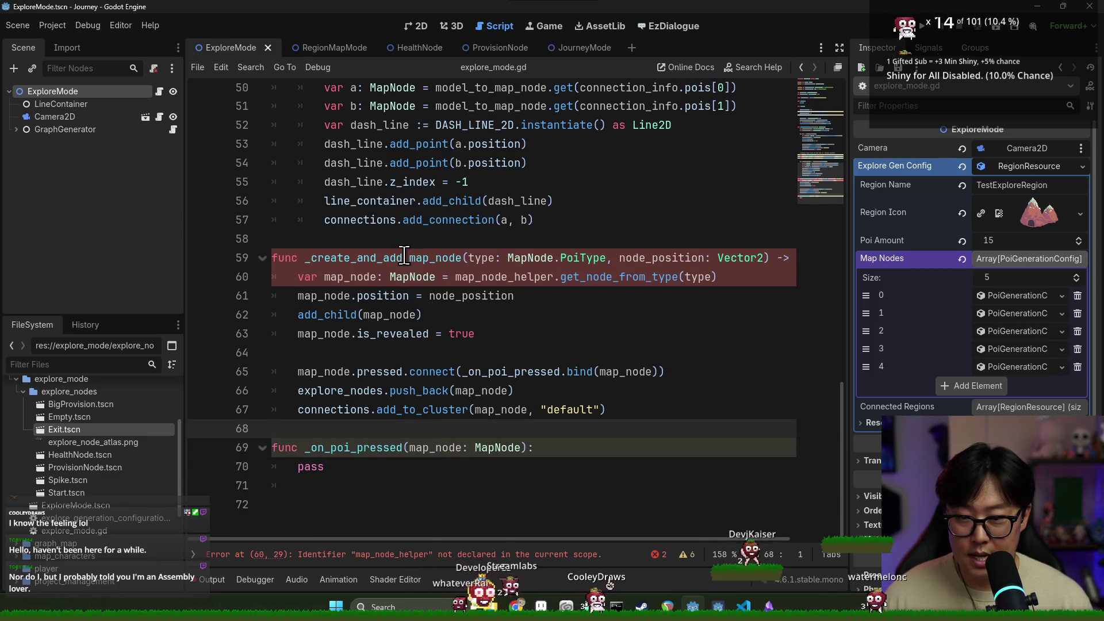
double_click(404, 257)
scroll(407, 295, "up", 15)
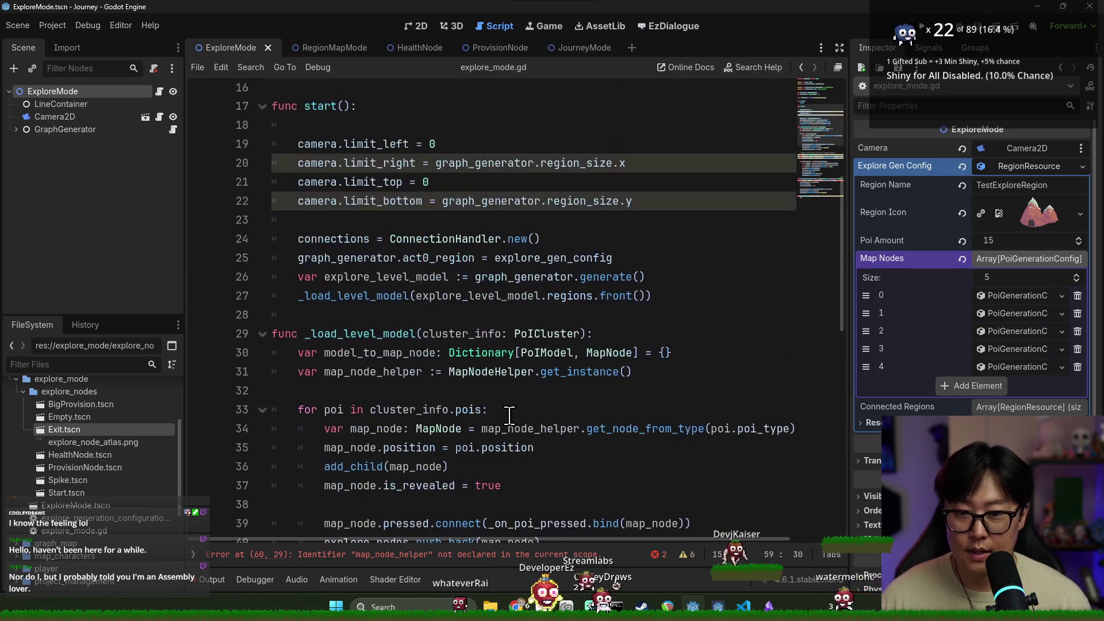
Cut the 'var map_node_helper := ...' declaration line out of _load_level_model.
scroll(472, 424, "down", 14)
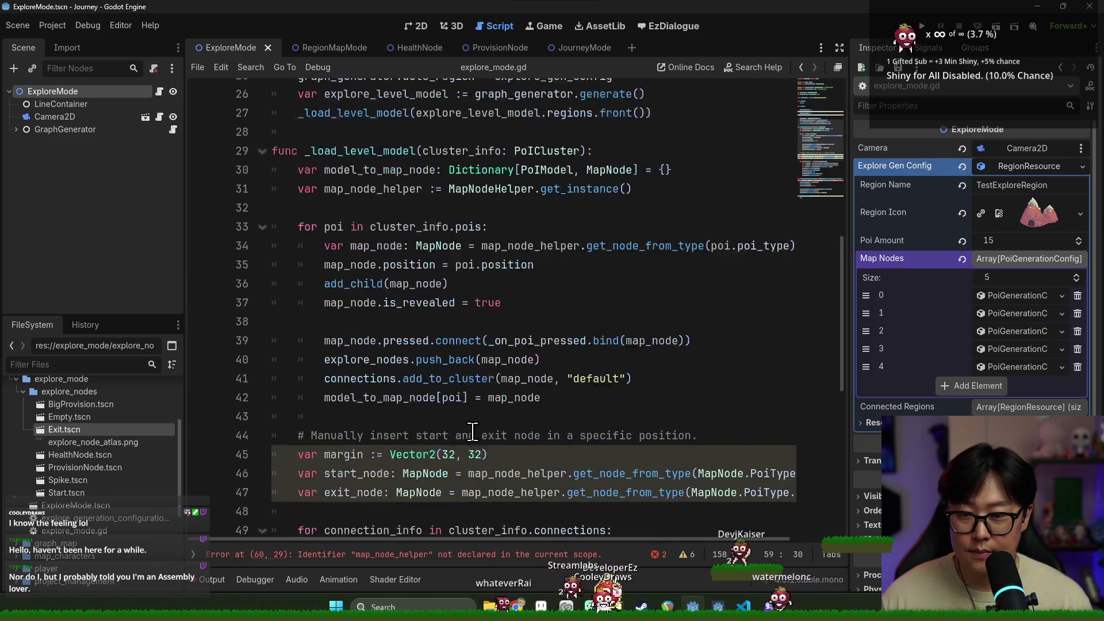
scroll(472, 440, "down", 2)
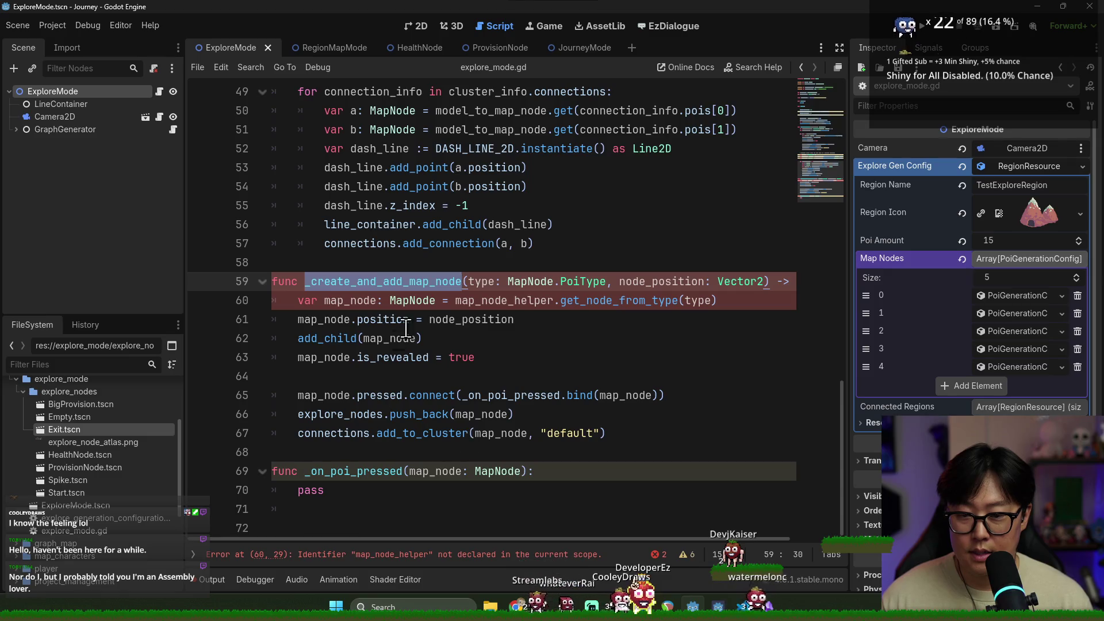
scroll(450, 360, "up", 1)
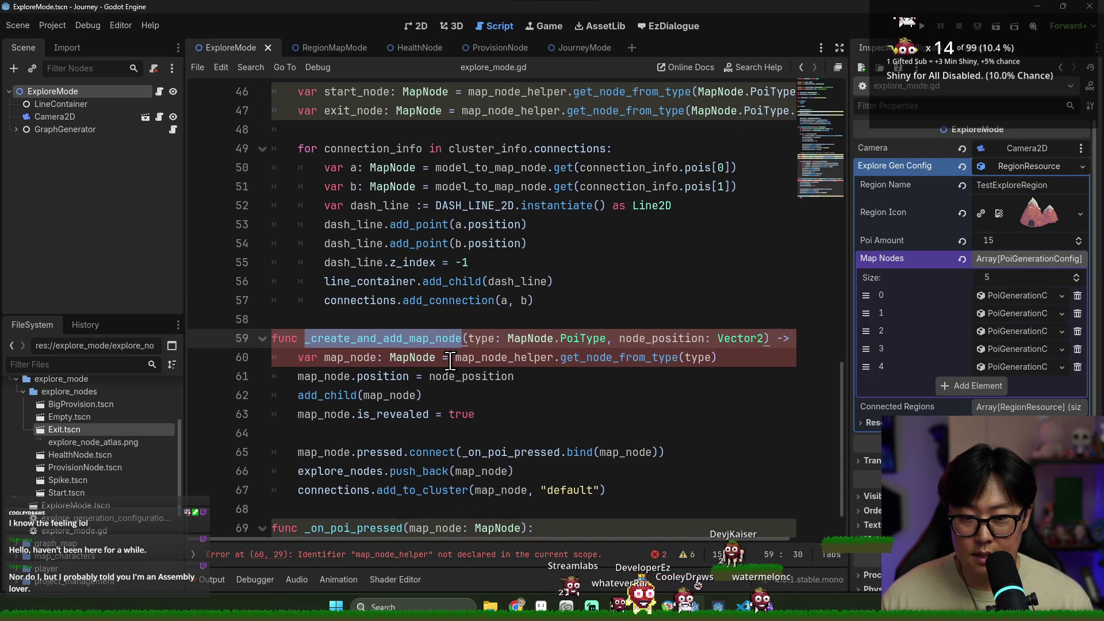
double_click(533, 361)
scroll(518, 380, "up", 9)
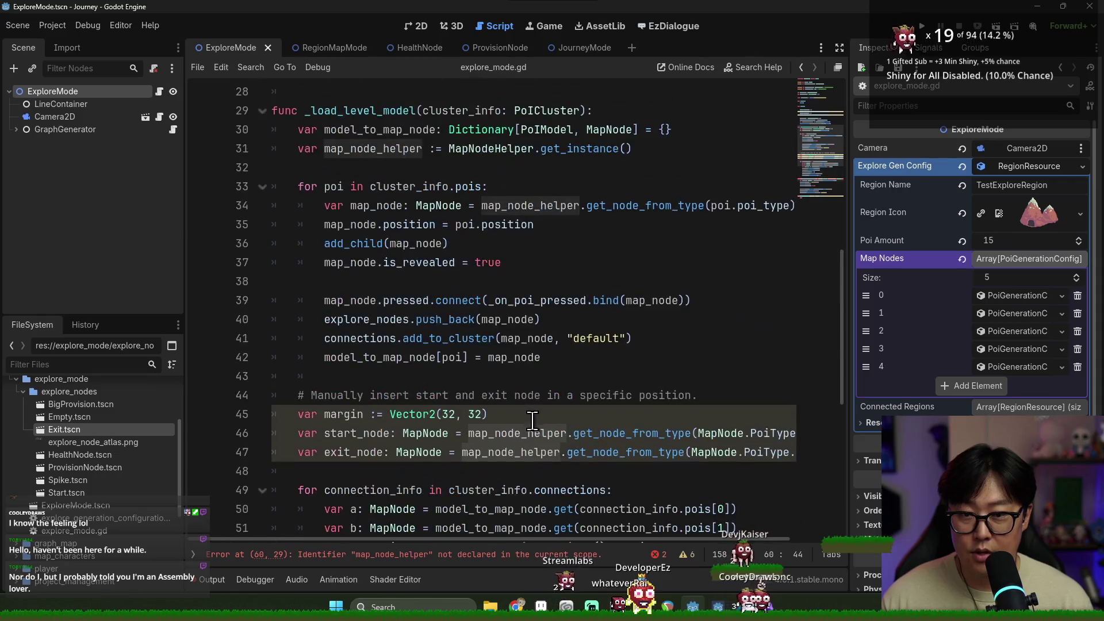
triple_click(394, 319)
triple_click(389, 320)
key("ctrl+x")
Paste the map_node_helper declaration as the helper's first line, fix its indentation, and save.
scroll(389, 321, "down", 7)
scroll(320, 301, "up", 2)
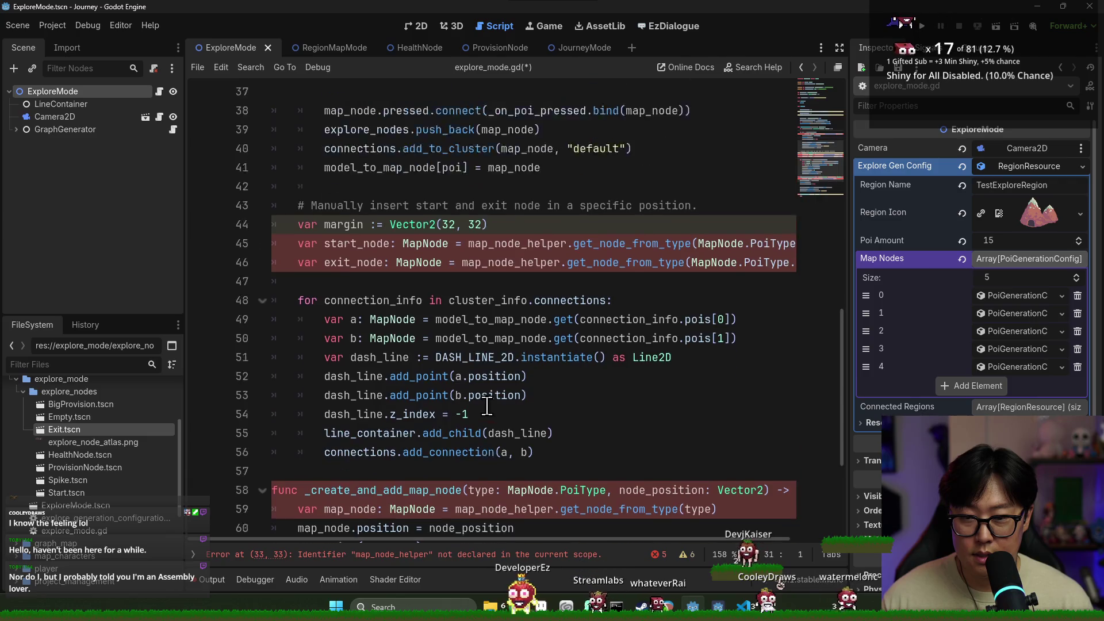
scroll(319, 300, "down", 4)
left_click(297, 338)
key("Return")
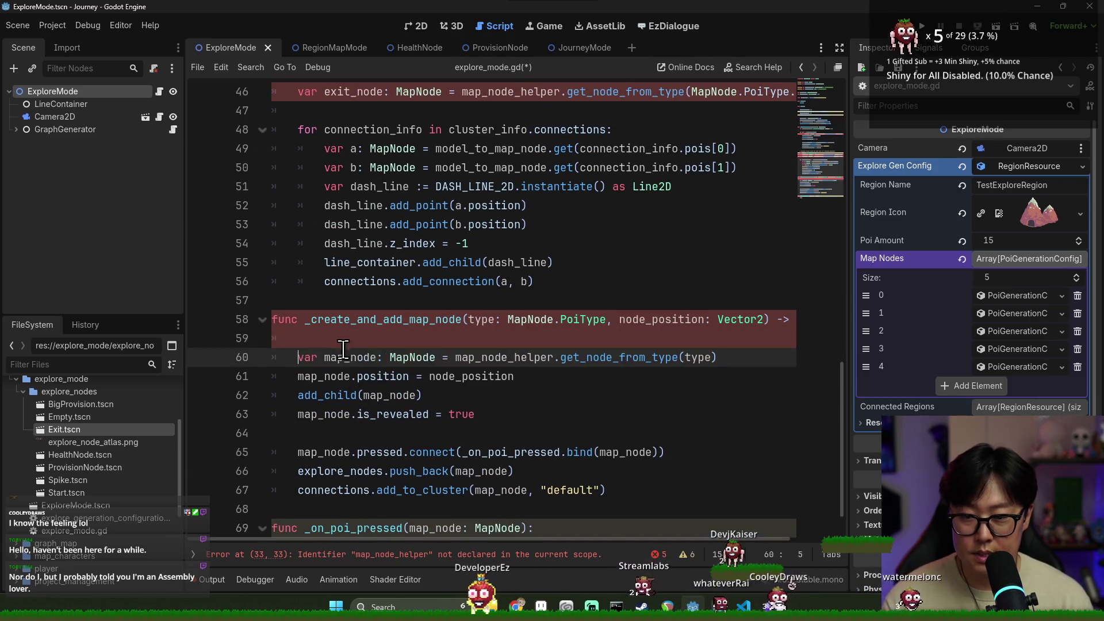
key("Up")
key("ctrl+v")
left_click(411, 339)
key("shift+Tab")
key("ctrl+s")
Check map_node_helper's uses in the helper and jump to the line 33 error.
scroll(384, 332, "down", 1)
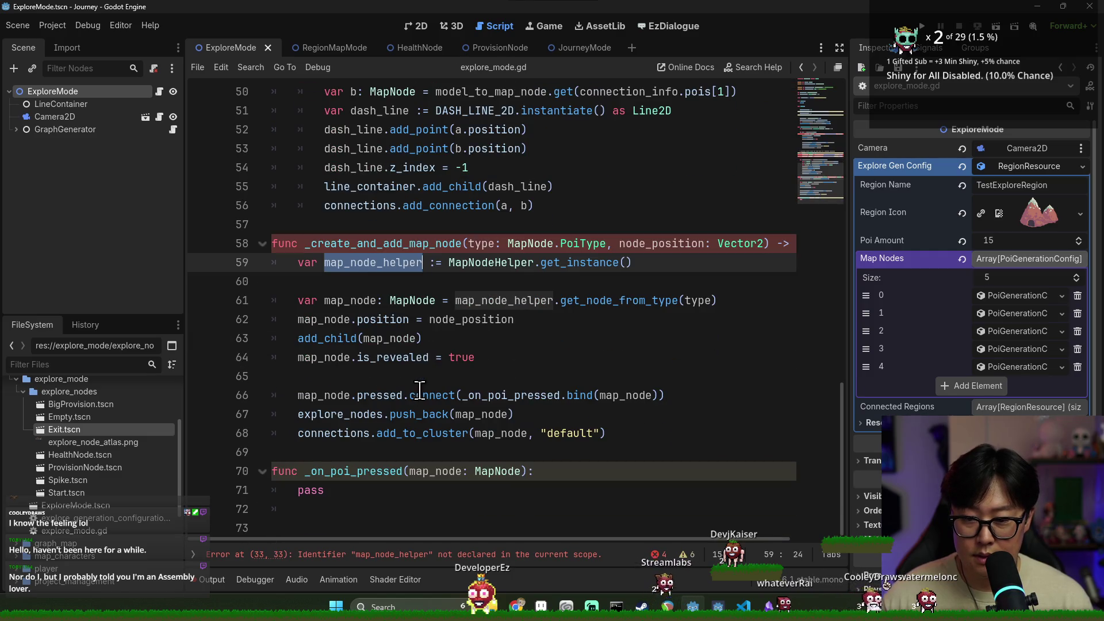
left_click(357, 433)
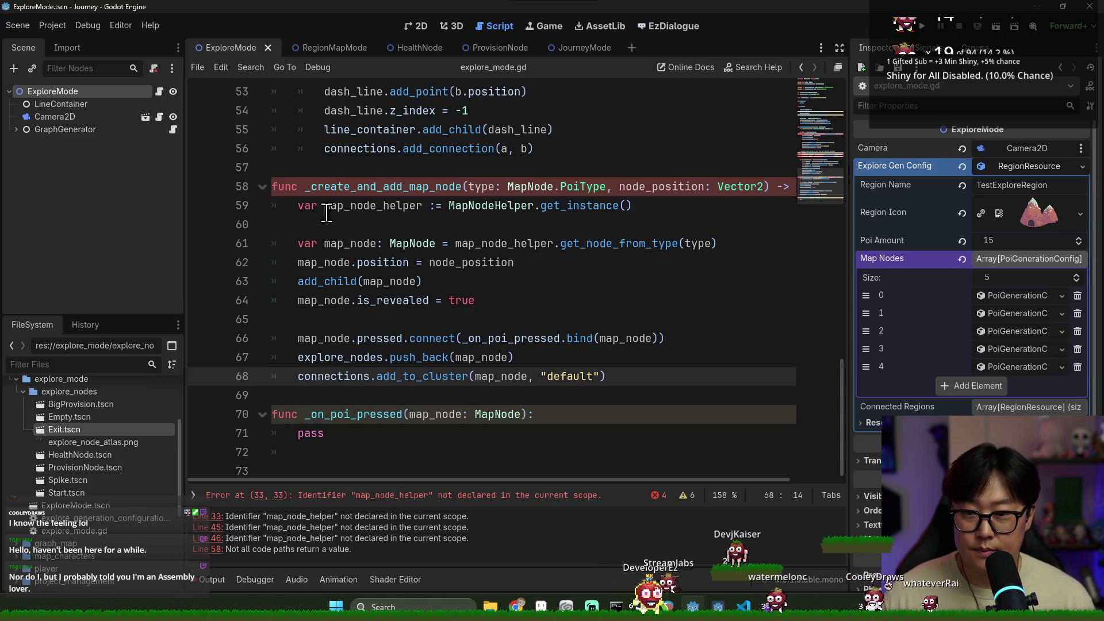
double_click(344, 207)
left_click(559, 395)
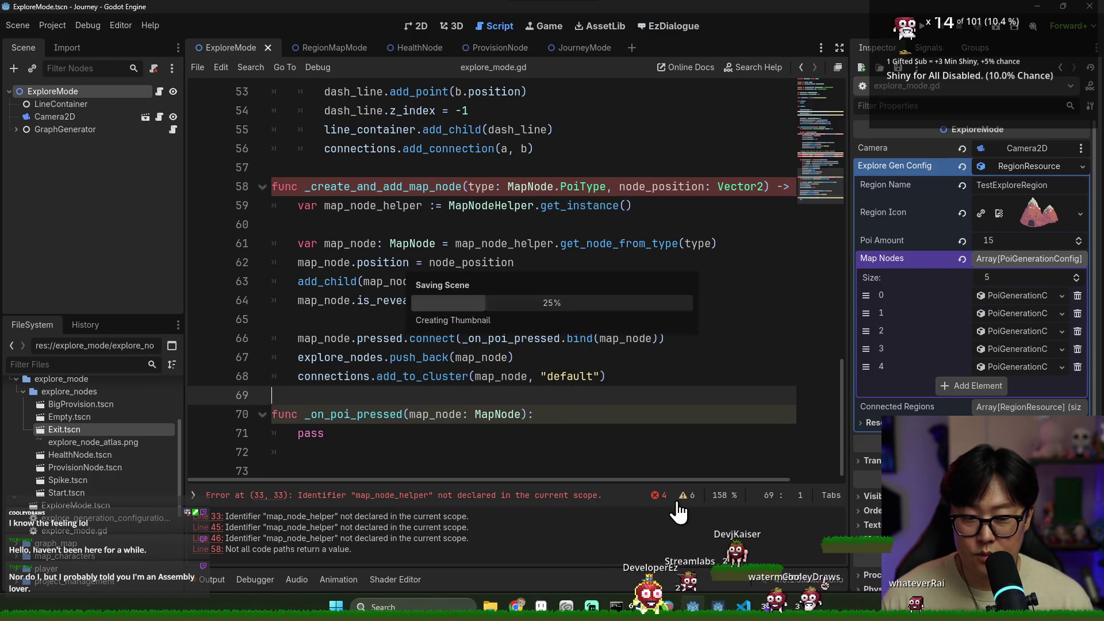
left_click(247, 517)
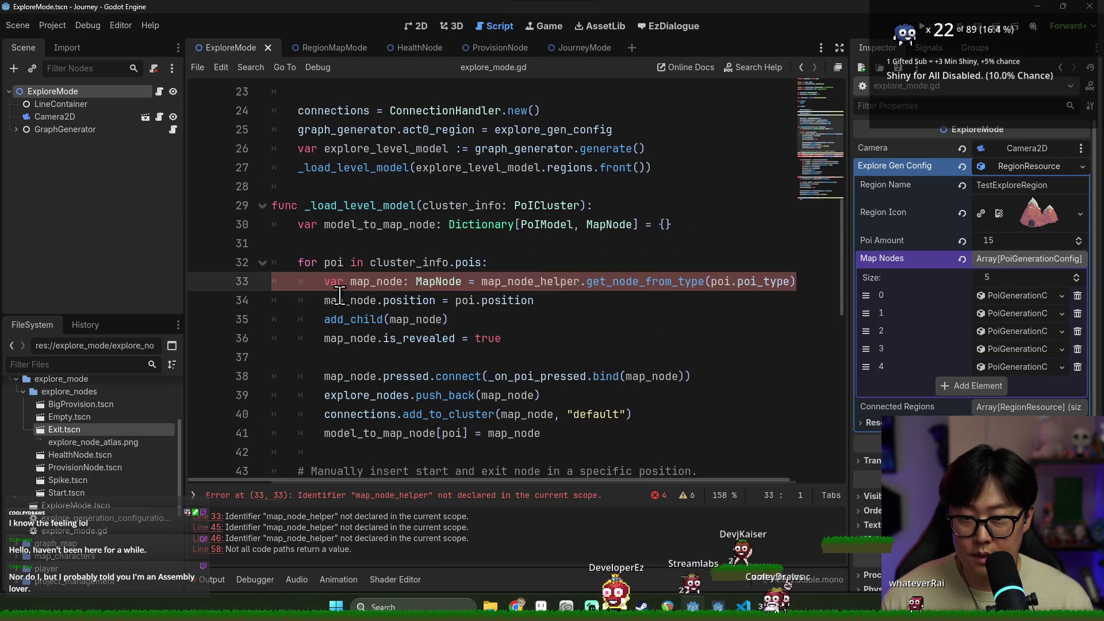
Insert a _create_and_add_map_node() call at the top of the POI loop.
triple_click(391, 282)
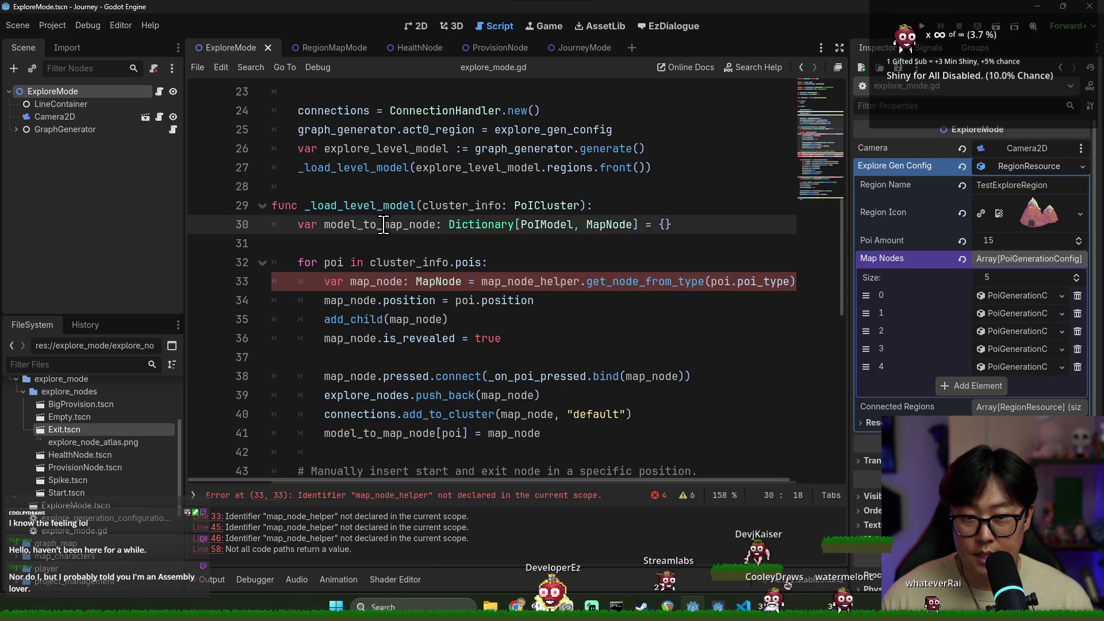
scroll(395, 294, "down", 1)
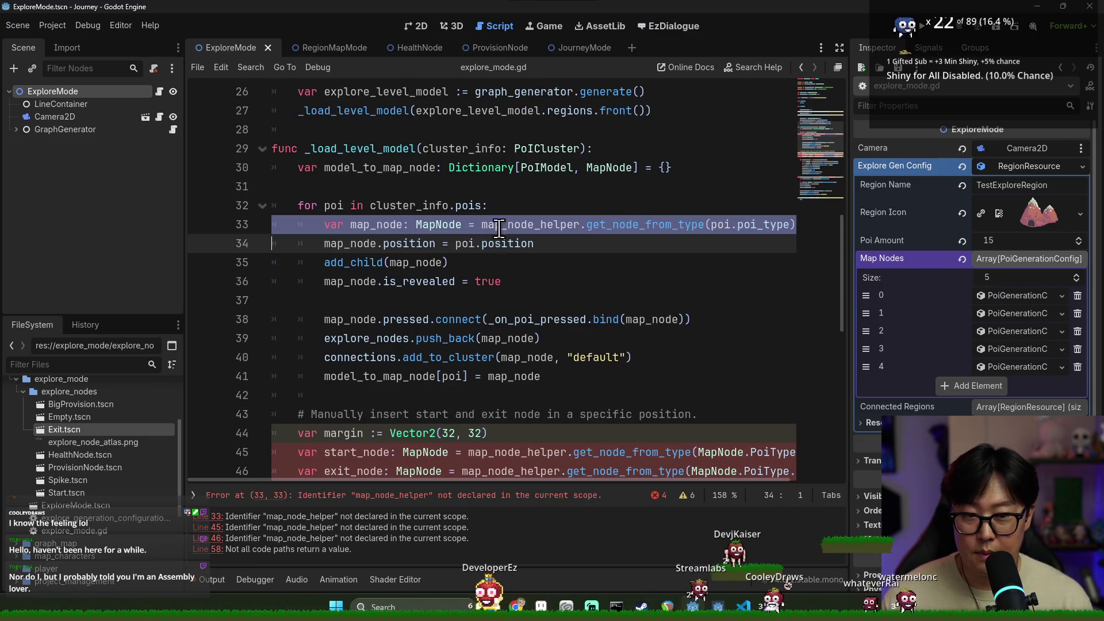
left_click(532, 209)
key("Return")
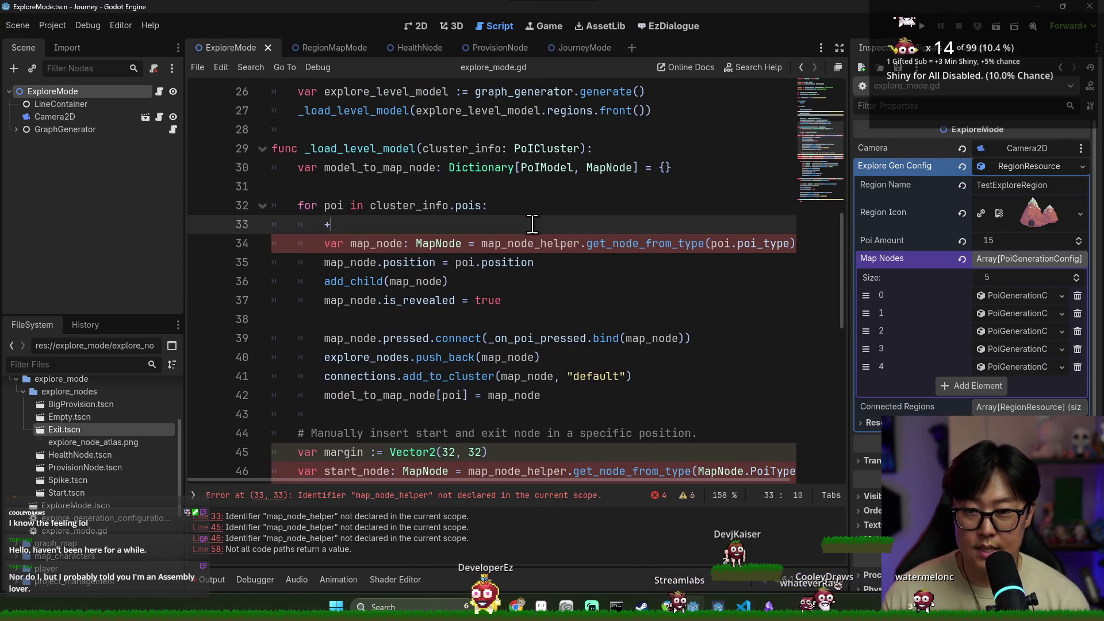
key("BackSpace")
type("_create")
key("Return")
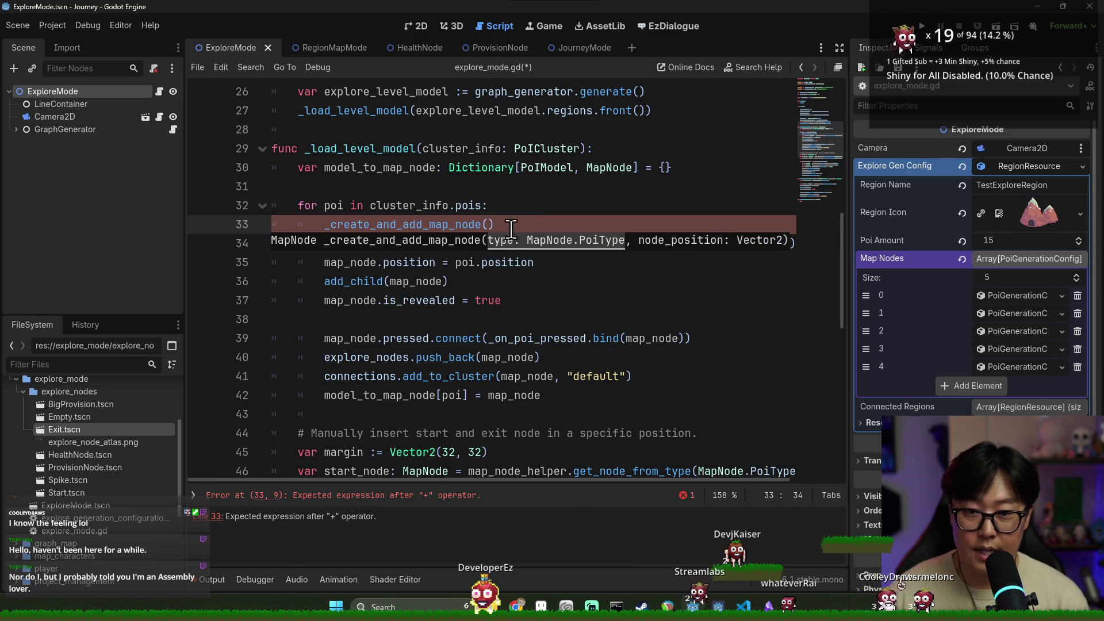
type(")")
Fill in the call's arguments as poi.poi_type and poi.position.
left_click_drag(524, 474, 596, 475)
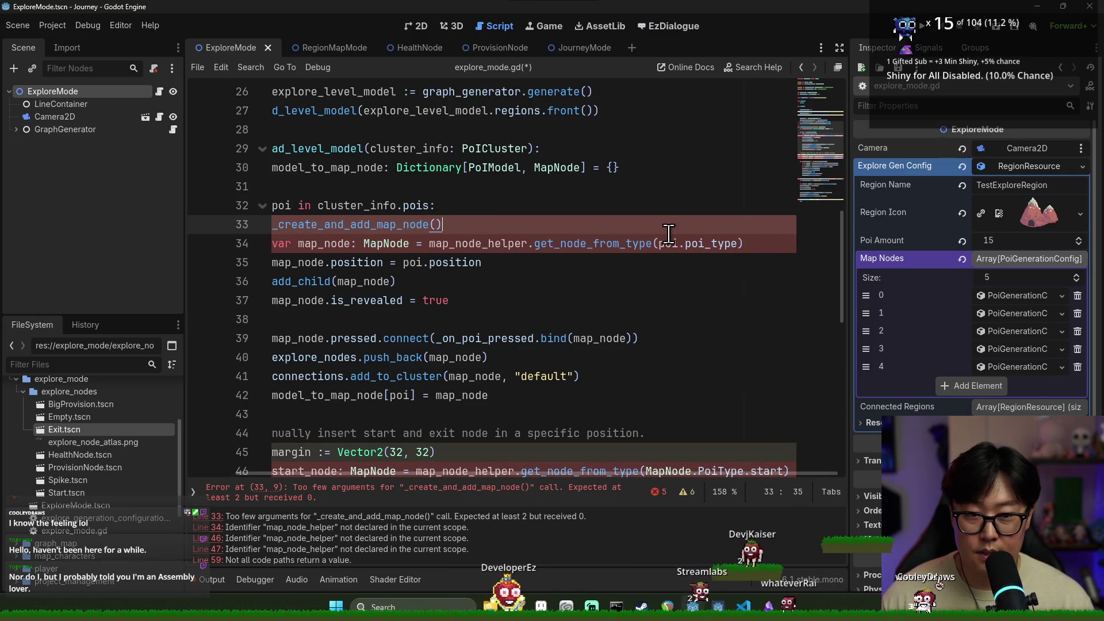
left_click(438, 226)
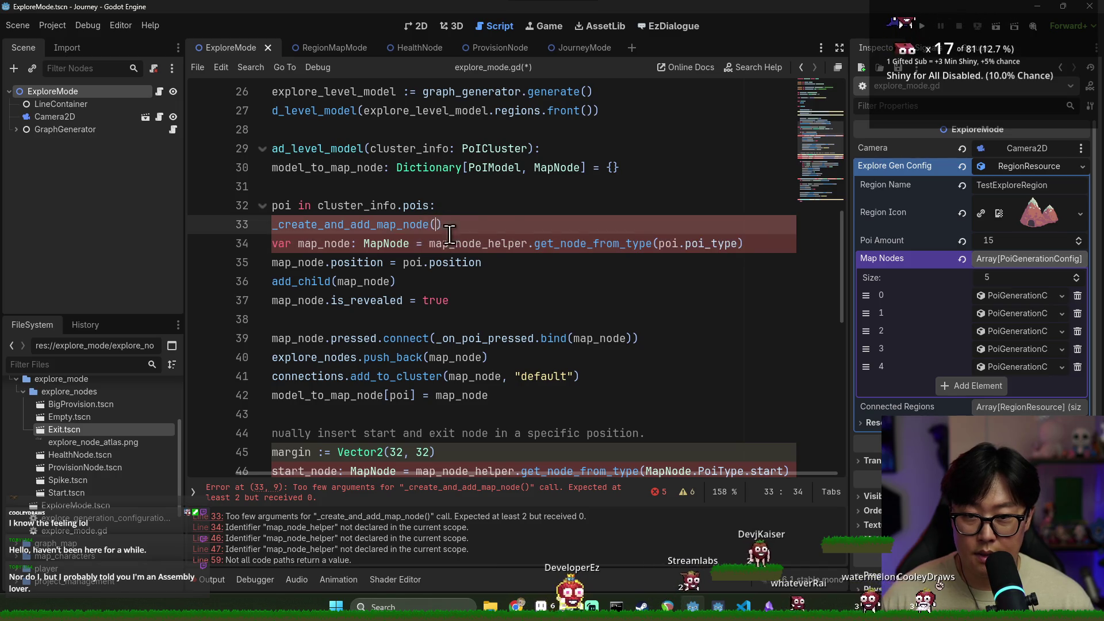
type("poi.poi_type,")
left_click_drag(403, 263, 481, 262)
key("ctrl+c")
left_click(532, 224)
key("ctrl+v")
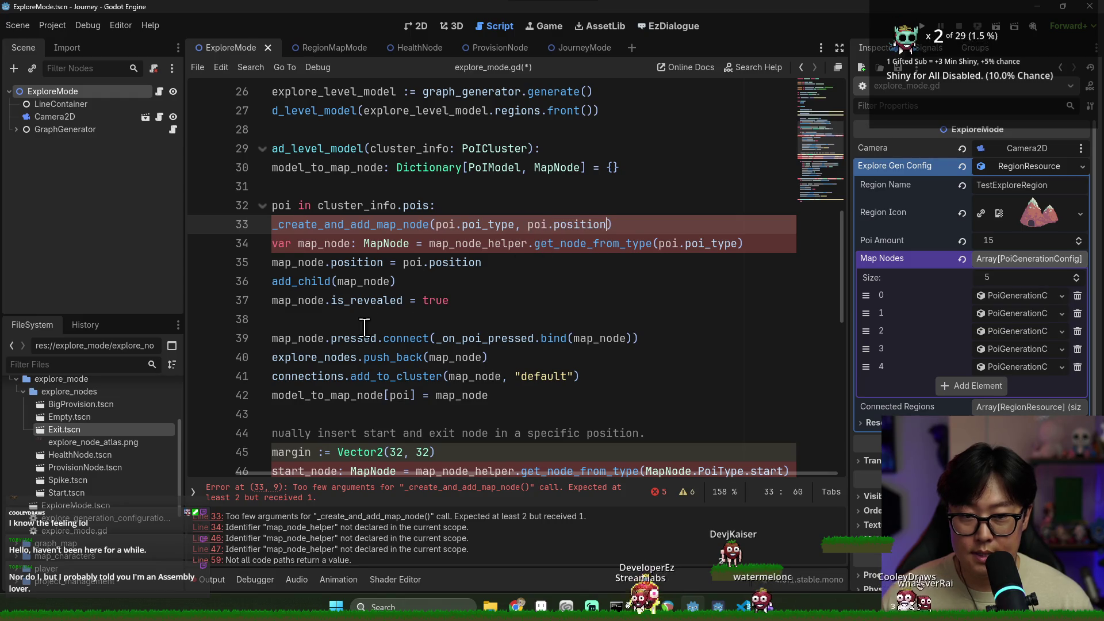
Move the helper call over the inline get_node_from_type lookup on the map_node line.
scroll(432, 481, "left", 2)
double_click(353, 225)
key("shift+End")
key("BackSpace")
double_click(527, 244)
scroll(512, 481, "right", 2)
key("shift+End")
key("ctrl+v")
key("Up")
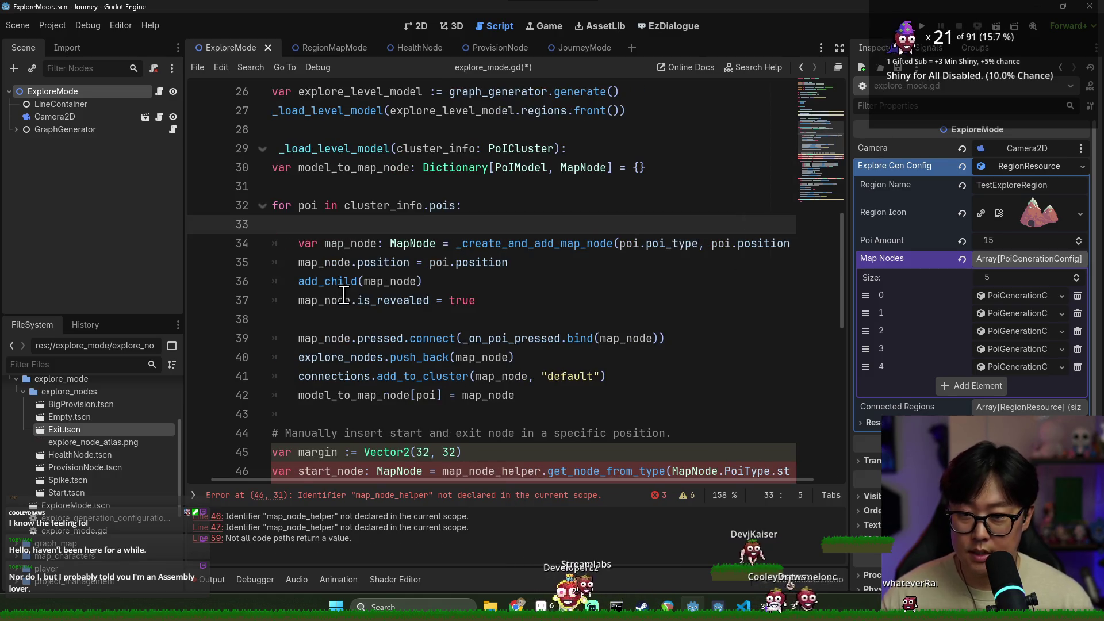
Delete the redundant node setup lines and leftover empty lines from the POI loop.
scroll(351, 299, "left", 1)
key("Down")
key("Down")
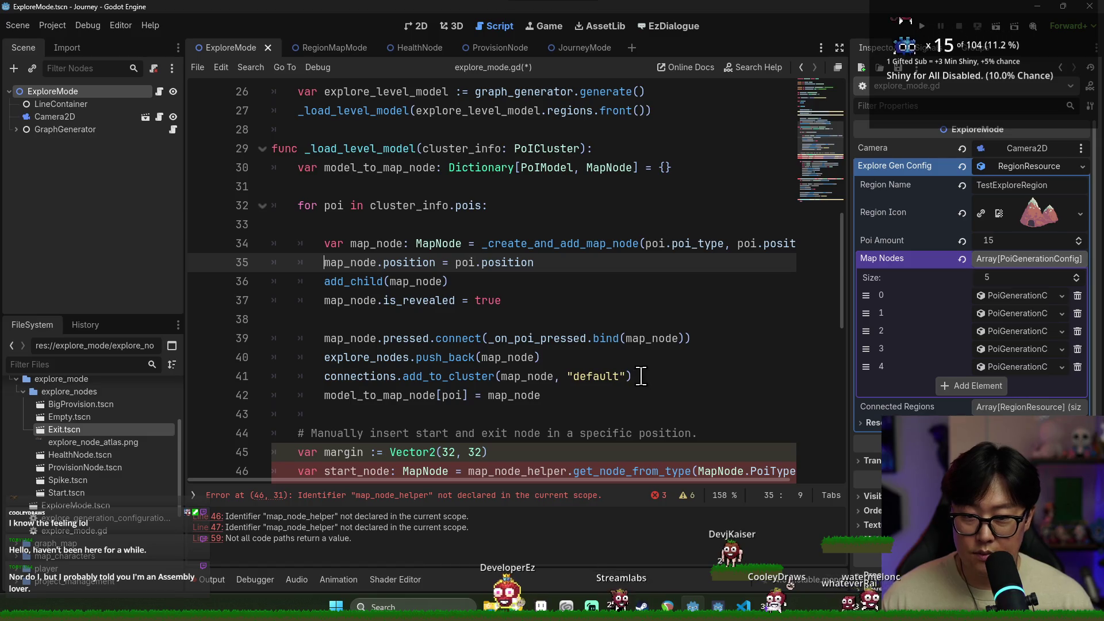
left_click(641, 377, "shift")
key("BackSpace")
key("BackSpace")
key("BackSpace")
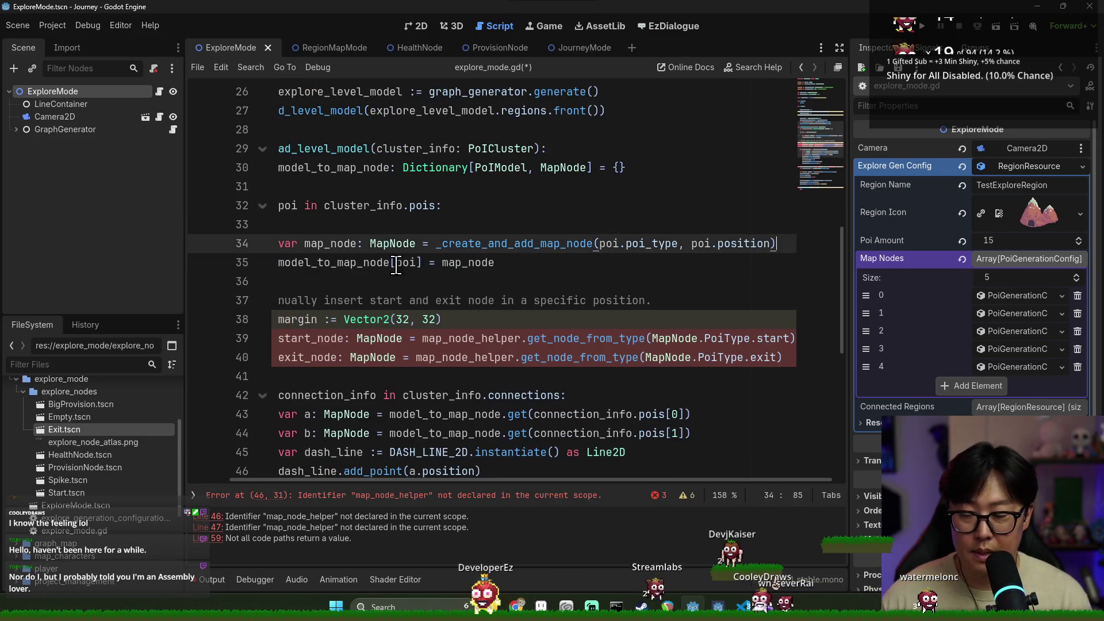
key("Up")
key("BackSpace")
double_click(389, 250)
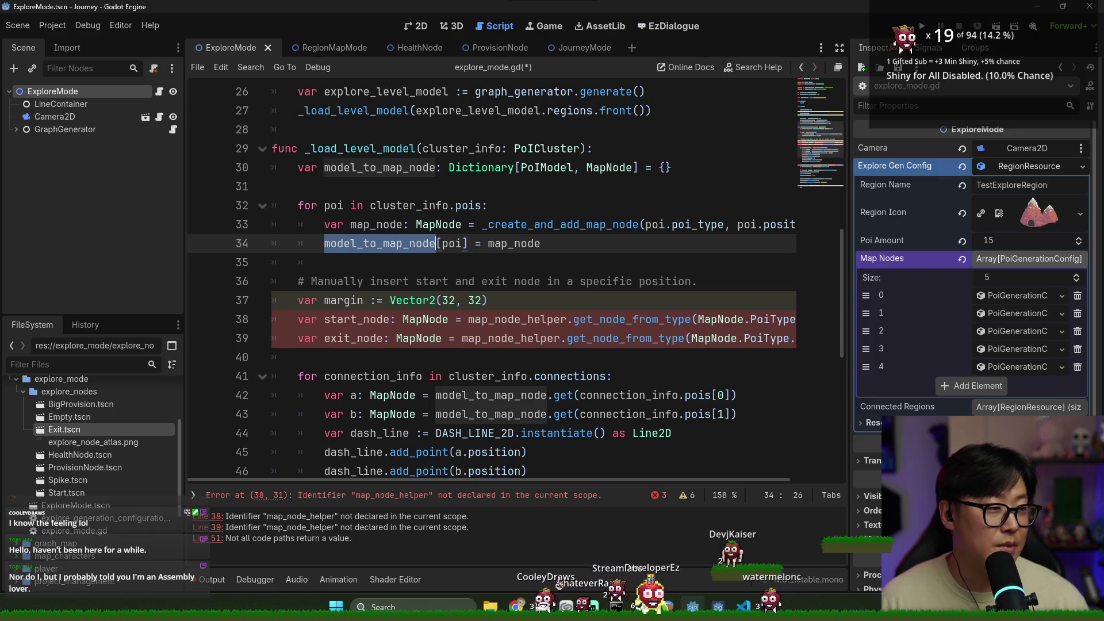
Add and then remove a blank line inside the POI loop, and save.
left_click(361, 301)
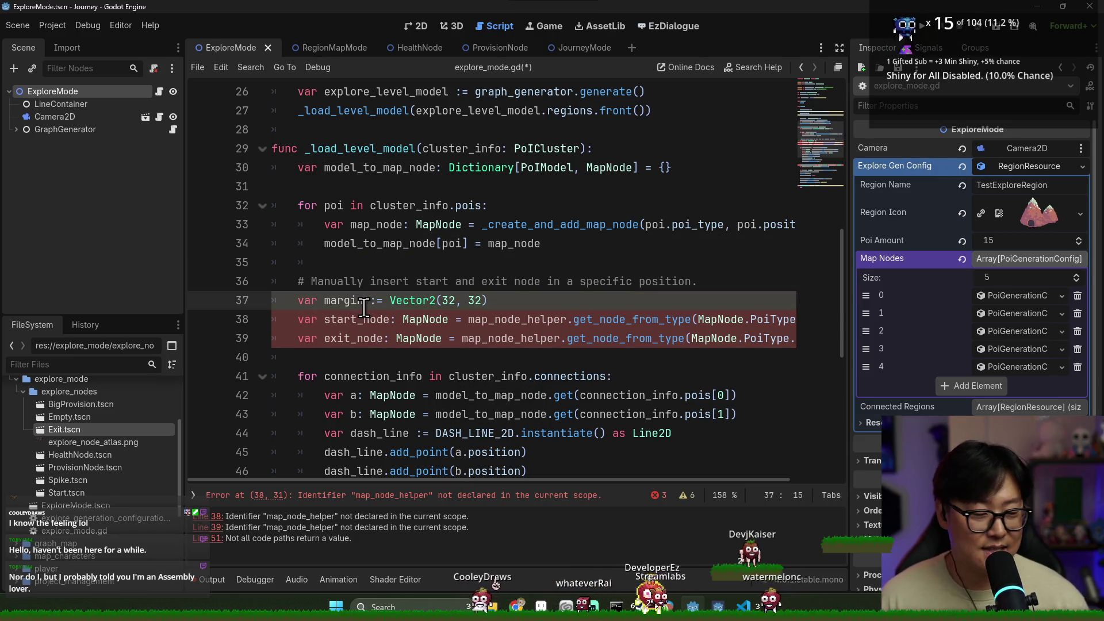
left_click(331, 172)
left_click(358, 191)
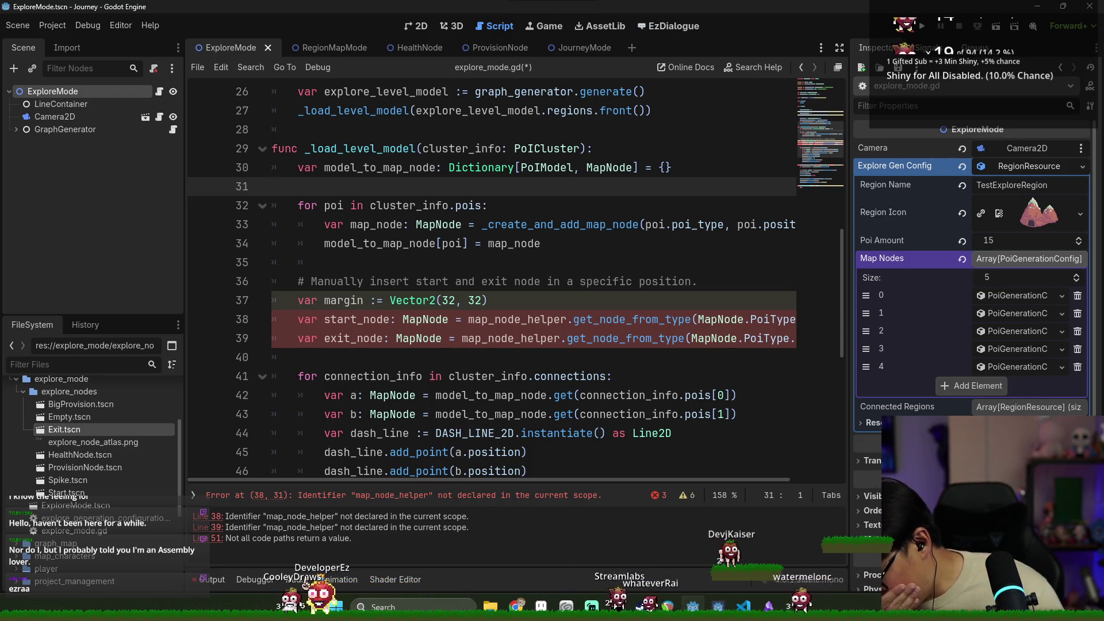
left_click(684, 283)
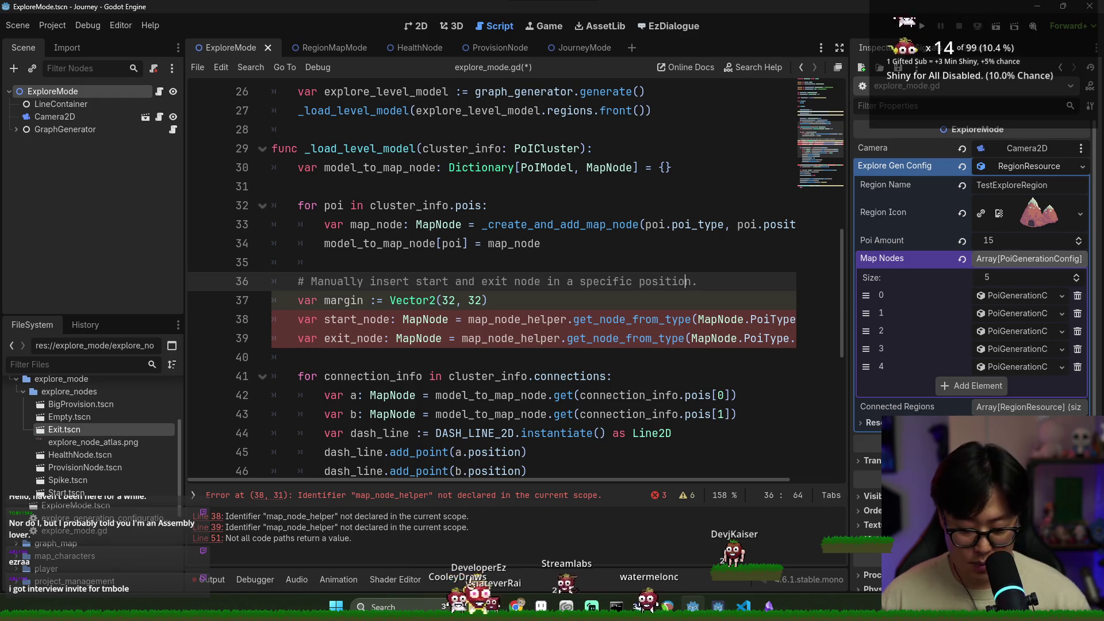
left_click(272, 224)
key("Return")
key("Up")
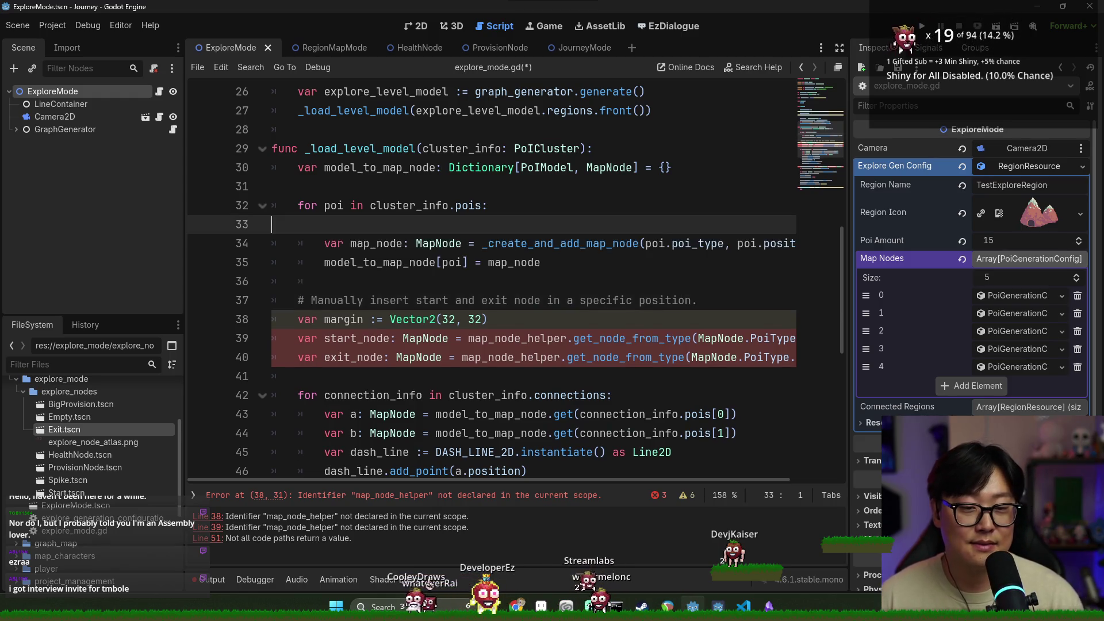
key("BackSpace")
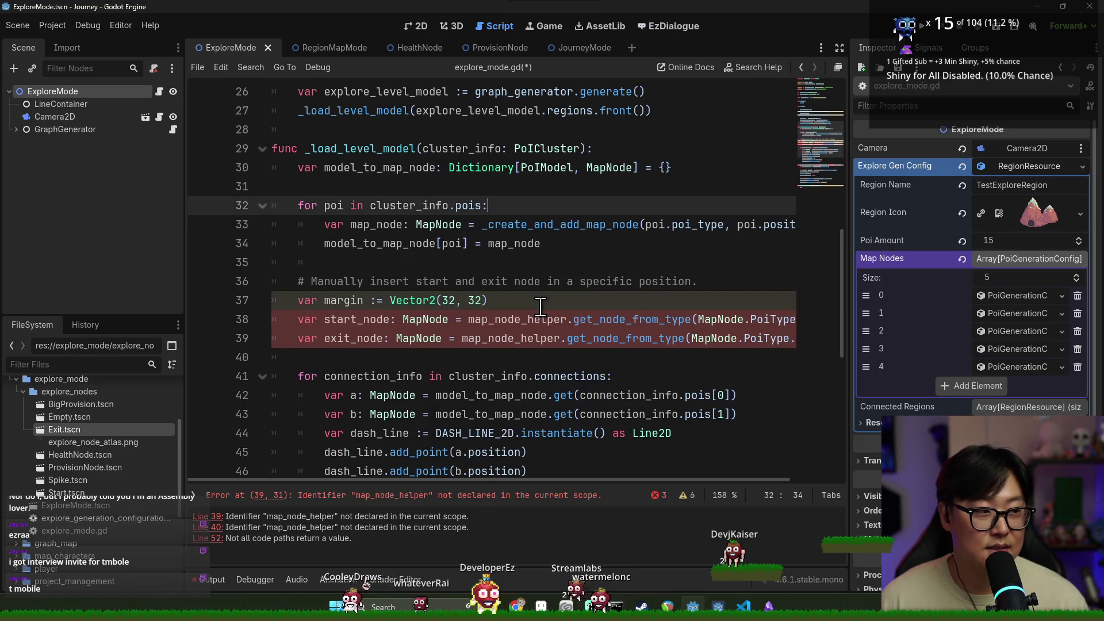
key("Down")
key("Down")
key("Down")
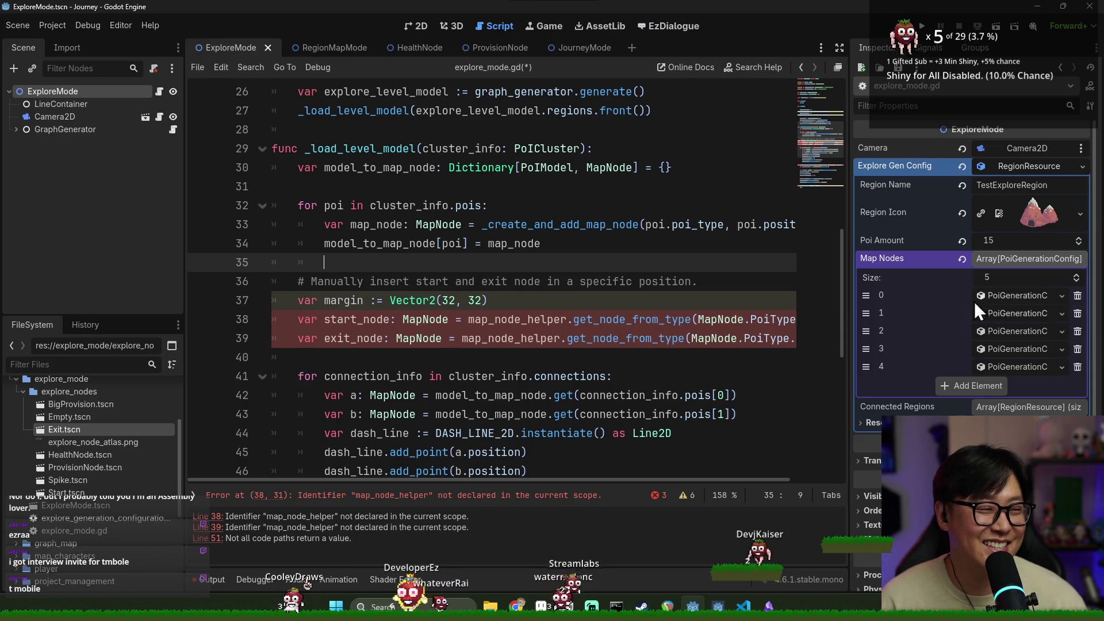
left_click(439, 225)
key("ctrl+s")
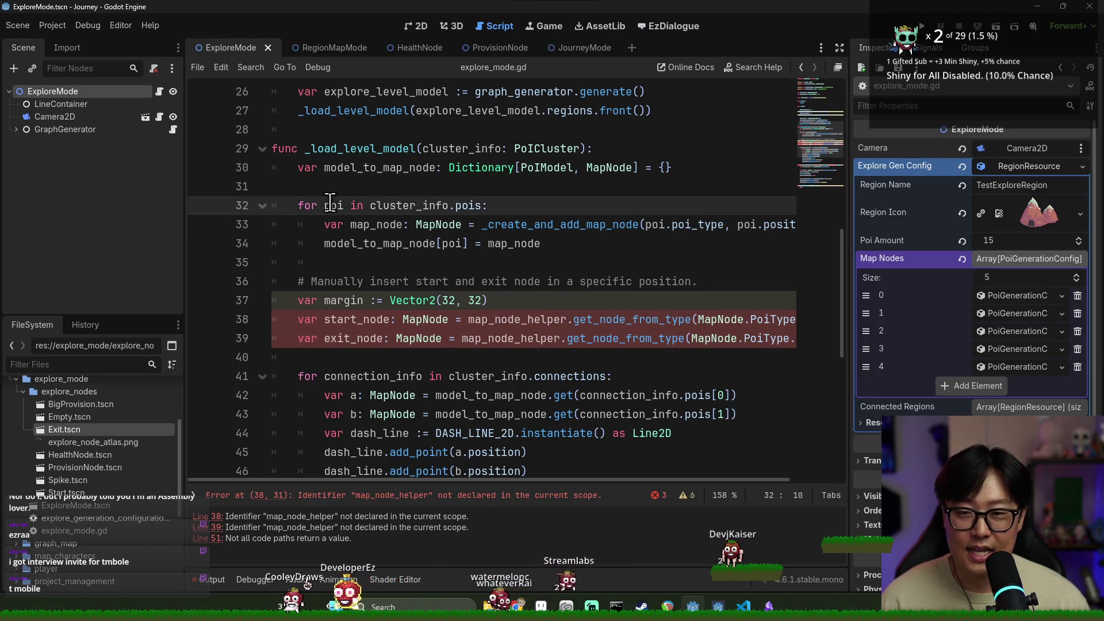
Clear the indentation from the blank line after the POI loop and save.
left_click(331, 205)
key("Up")
key("ctrl+s")
key("Down")
key("Down")
key("Down")
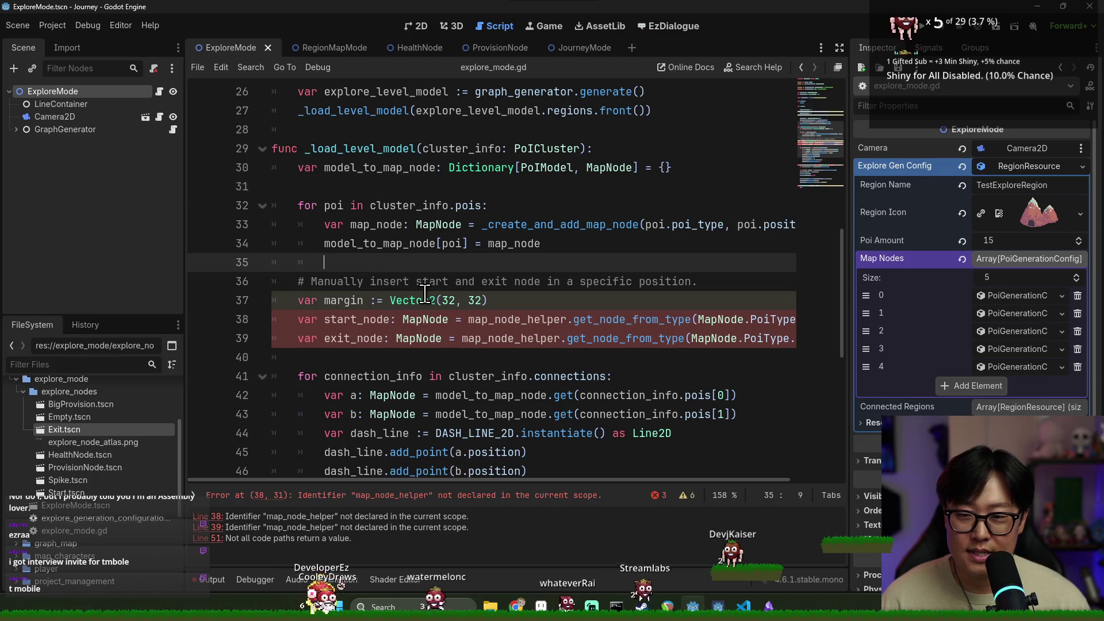
key("BackSpace")
key("ctrl+s")
scroll(398, 338, "down", 2)
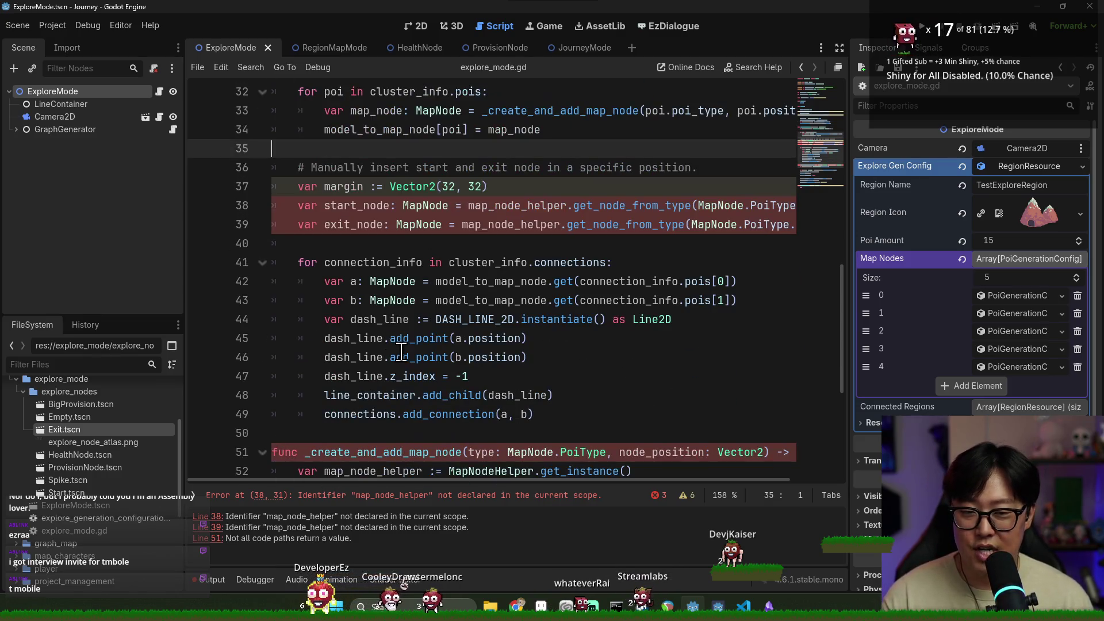
Clear the indentation on blank line 40 before the connections loop and save.
left_click(367, 236)
key("BackSpace")
key("ctrl+s")
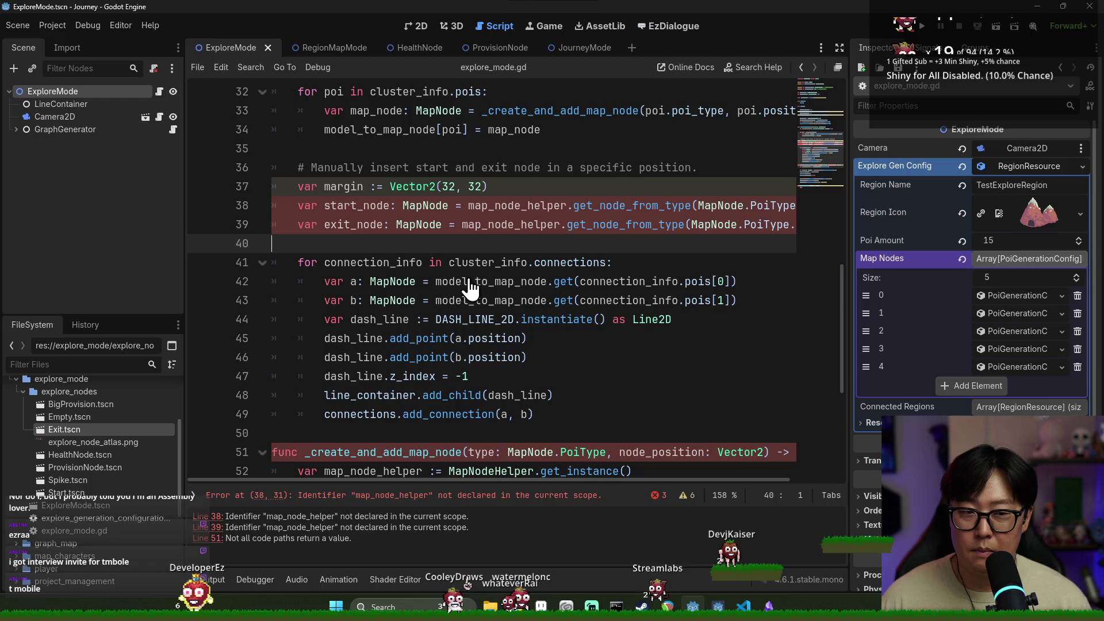
Scroll through _load_level_model to review the blank lines around the POI loop.
scroll(534, 311, "up", 3)
scroll(552, 334, "down", 5)
scroll(553, 343, "up", 2)
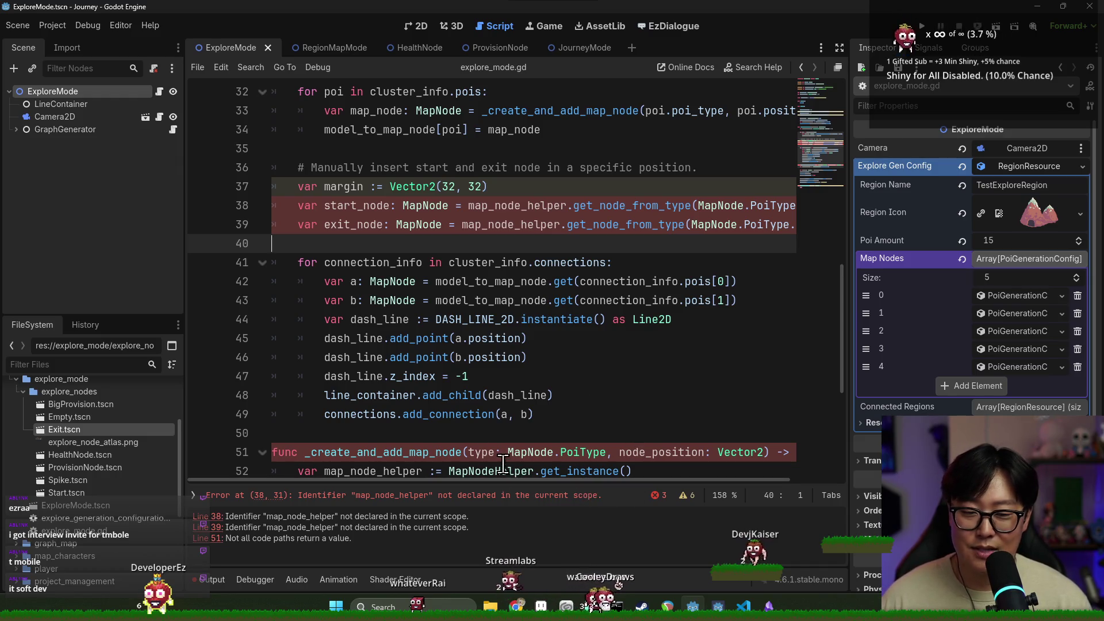
scroll(528, 262, "down", 1)
scroll(528, 261, "up", 3)
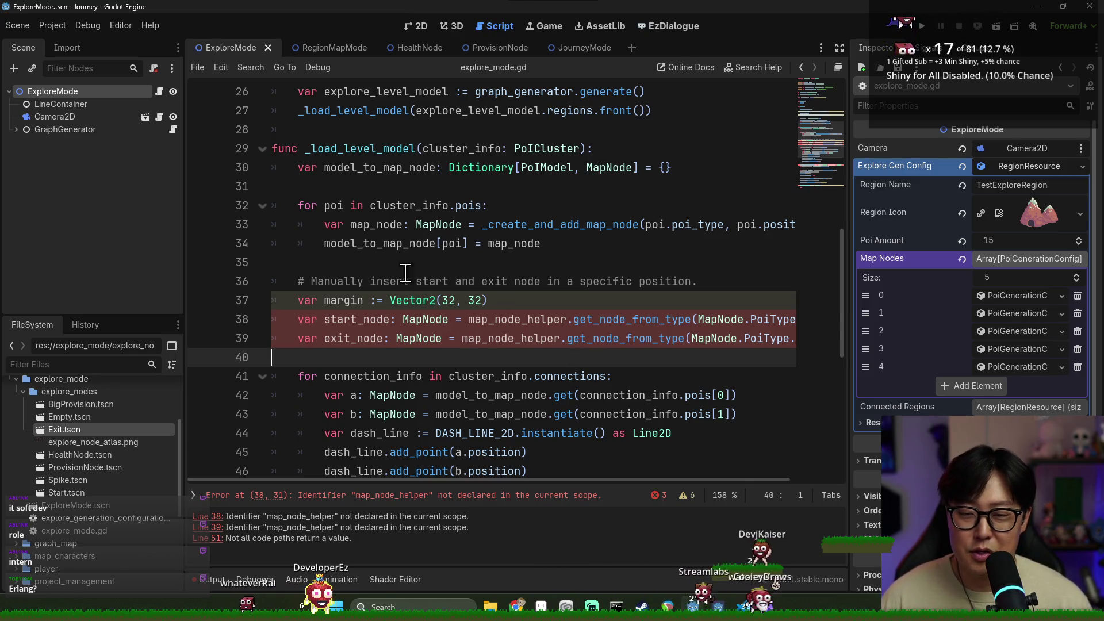
left_click(428, 262)
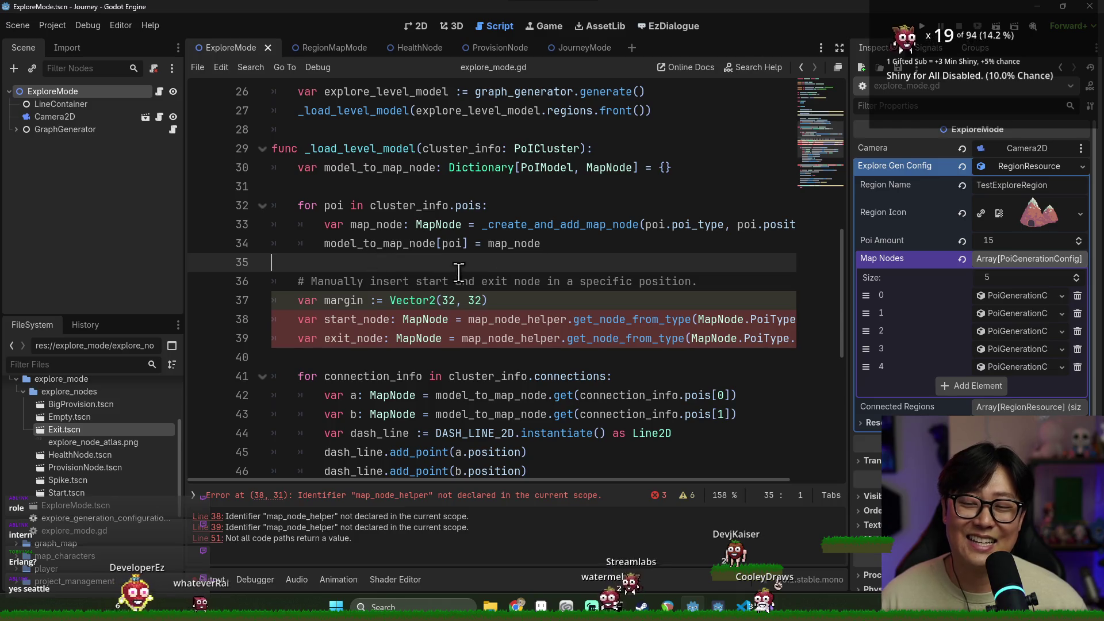
key("Up")
key("Up")
key("Up")
key("Down")
key("Down")
key("Down")
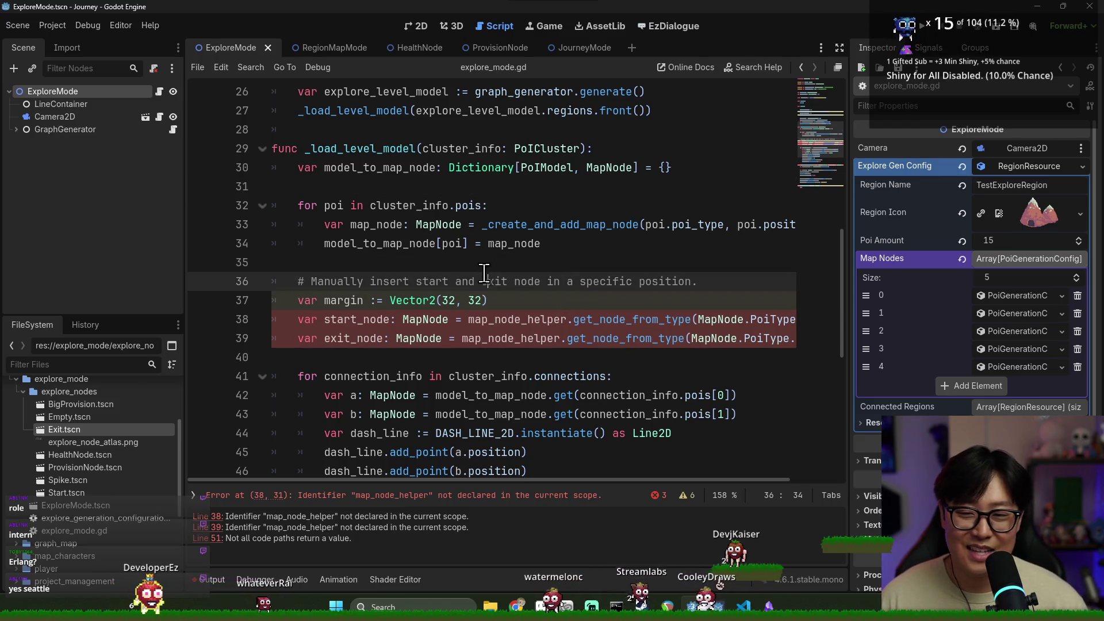
key("Up")
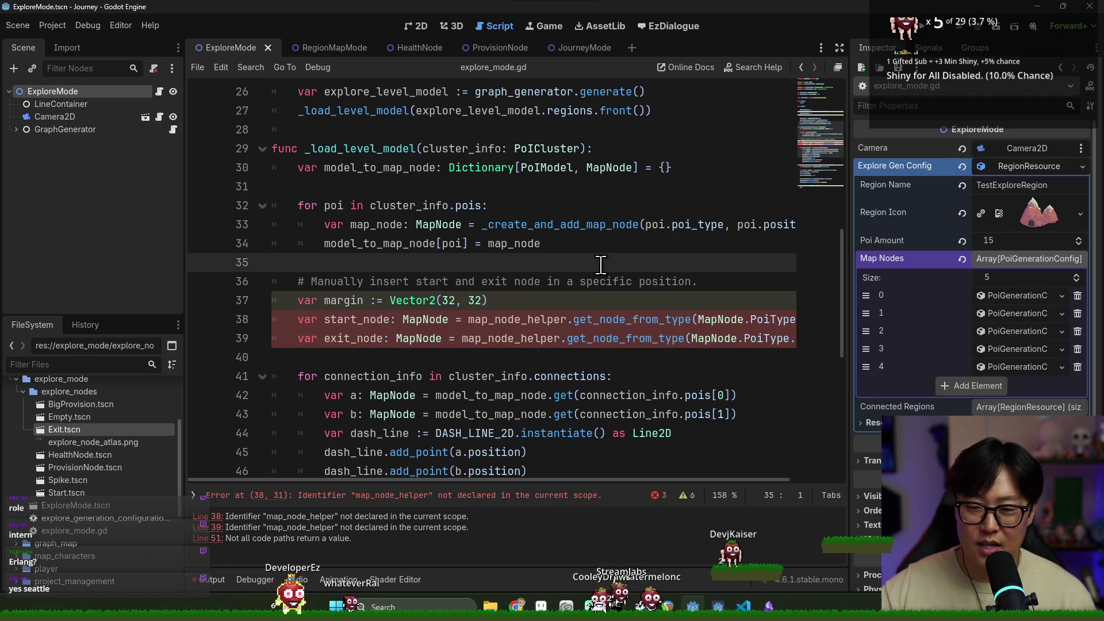
scroll(469, 261, "down", 1)
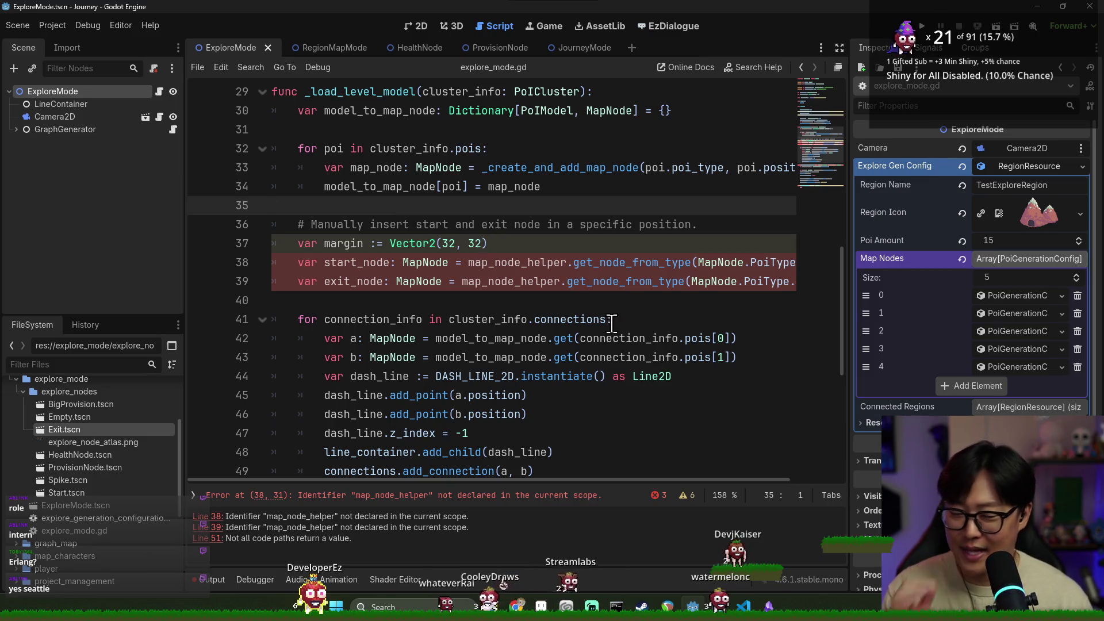
left_click(218, 581)
left_click(218, 581)
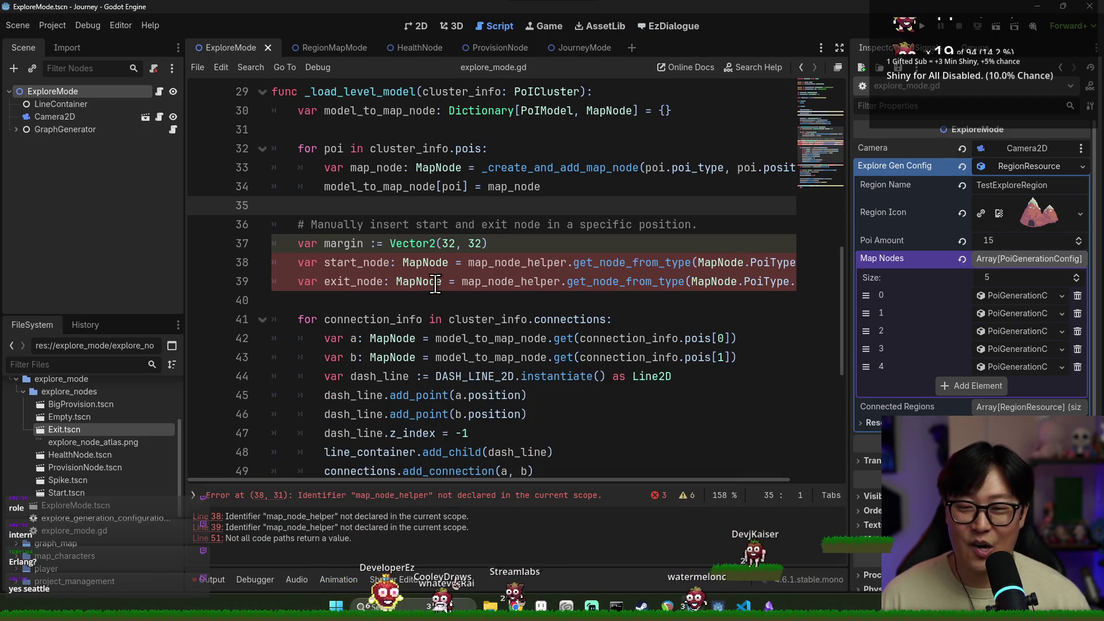
left_click(377, 243)
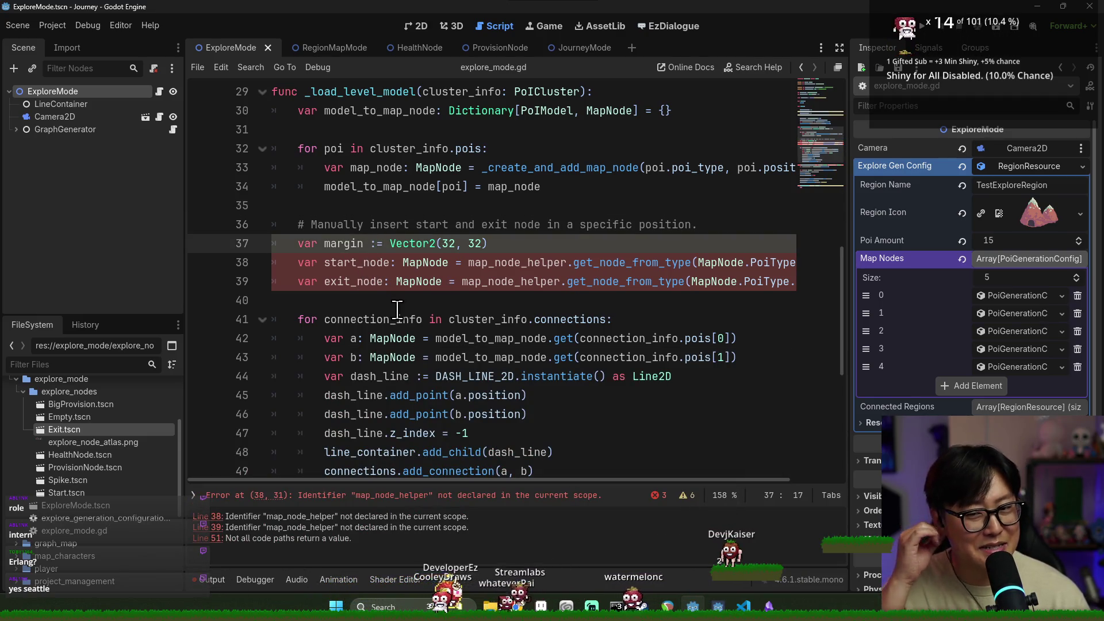
scroll(394, 308, "up", 1)
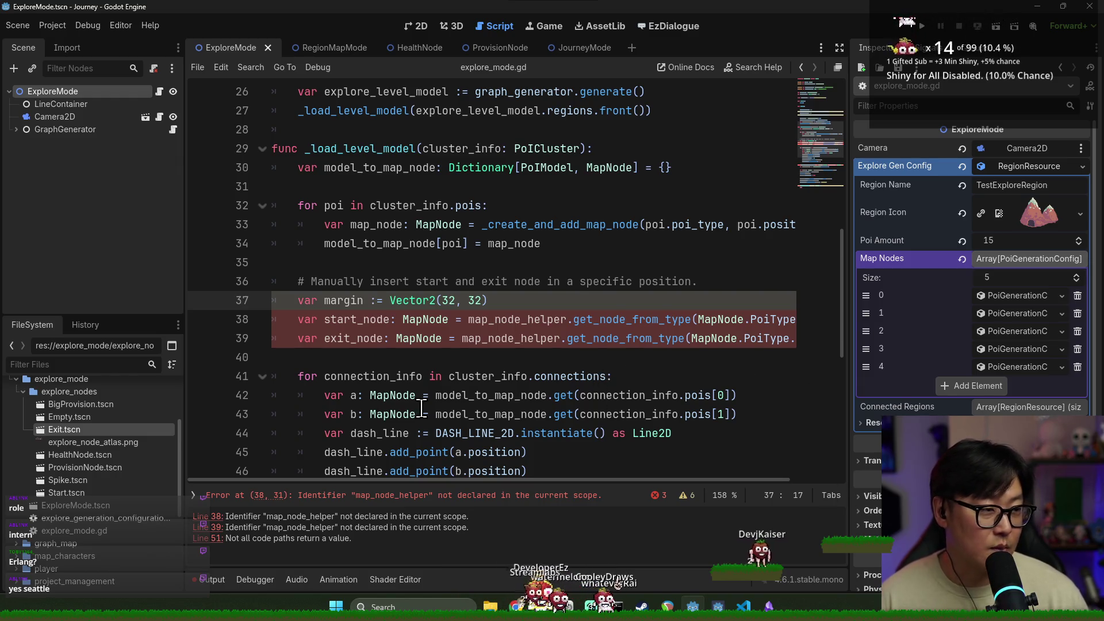
left_click(413, 263)
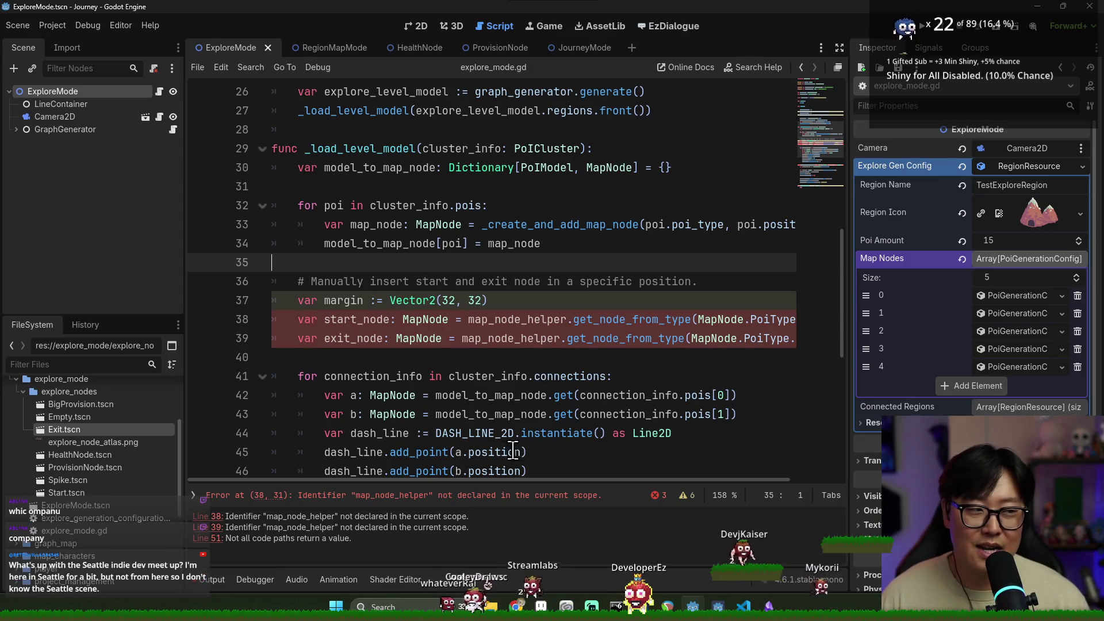
mouse_move(482, 452)
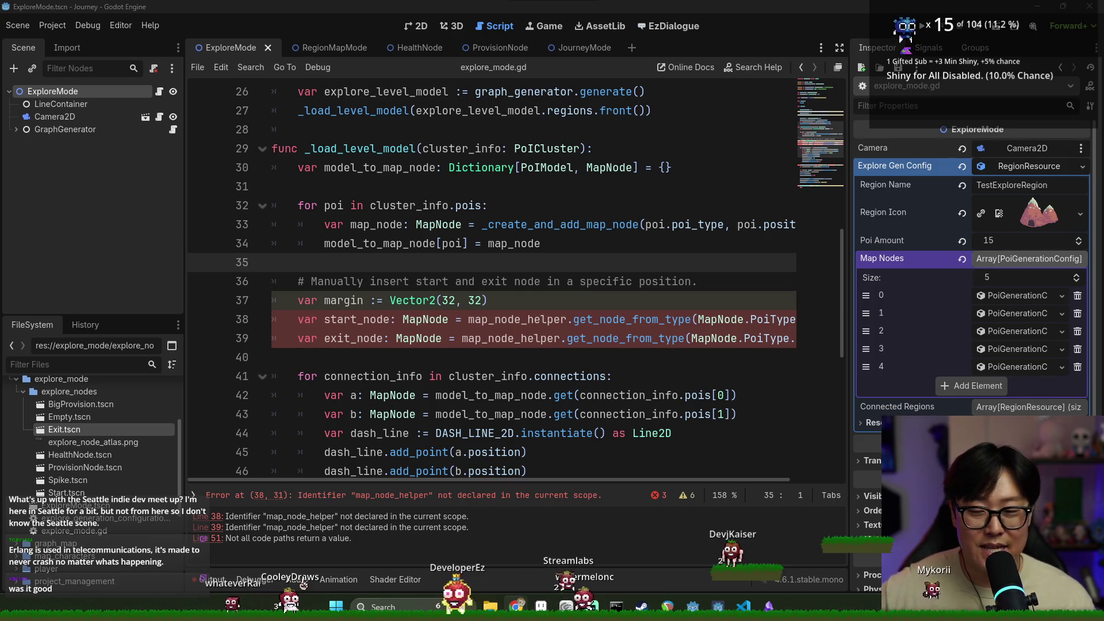
left_click(630, 452)
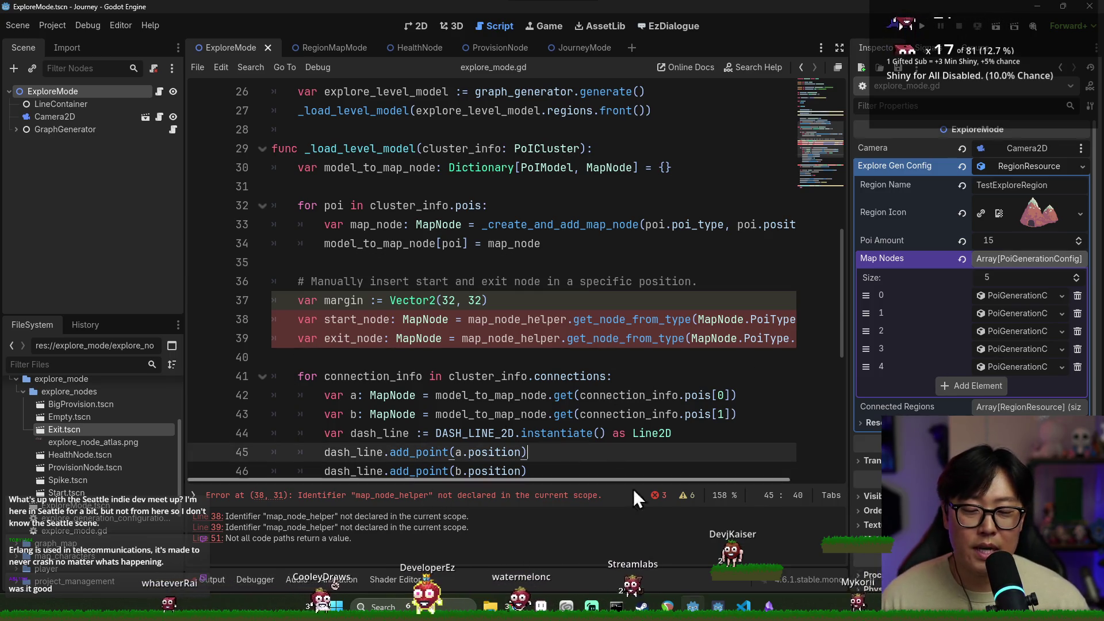
left_click(194, 494)
left_click(328, 496)
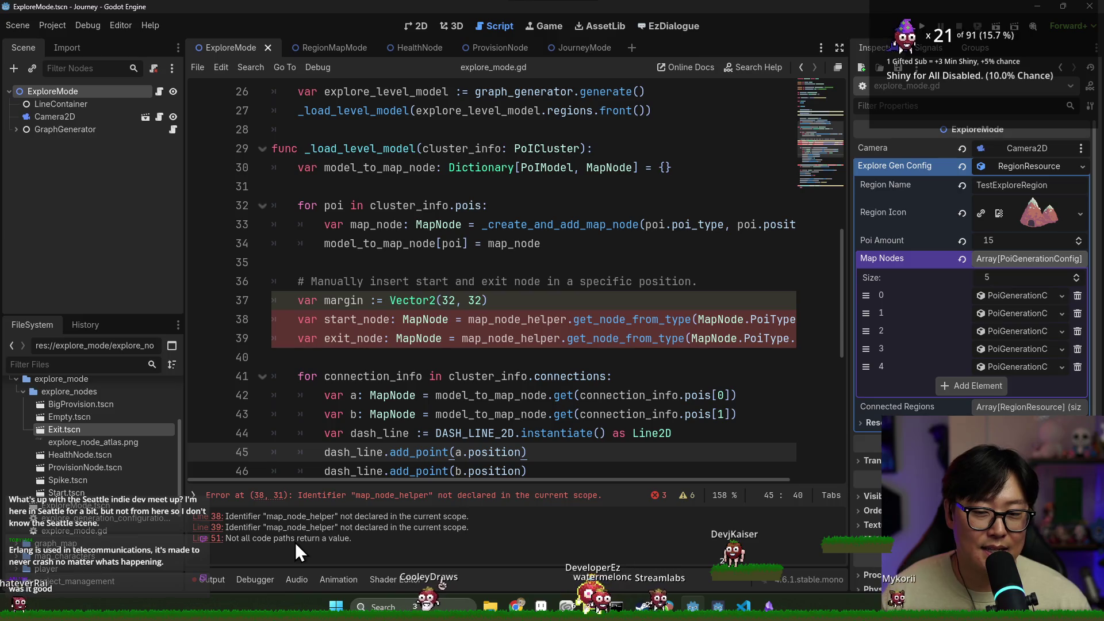
left_click(469, 359)
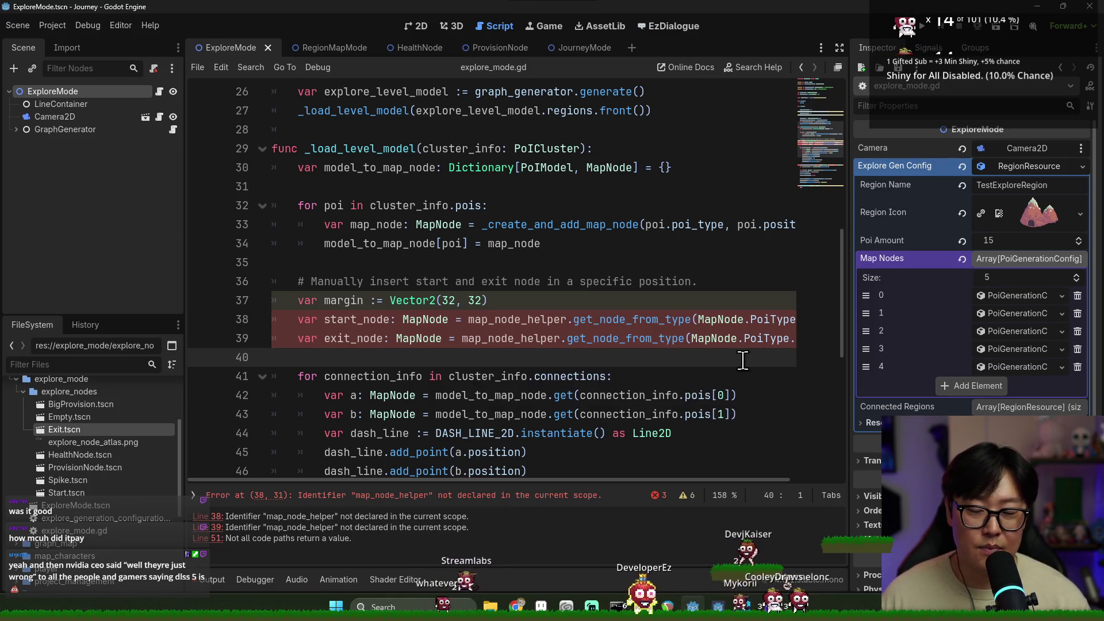
left_click(563, 281)
left_click(414, 263)
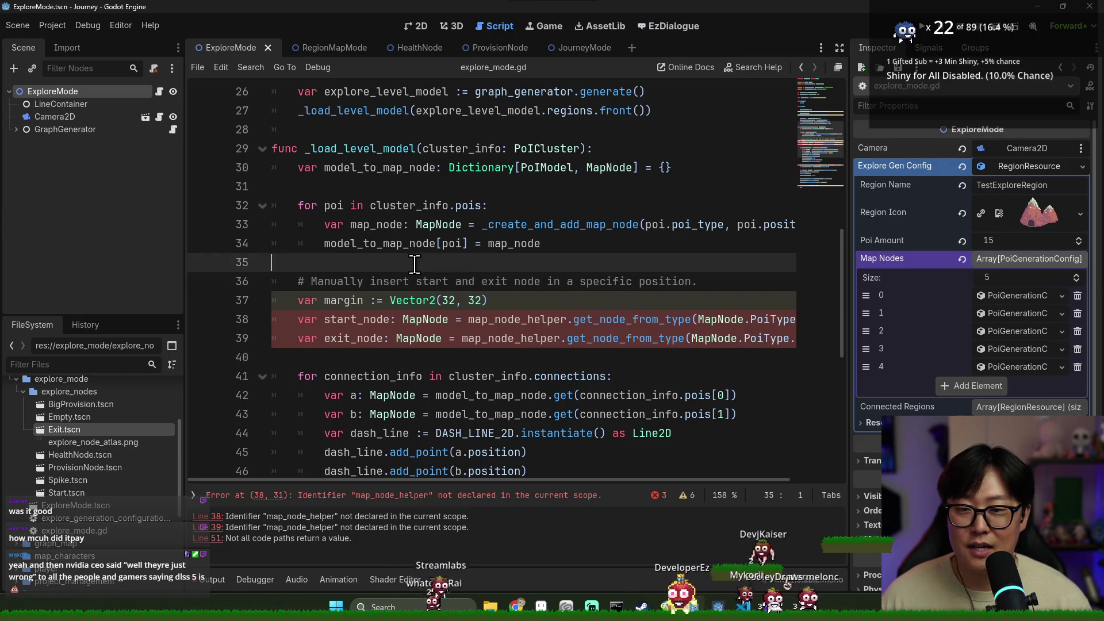
key("Up")
key("Up")
key("Up")
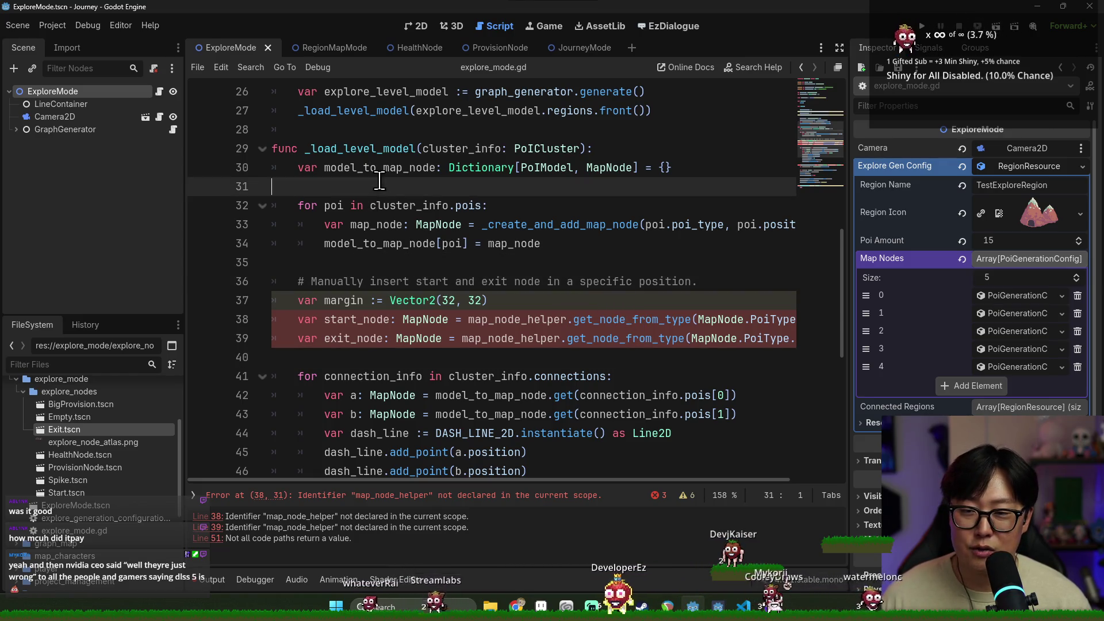
left_click(447, 268)
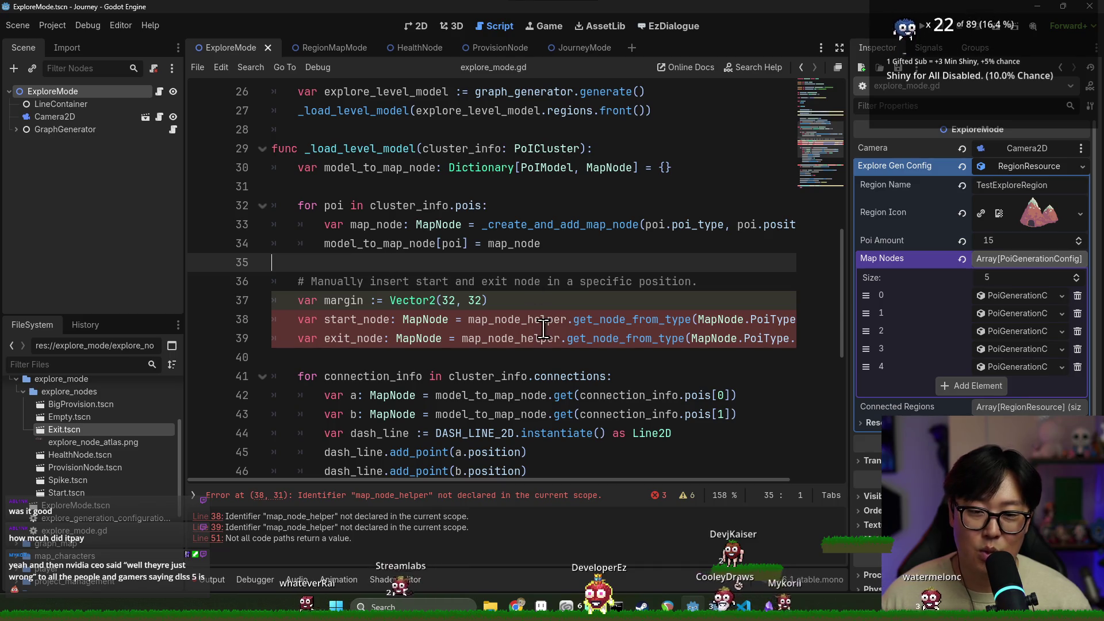
left_click(499, 357)
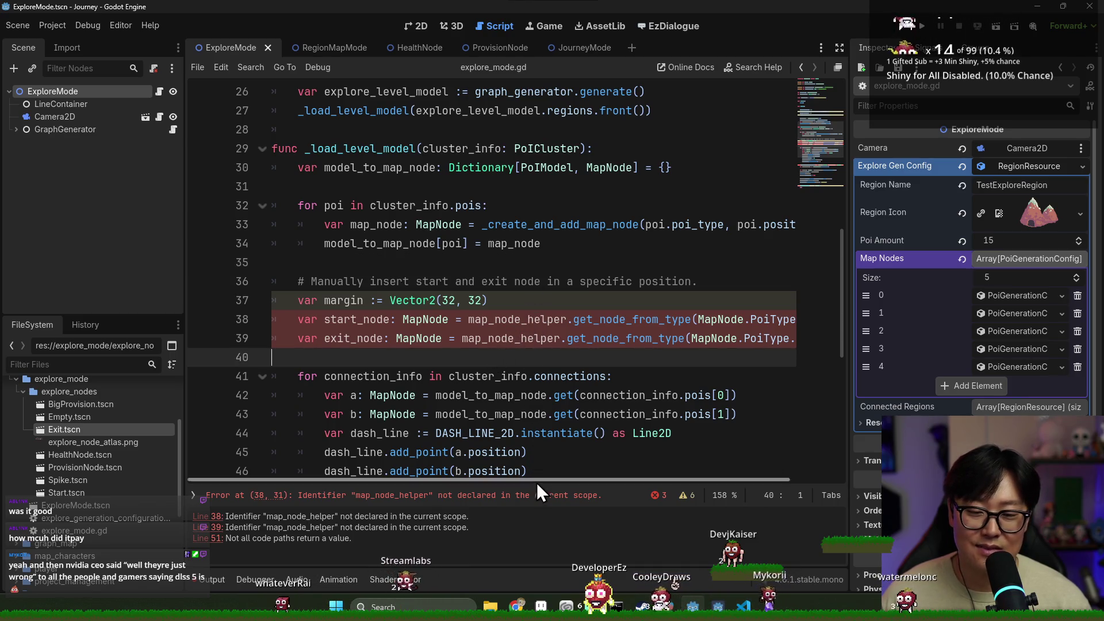
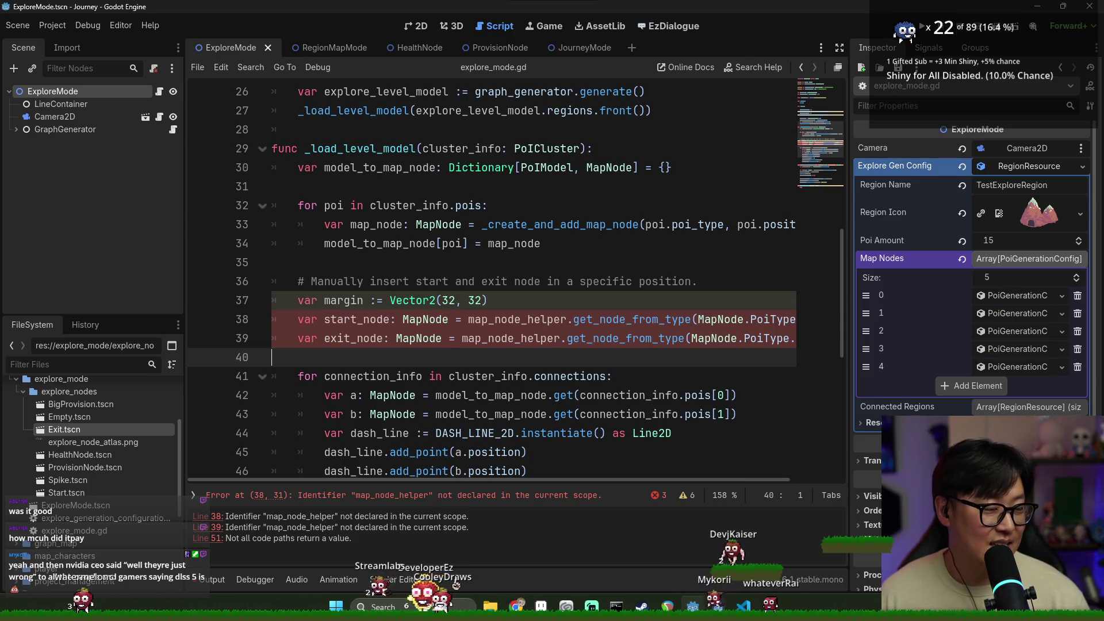
Check lines 39 and 34 of explore_mode.gd, then bring seattleindies.org full screen over the editor.
left_click(427, 340)
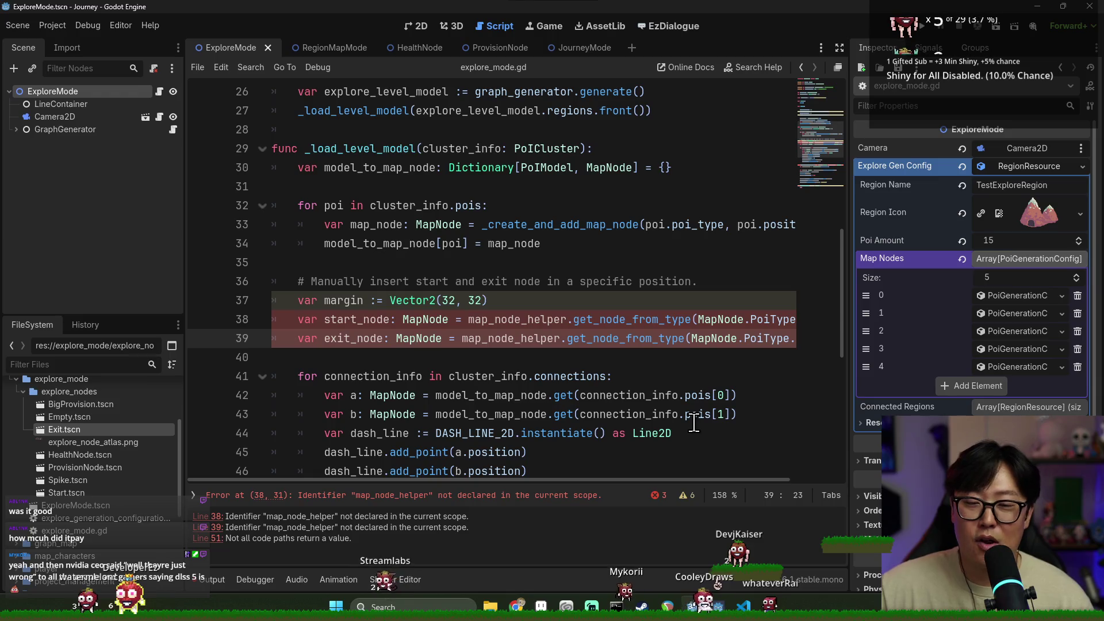
mouse_move(697, 422)
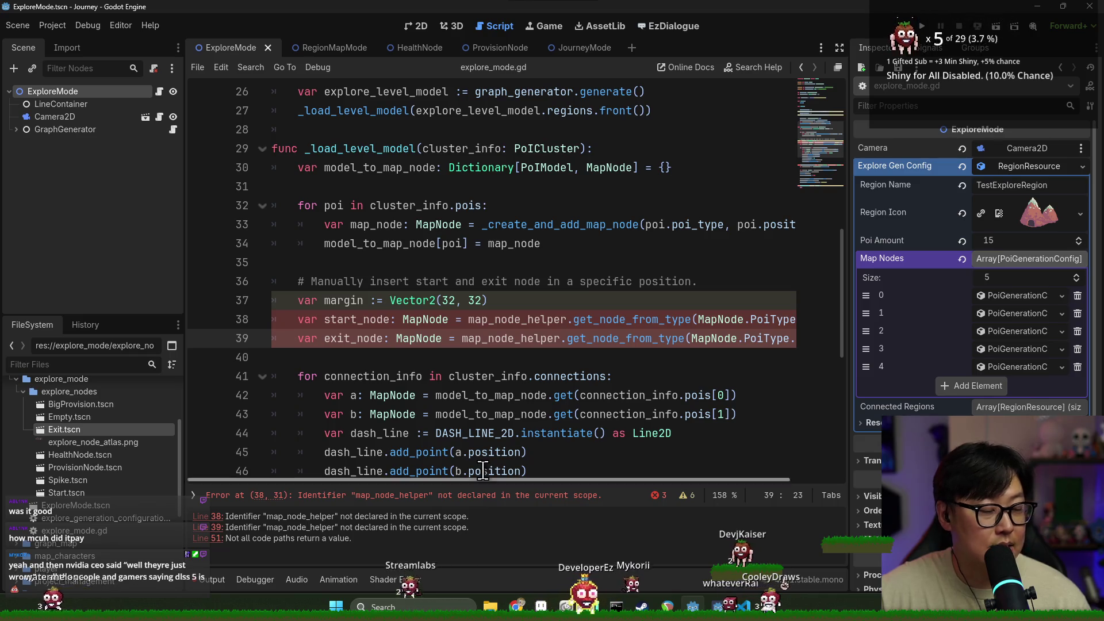
left_click(468, 244)
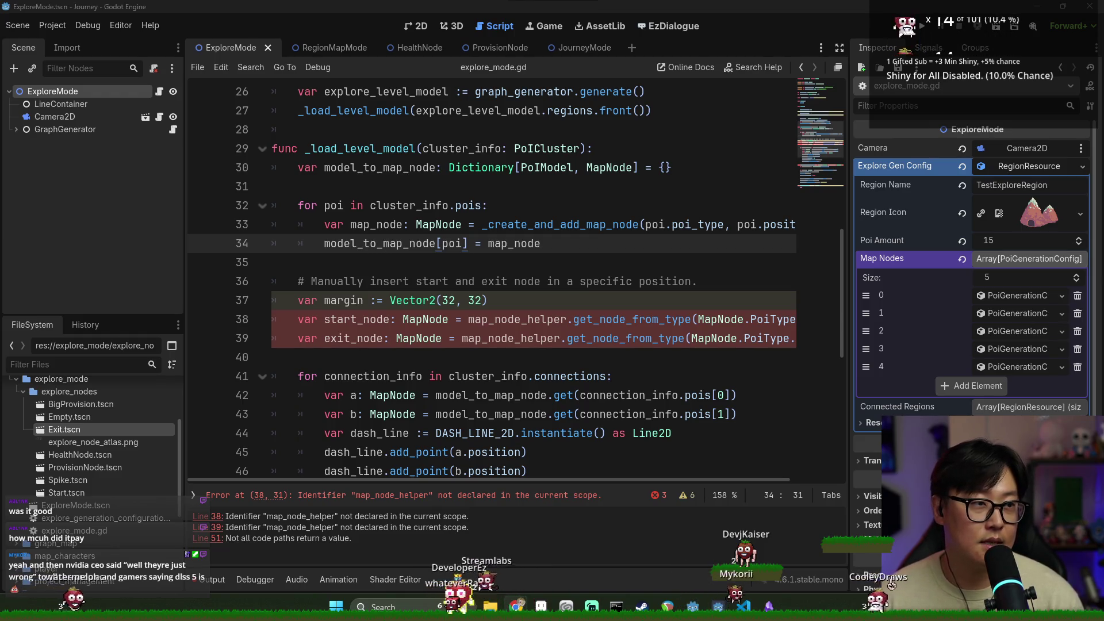
mouse_move(173, 225)
left_mouse_down()
mouse_move(345, 225)
mouse_move(395, 21)
left_mouse_up()
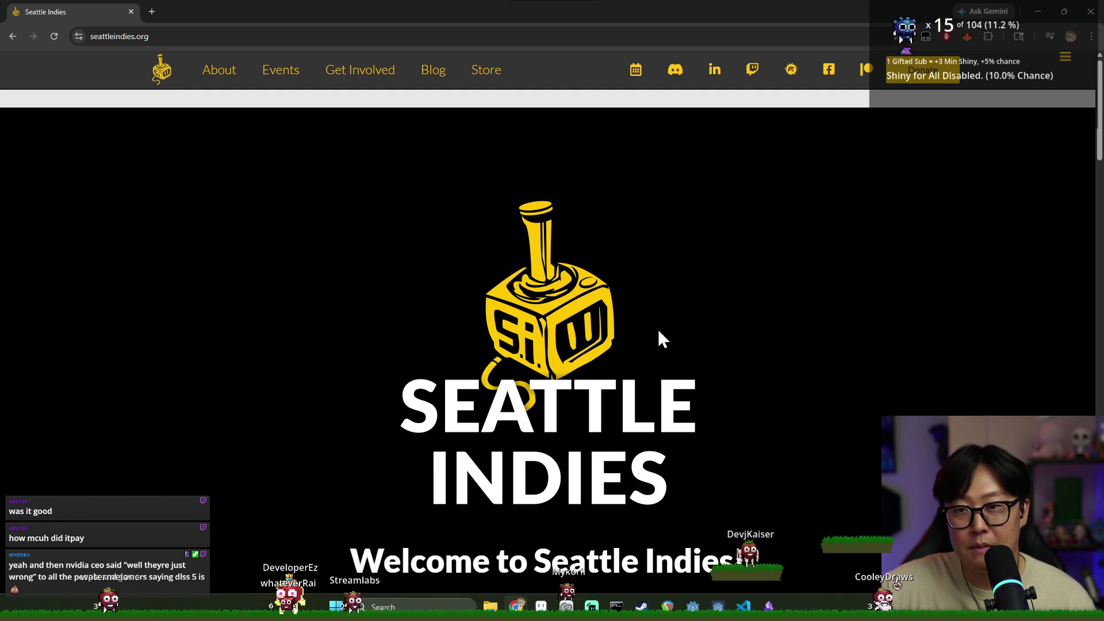
Scroll the Seattle Indies homepage down to the footer and back up, then minimize Chrome.
scroll(653, 340, "down", 14)
scroll(725, 374, "down", 20)
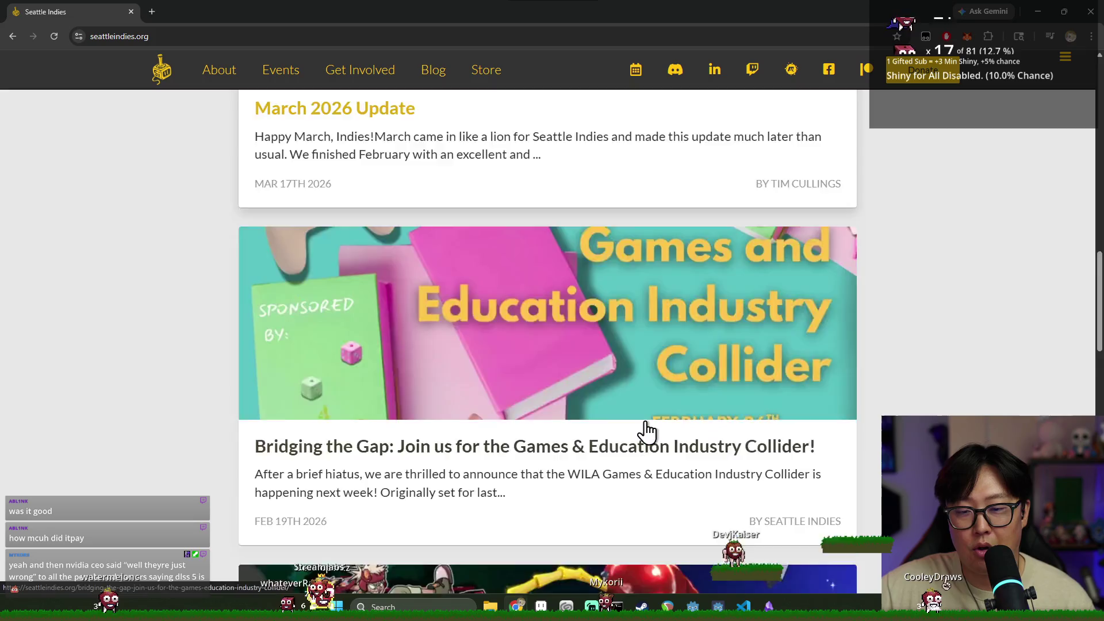
scroll(730, 418, "down", 4)
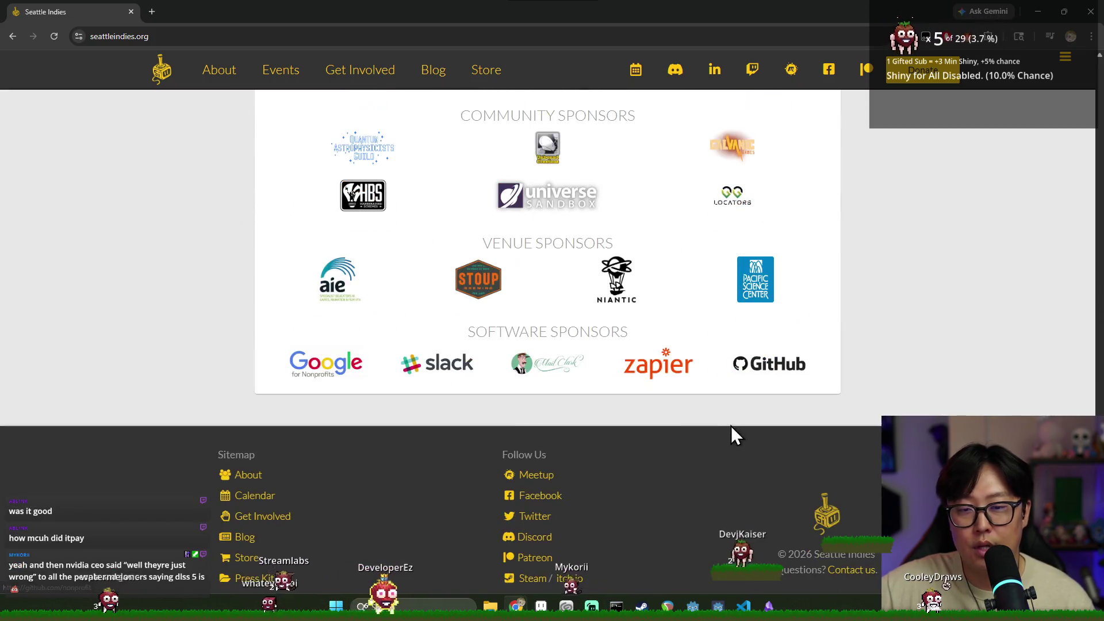
scroll(730, 436, "up", 14)
scroll(729, 437, "up", 12)
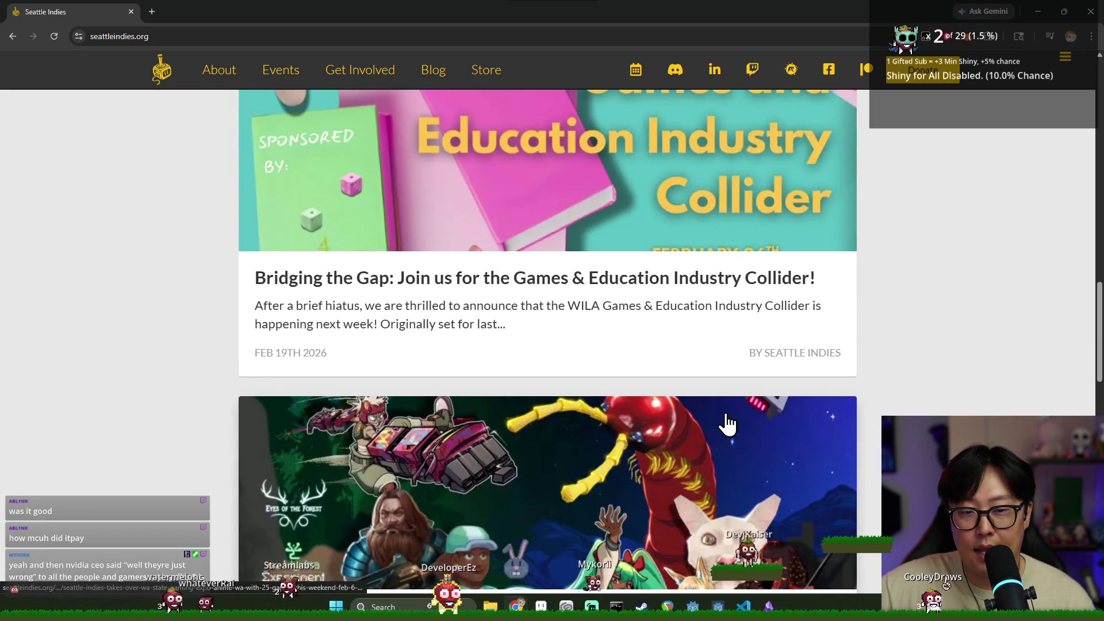
scroll(782, 434, "up", 5)
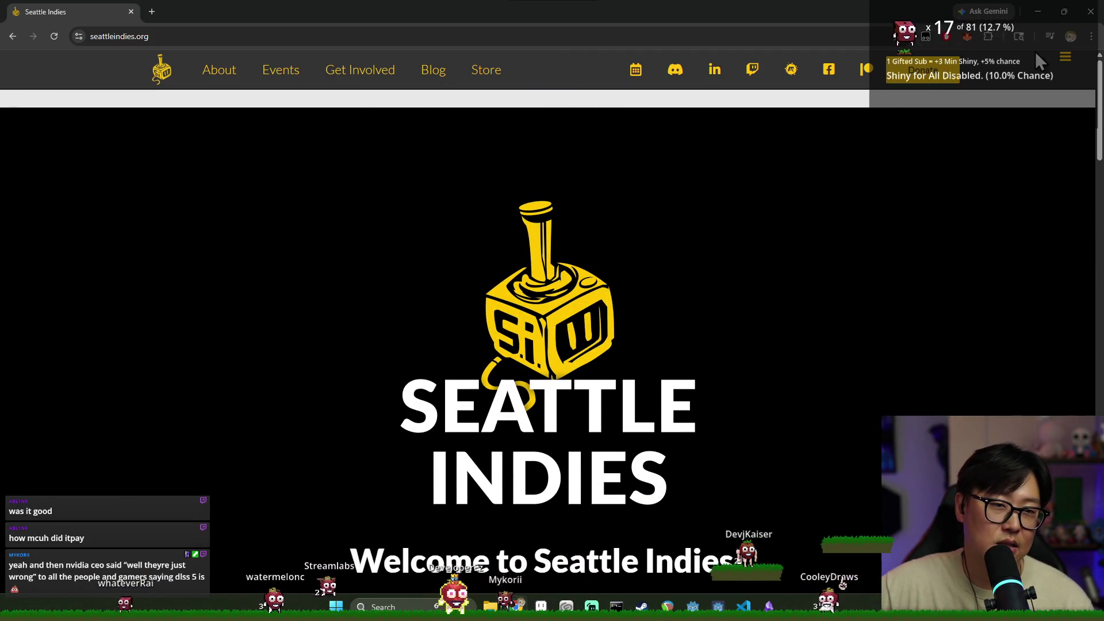
left_click(1037, 11)
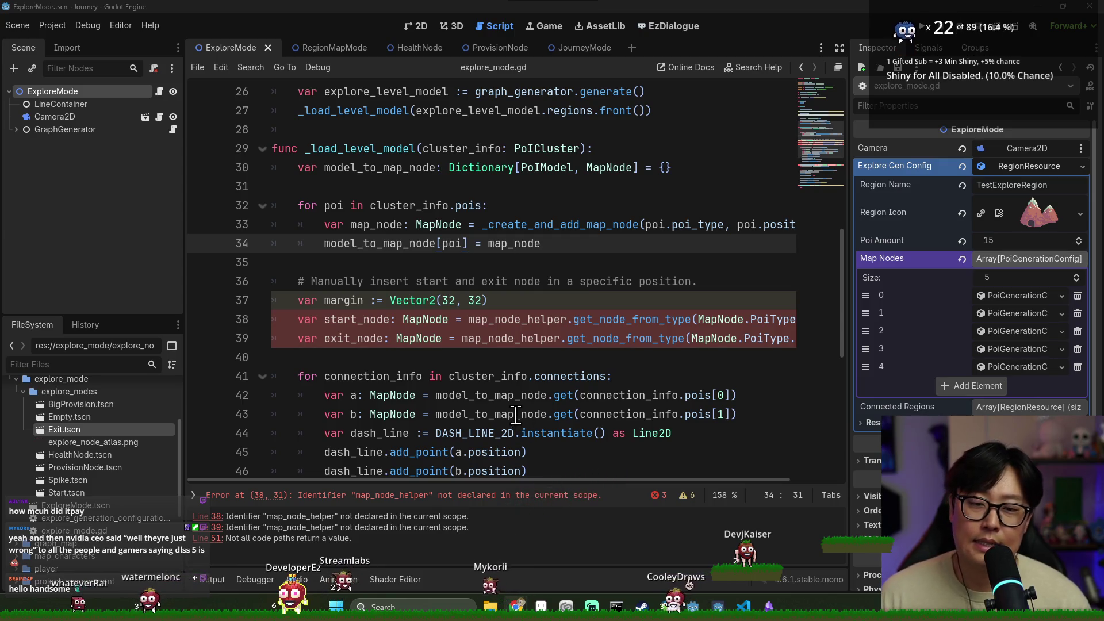
mouse_move(517, 412)
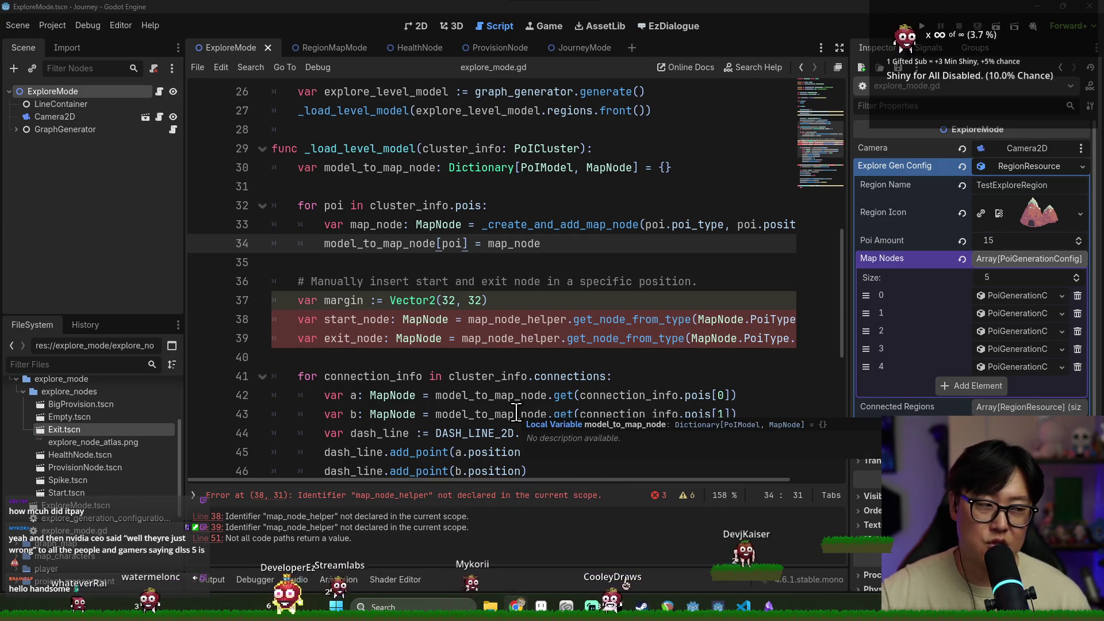
key("End")
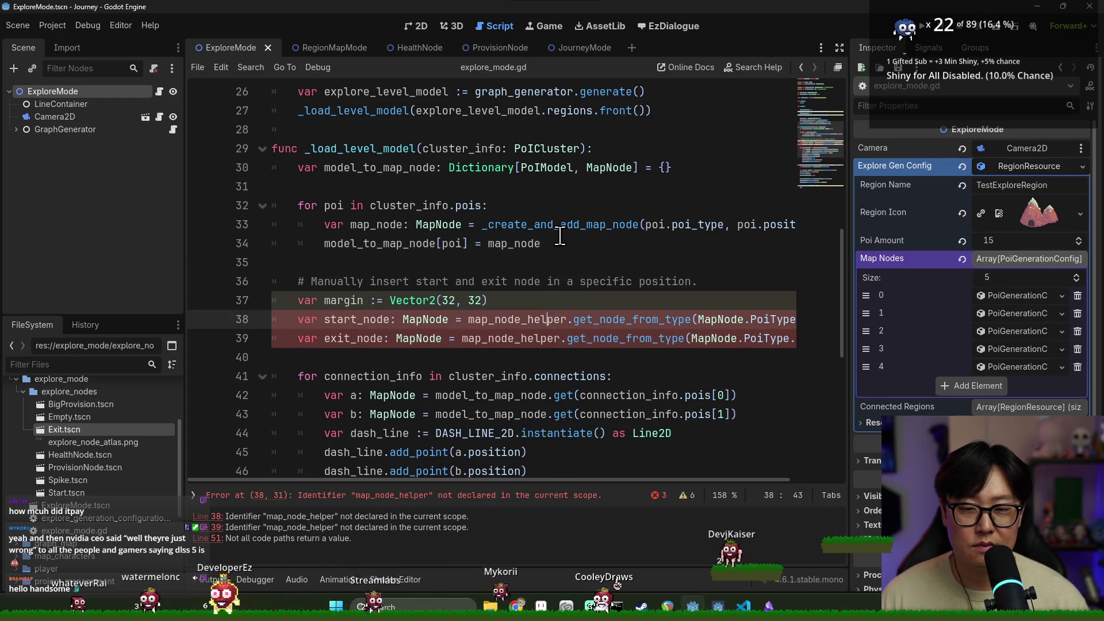
left_click(503, 259)
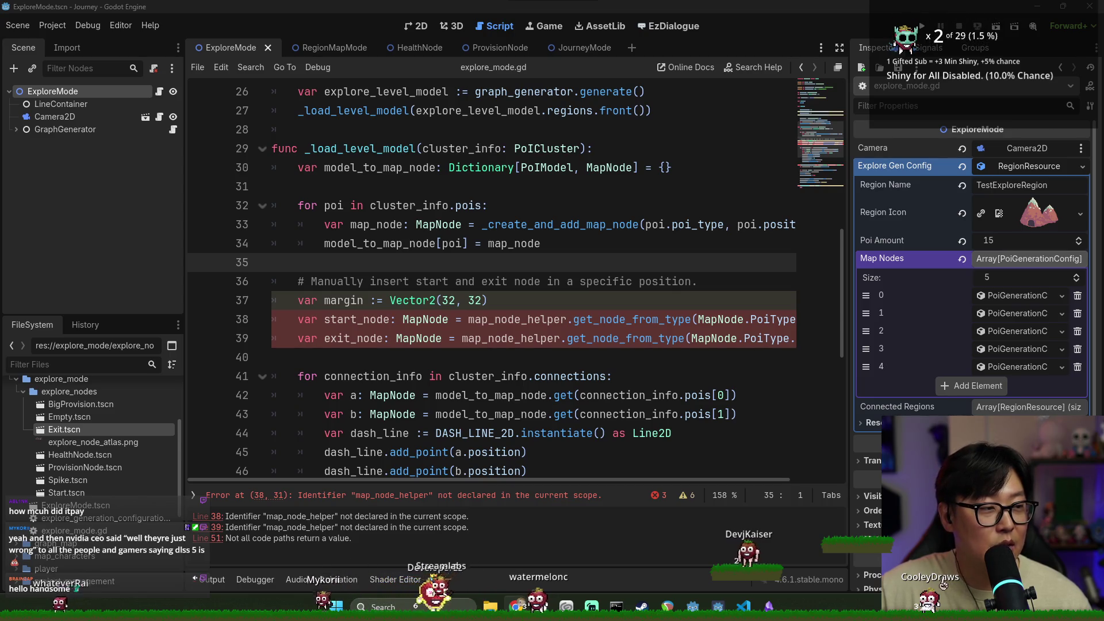
left_click(508, 319)
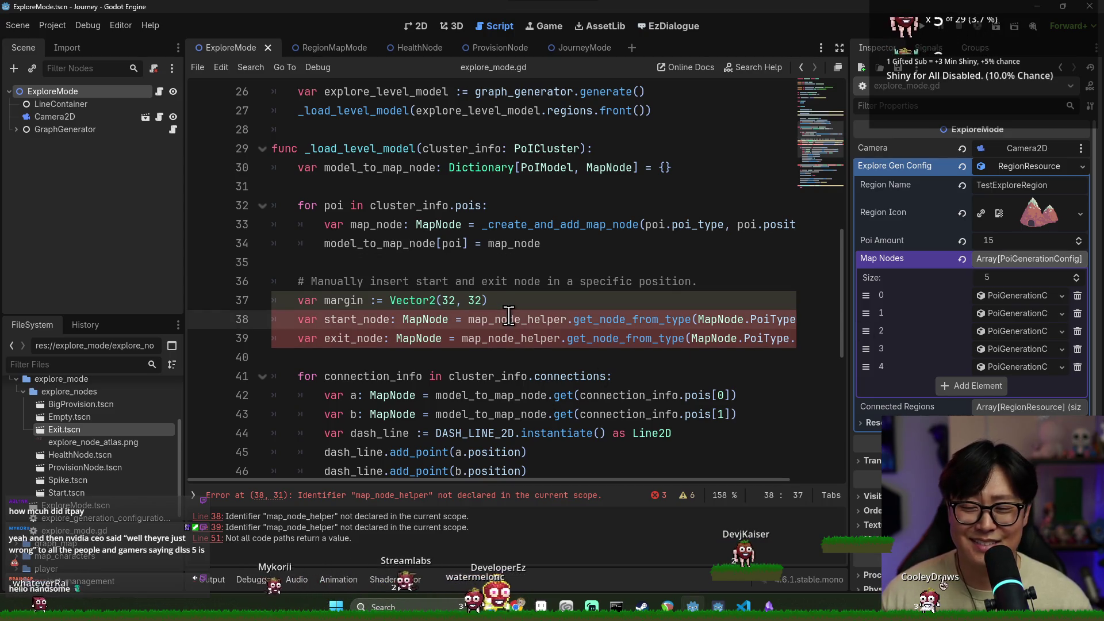
scroll(402, 345, "down", 3)
scroll(402, 345, "up", 2)
scroll(370, 361, "down", 1)
scroll(369, 360, "up", 4)
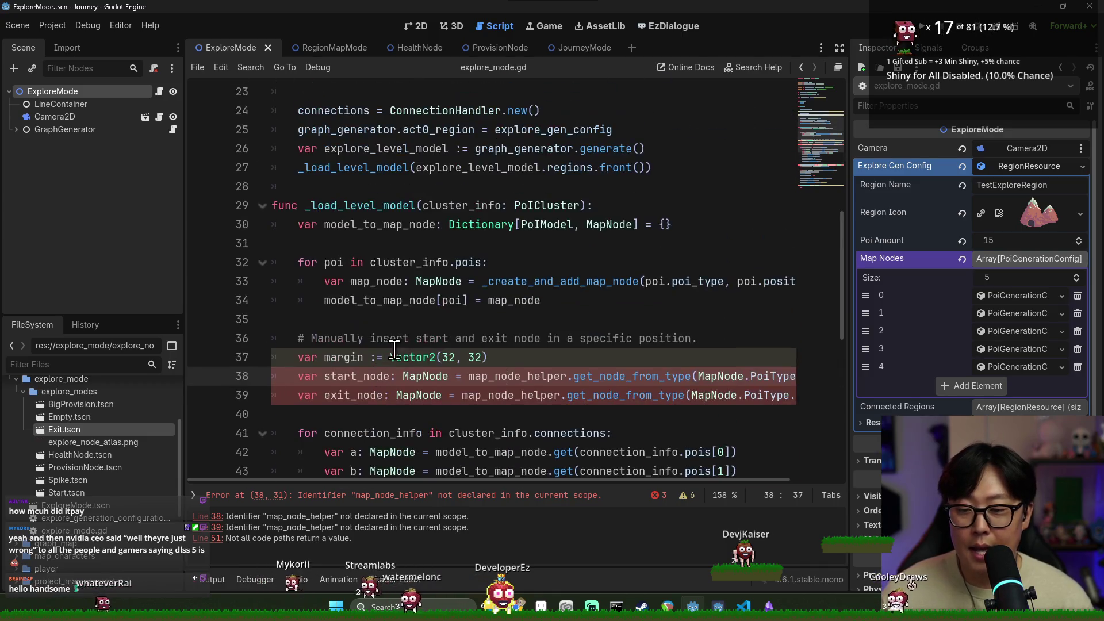
scroll(414, 355, "down", 3)
scroll(362, 270, "up", 2)
double_click(342, 281)
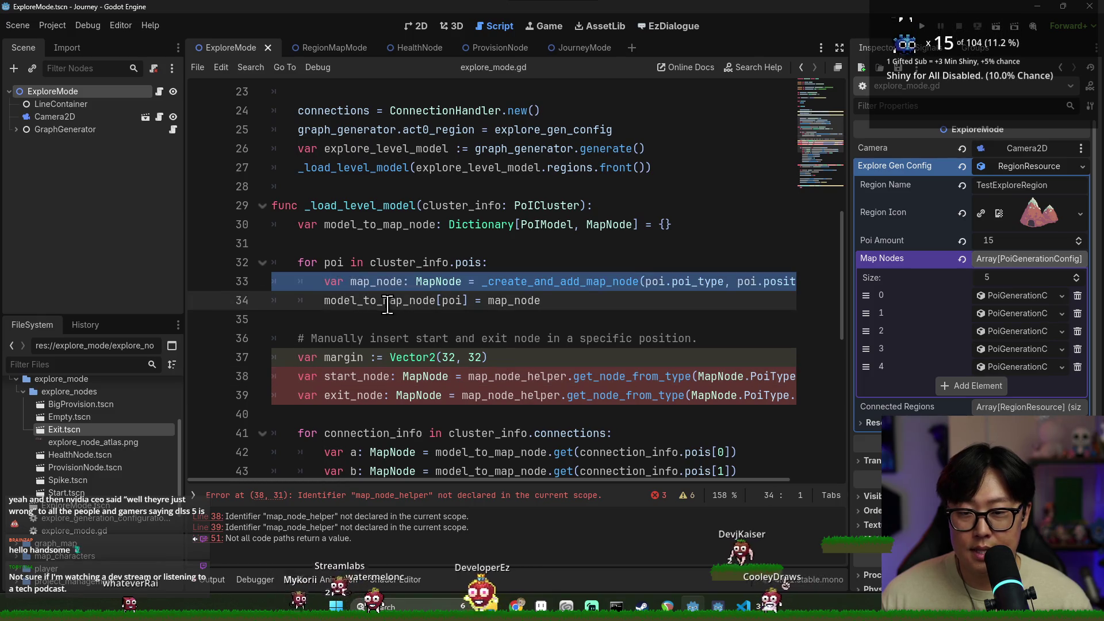
double_click(385, 300)
left_click(405, 282)
double_click(409, 263)
left_click(368, 285)
double_click(369, 281)
double_click(351, 301)
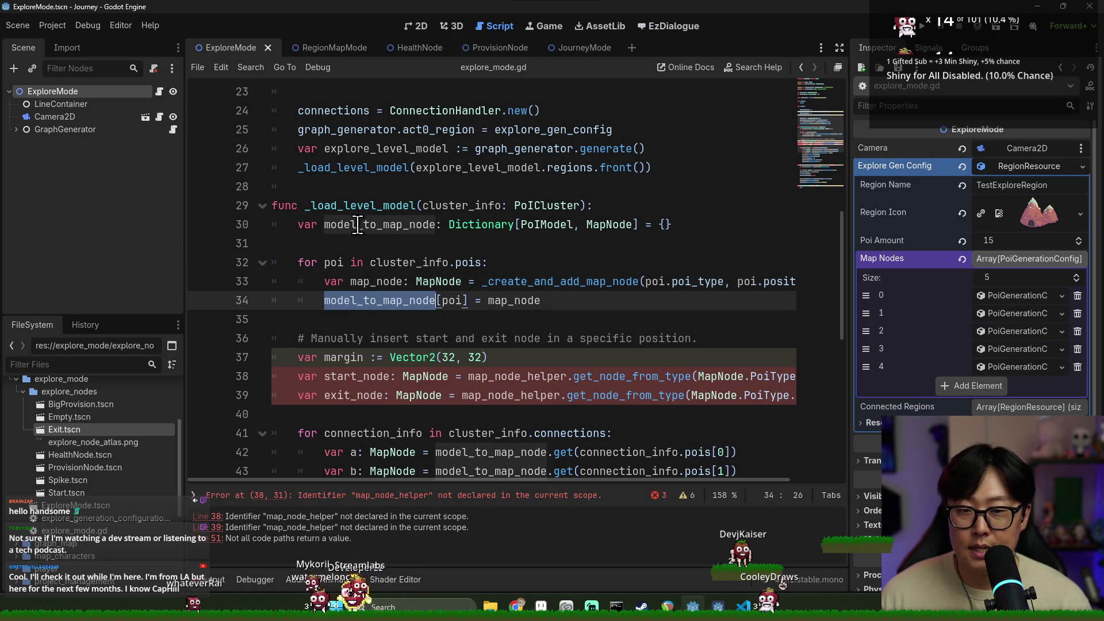
double_click(355, 206)
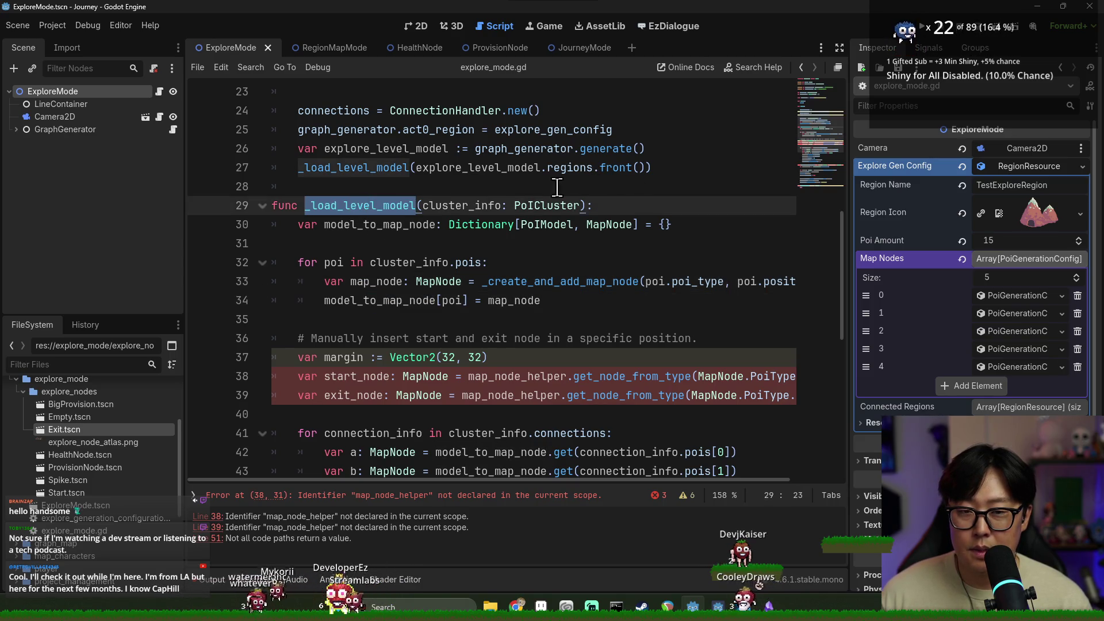
scroll(532, 188, "down", 4)
scroll(429, 198, "up", 2)
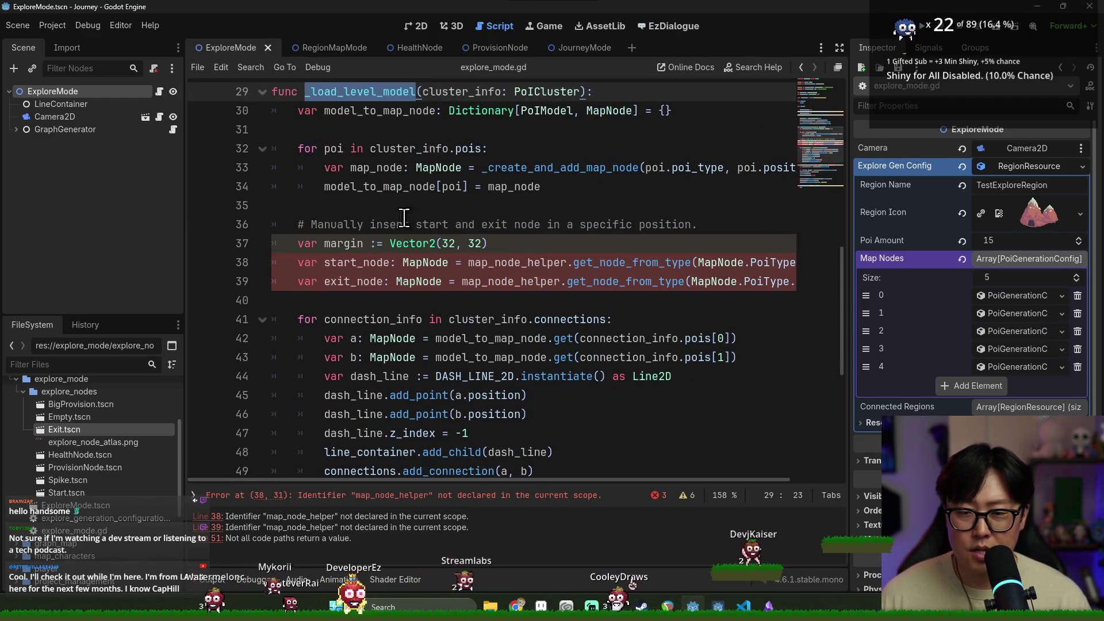
double_click(370, 187)
double_click(343, 243)
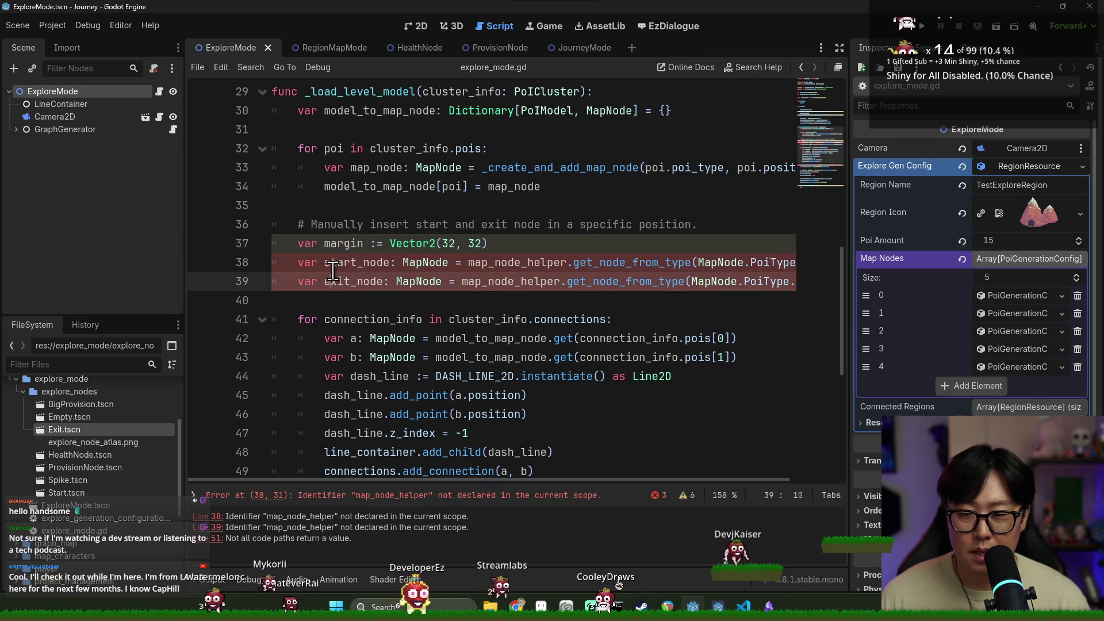
double_click(356, 263)
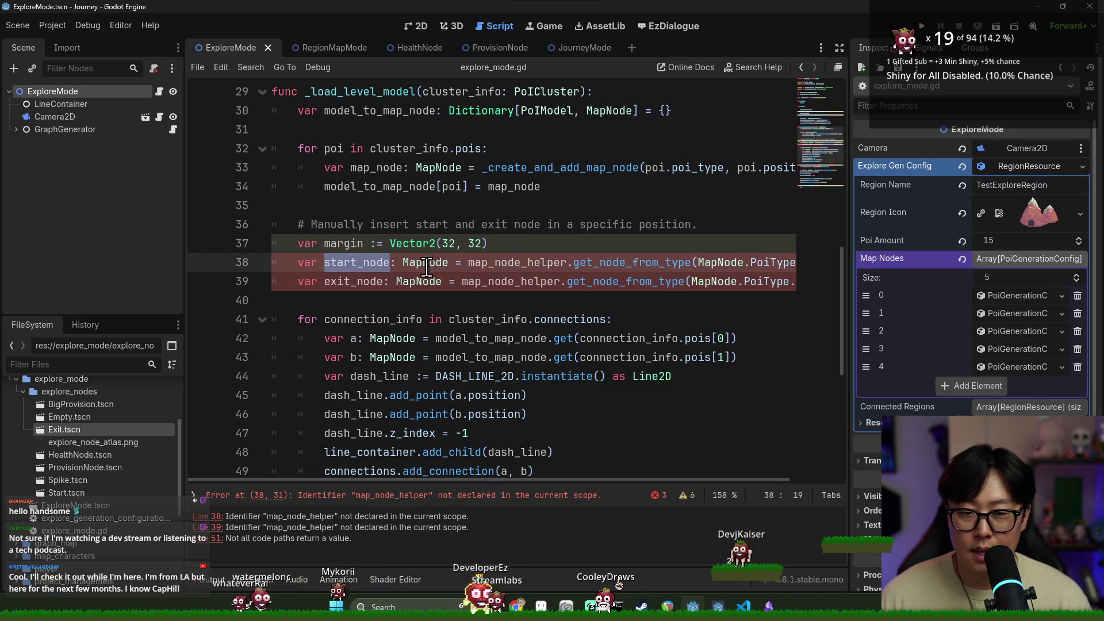
double_click(485, 264)
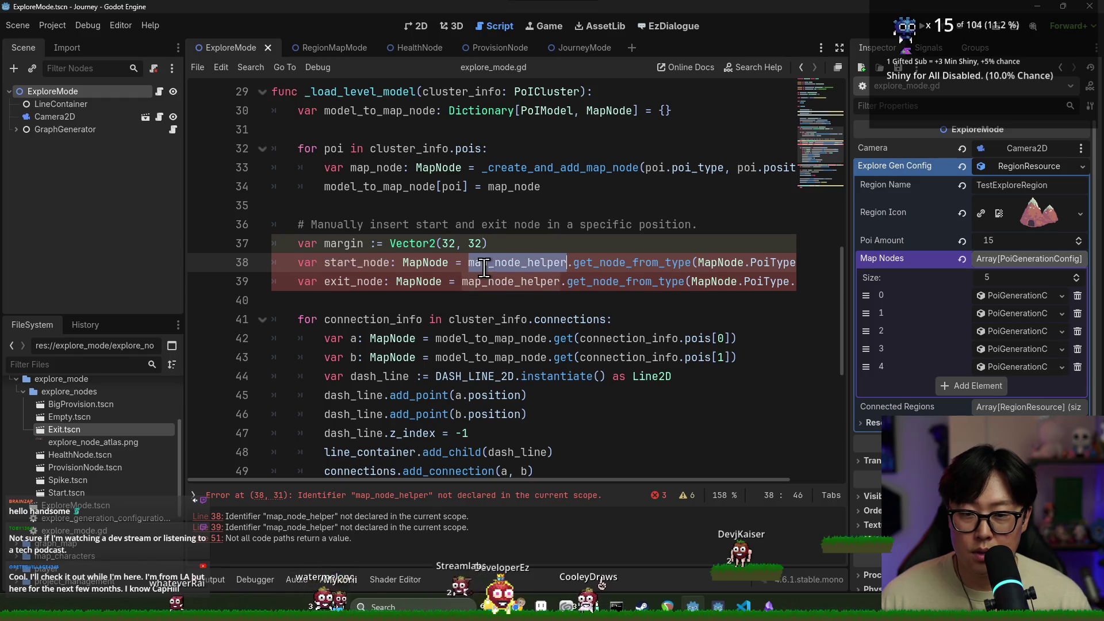
double_click(359, 168)
double_click(514, 263)
double_click(558, 168)
key("ctrl+c")
double_click(517, 263)
Make line 38 a _create_and_add_map_node call at Vector2(0, 0) + margin, then copy it.
left_click(704, 266, "shift")
key("ctrl+v")
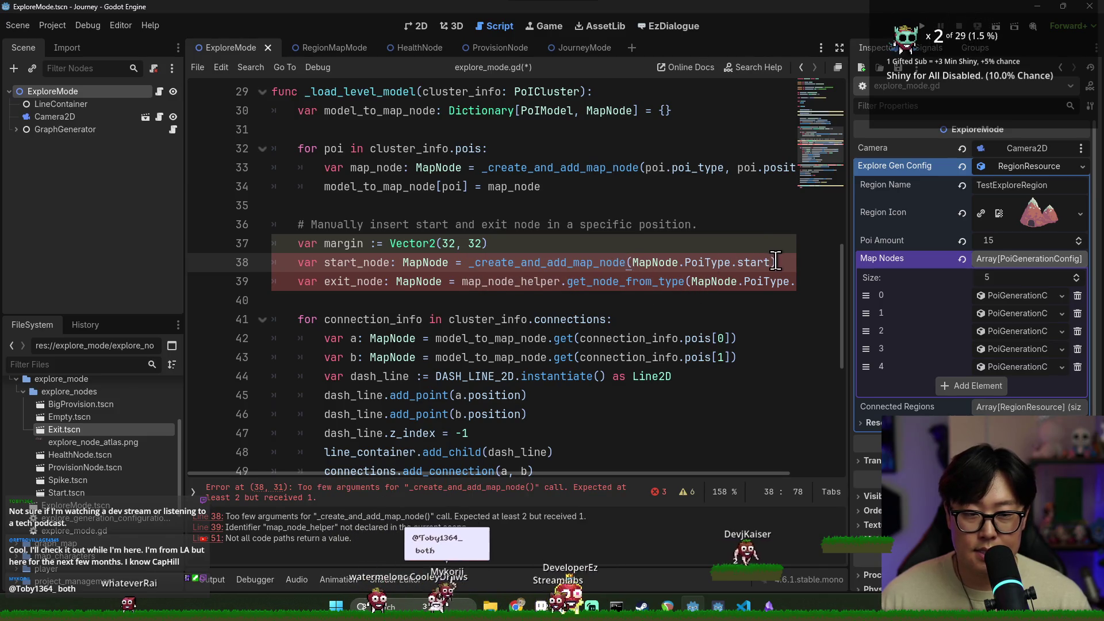
type(", Vecto")
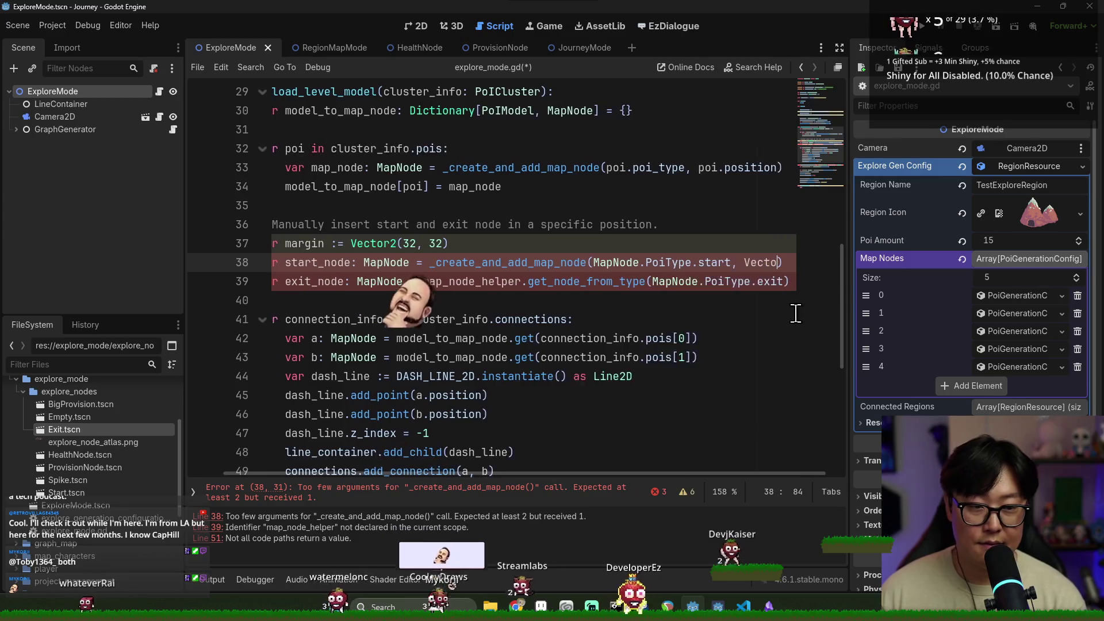
type("r2(0")
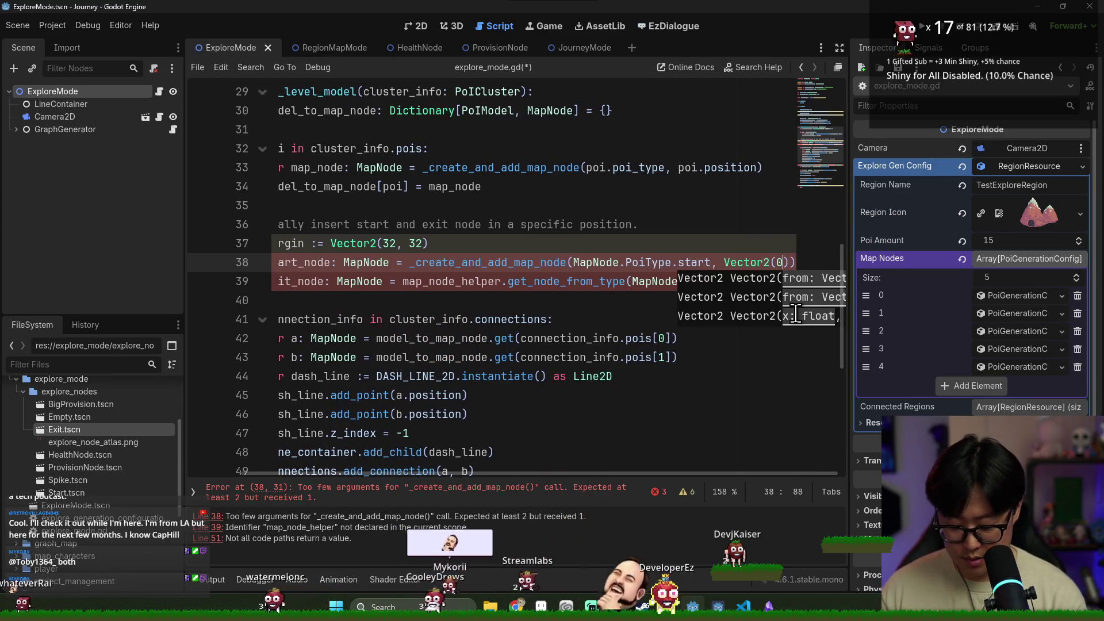
type(", 0) + margin")
key("Escape")
key("Down")
key("Down")
double_click(486, 262)
left_click_drag(553, 480, 665, 480)
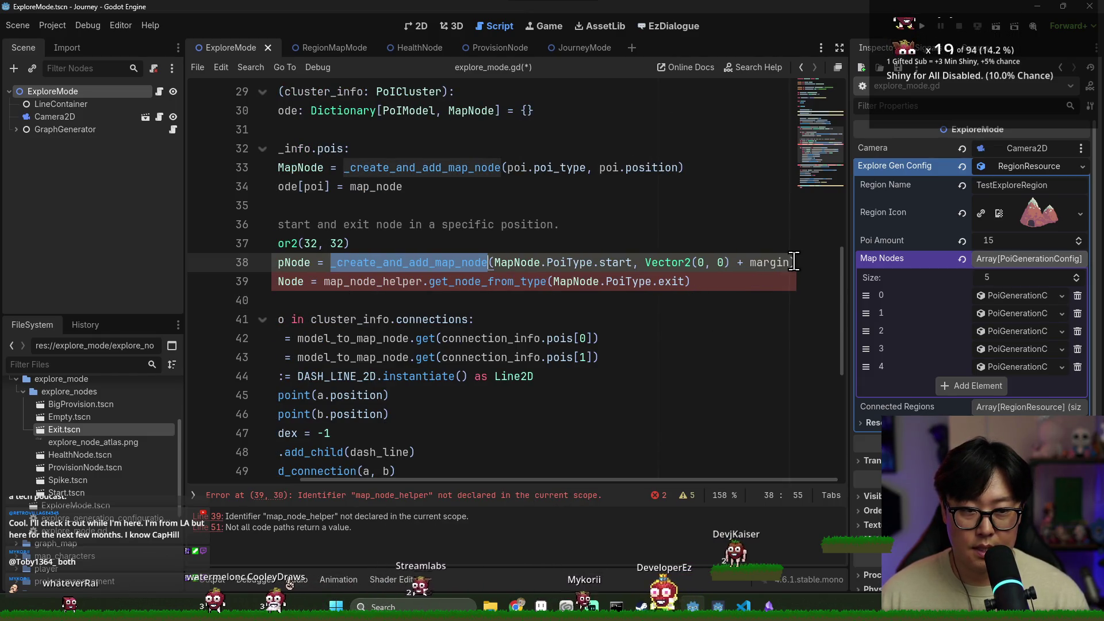
Replace line 39's old helper call with the copied call and change its type to exit.
left_click(324, 281)
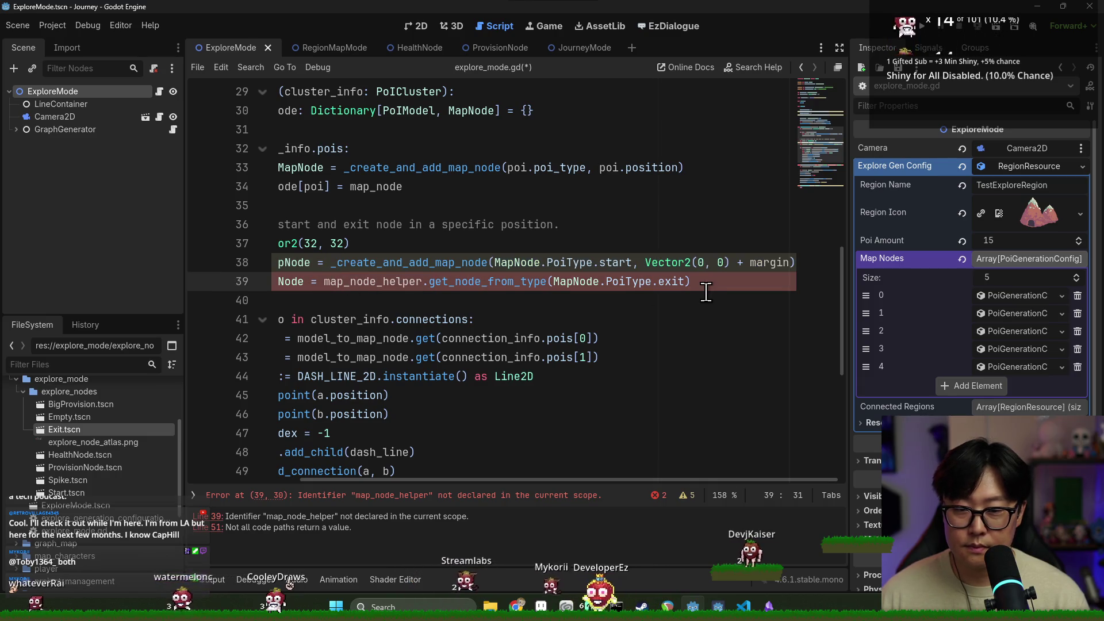
key("shift+End")
key("BackSpace")
type("_create_and_add_map_node(MapNode.PoiType.start, Vector2(0, 0) + margin)")
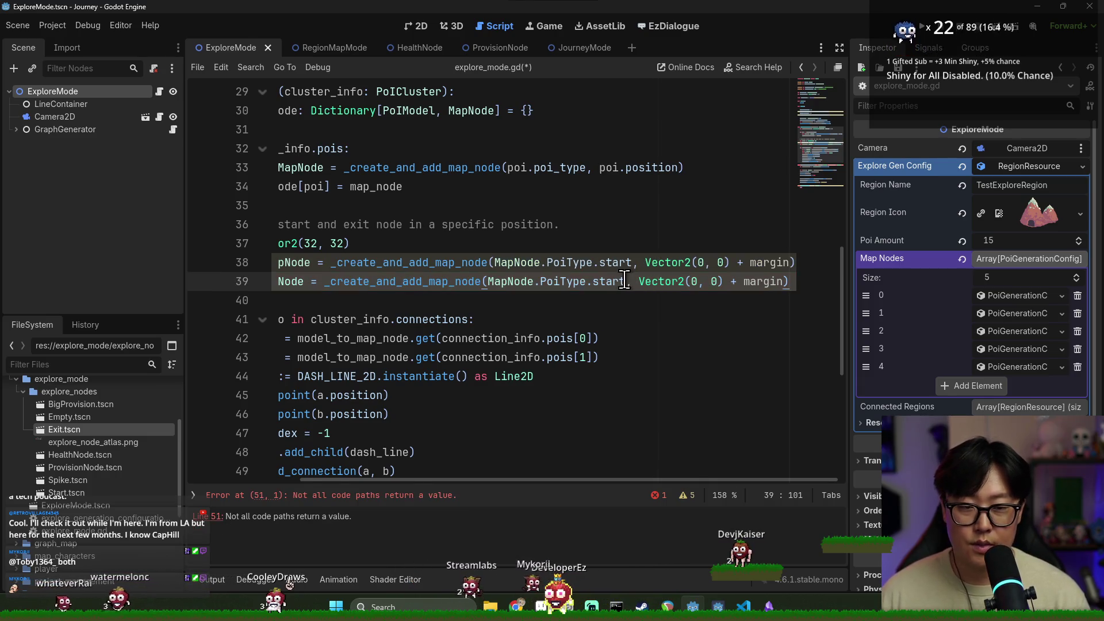
double_click(609, 281)
type("exit")
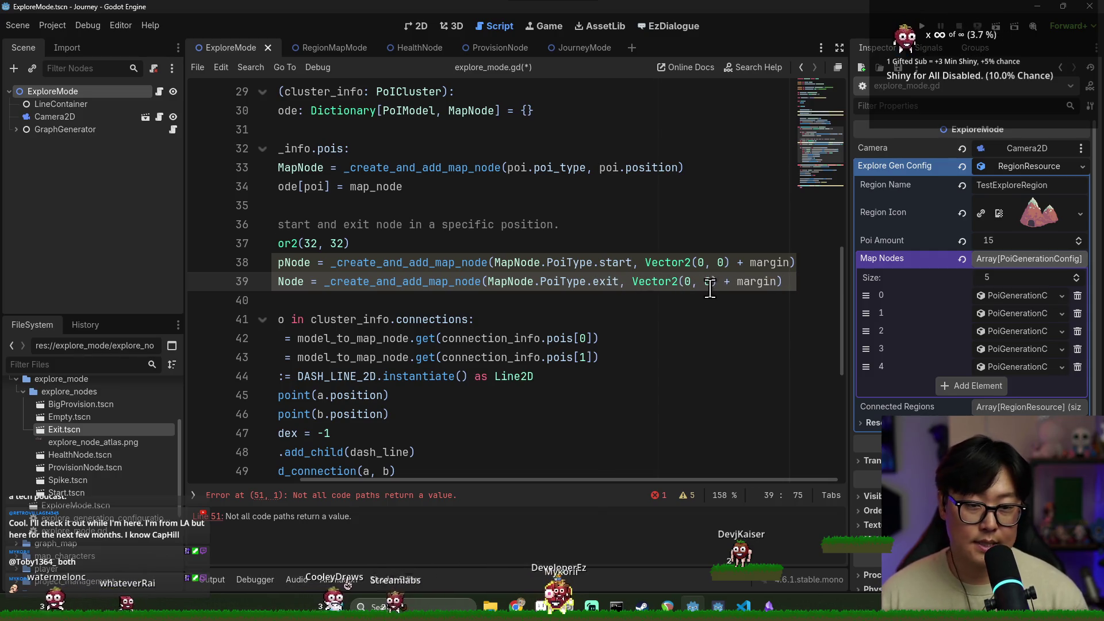
Replace the exit node's Vector2(0, 0) position with graph_generator.region_size.
left_click(691, 282)
key("BackSpace")
key("BackSpace")
key("BackSpace")
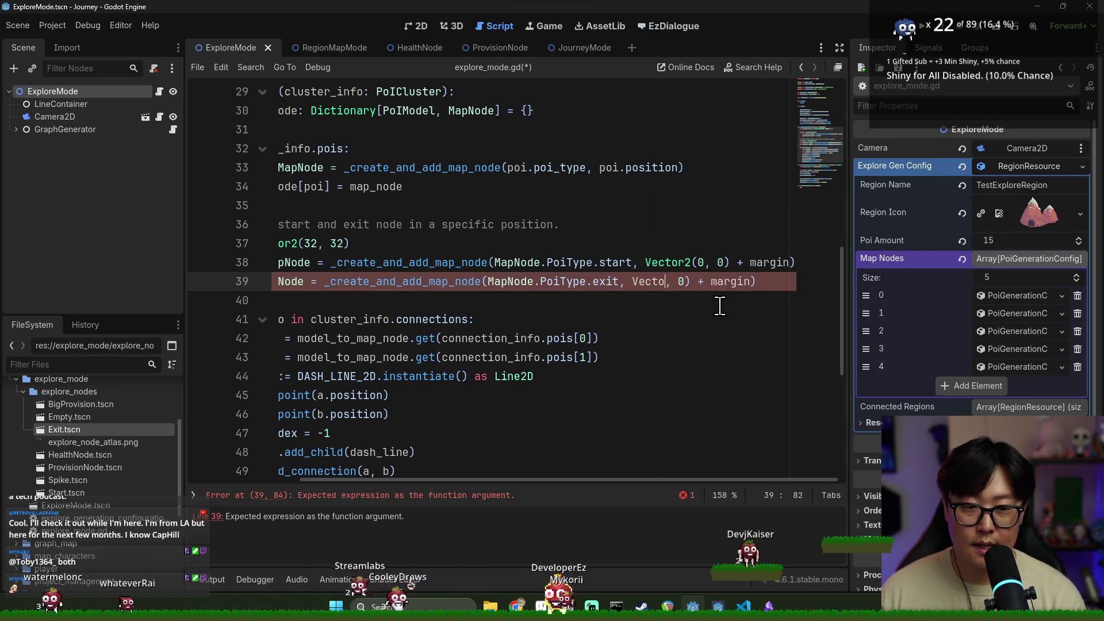
key("BackSpace")
key("Delete")
key("Delete")
key("Delete")
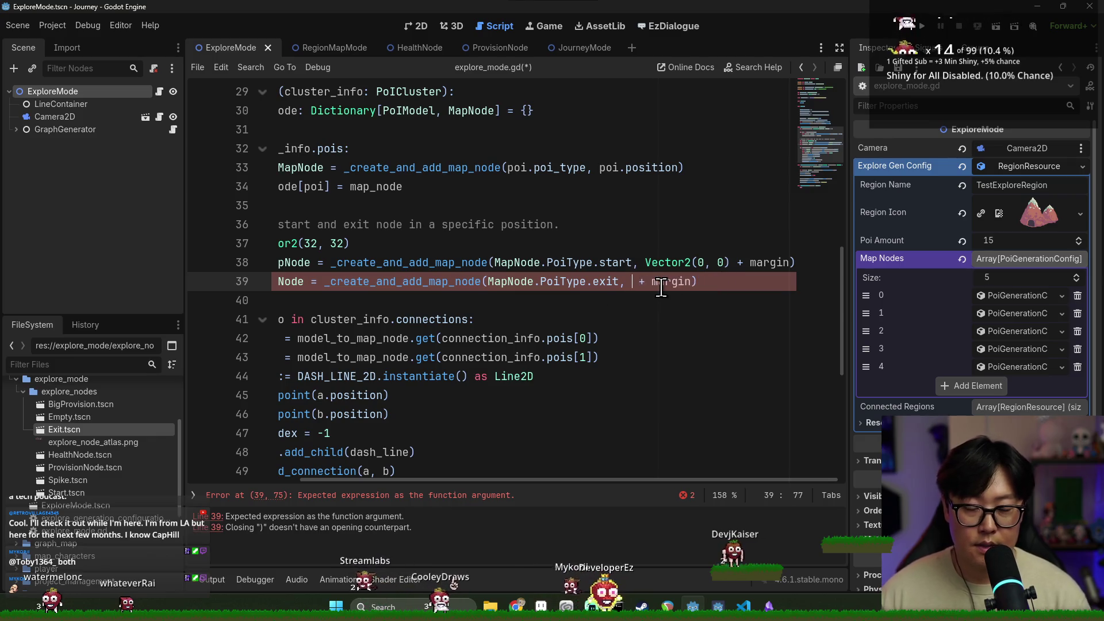
type("graph")
key("Return")
type(".siz")
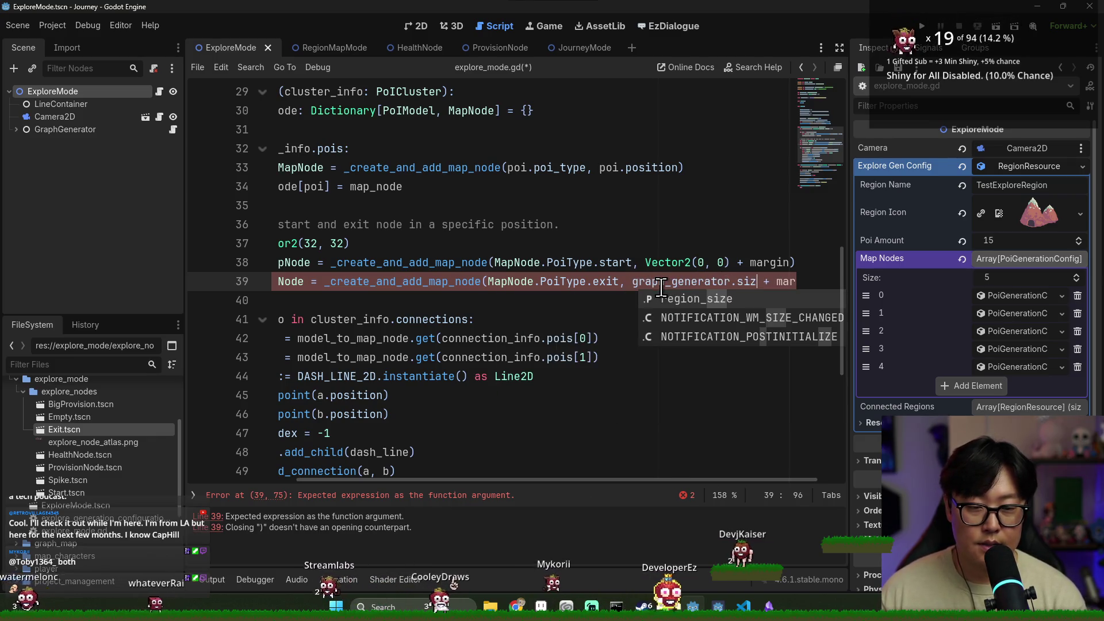
key("Return")
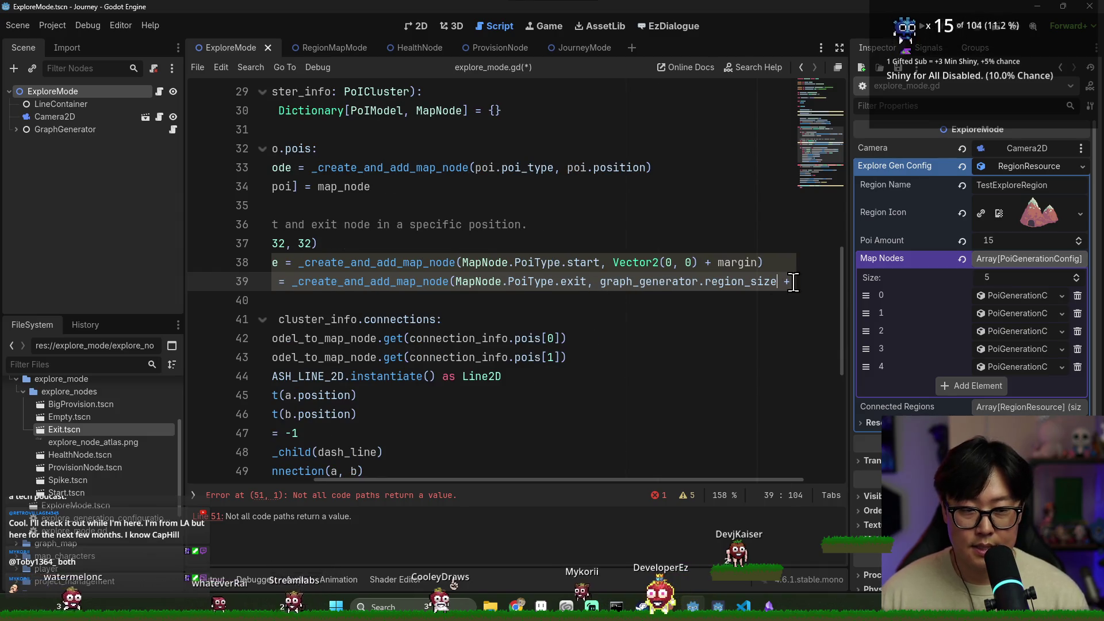
Fix the operator before margin on line 39 and save the script.
key("Right")
key("Right")
key("Right")
key("Left")
key("Left")
key("BackSpace")
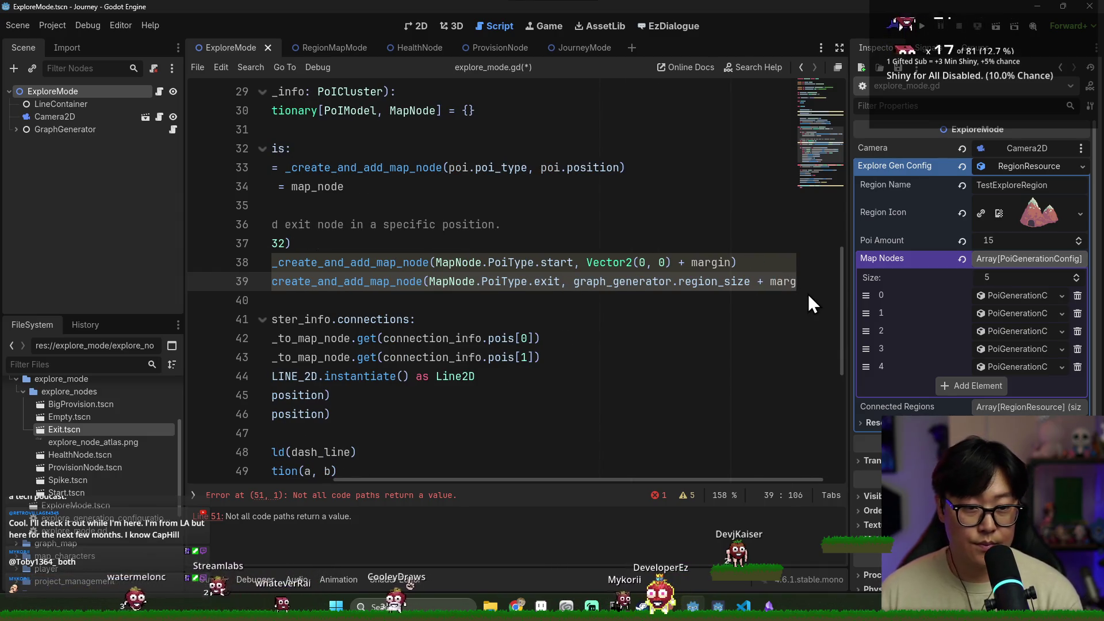
key("ctrl+s")
left_click_drag(719, 479, 575, 479)
left_click(398, 281)
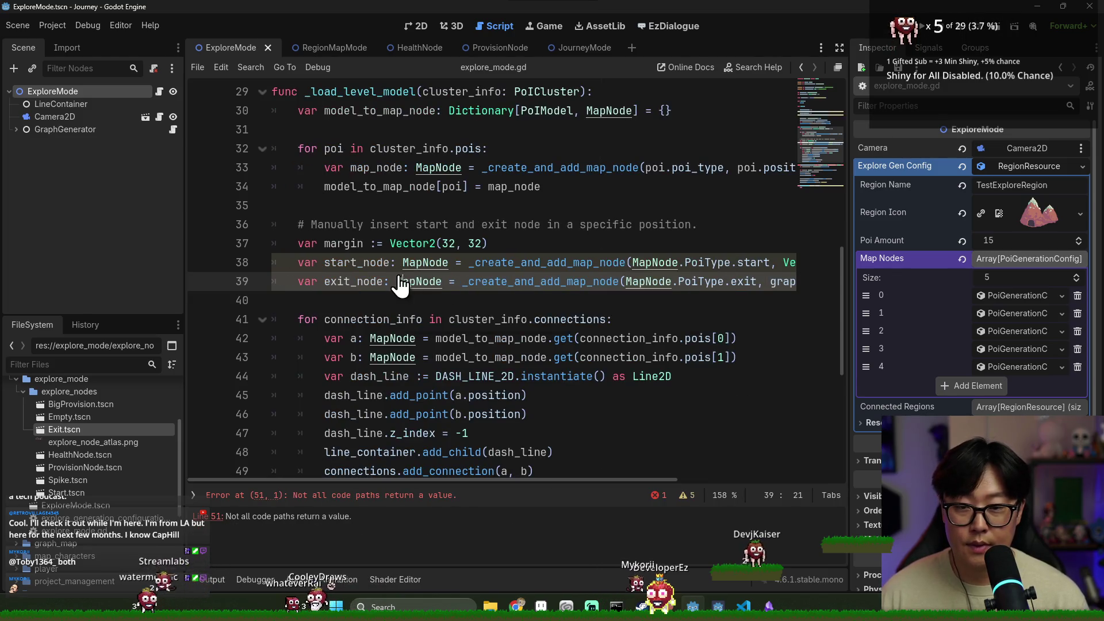
Trace uses of model_to_map_node, _load_level_model, explore_level_model and the generate call.
double_click(375, 187)
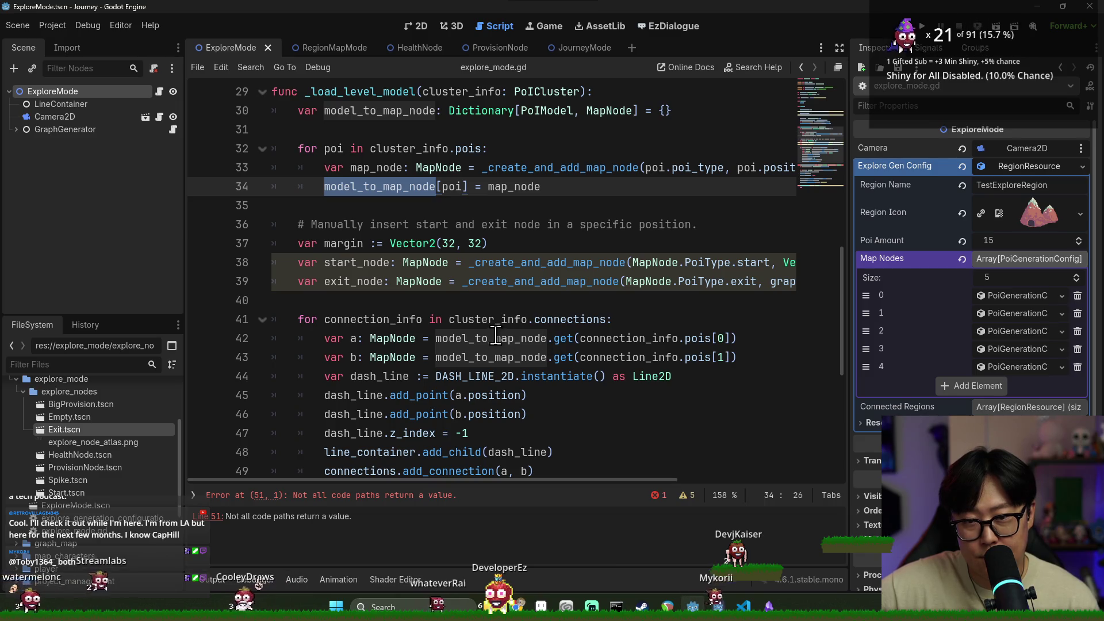
scroll(391, 156, "up", 3)
scroll(495, 329, "down", 3)
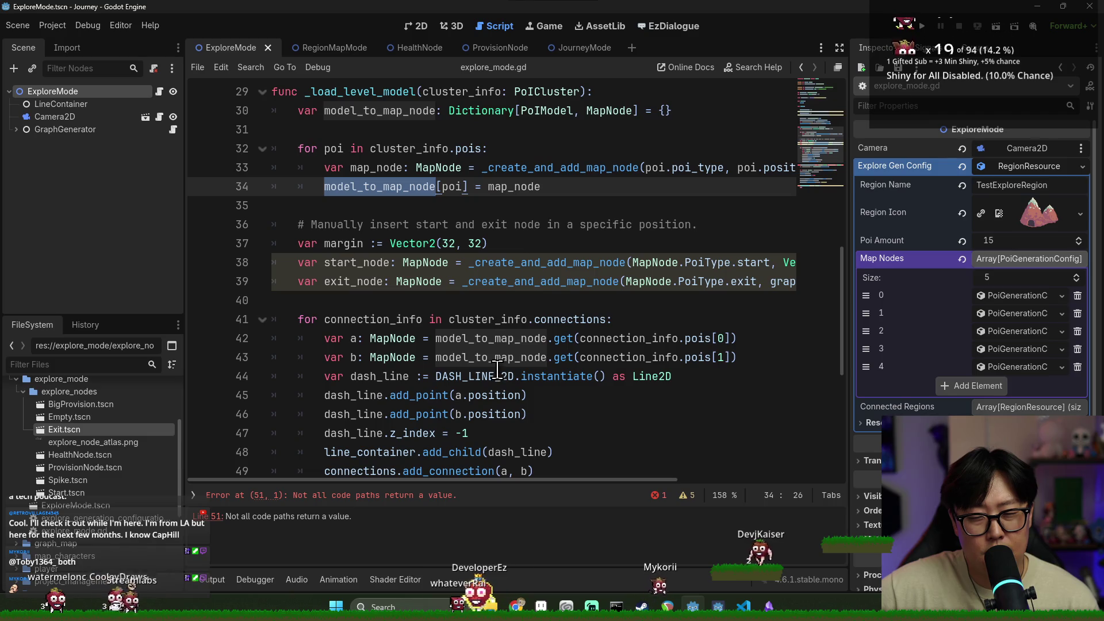
scroll(495, 368, "up", 2)
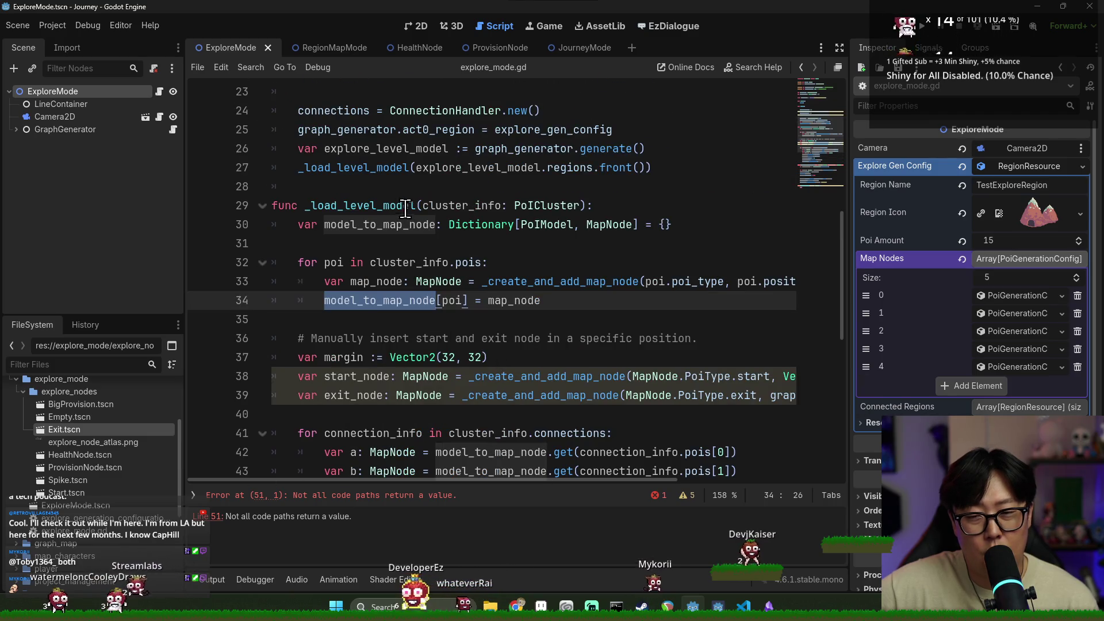
double_click(381, 204)
key("ctrl+f")
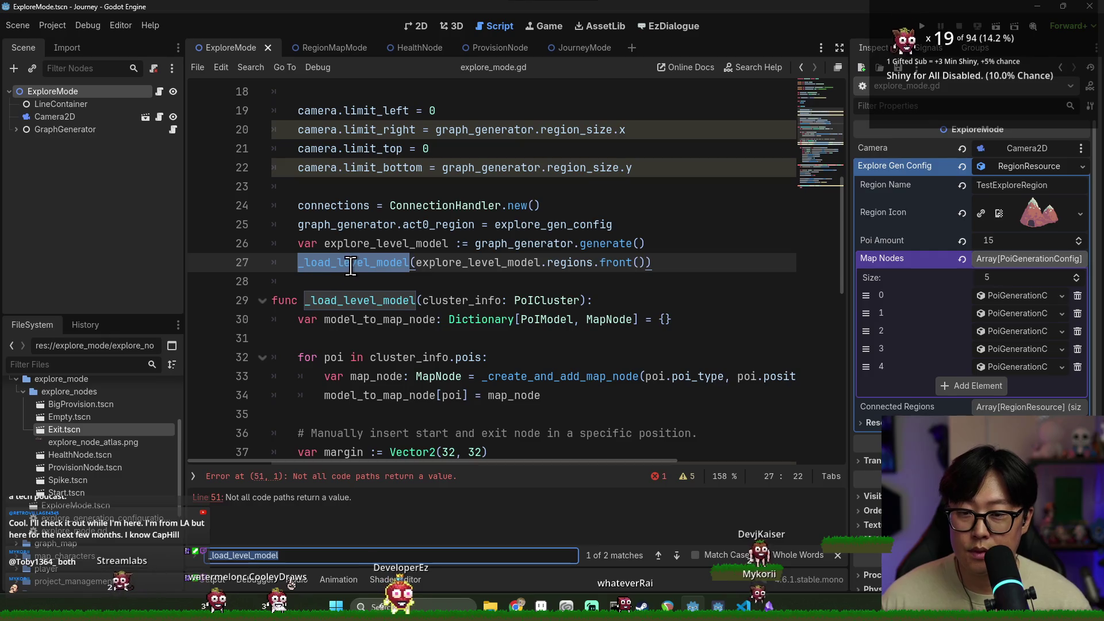
double_click(480, 262)
left_click(622, 243)
double_click(623, 244)
scroll(603, 329, "down", 9)
scroll(575, 311, "up", 5)
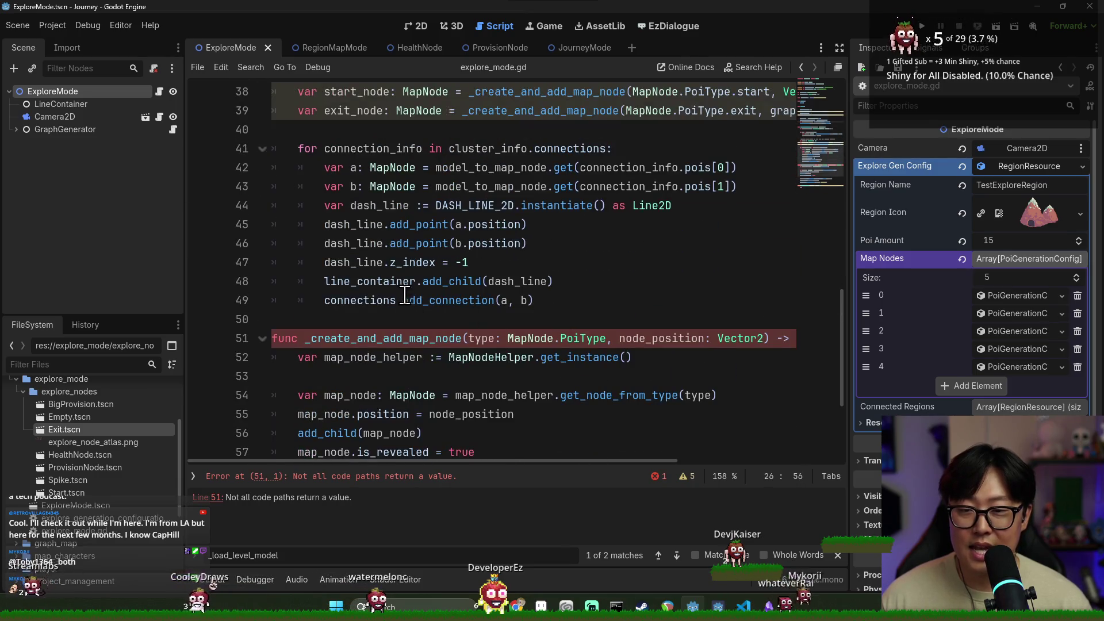
Cut the 'Manually insert start and exit node' block from _load_level_model and save.
left_click_drag(274, 263, 433, 311)
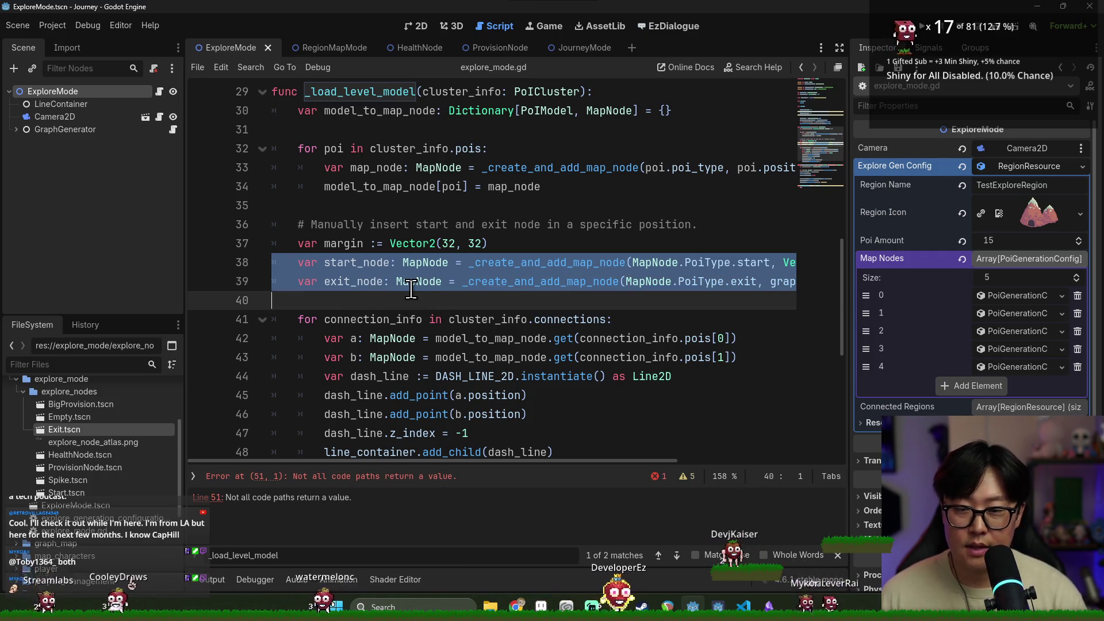
left_click_drag(276, 300, 316, 208)
key("ctrl+c")
key("BackSpace")
key("Tab")
key("Tab")
key("ctrl+s")
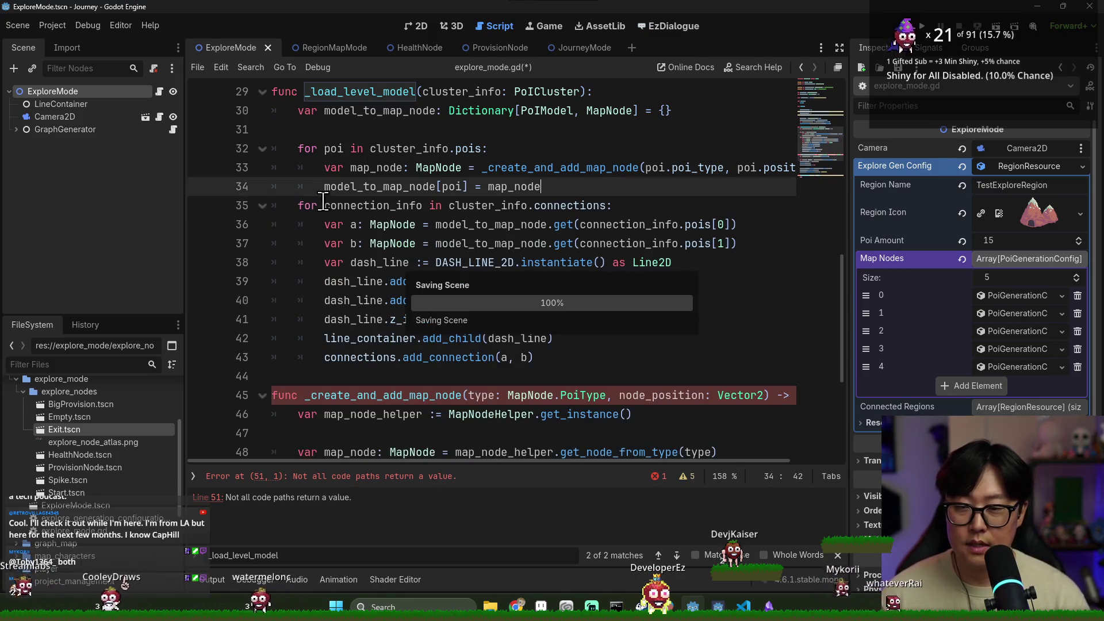
Remove the empty first line of start() and check where generate returns the level.
scroll(457, 283, "up", 7)
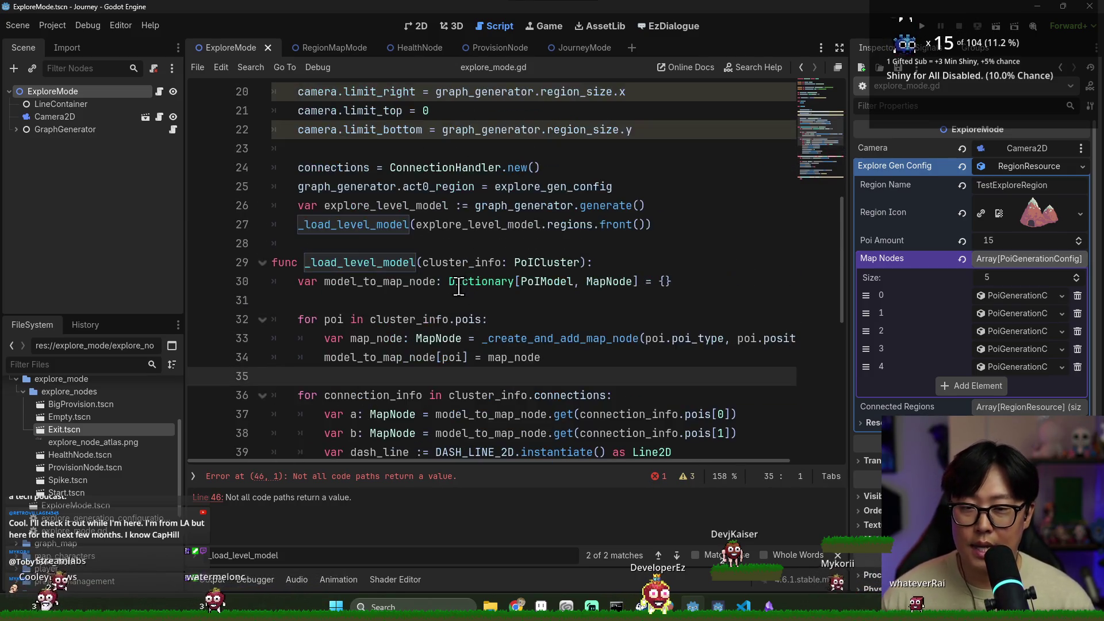
scroll(458, 283, "up", 1)
left_click(403, 340)
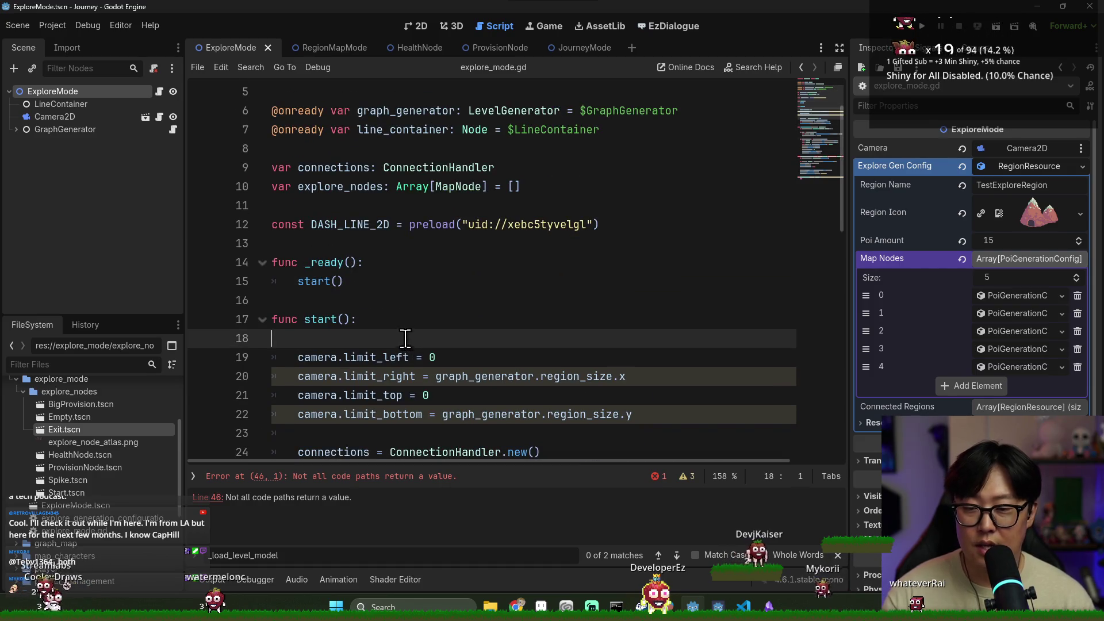
key("BackSpace")
scroll(460, 326, "down", 3)
left_click(427, 260)
left_click(566, 301, "ctrl")
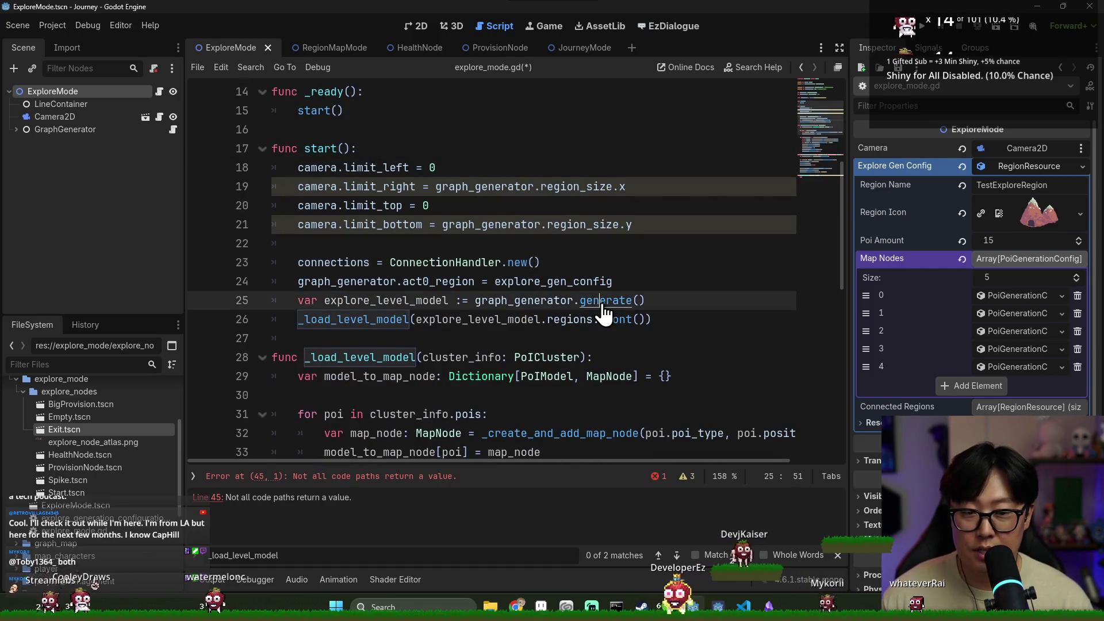
scroll(357, 166, "down", 2)
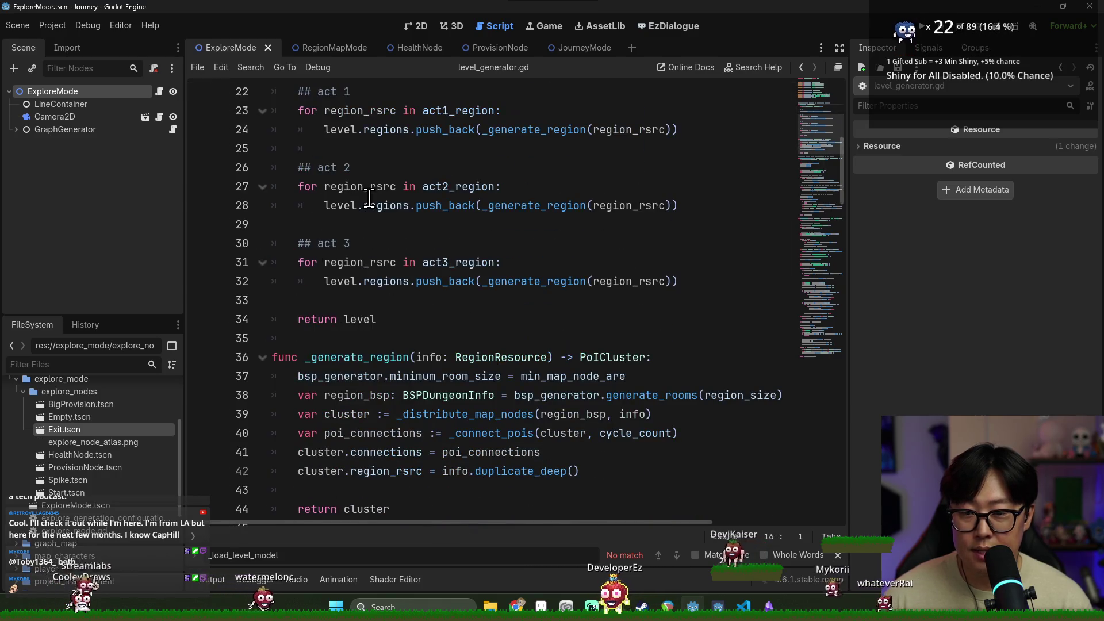
left_click(497, 315)
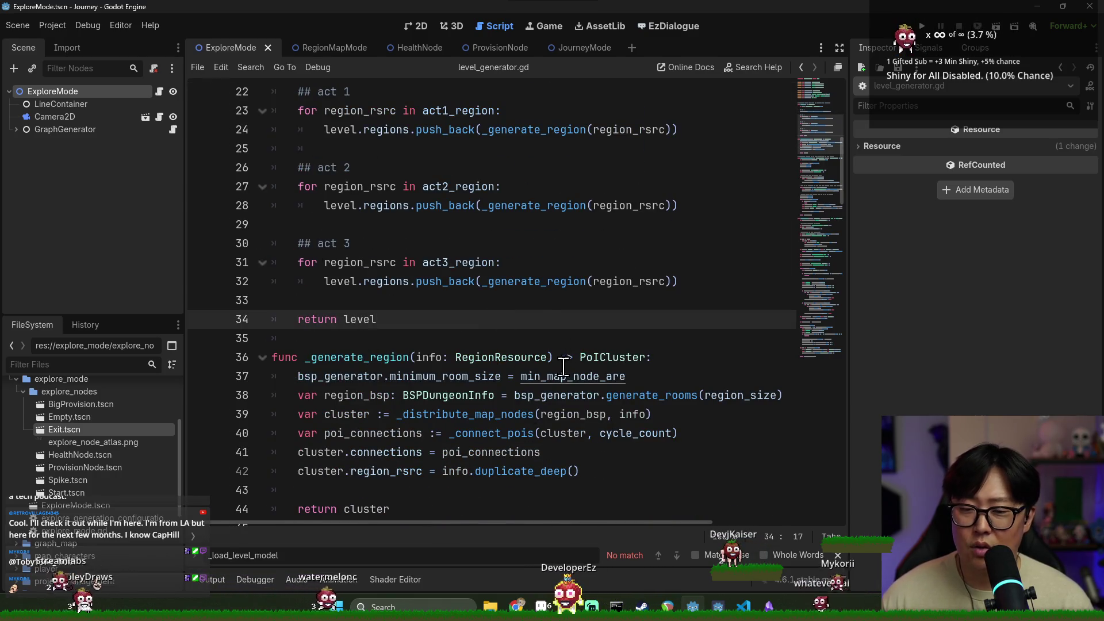
key("alt+Left")
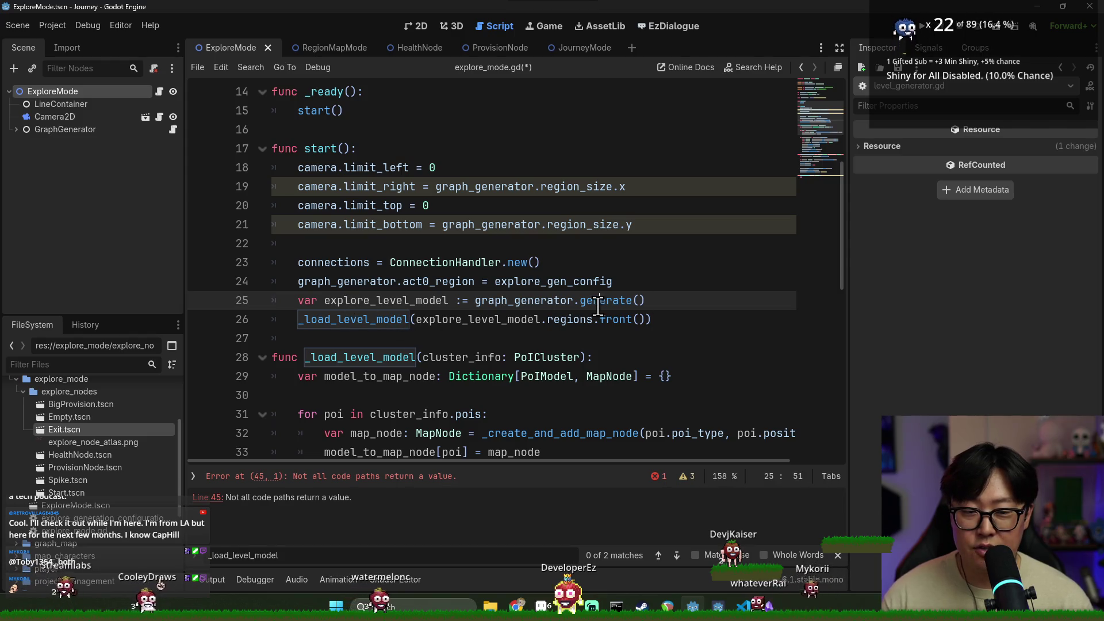
Paste the start and exit node block into start() below the generate call.
left_click(729, 301)
key("Return")
key("Return")
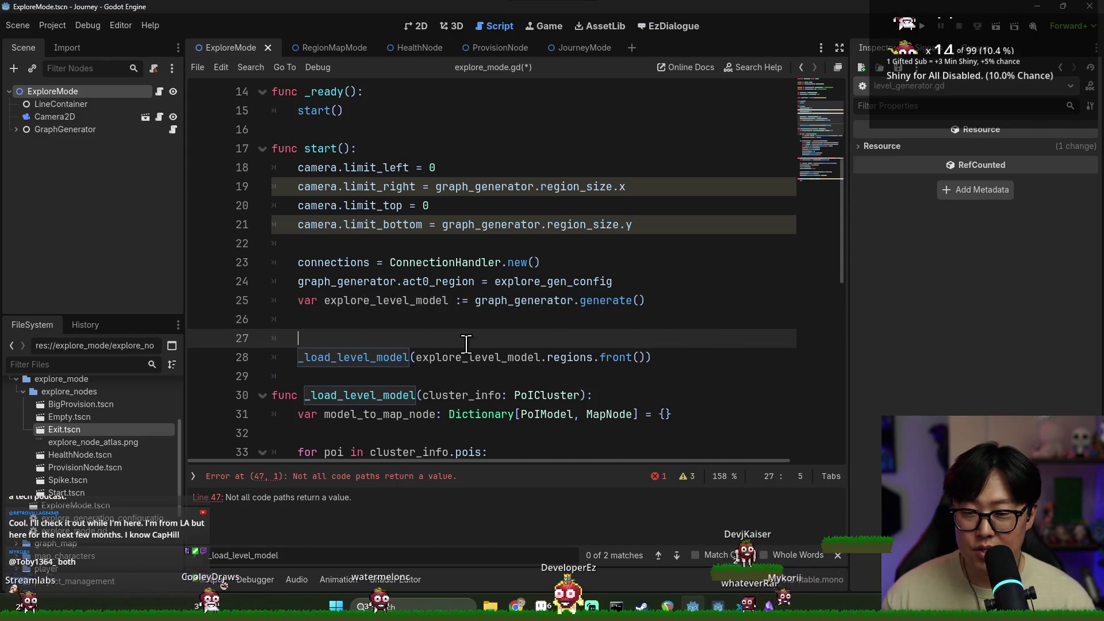
key("ctrl+v")
left_click(426, 339)
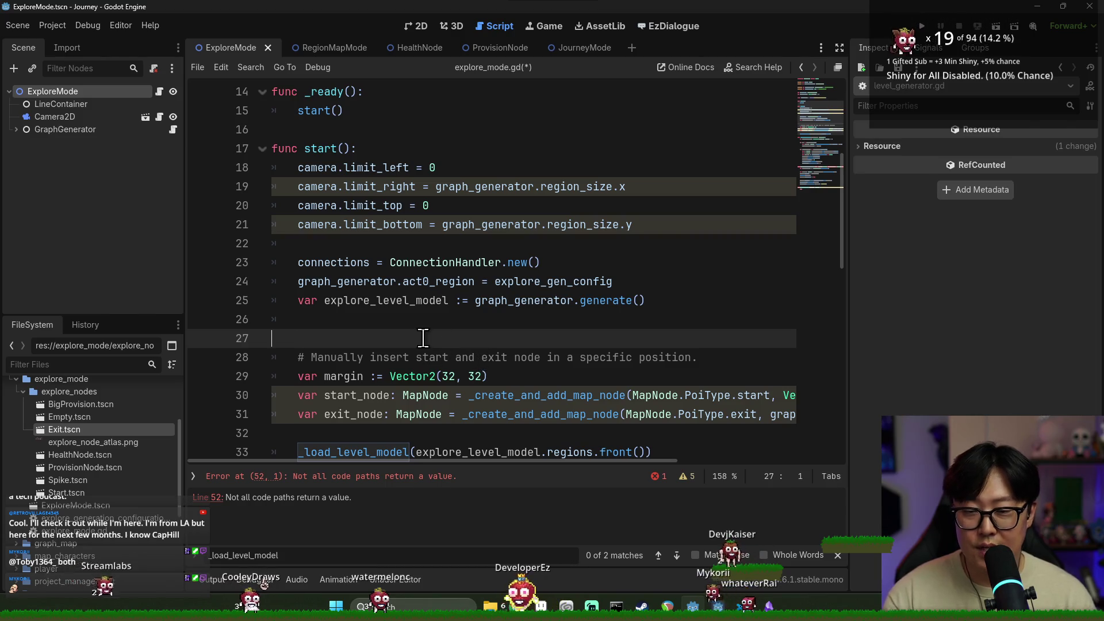
key("BackSpace")
Try writing an explore_level_model.regions pois line, then delete it.
double_click(397, 300)
key("ctrl+c")
left_click(517, 325)
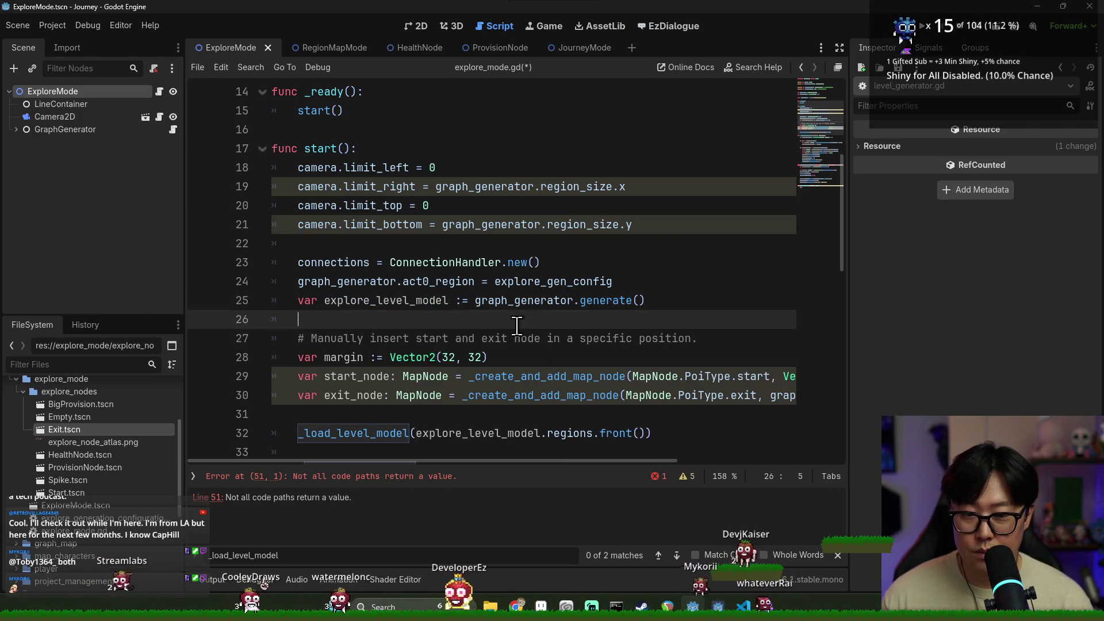
key("Return")
key("ctrl+v")
type(".re")
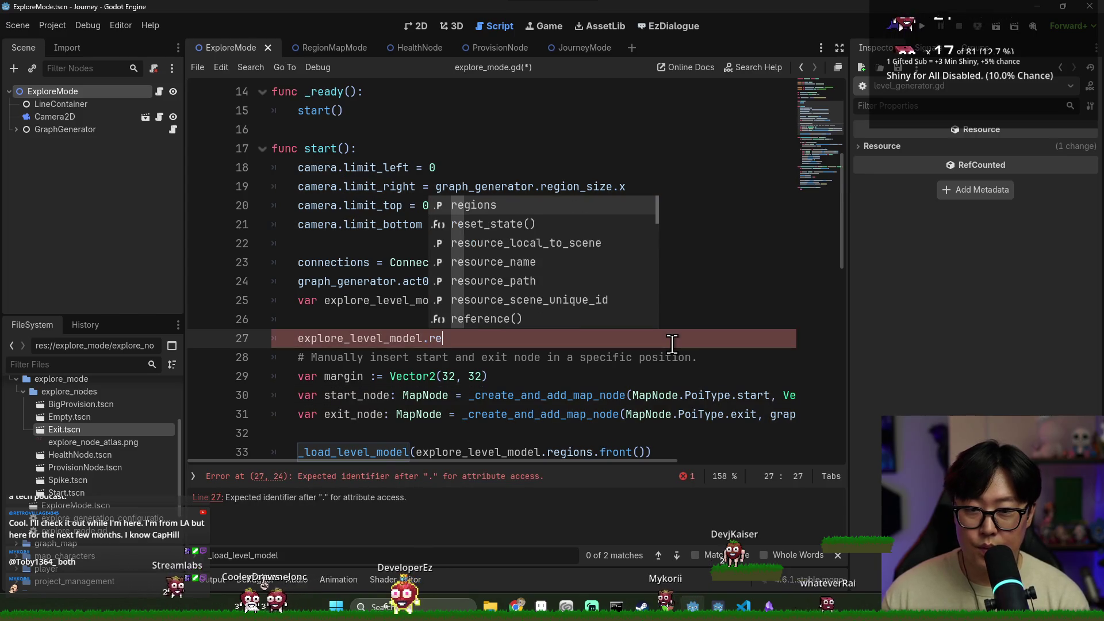
key("Return")
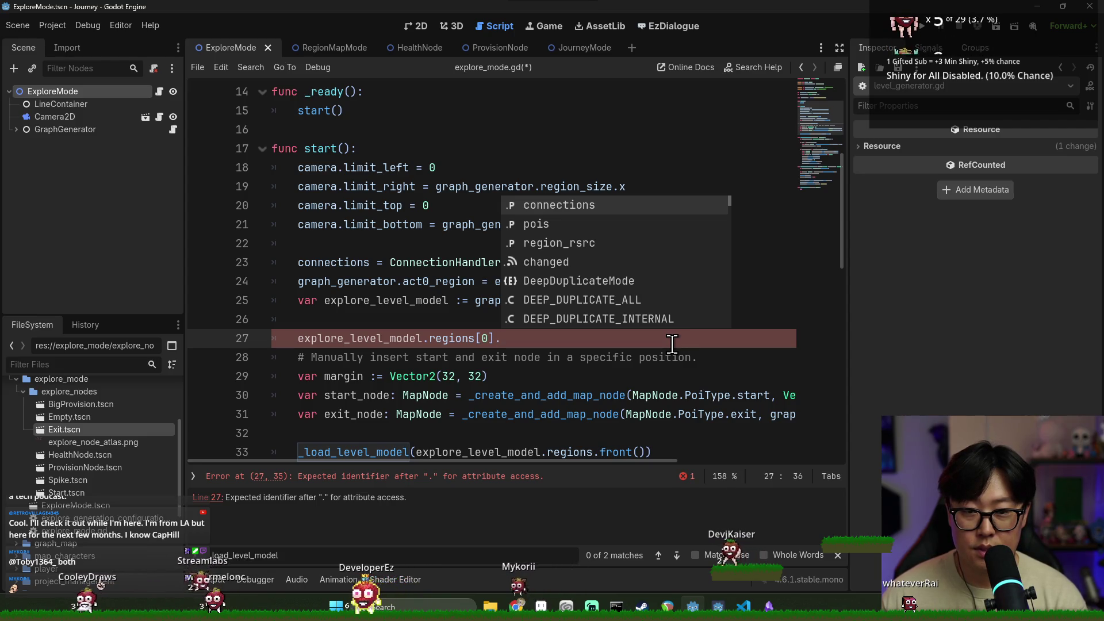
type("poi")
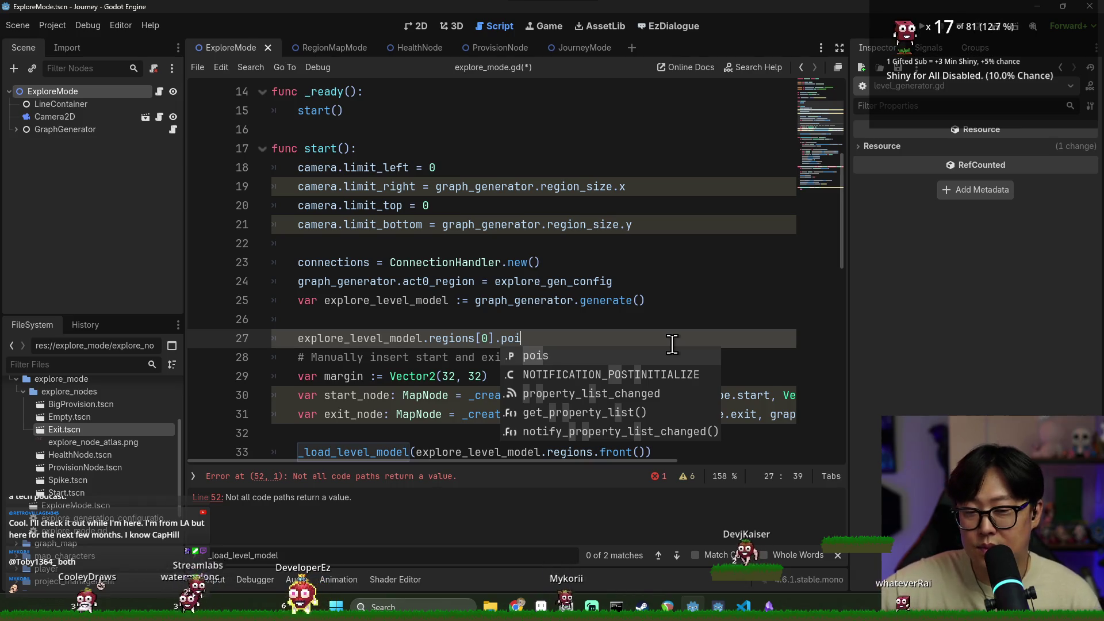
key("shift+Home")
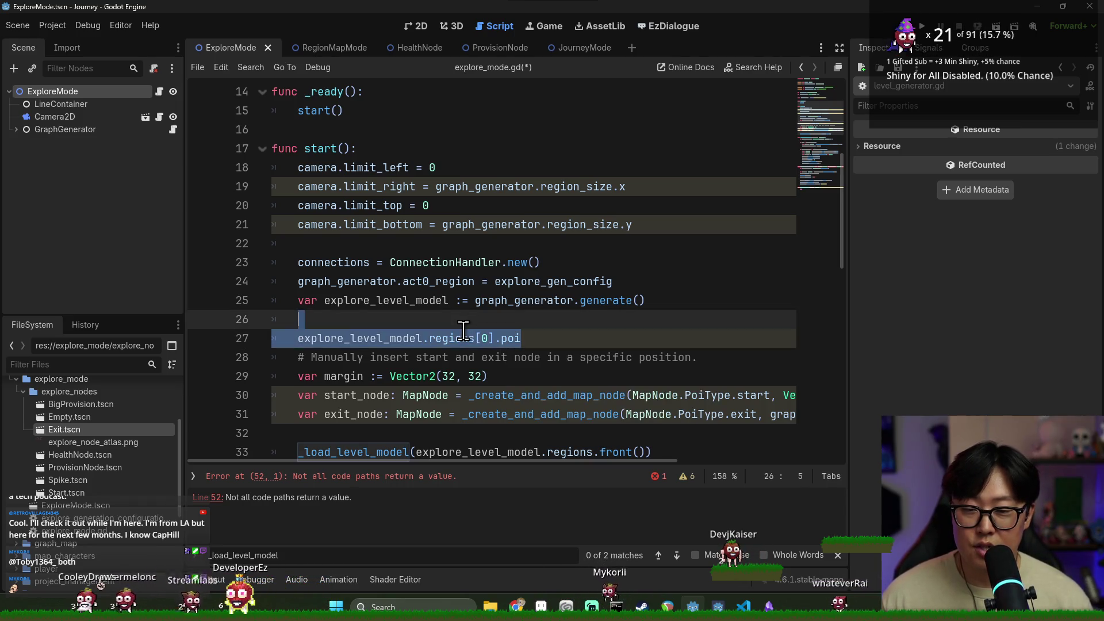
key("BackSpace")
key("BackSpace")
key("BackSpace")
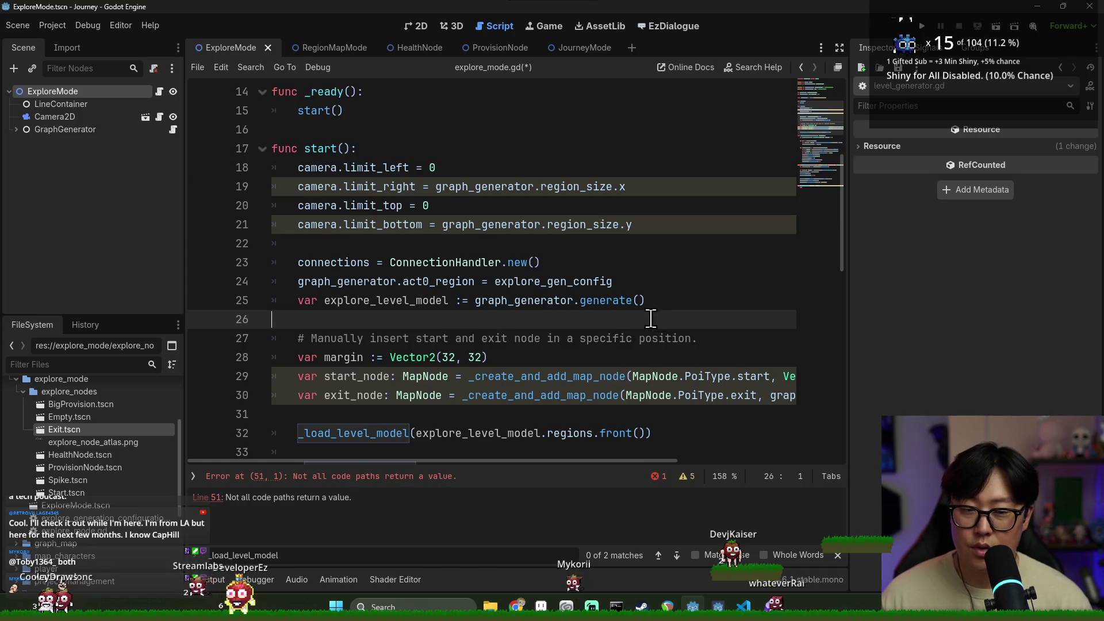
Delete the pasted start and exit node code from start().
mouse_move(413, 358)
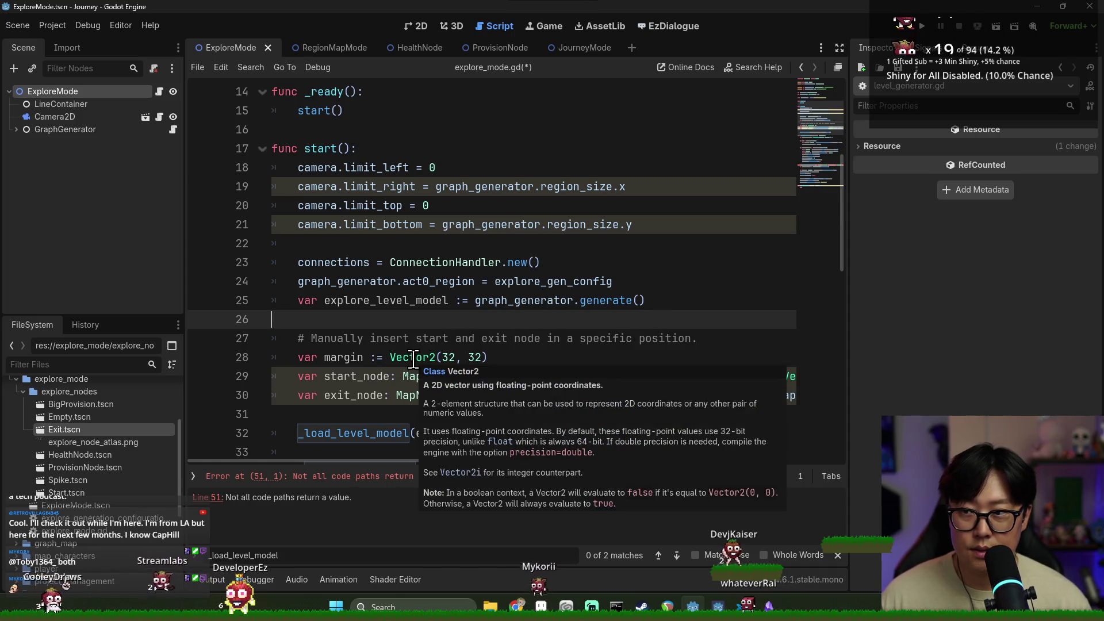
left_click(406, 410, "shift")
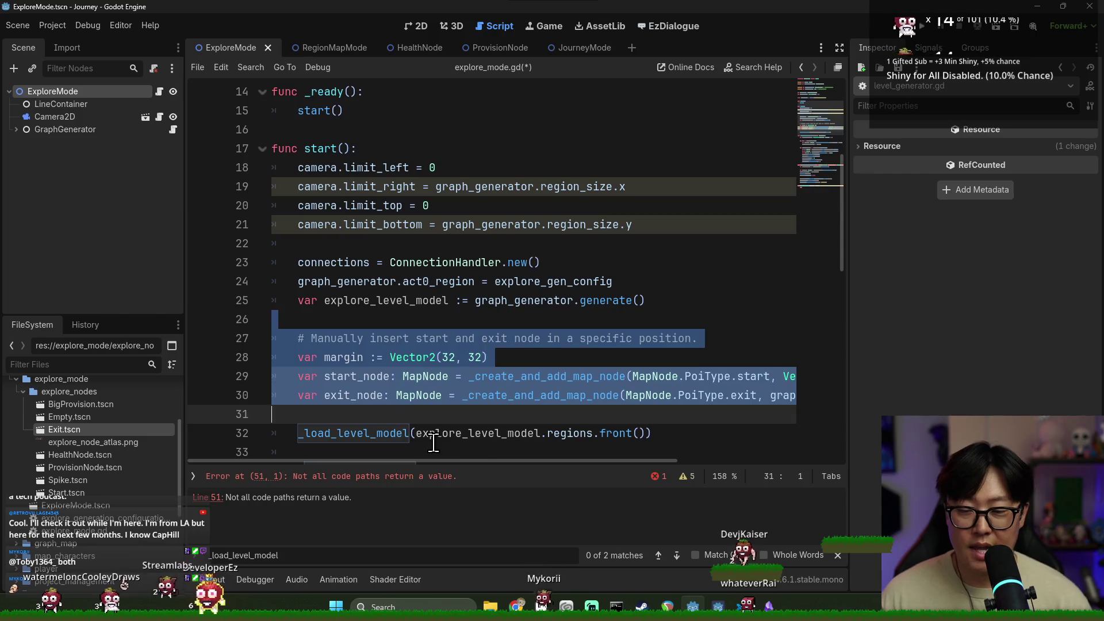
key("BackSpace")
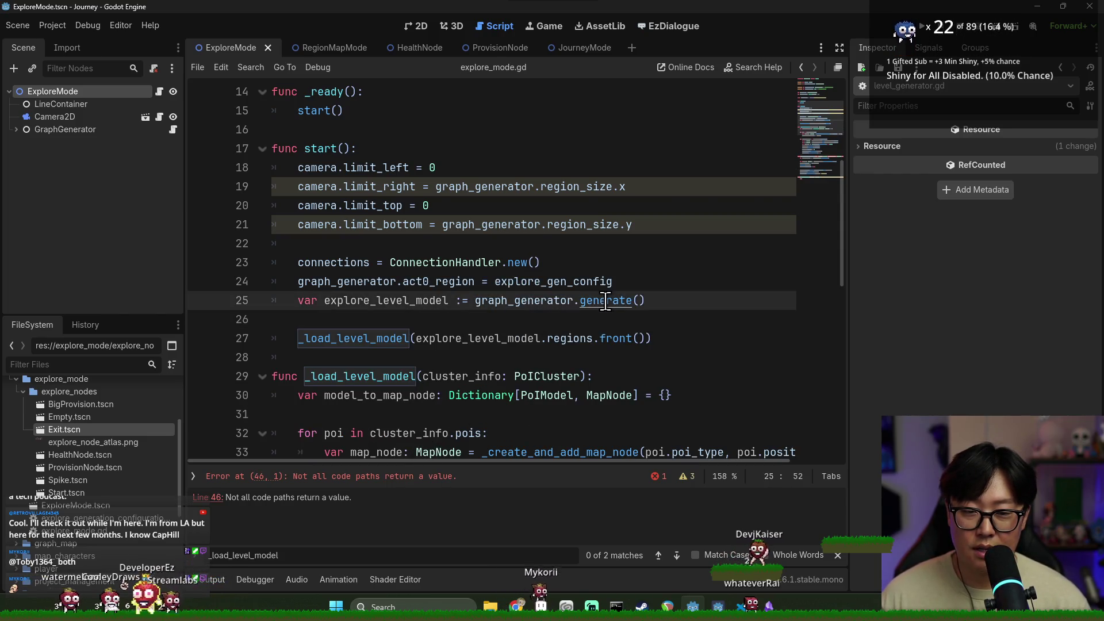
left_click(608, 300, "ctrl")
Remove an empty line near the top of level_generator.gd and save.
scroll(518, 311, "up", 2)
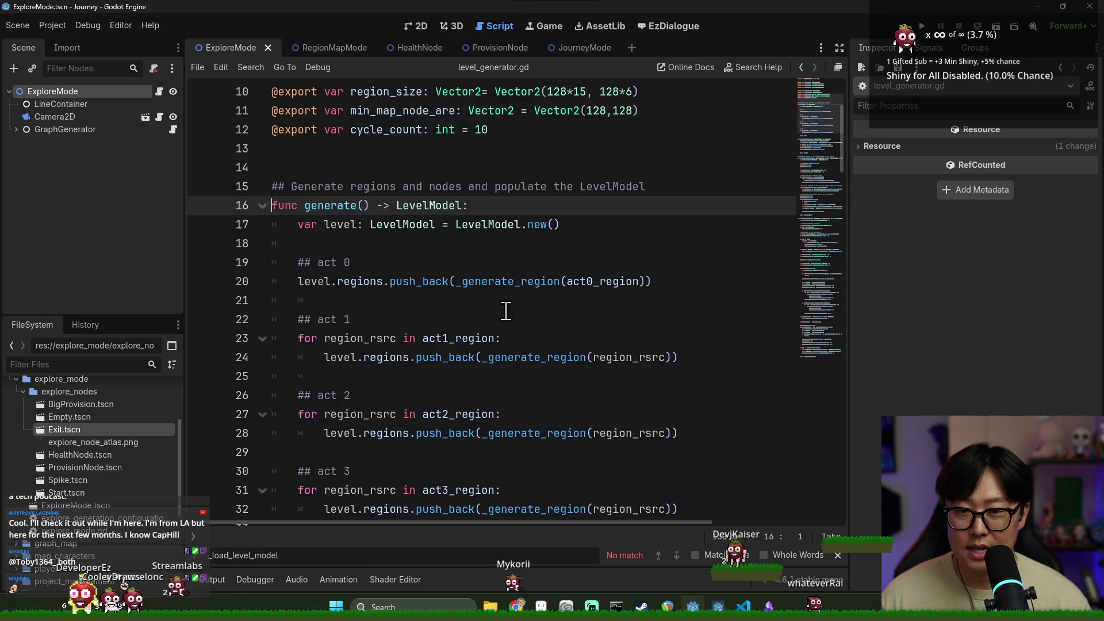
scroll(506, 310, "up", 3)
left_click(415, 340)
key("BackSpace")
key("ctrl+s")
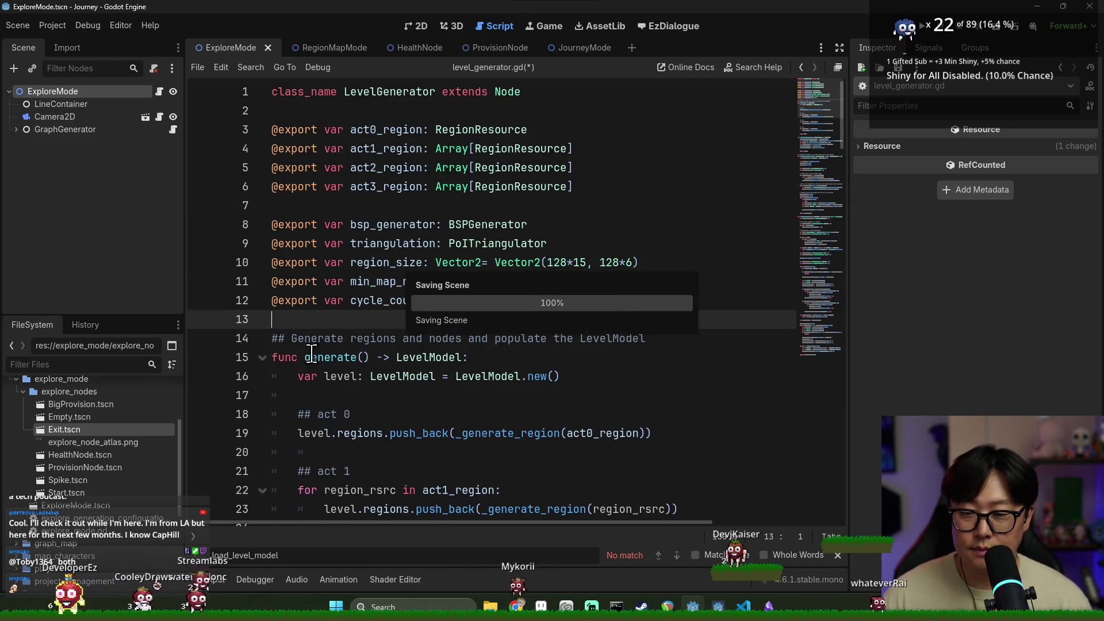
double_click(323, 357)
scroll(482, 368, "down", 4)
scroll(483, 368, "up", 4)
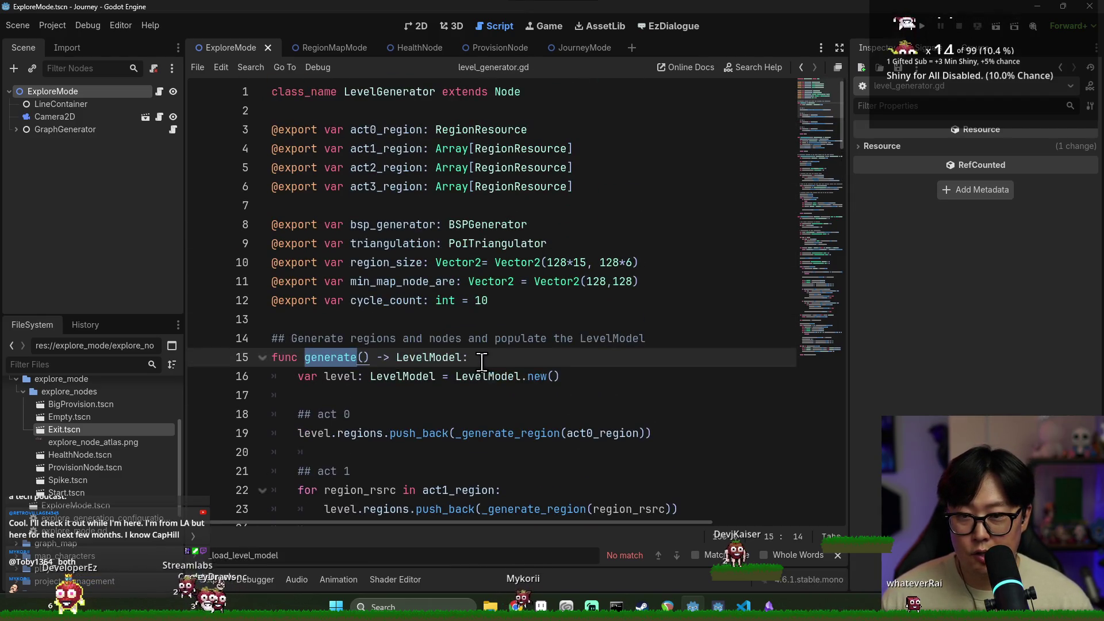
double_click(385, 130)
key("ctrl+s")
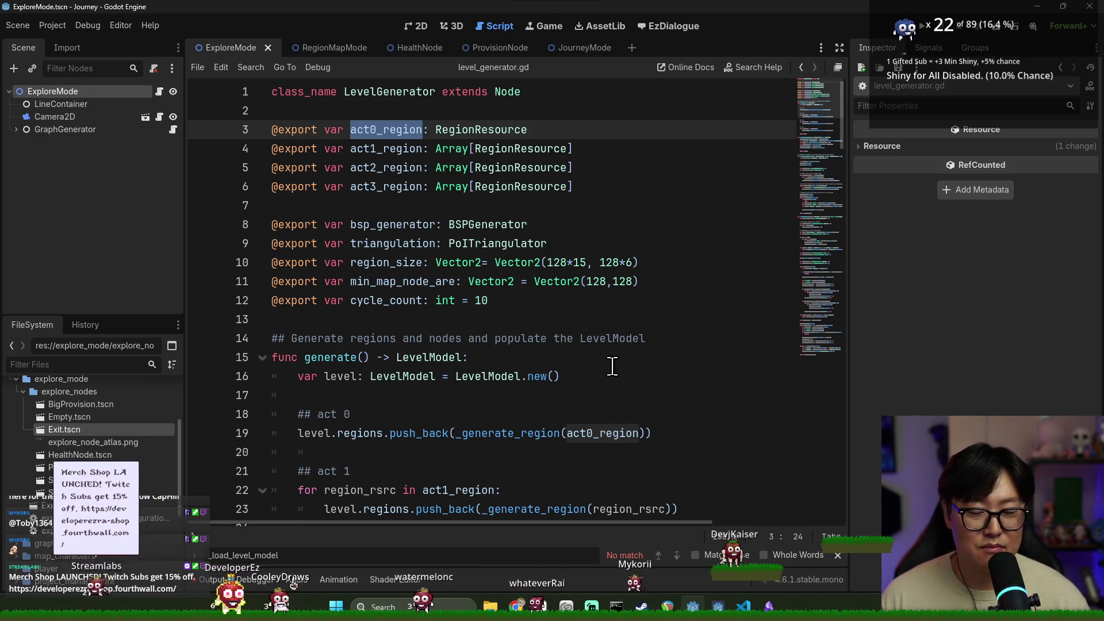
Review the per-act region generation in generate(), including the act2_region loop.
scroll(612, 366, "down", 4)
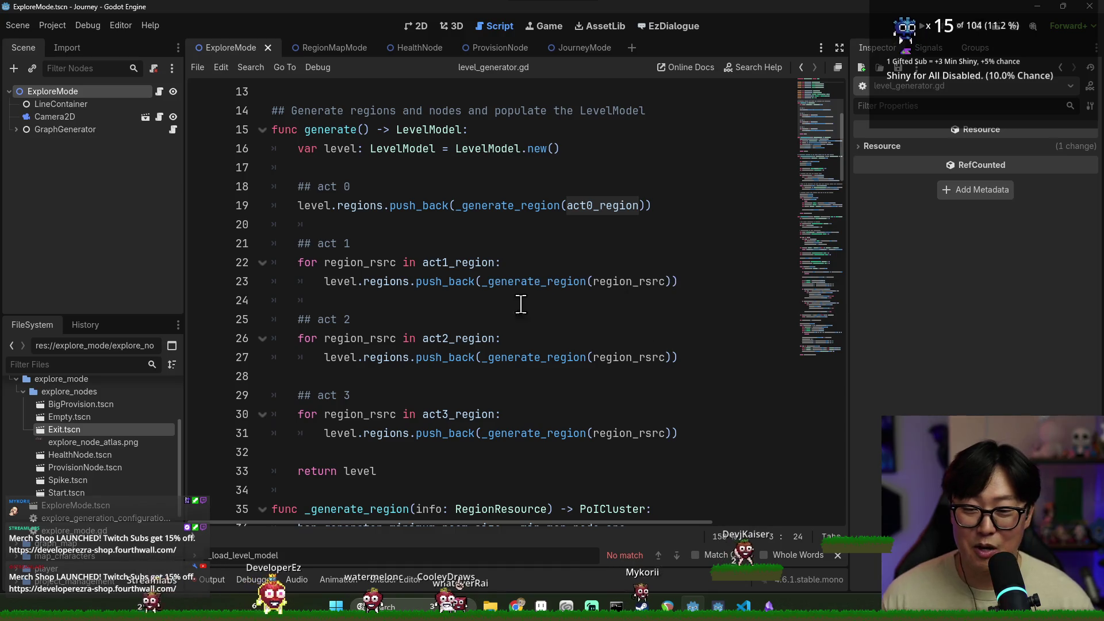
scroll(415, 339, "down", 4)
scroll(402, 322, "up", 3)
left_click(437, 224)
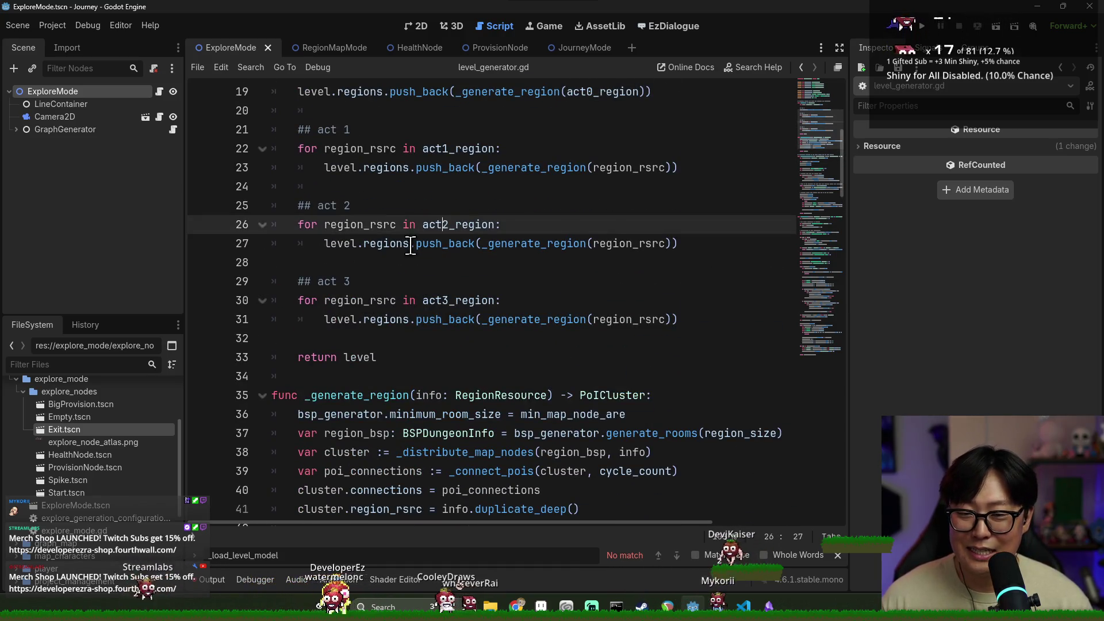
scroll(402, 259, "up", 2)
scroll(388, 302, "up", 2)
scroll(384, 290, "up", 2)
scroll(403, 241, "down", 2)
scroll(420, 282, "down", 2)
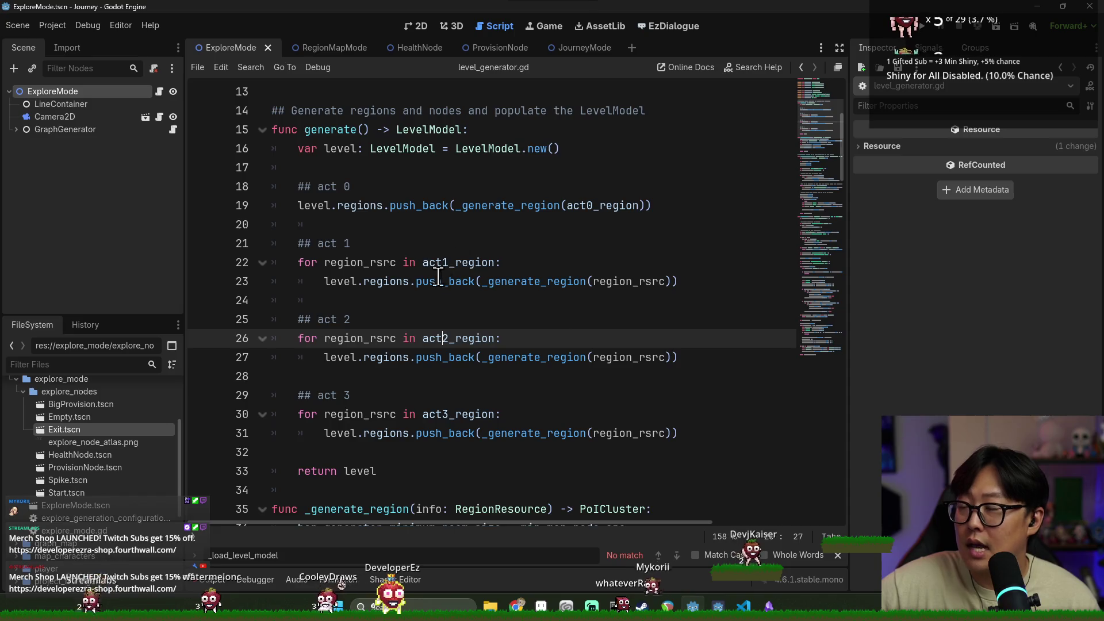
scroll(454, 287, "up", 3)
scroll(483, 322, "up", 1)
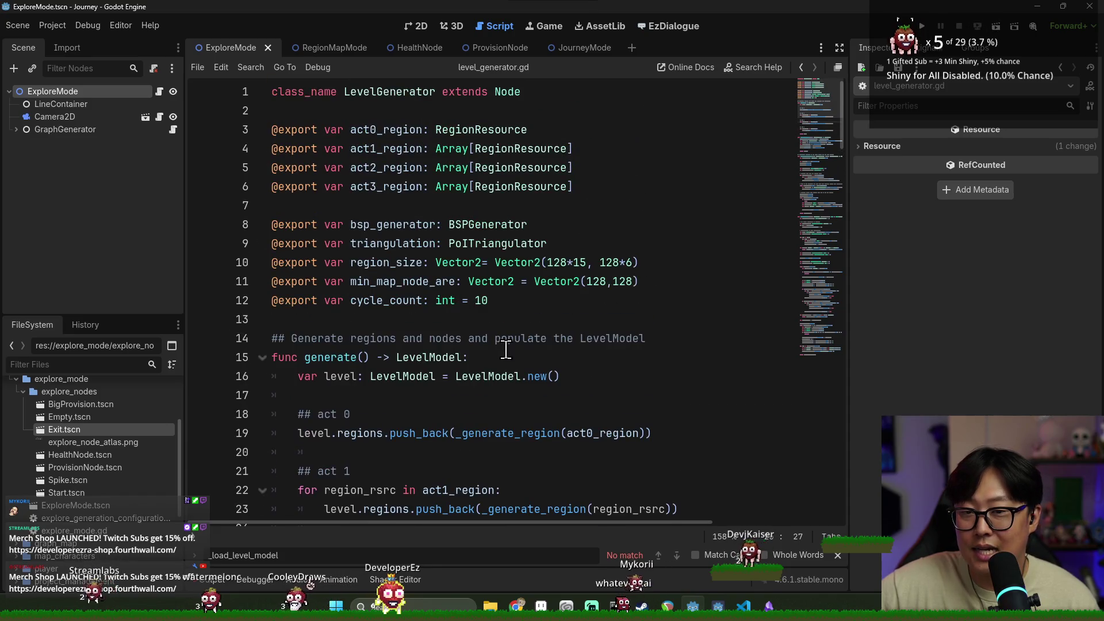
Review act0_region and triangulation in _generate_region(), then open the RegionResource definition.
double_click(367, 129)
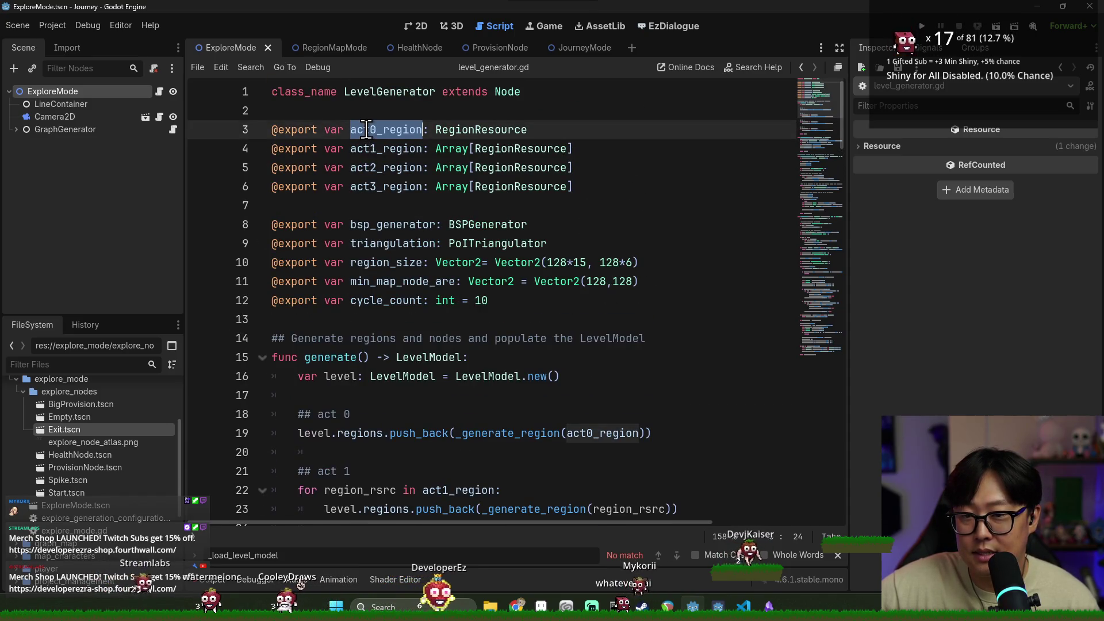
scroll(383, 177, "down", 1)
scroll(455, 184, "down", 1)
scroll(403, 187, "up", 1)
double_click(388, 187)
scroll(454, 245, "down", 1)
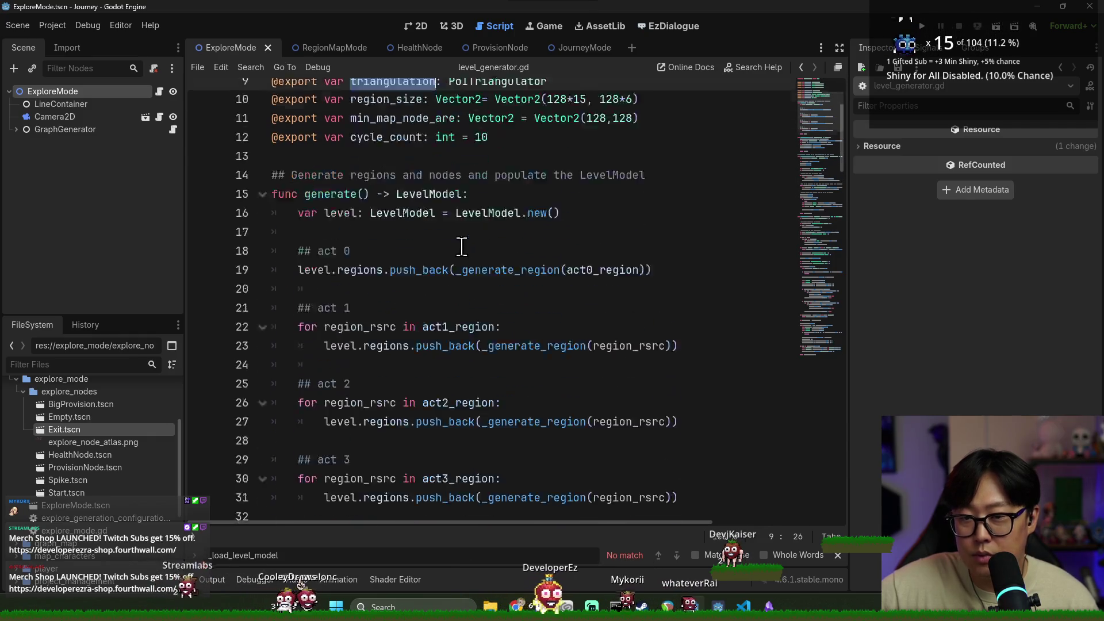
scroll(455, 244, "down", 6)
scroll(389, 259, "down", 4)
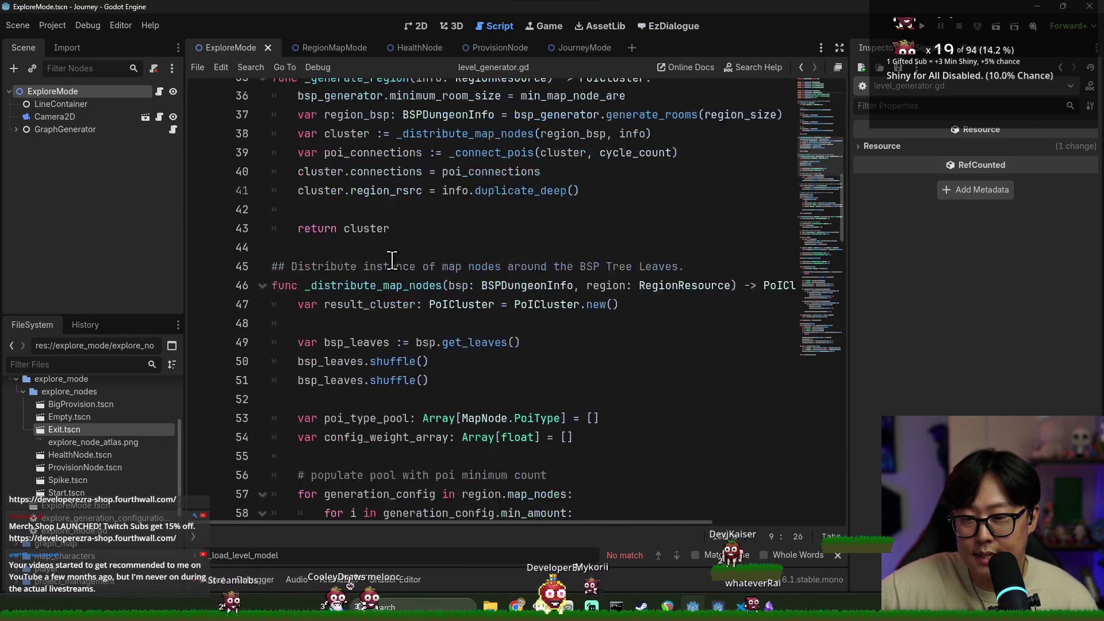
scroll(468, 284, "up", 6)
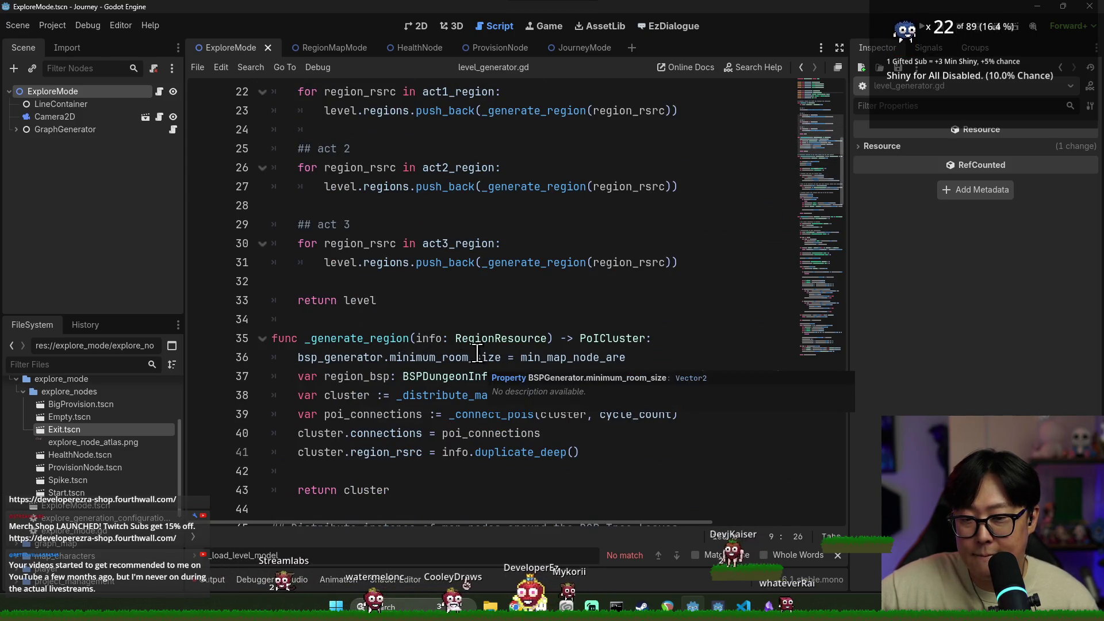
left_click(478, 338, "ctrl")
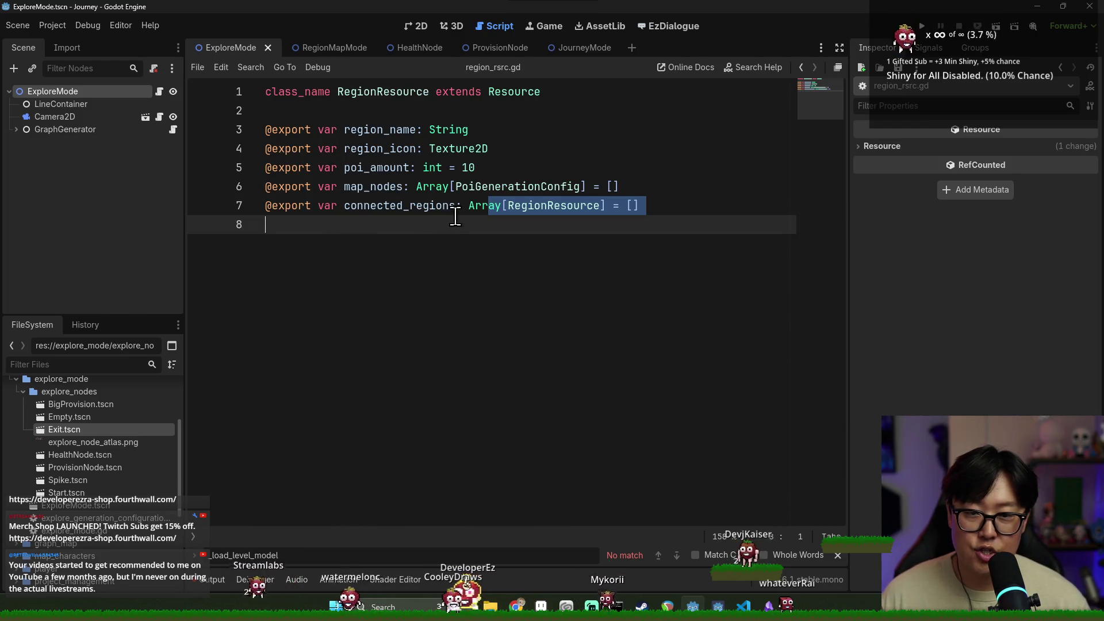
Follow RegionResource's map_nodes type to poi_generation_config.gd and add a line after generation_ratio.
double_click(418, 207)
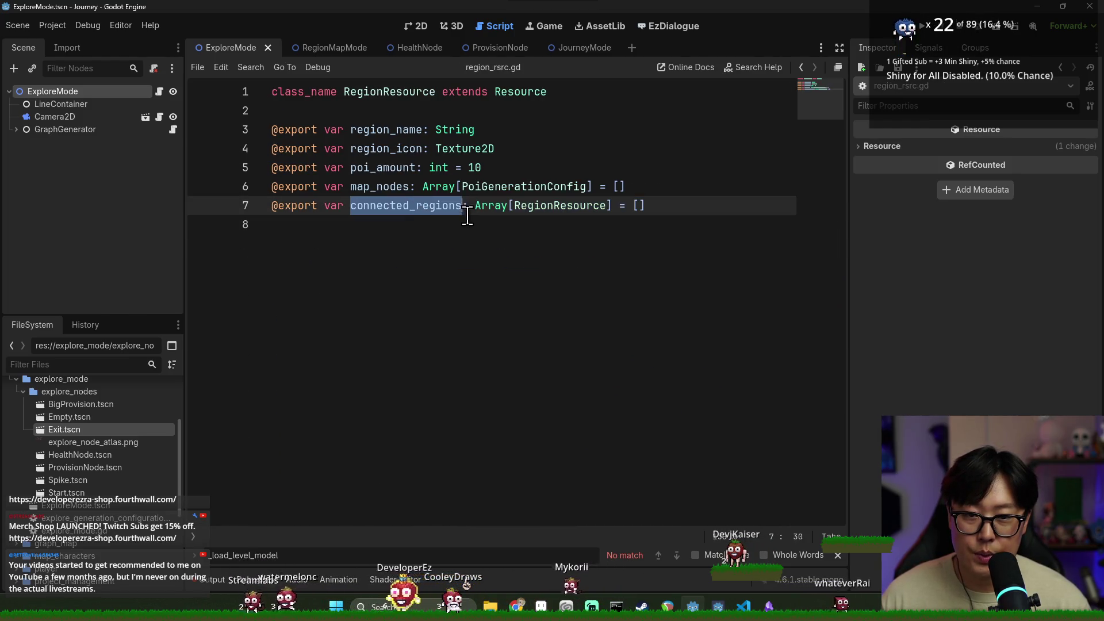
double_click(523, 187)
double_click(382, 187)
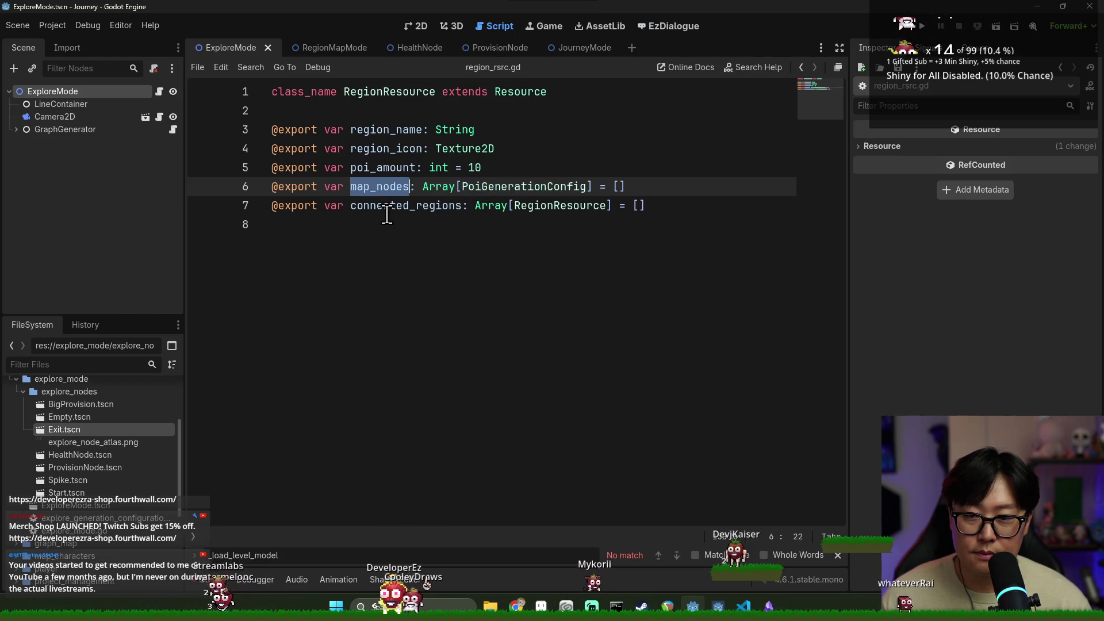
left_click(405, 207)
left_click(505, 189, "ctrl")
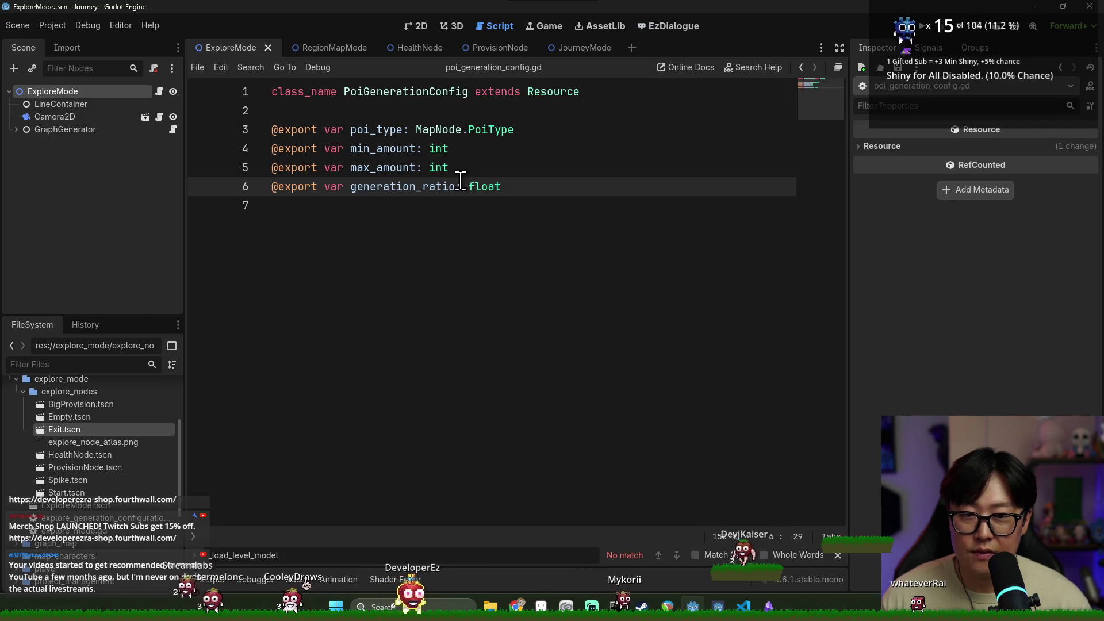
double_click(371, 136)
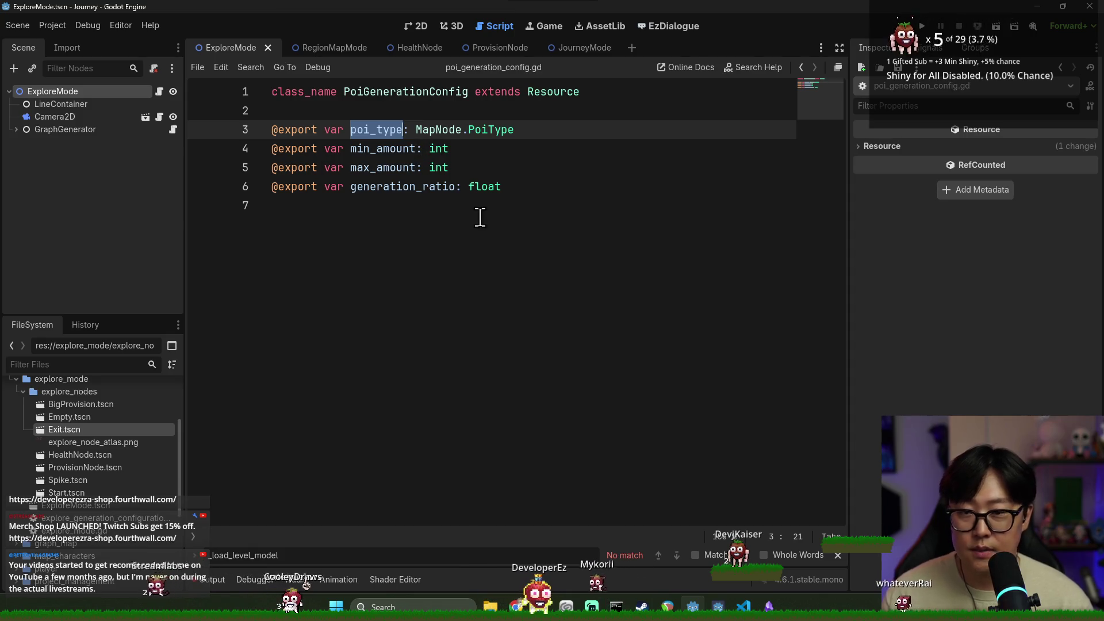
left_click(525, 187)
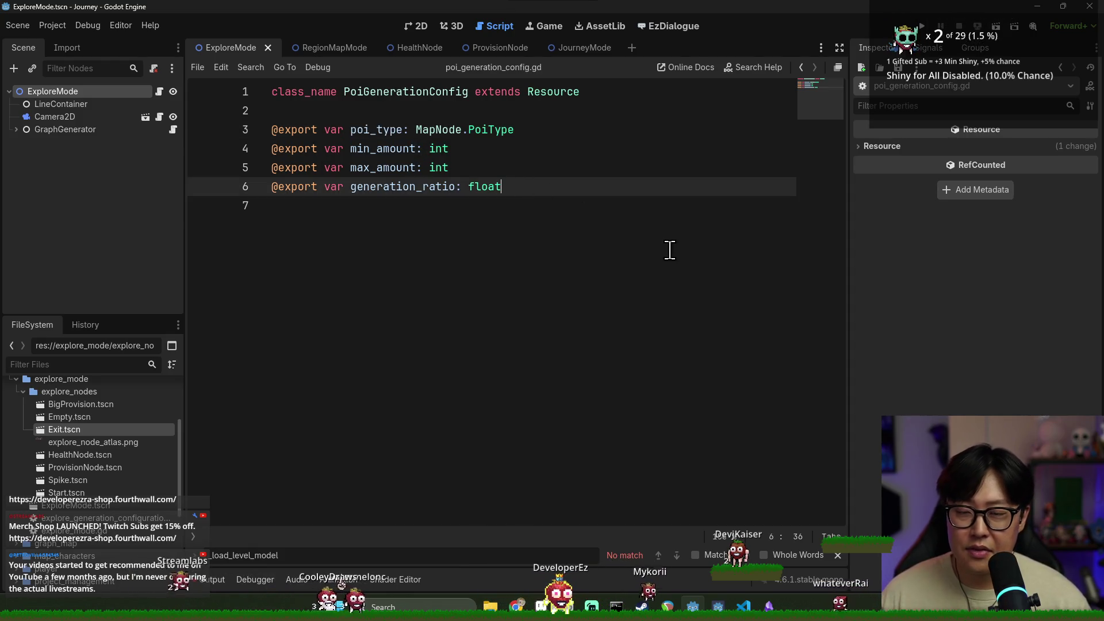
key("Return")
key("Return")
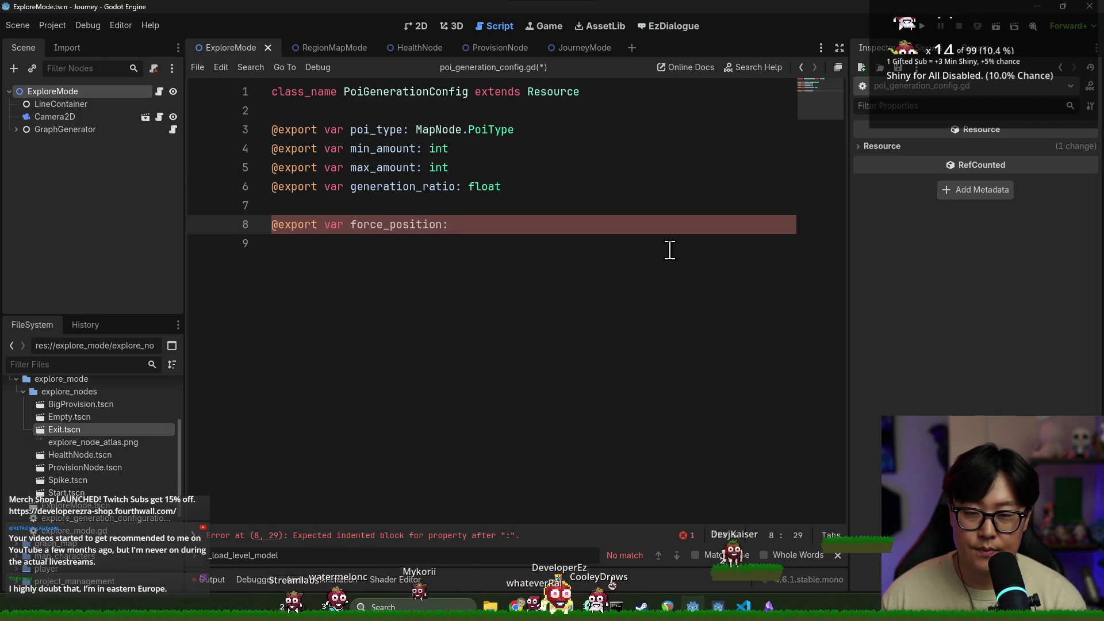
Save the config script and remove the empty line above force_position.
left_click(329, 148)
key("ctrl+s")
left_click(407, 207)
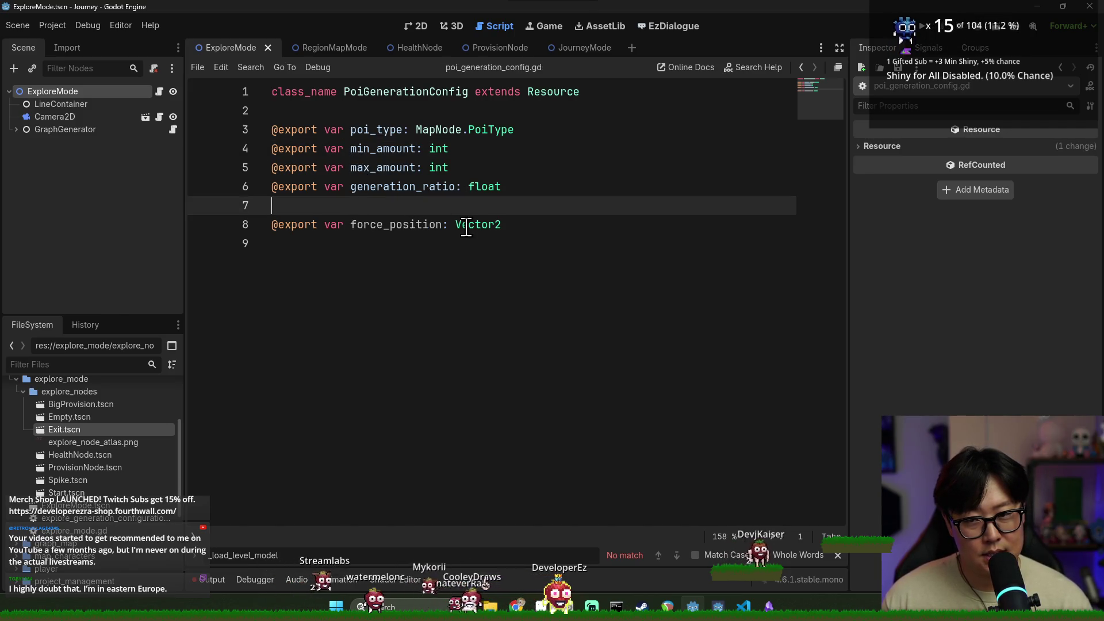
key("BackSpace")
Rename the force_position export to override_position and save the script.
double_click(394, 208)
triple_click(386, 132)
left_click(371, 152)
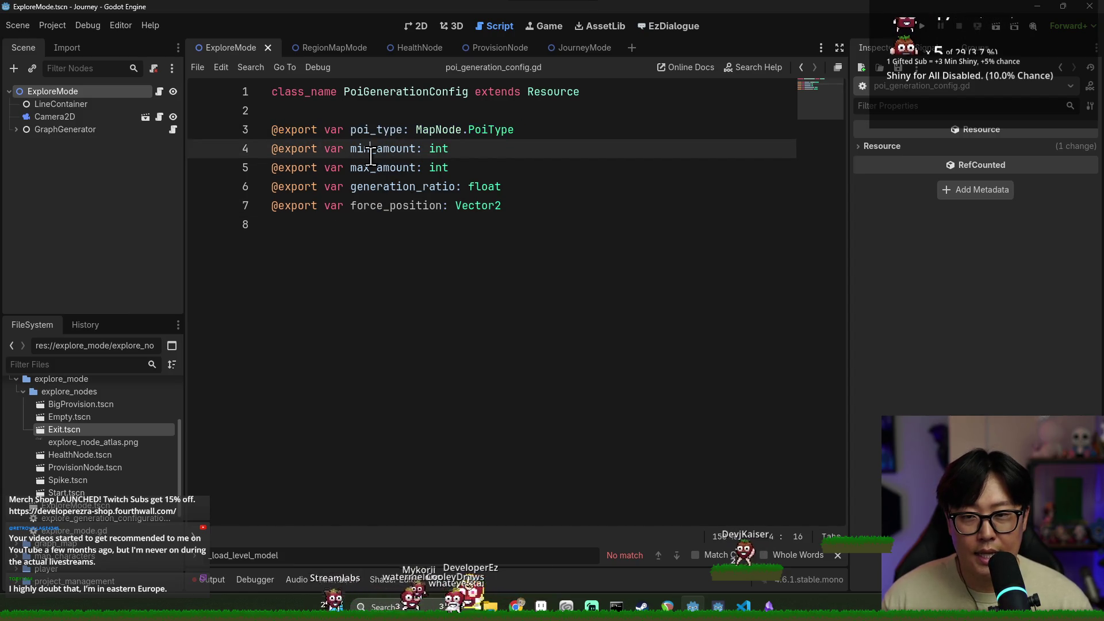
double_click(434, 207)
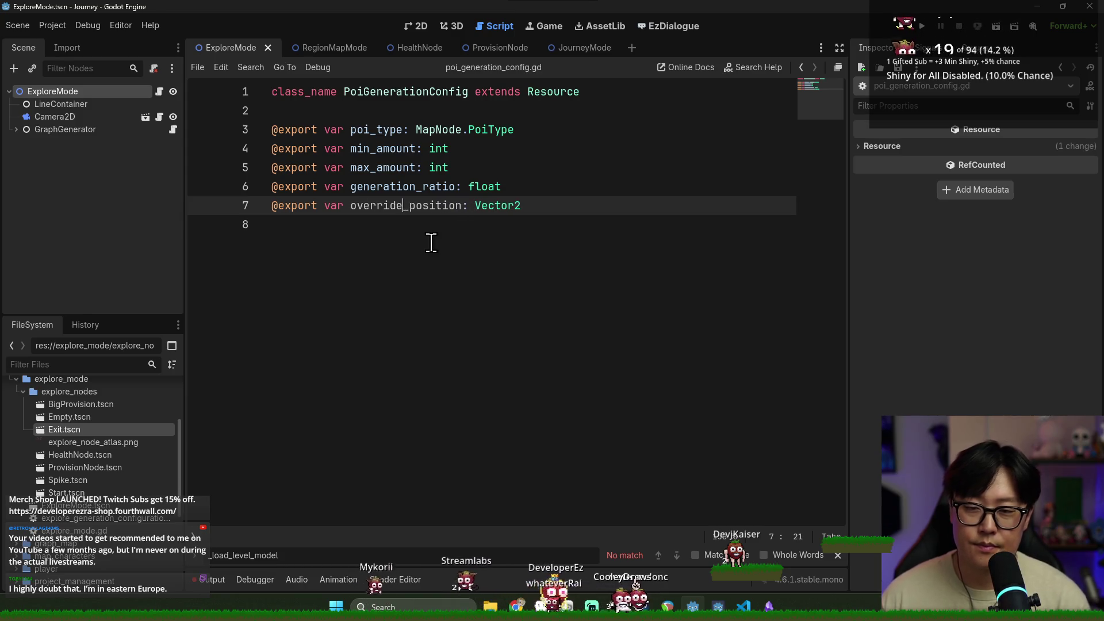
key("Up")
key("Up")
key("Up")
key("End")
double_click(463, 207)
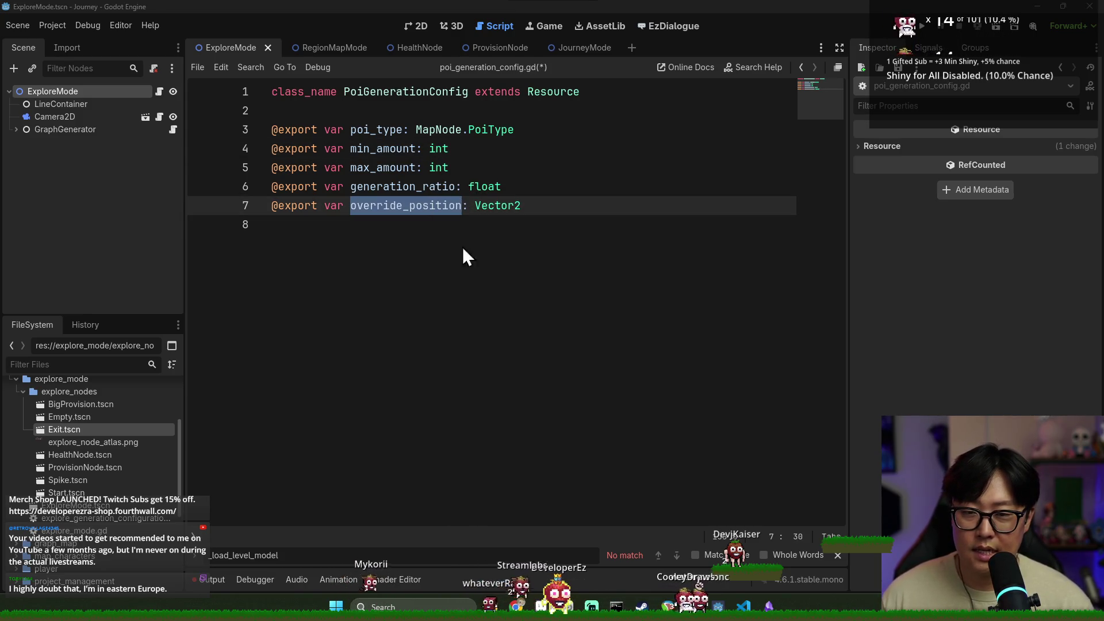
key("ctrl+w")
key("Return")
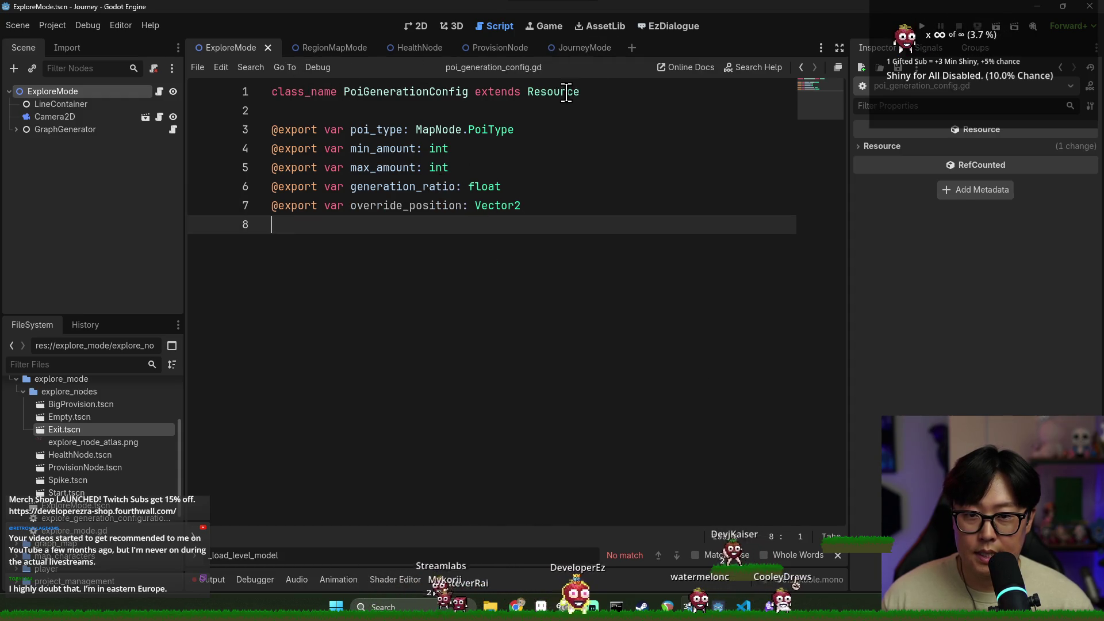
double_click(411, 207)
key("ctrl+s")
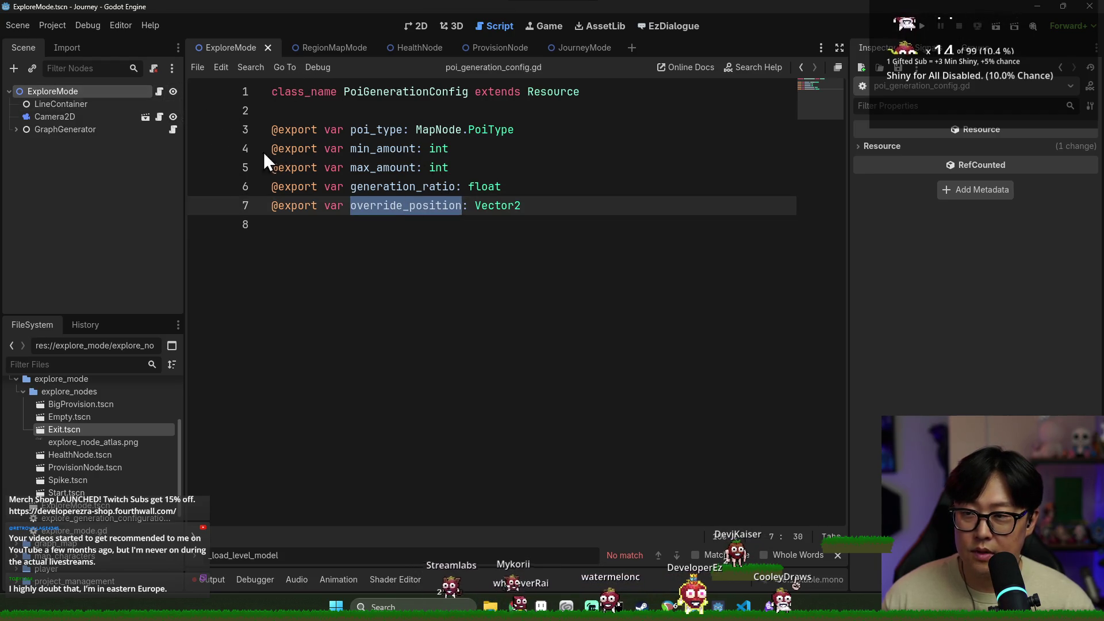
Add an exported 'override_generation: boolean = false' property above override_position and save.
key("Up")
key("End")
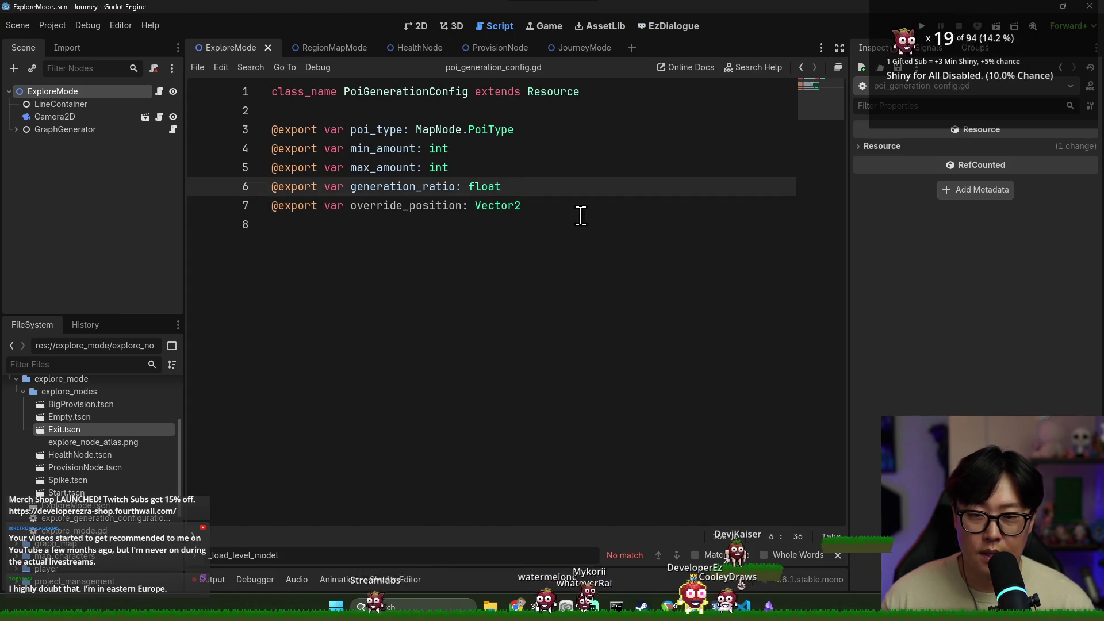
key("Return")
key("Return")
type("@export var")
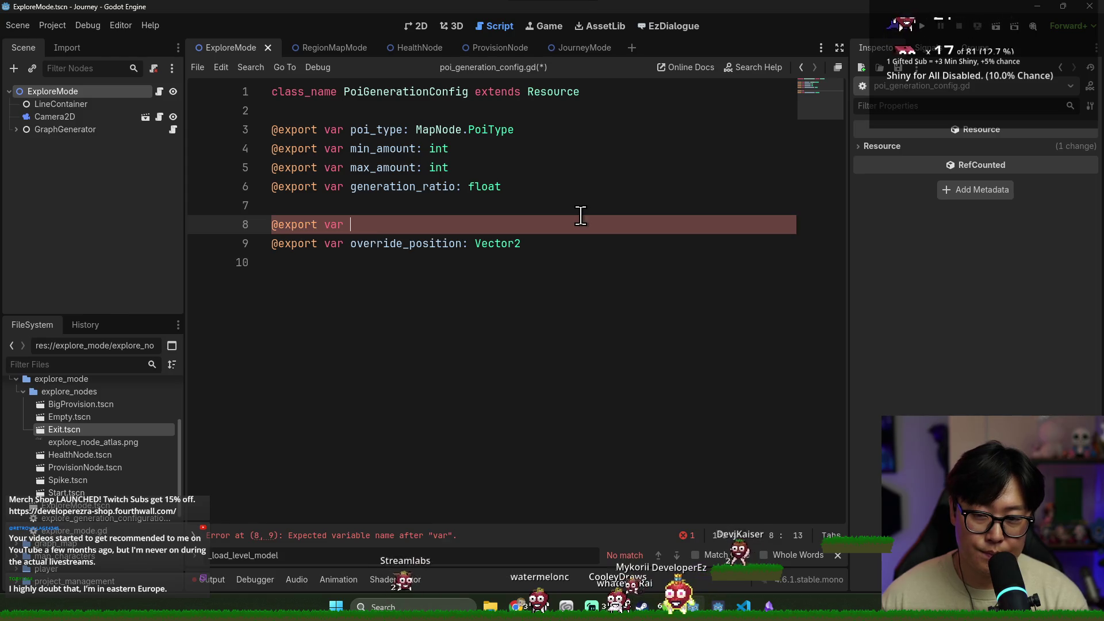
type("override_generation: ")
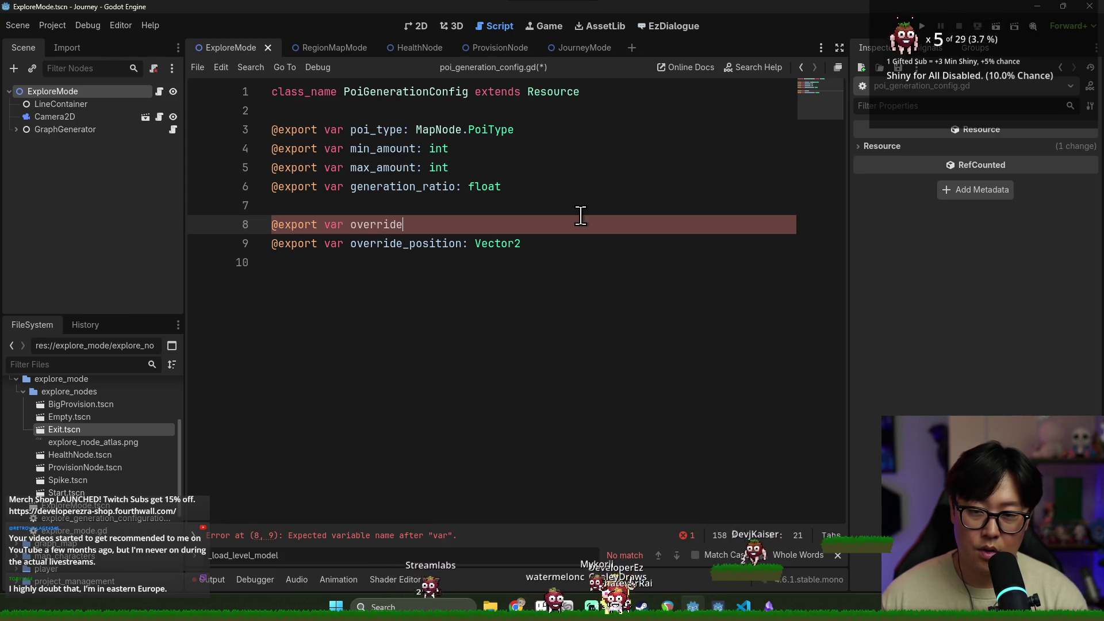
type("boolean = false")
key("ctrl+s")
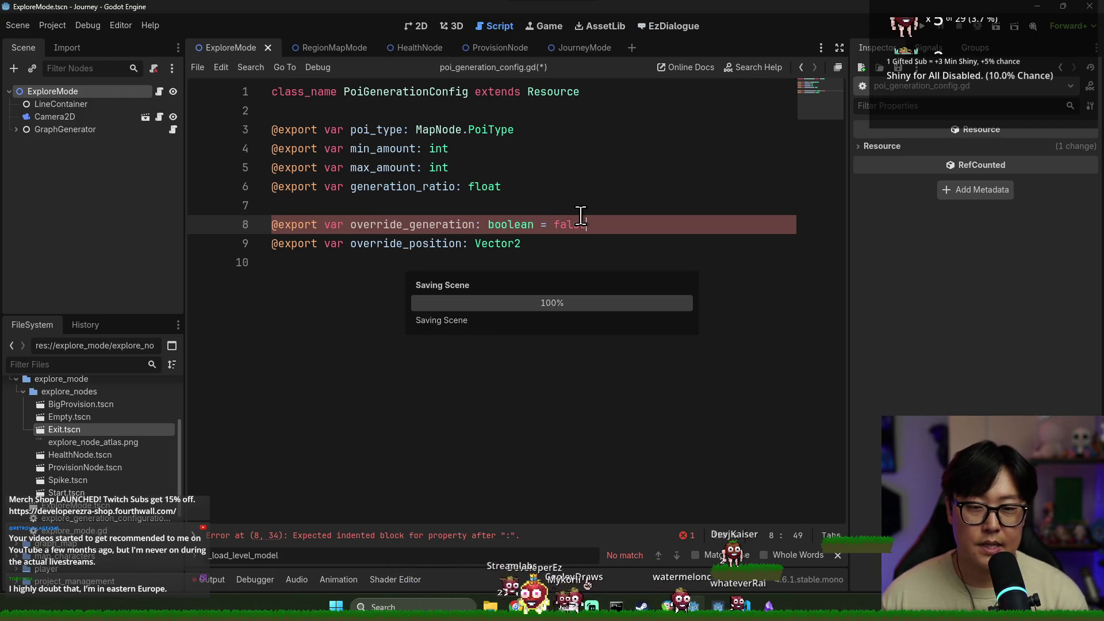
Fix the type error by changing 'boolean' to 'bool' on the override_generation line.
double_click(402, 225)
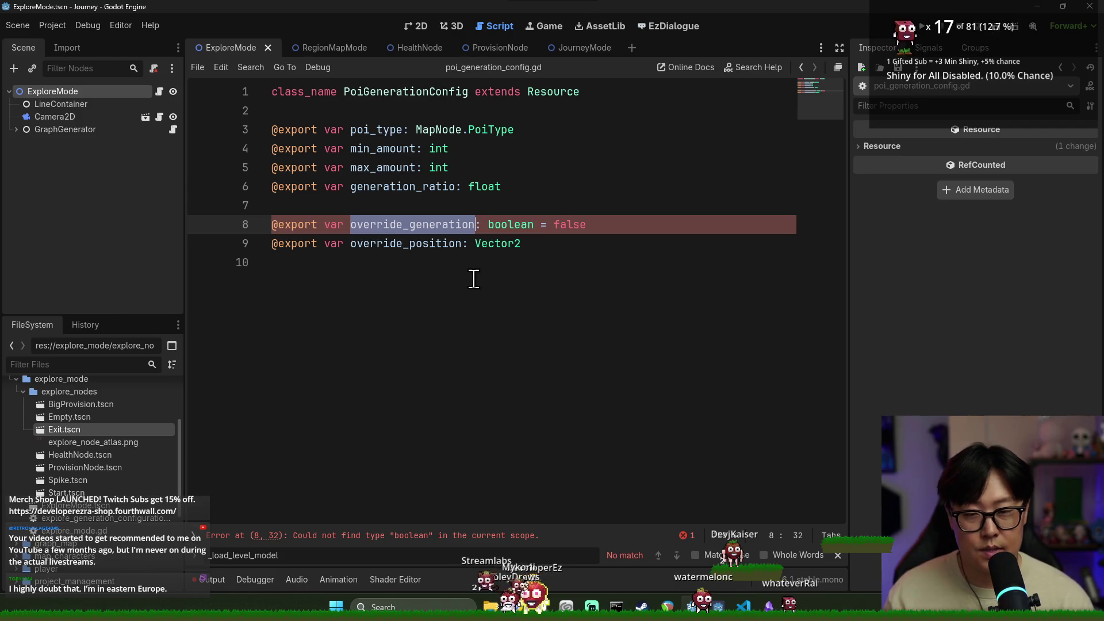
left_click(344, 226)
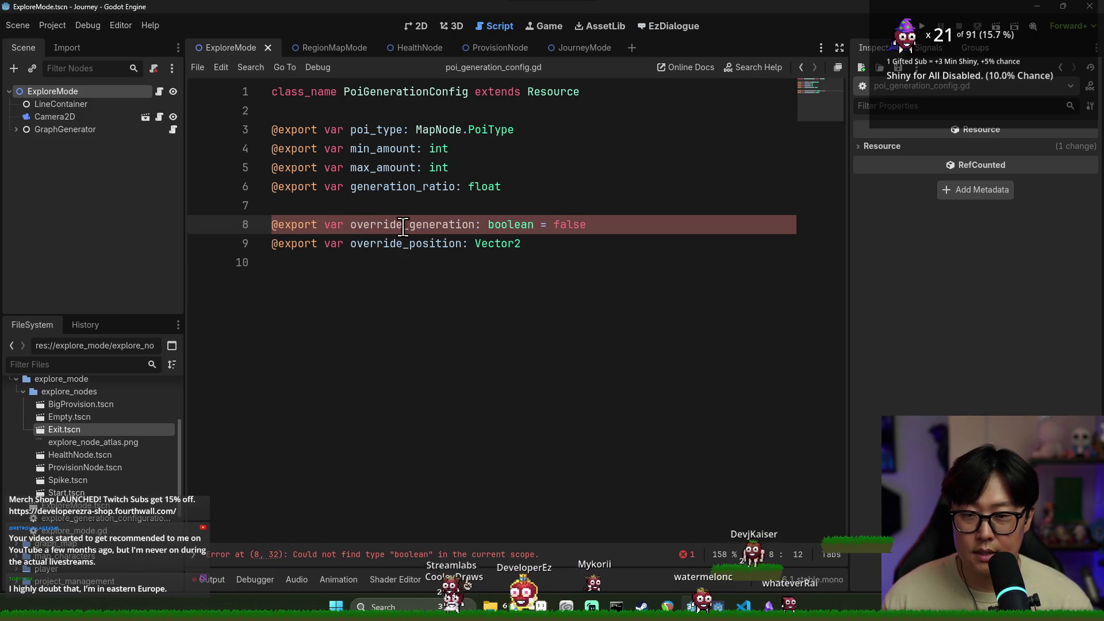
key("ctrl+shift+Right")
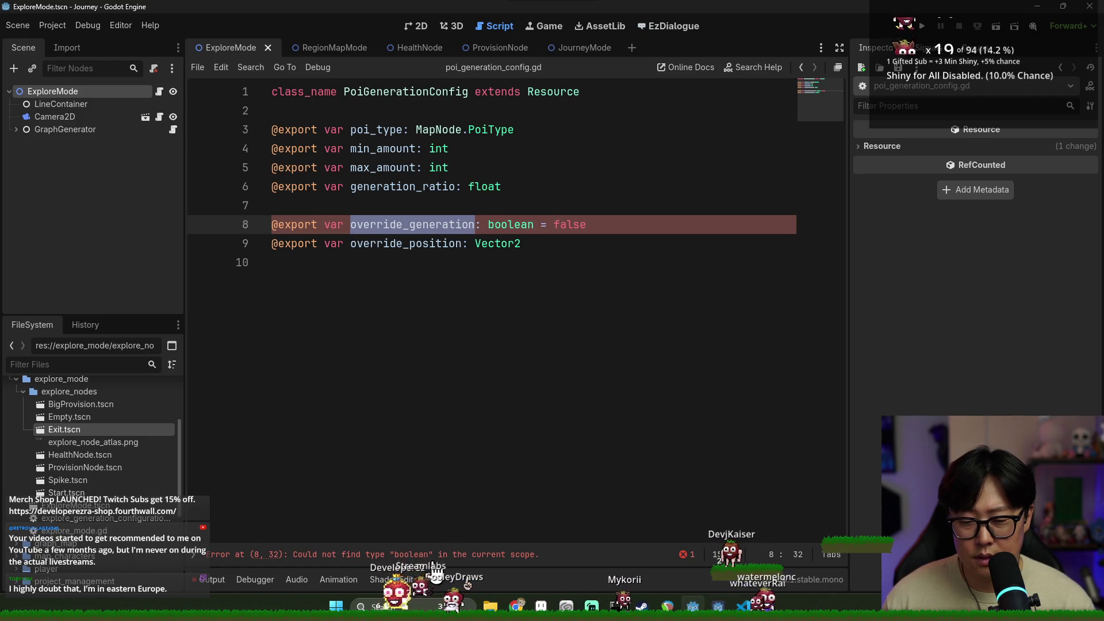
double_click(519, 226)
type("bool")
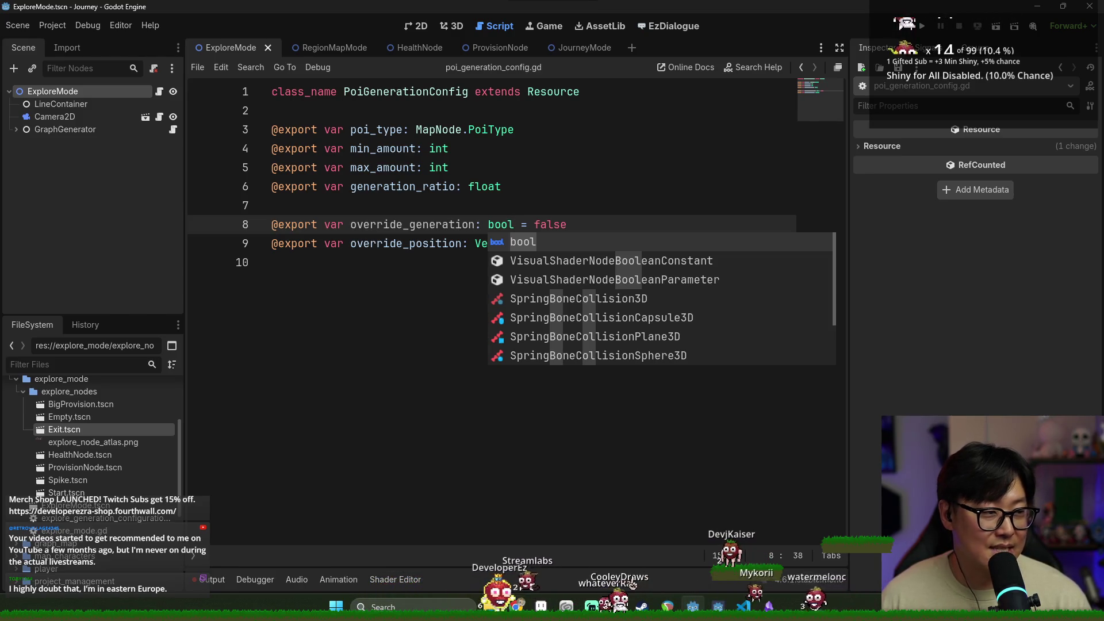
left_click(403, 200)
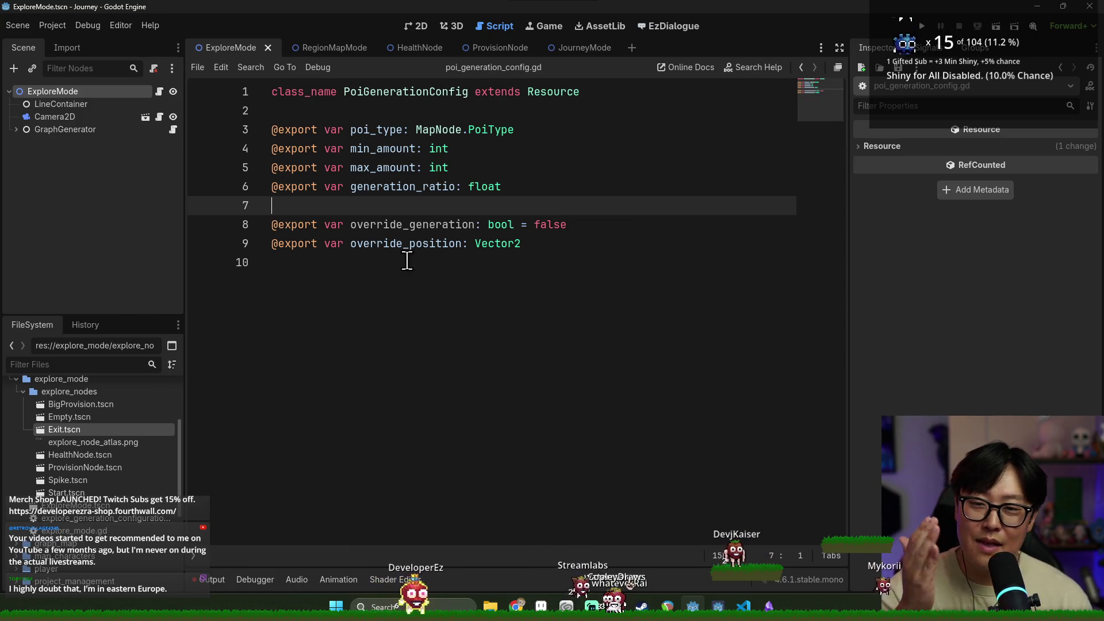
left_click(541, 230)
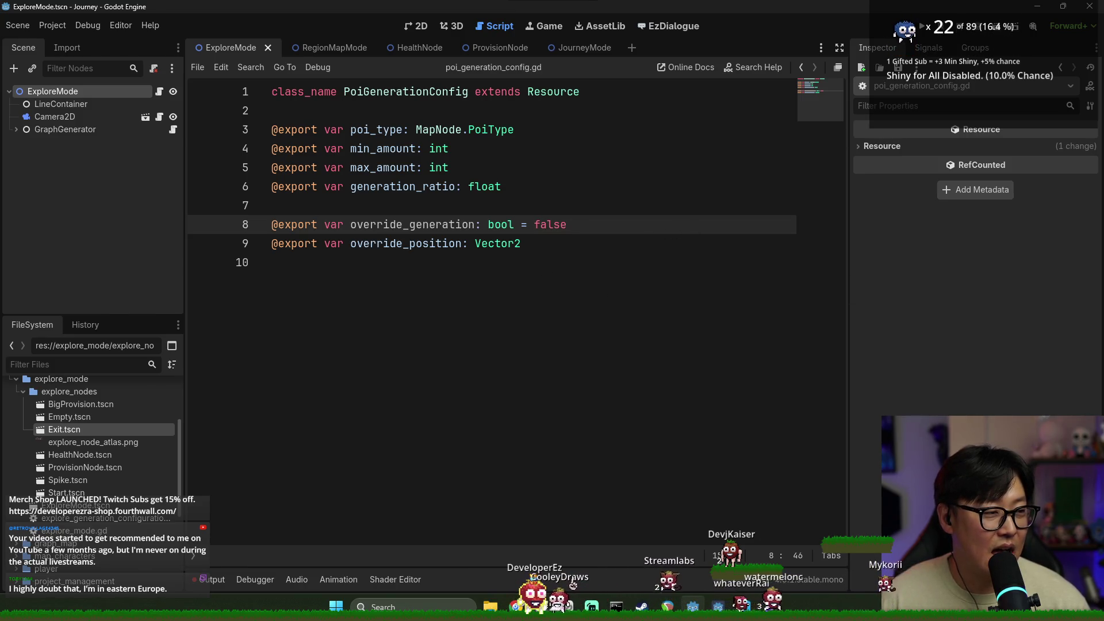
Save poi_generation_config.gd after checking the generation_ratio and max_amount lines.
left_click(532, 188)
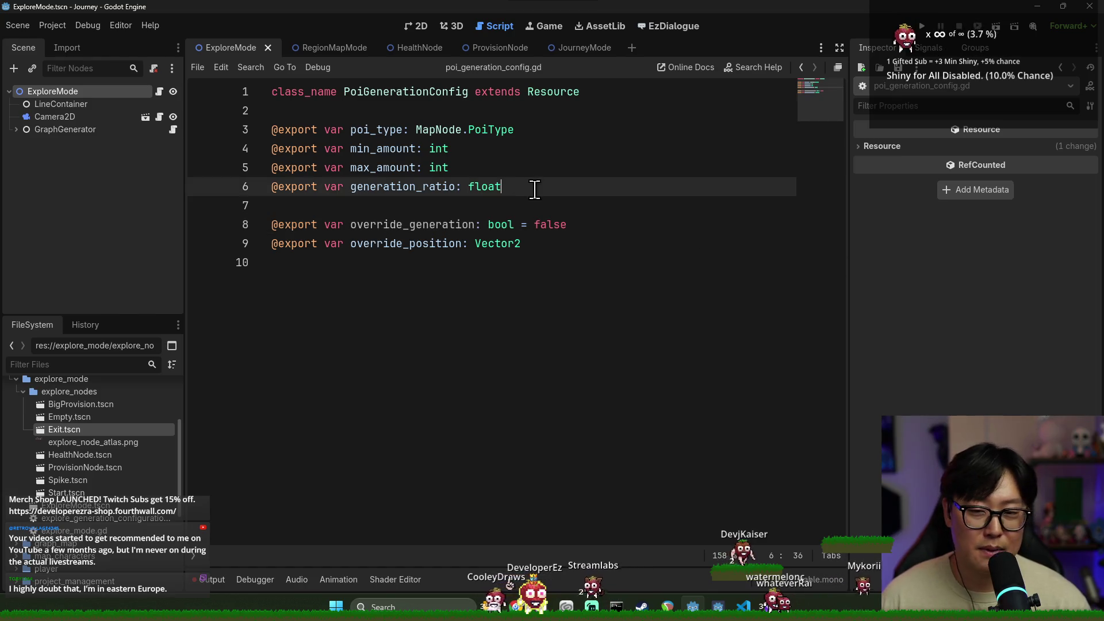
left_click(477, 169)
key("ctrl+s")
left_click(474, 185)
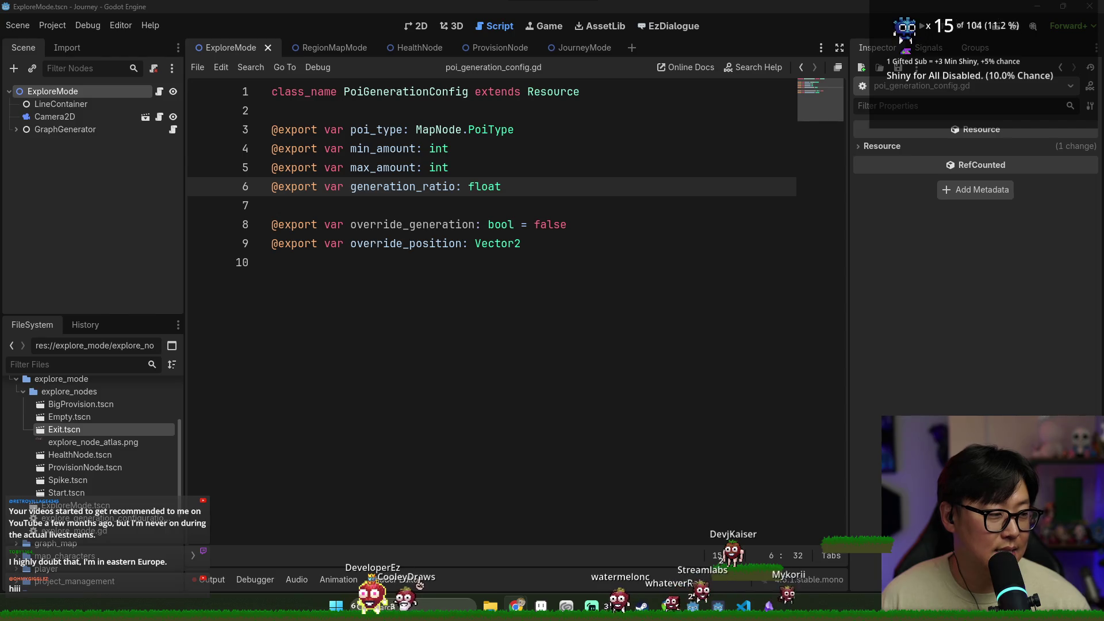
left_click(403, 287)
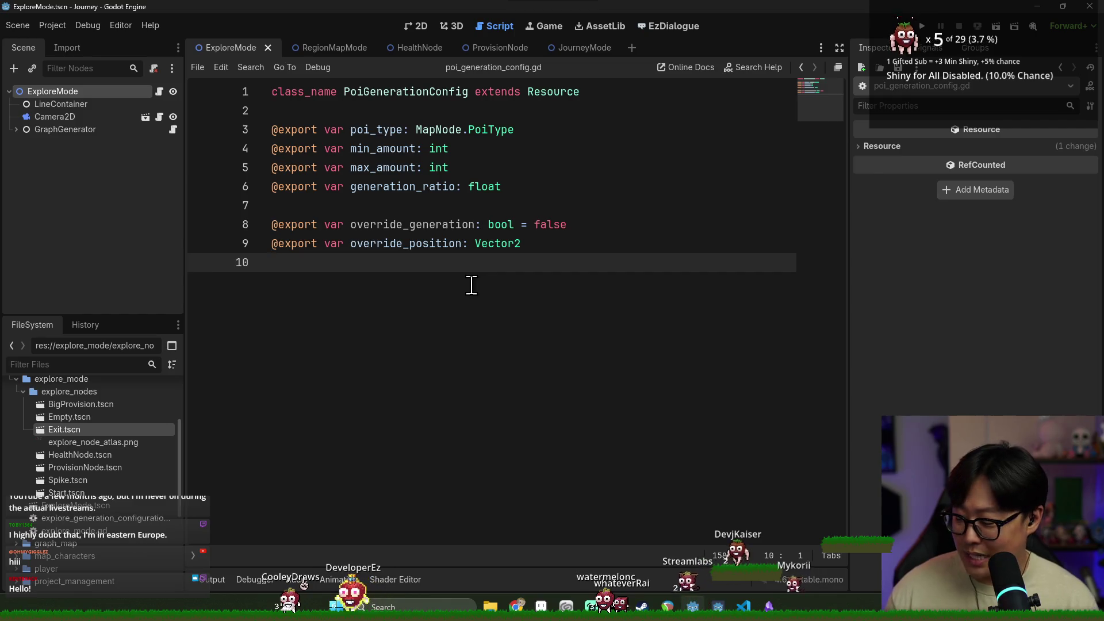
left_click(440, 207)
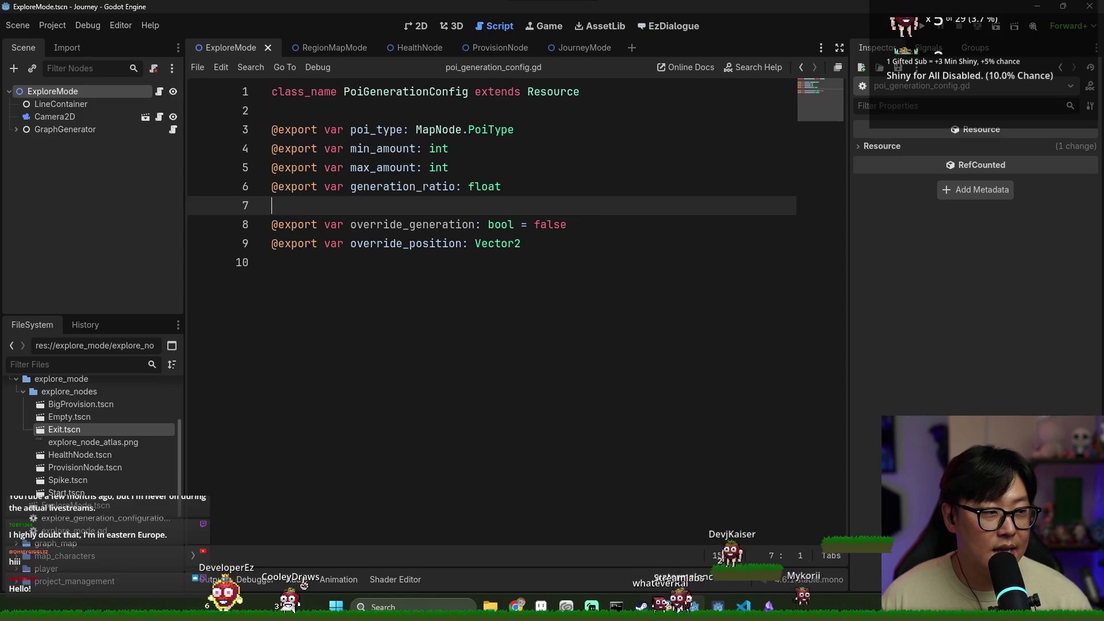
Review the max_amount, override_generation and override_position exports, then bring up the JourneyMode scene.
left_click(411, 167)
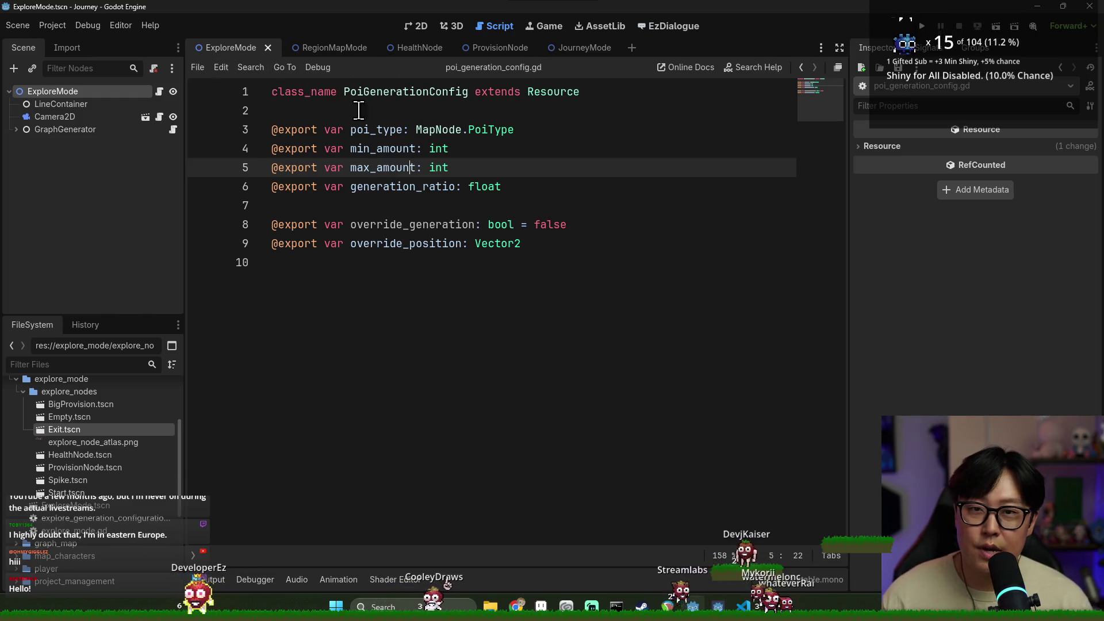
left_click(401, 224)
left_click(412, 260)
left_click(402, 243)
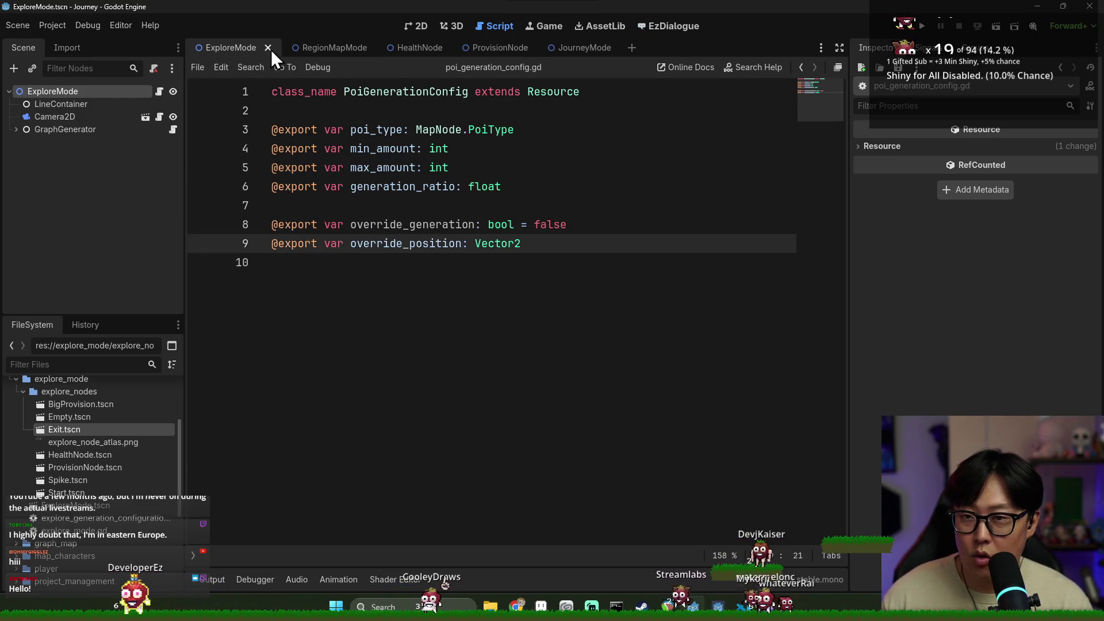
left_click(582, 53)
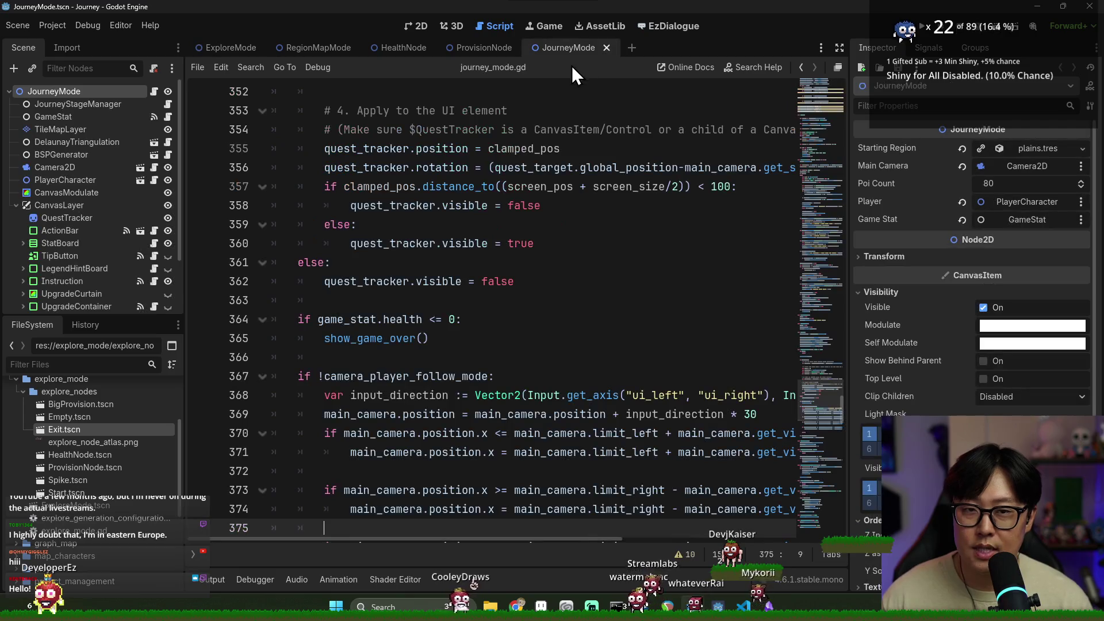
Close the JourneyMode, ProvisionNode and HealthNode tabs and return to ExploreMode.
left_click(605, 47)
left_click(524, 47)
left_click(444, 47)
left_click(245, 49)
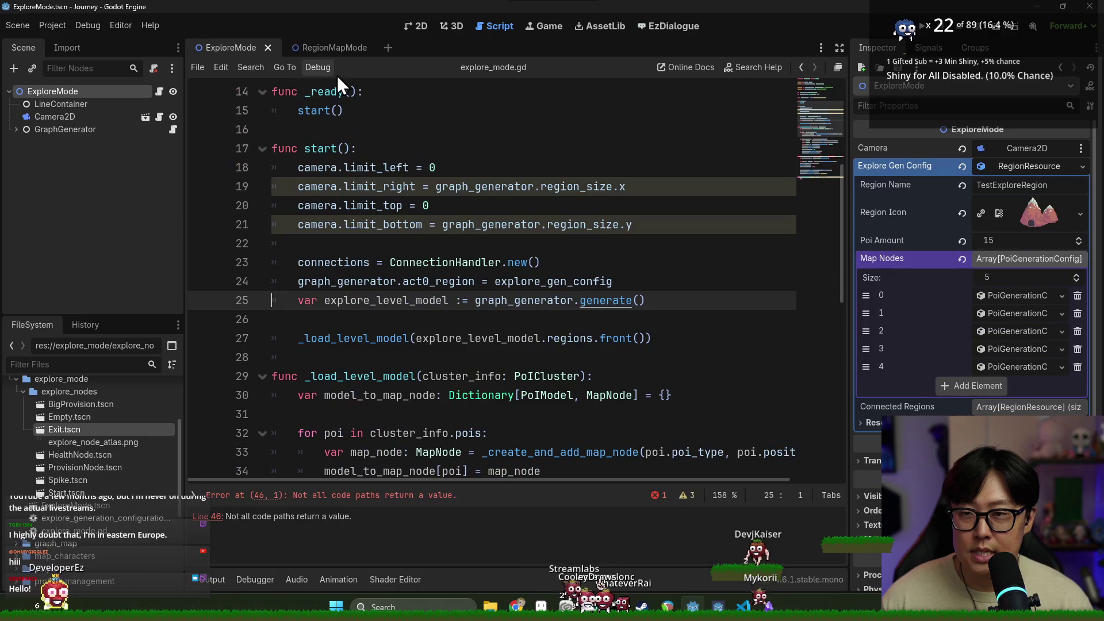
Add two Map Nodes elements and make element 5 a new PoiGenerationConfig with Poi Type Start.
left_click(972, 385)
left_click(974, 402)
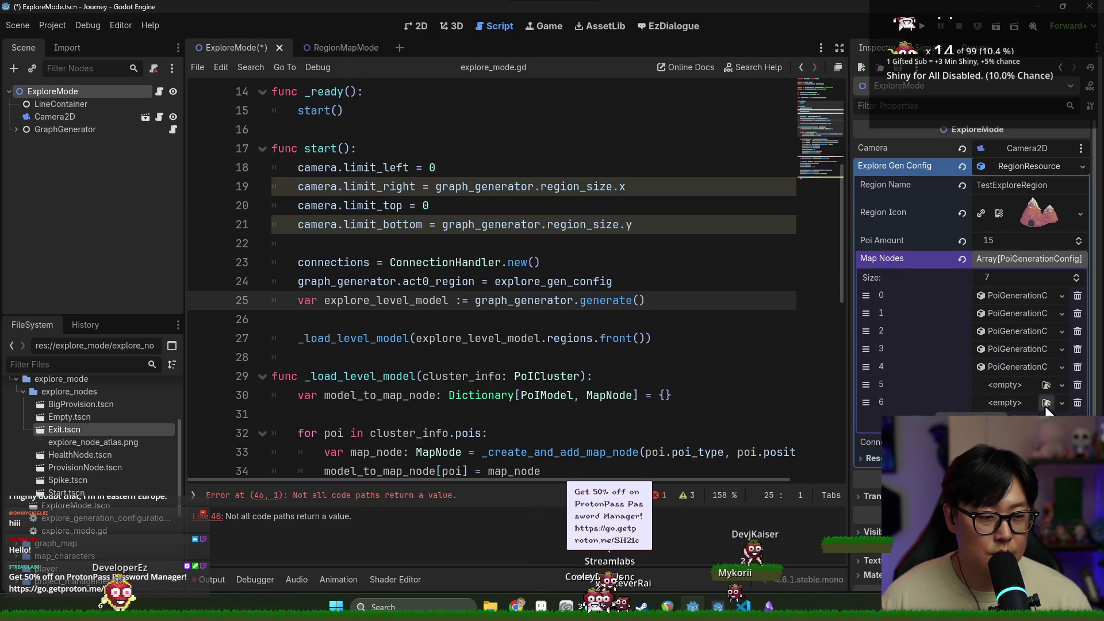
left_click(1046, 386)
key("Escape")
left_click(1007, 384)
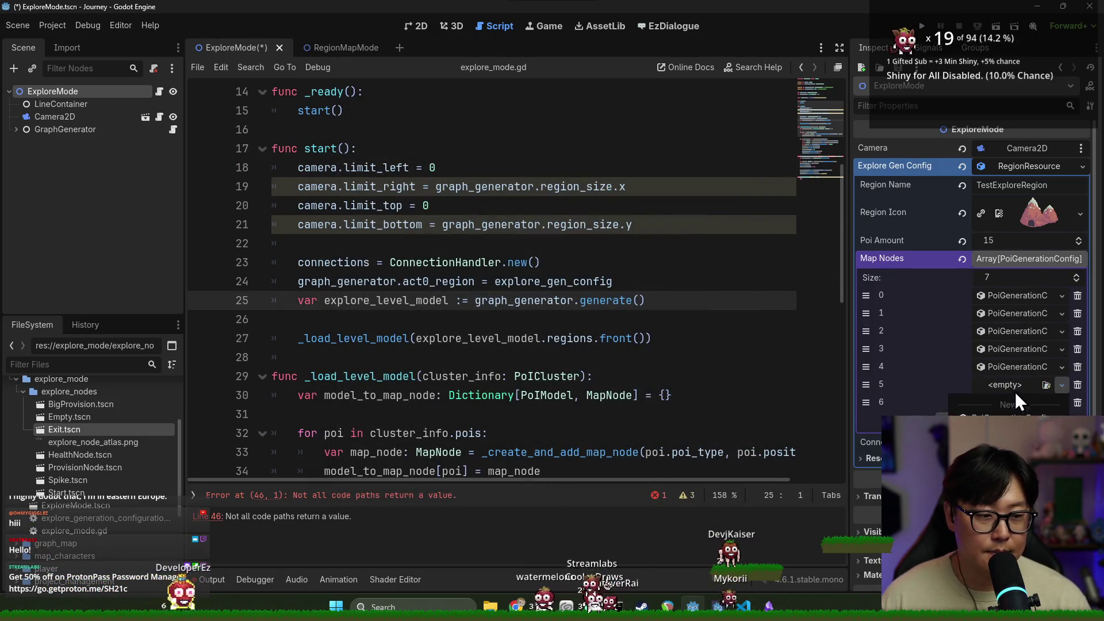
left_click(1012, 414)
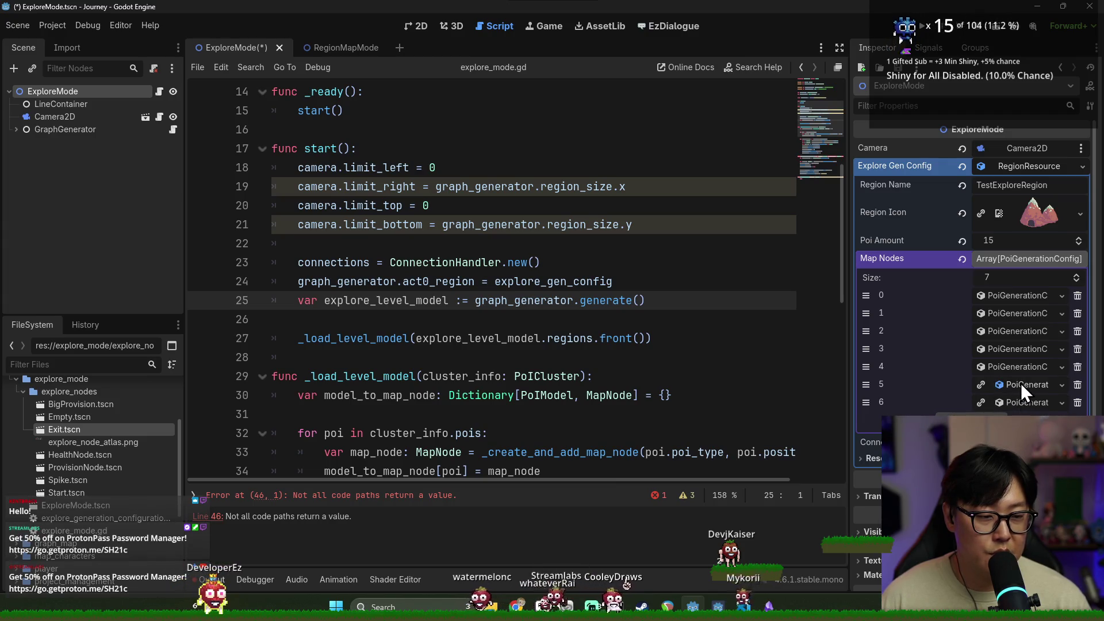
left_click(1020, 383)
left_click(1007, 409)
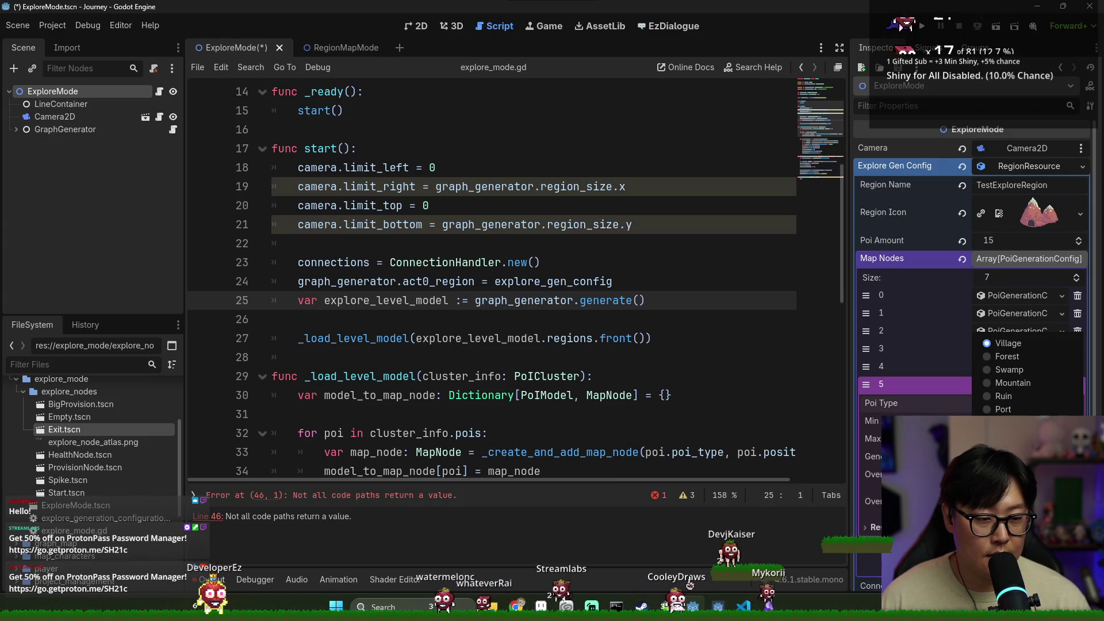
left_click(1006, 436)
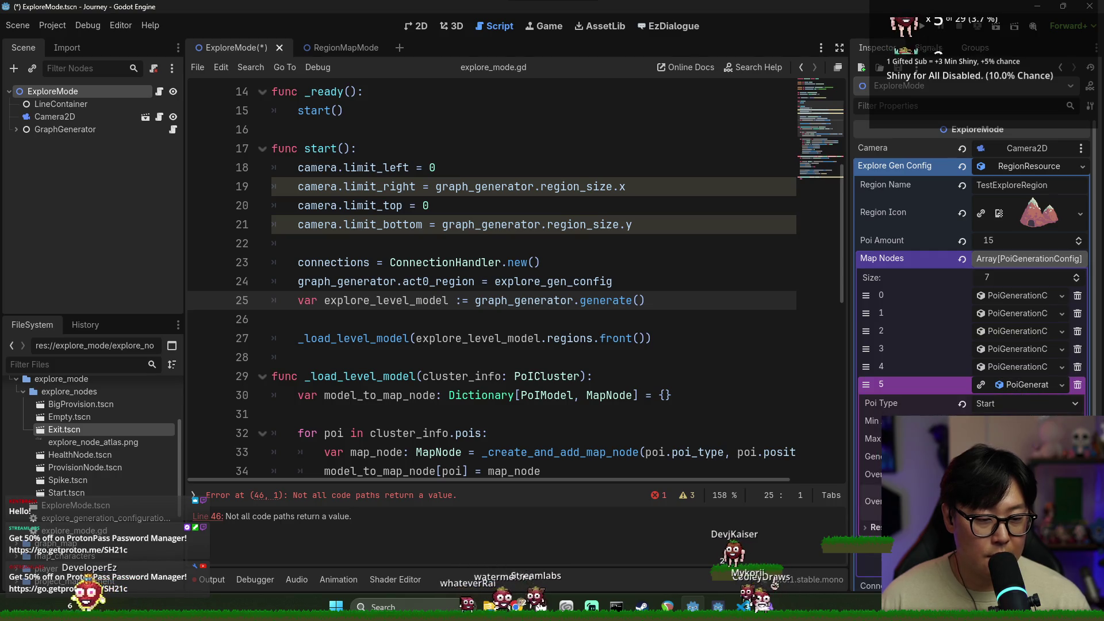
Look through element 6's Poi Type list without choosing one, rechecking element 5's type.
left_click(1028, 385)
left_click(1017, 403)
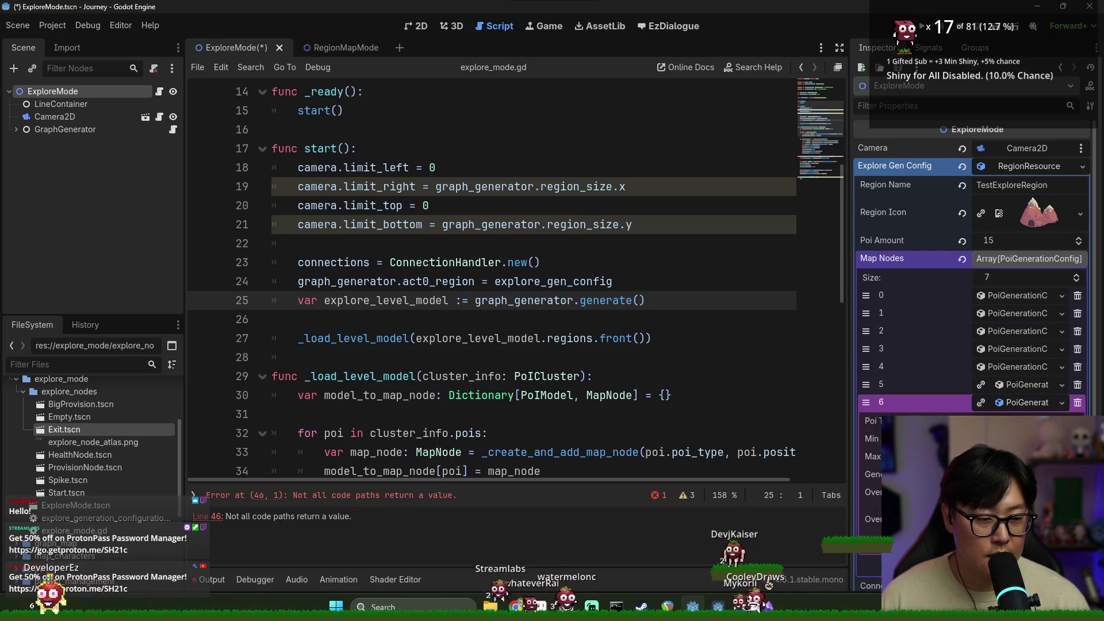
left_click(1027, 420)
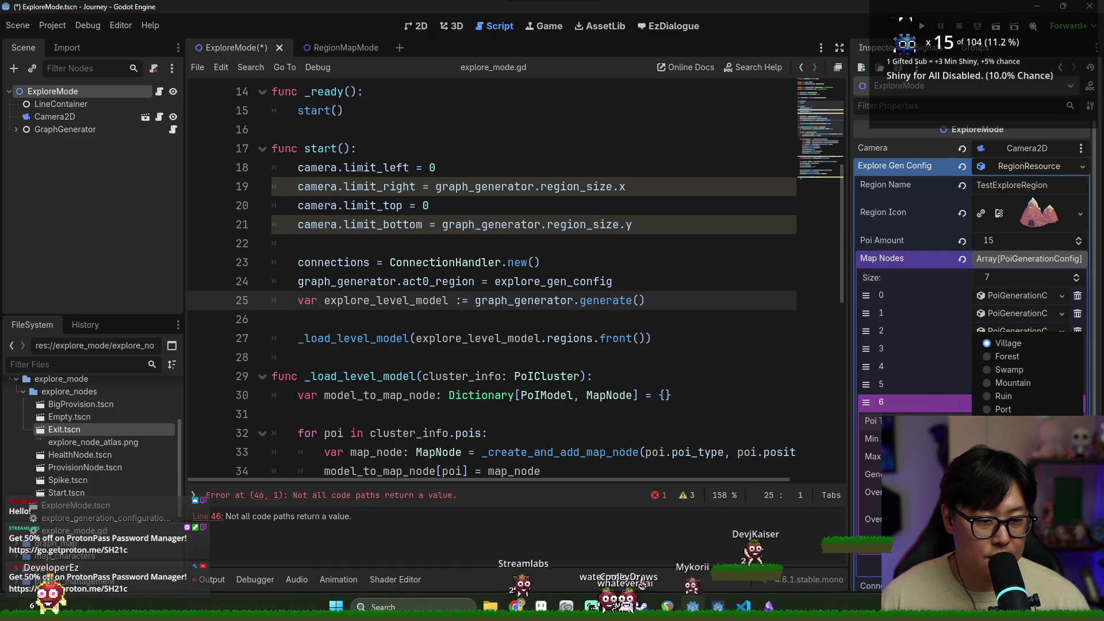
key("Escape")
left_click(1018, 384)
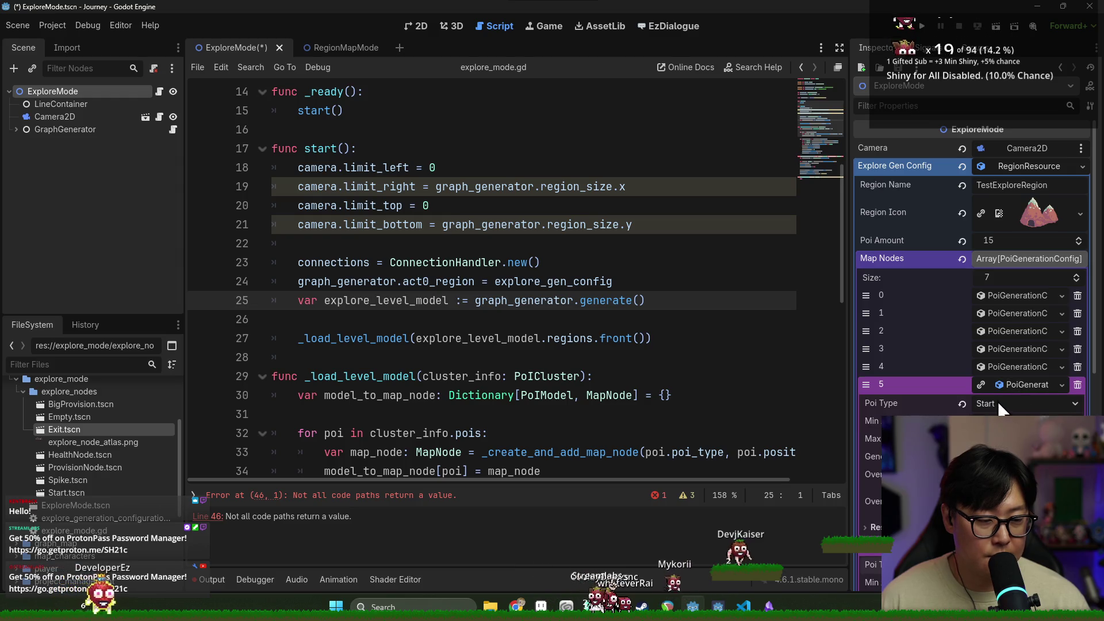
left_click(1005, 385)
left_click(1005, 402)
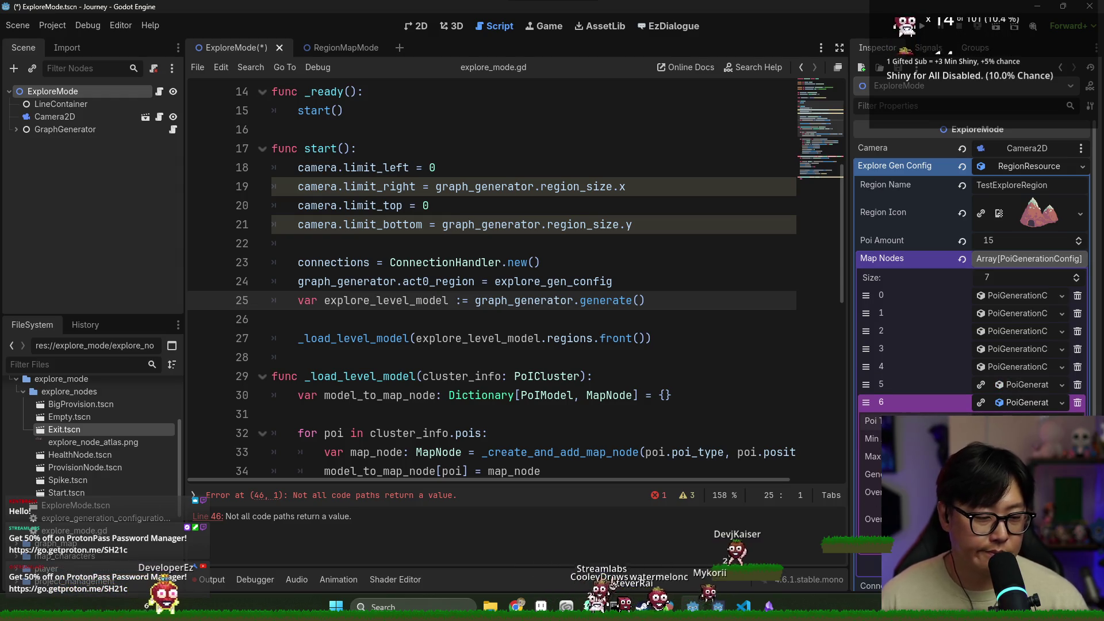
left_click(1027, 421)
key("Escape")
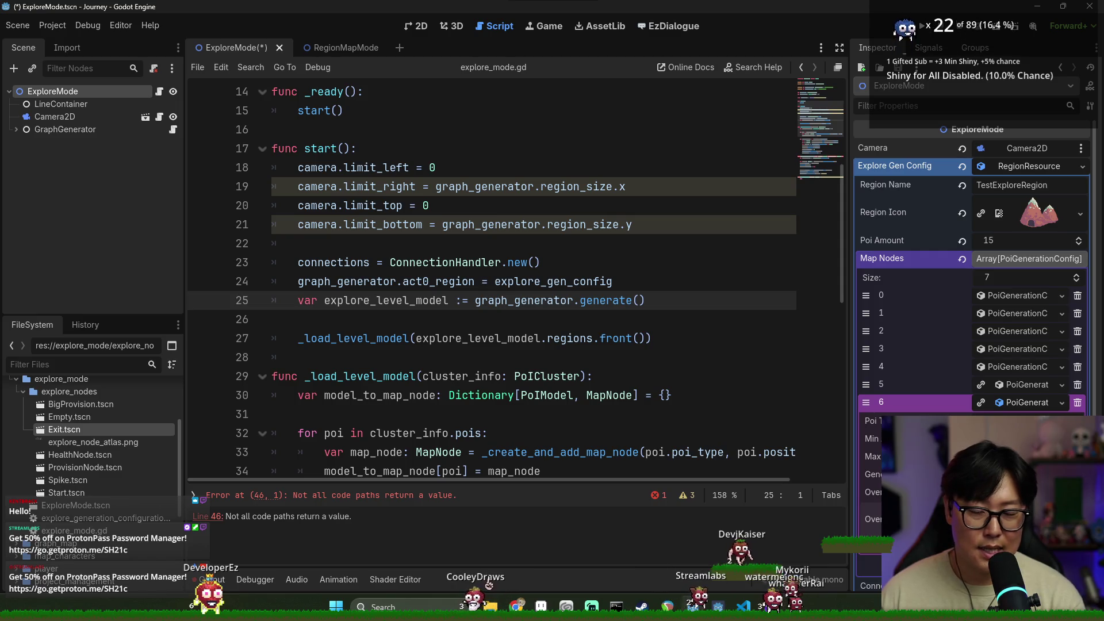
Compare against the GraphGenerator node's properties, reopen Map Nodes element 6, and save the scene.
left_click(68, 130)
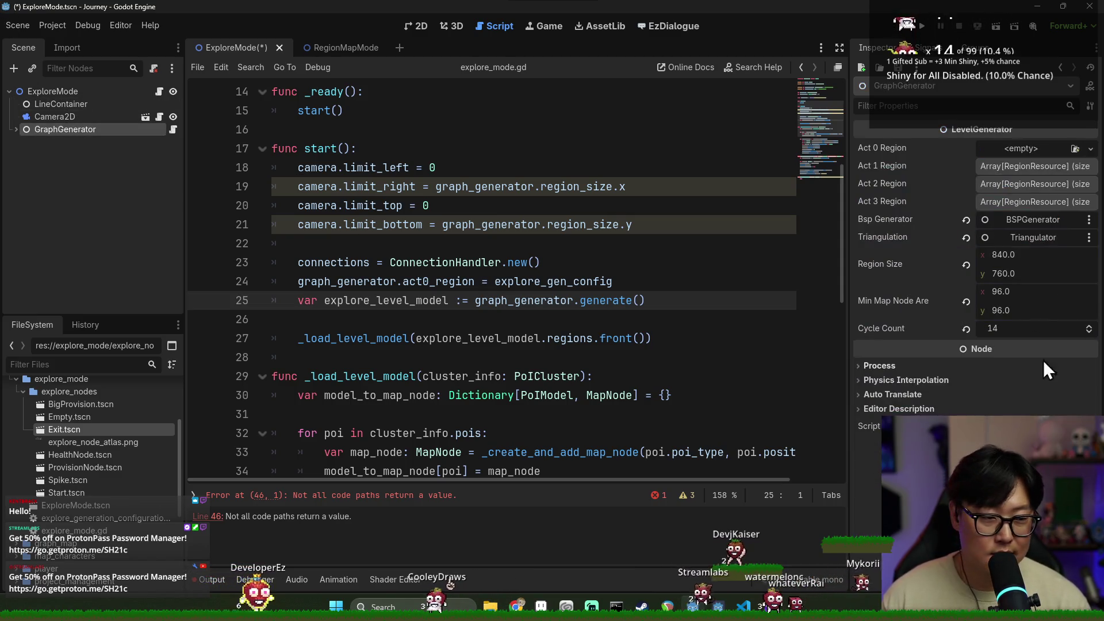
left_click(86, 92)
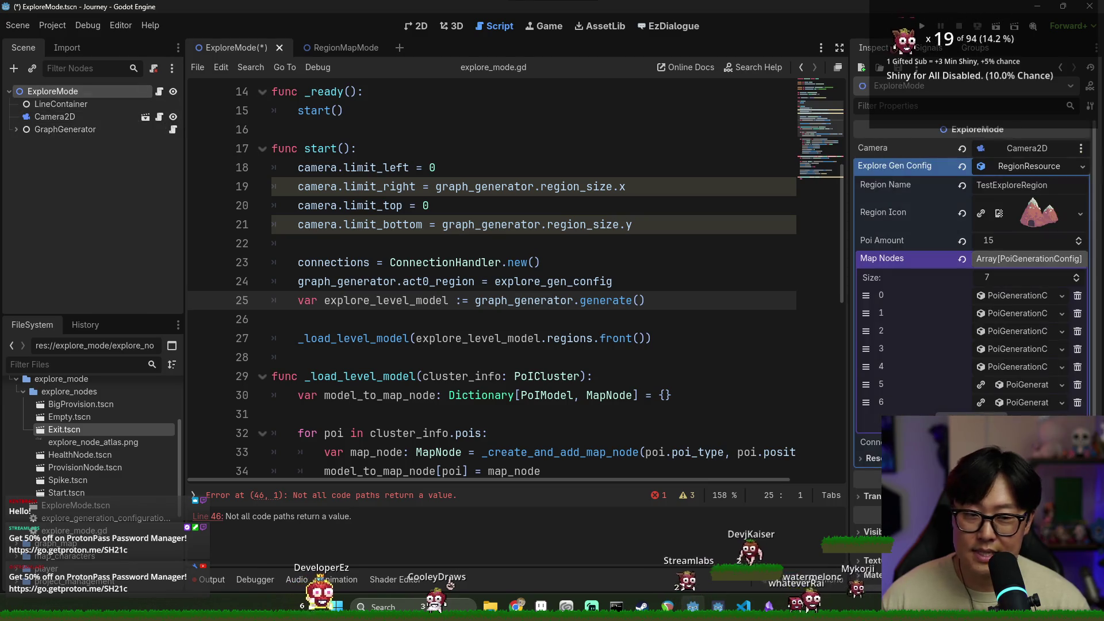
left_click(1024, 402)
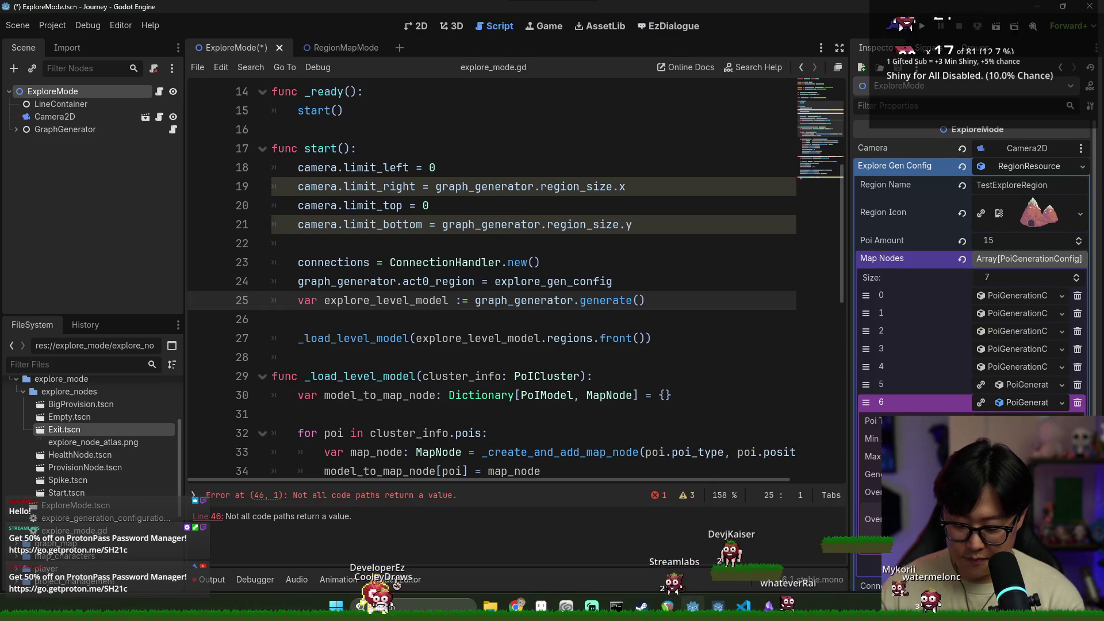
left_click(65, 129)
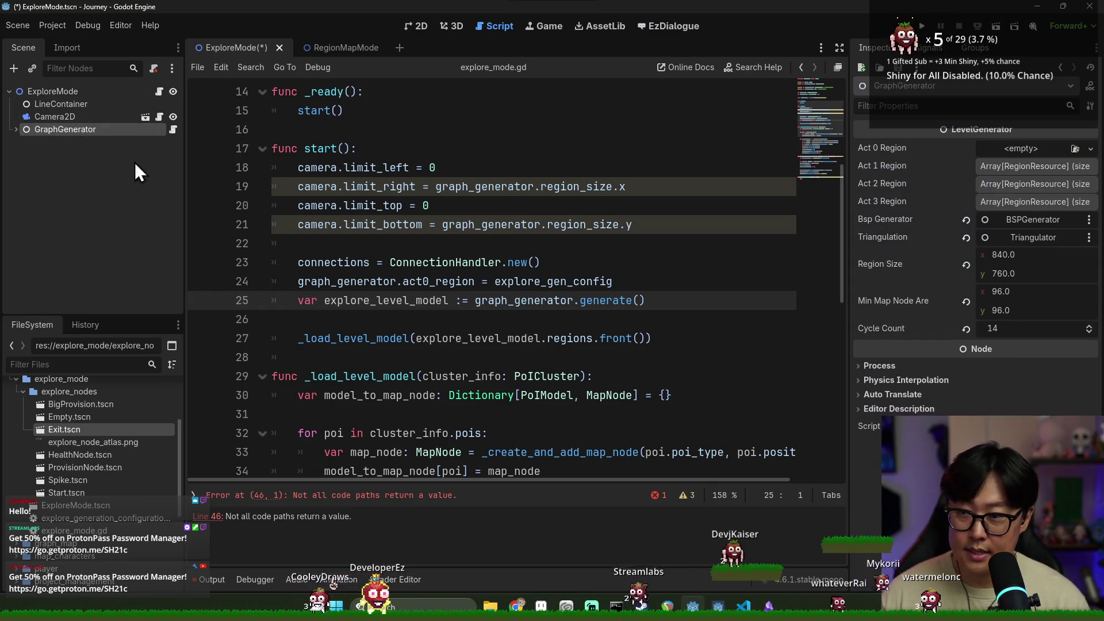
left_click(140, 93)
left_click(1023, 402)
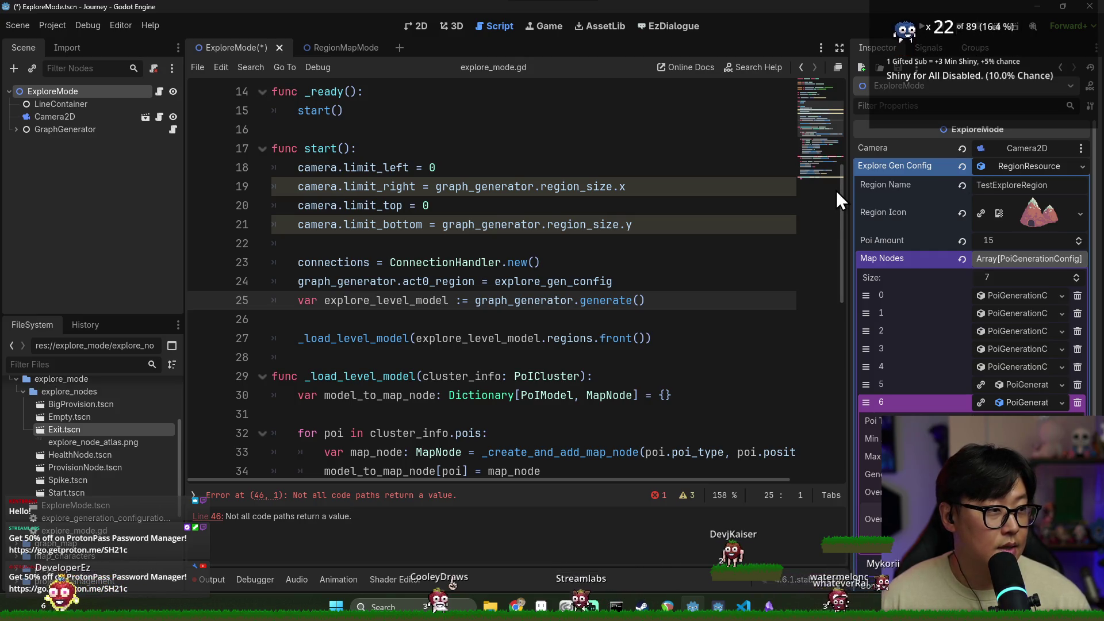
left_click(787, 244)
key("ctrl+s")
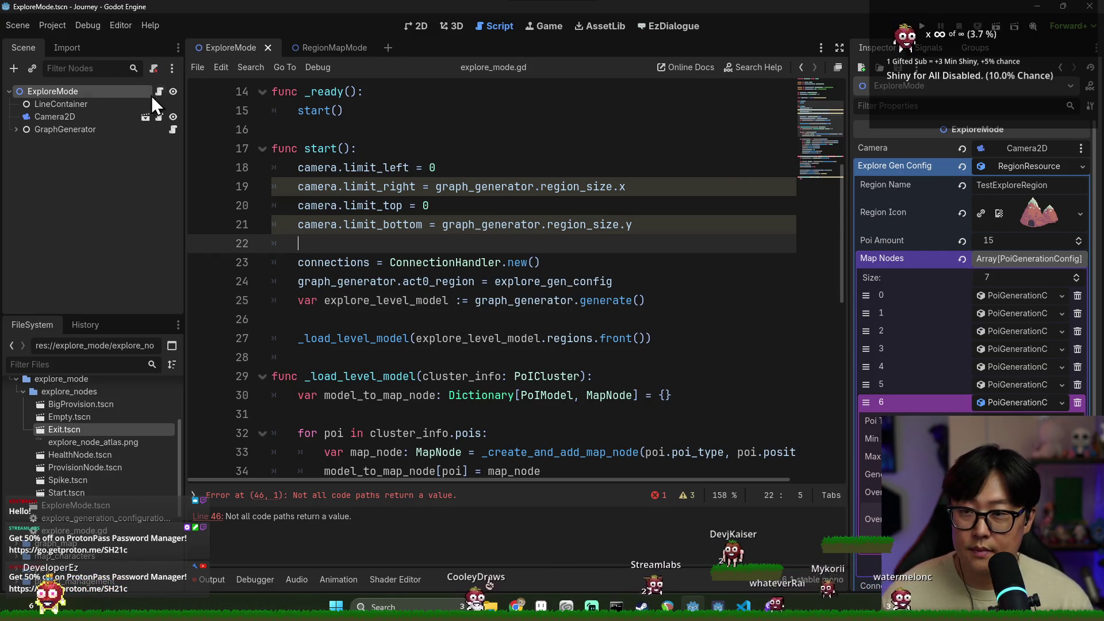
Open level_generator.gd, scroll through _generate_region, and jump to the _distribute_map_nodes definition.
key("ctrl+s")
left_click(158, 129)
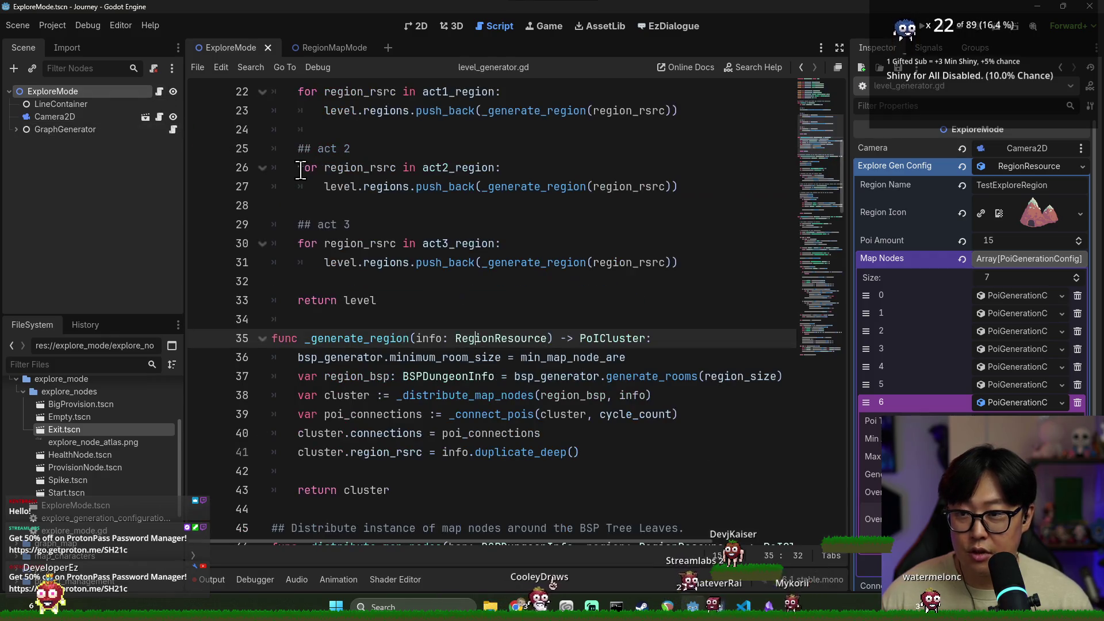
key("ctrl+s")
scroll(347, 307, "down", 1)
triple_click(437, 280)
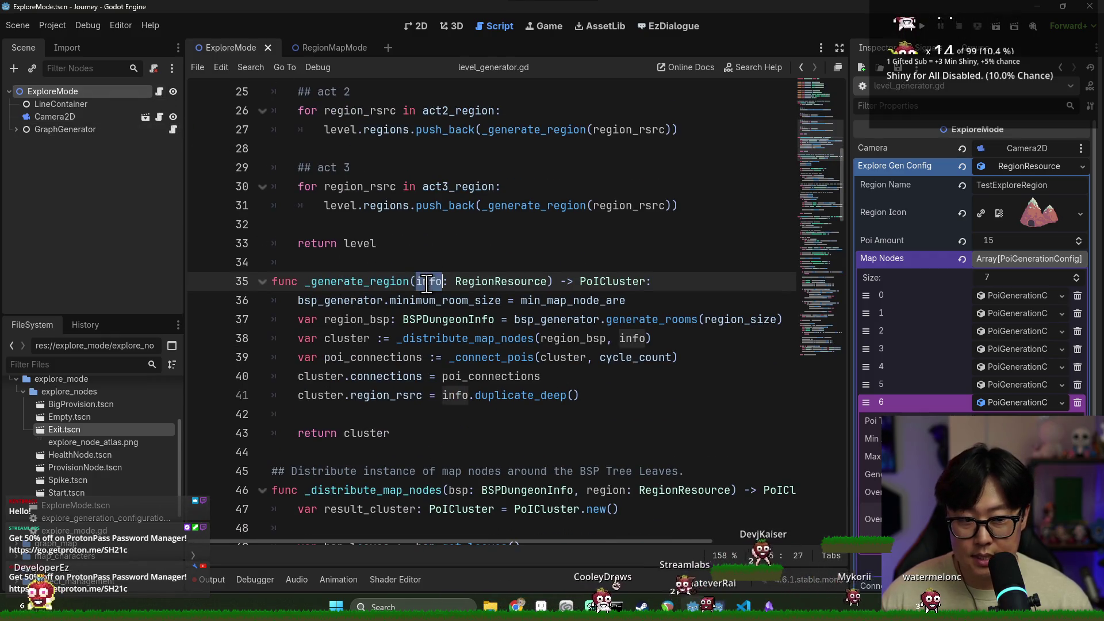
scroll(489, 295, "down", 3)
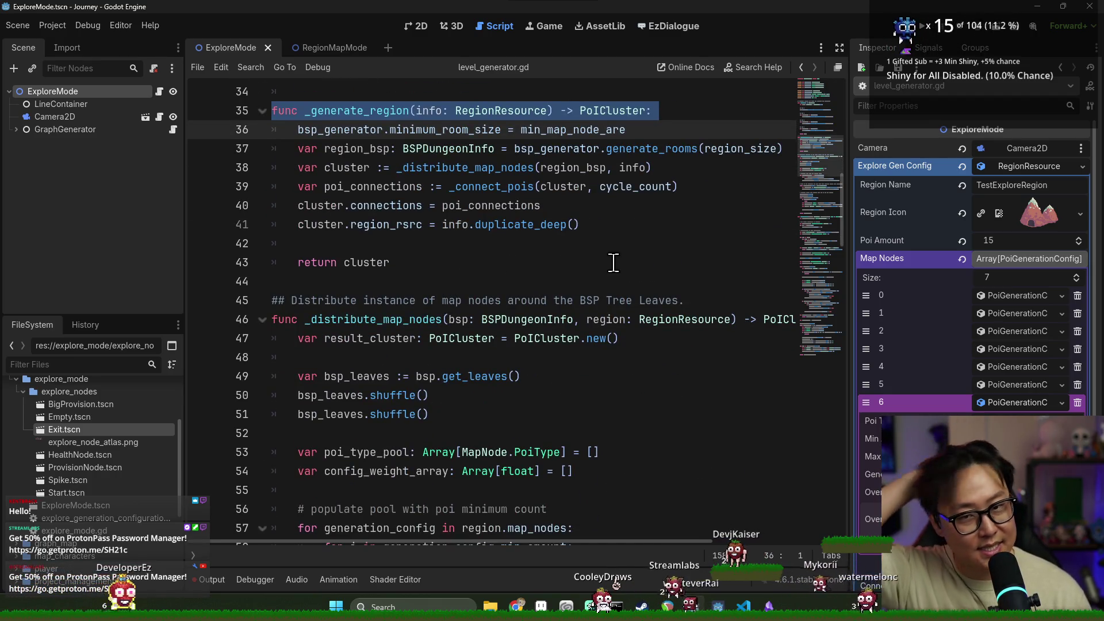
double_click(336, 187)
double_click(443, 168)
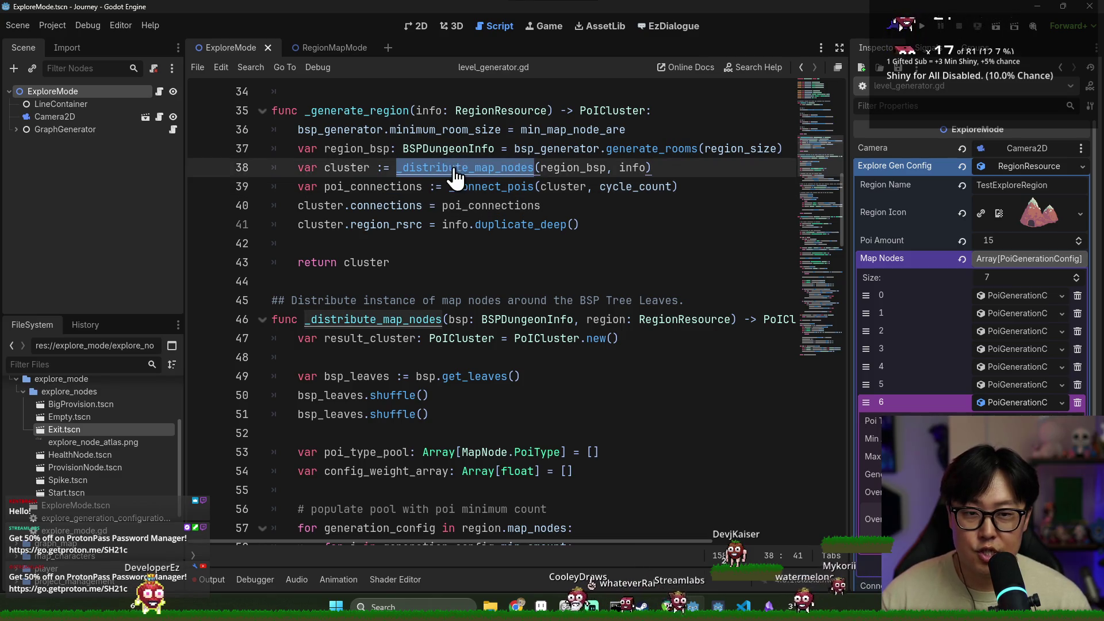
left_click(454, 171, "ctrl")
Scroll to the region.map_nodes loop filling the POI pool, ending at line 57.
scroll(418, 308, "down", 2)
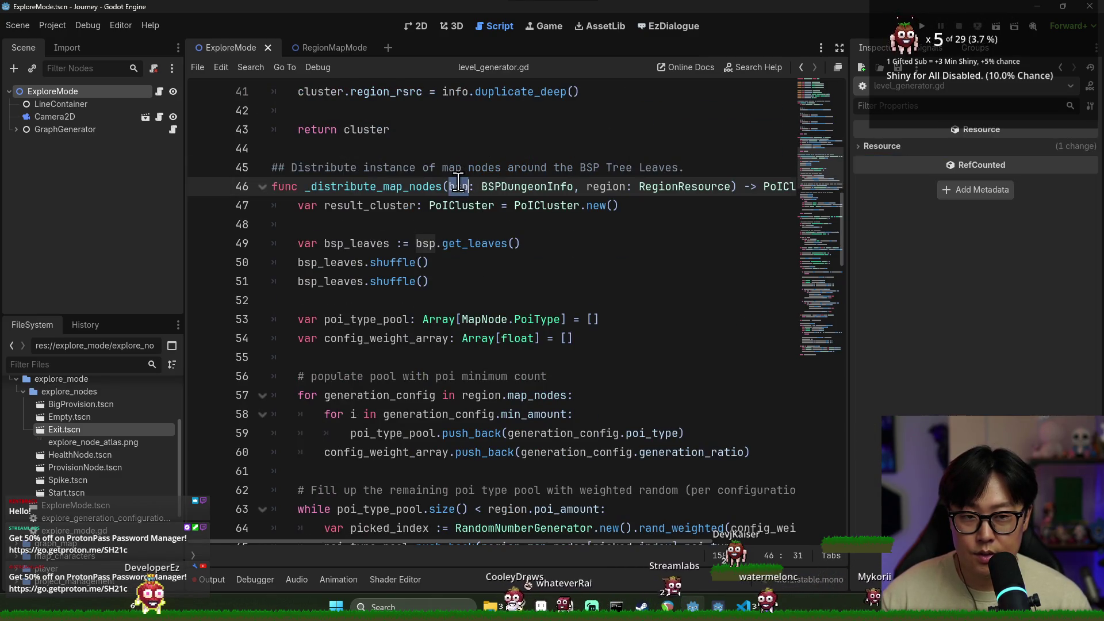
double_click(606, 186)
scroll(417, 291, "down", 3)
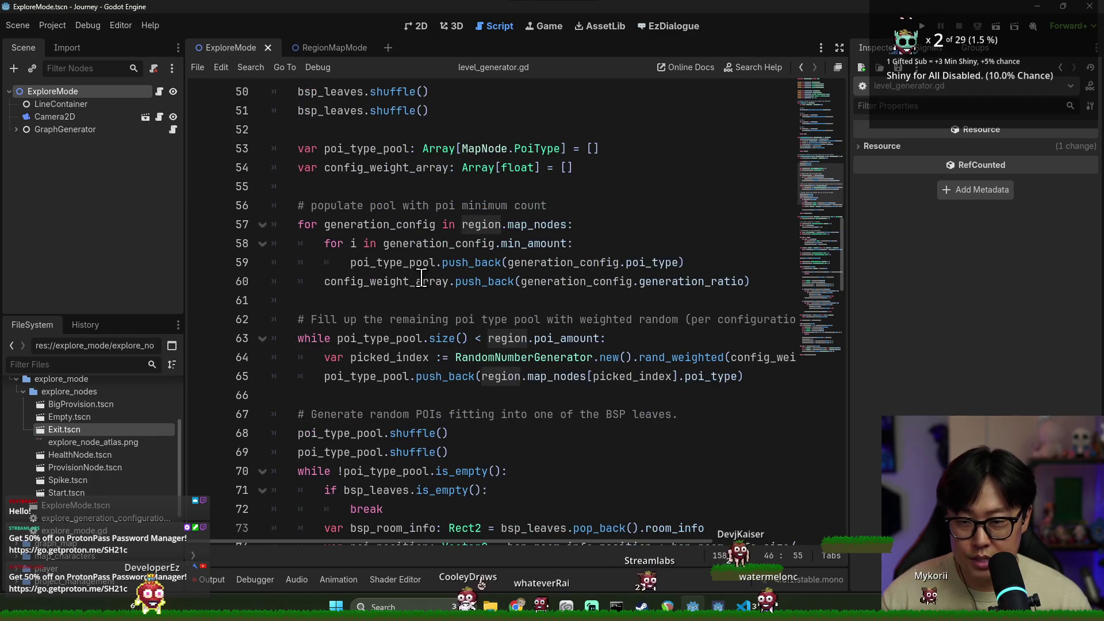
double_click(360, 225)
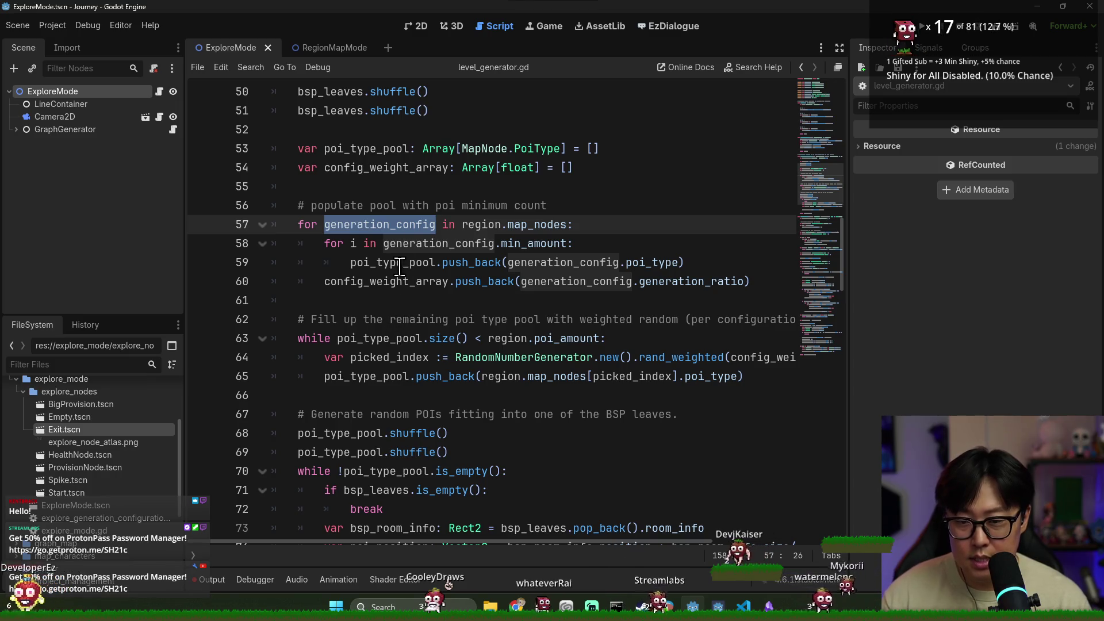
double_click(488, 225)
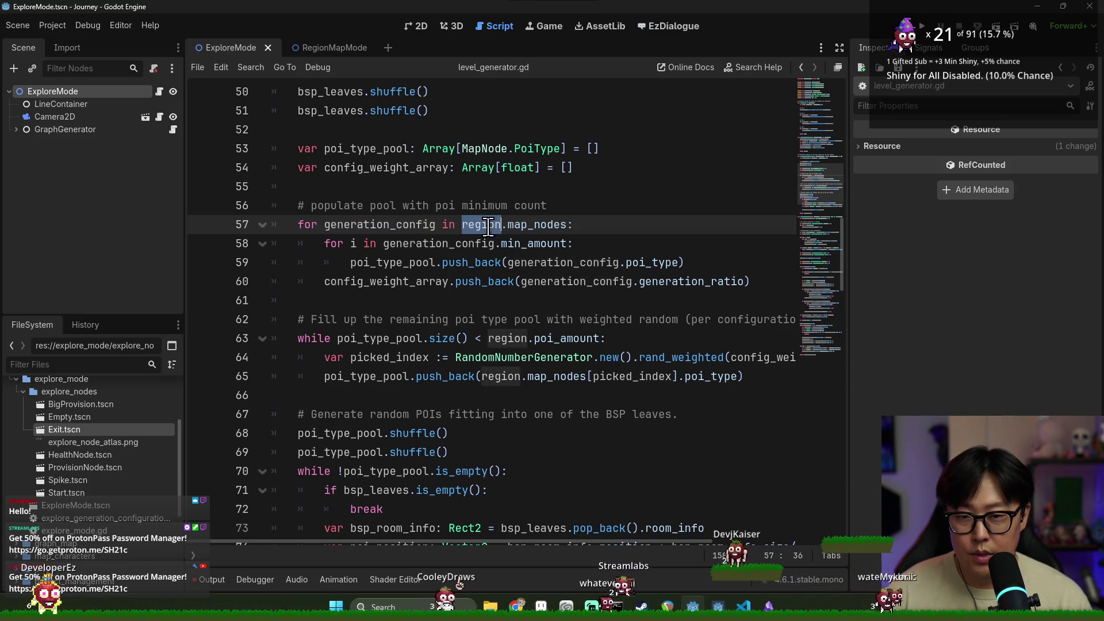
double_click(380, 225)
double_click(474, 225)
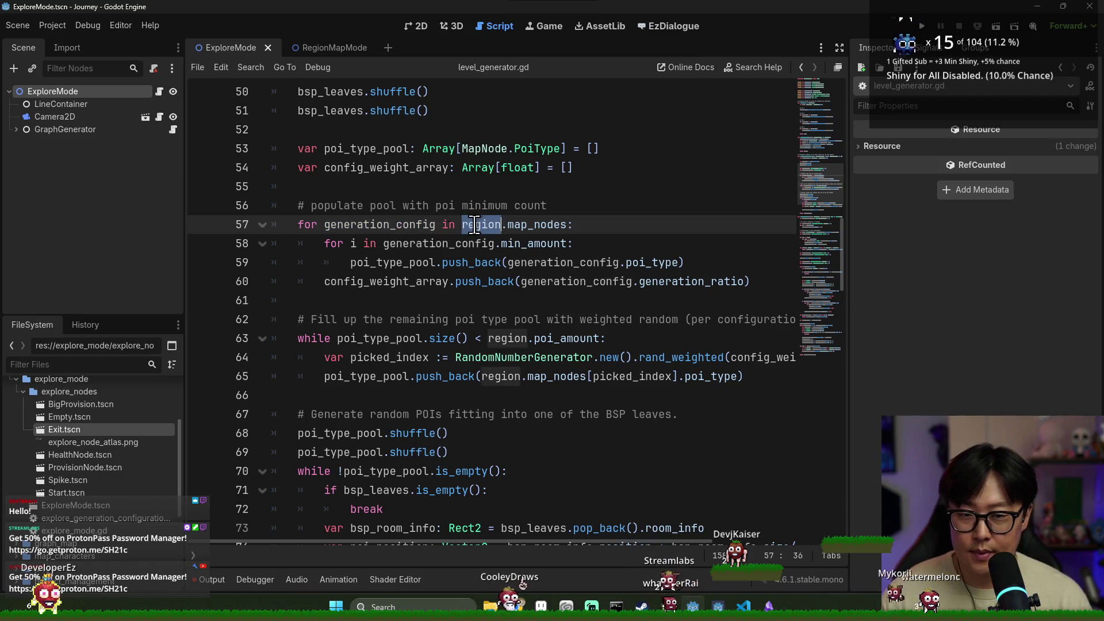
left_click(389, 243)
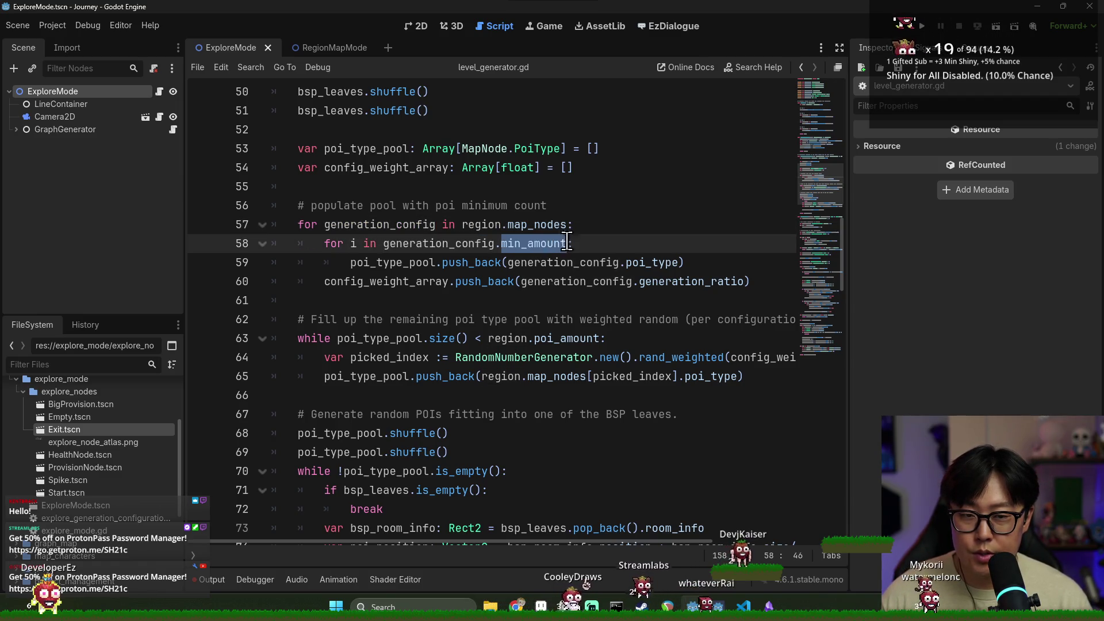
left_click(589, 230)
Skip configs in the pool loop with 'if generation_config.override_generation: continue'.
key("Return")
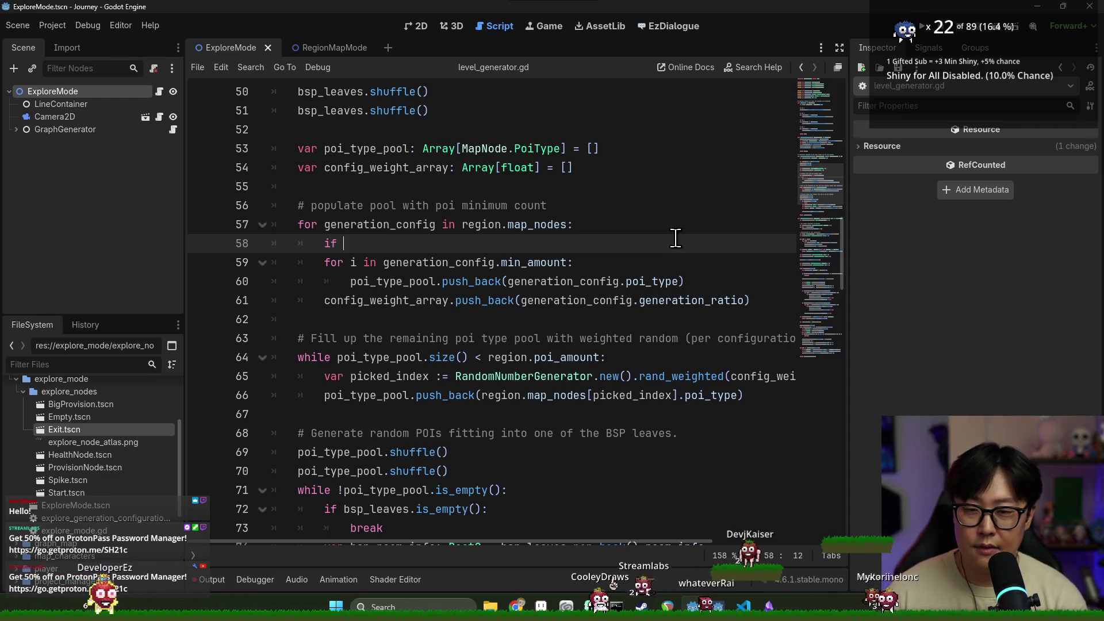
type("n")
key("Down")
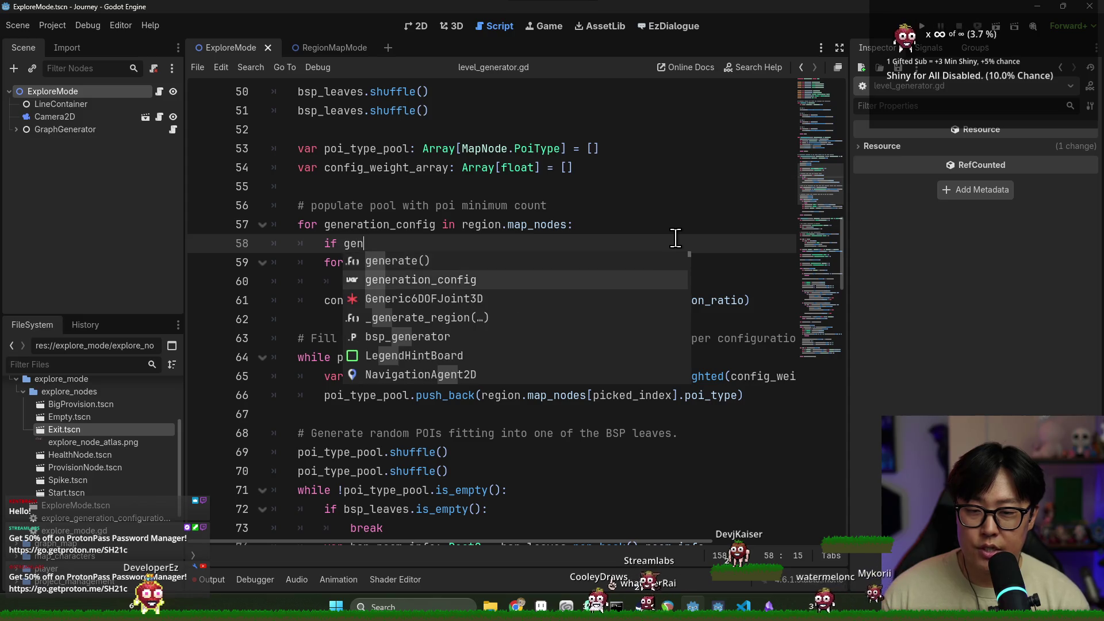
key("Return")
type(".ov")
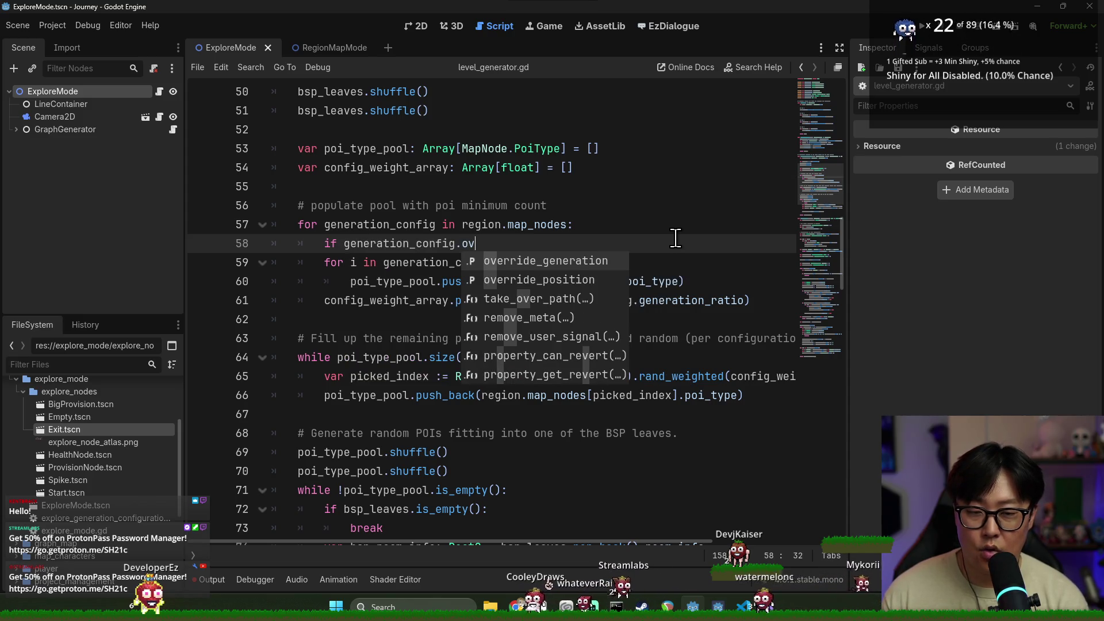
key("Return")
key("Return")
type("continue")
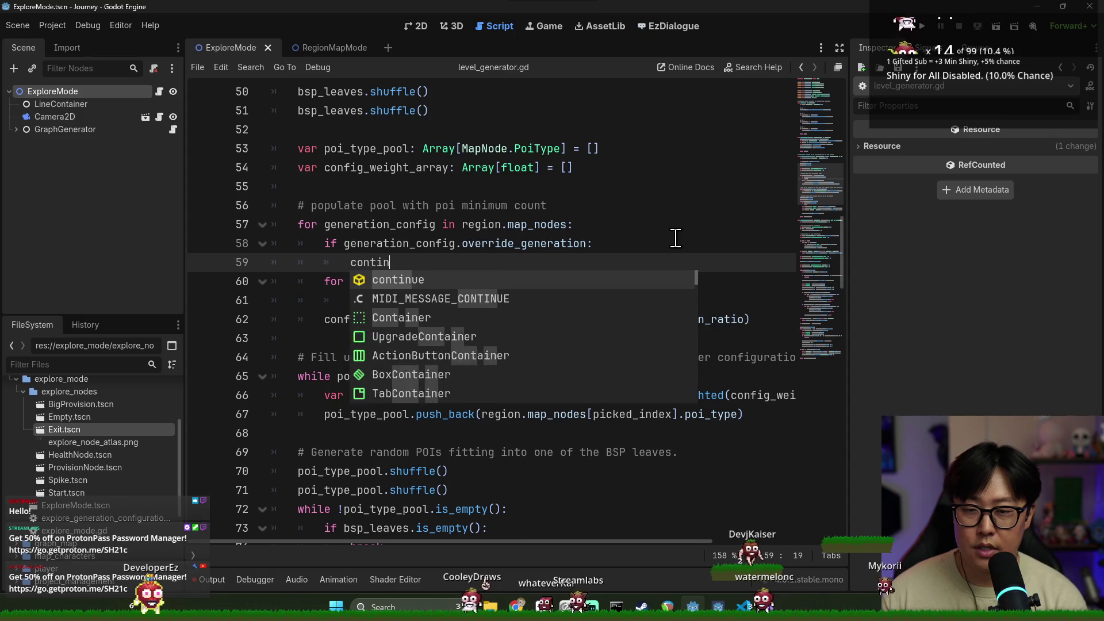
key("Return")
key("Return")
left_click(400, 262)
left_click_drag(298, 225, 385, 262)
left_click(385, 262)
scroll(384, 262, "down", 2)
scroll(460, 201, "up", 1)
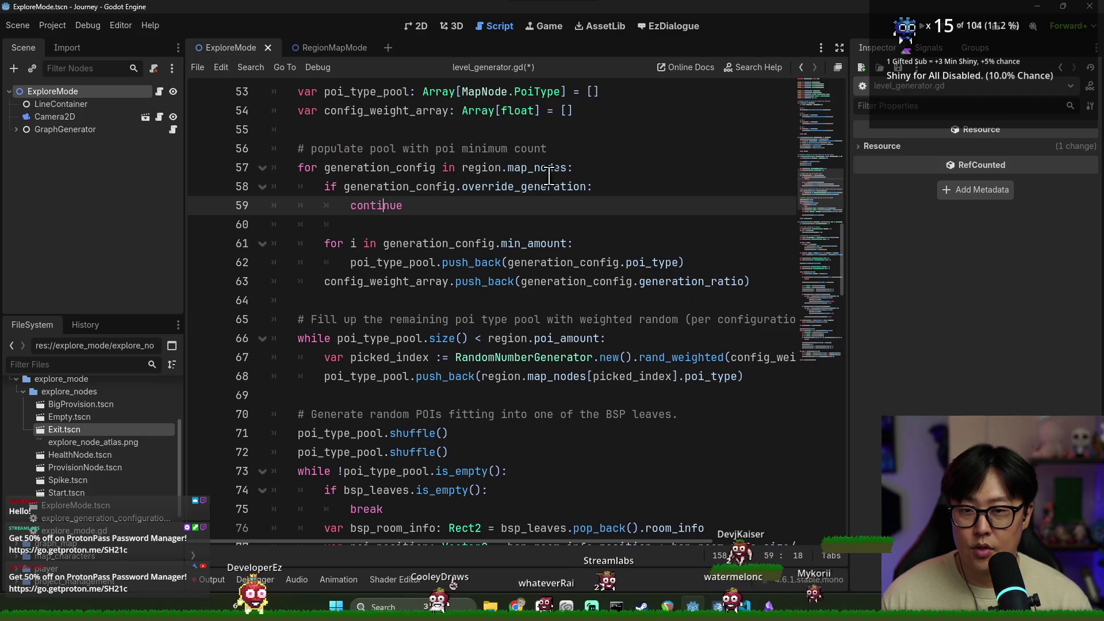
Start declaring a new override_generation_config variable on the blank line above the loop.
left_click(571, 131)
key("Return")
type("var override_generation_config")
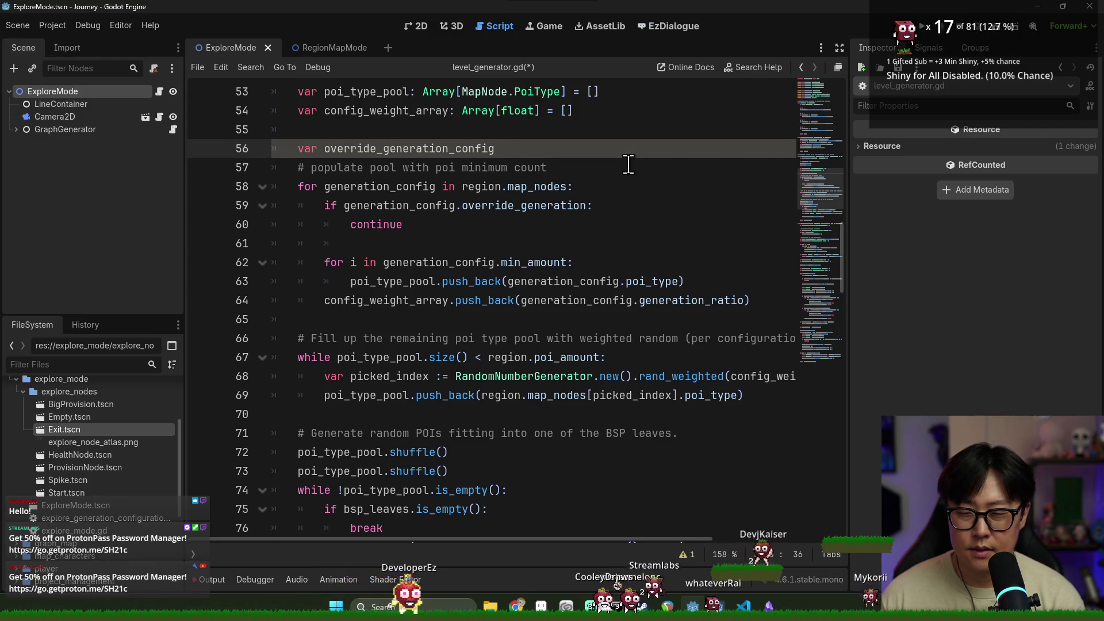
double_click(374, 224)
double_click(371, 186)
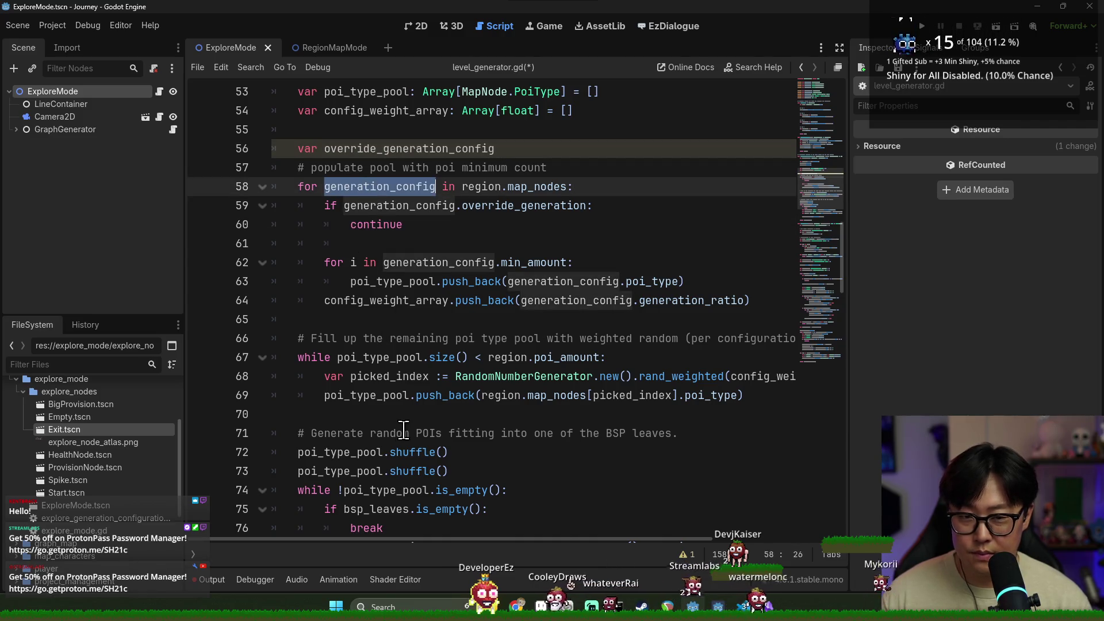
double_click(377, 358)
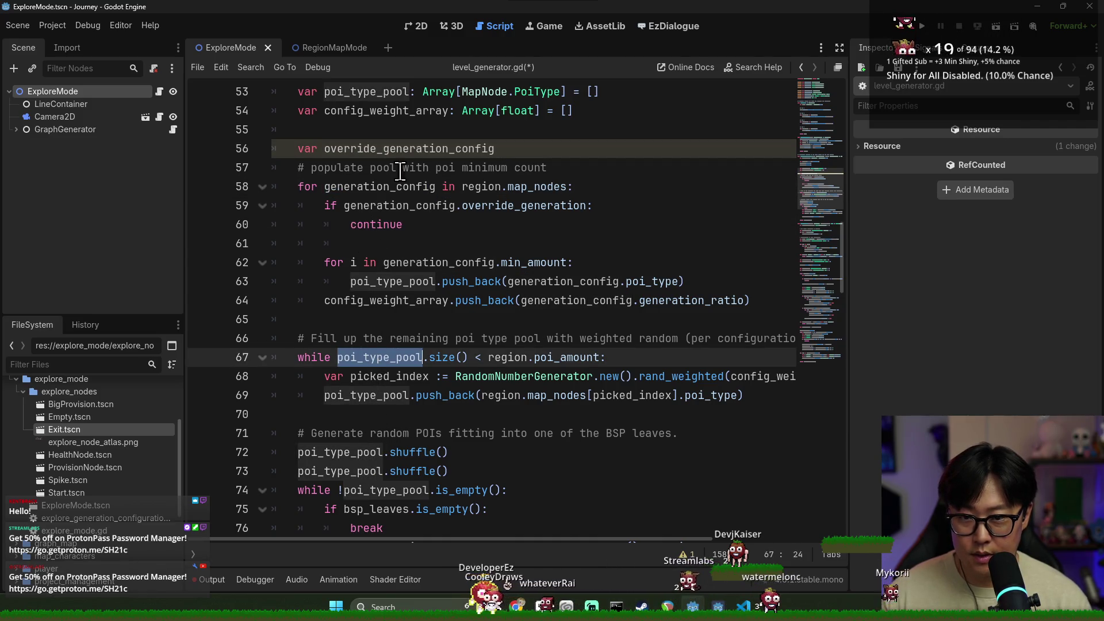
left_click(571, 152)
Type the variable as Array[PoiGenerationConfig] after checking map_nodes' declared type.
type(": Array[")
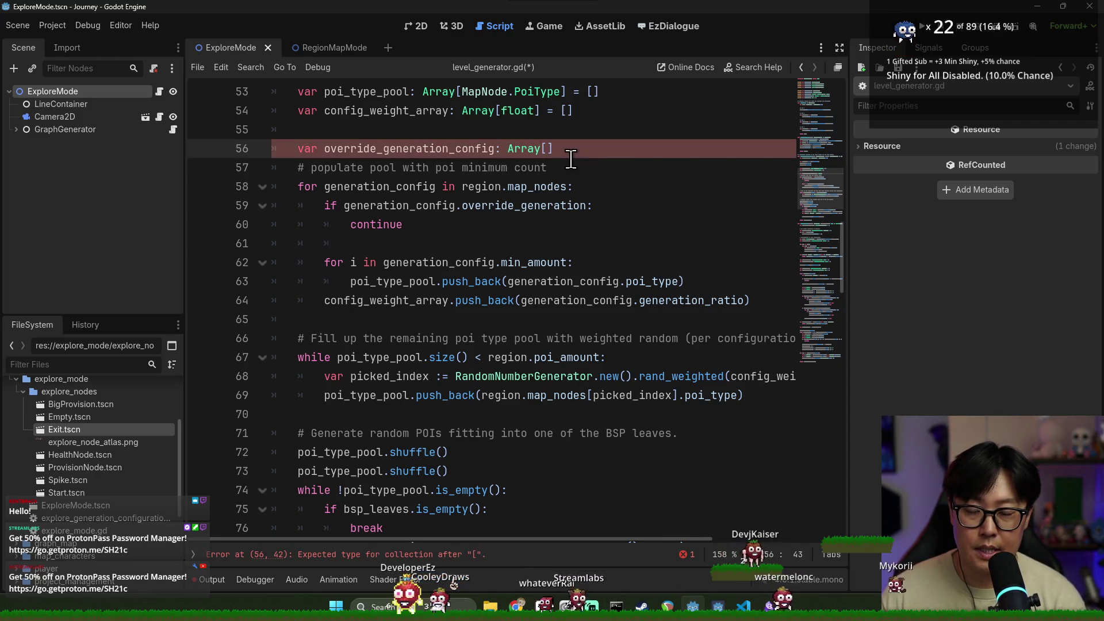
type("G")
key("BackSpace")
type("N")
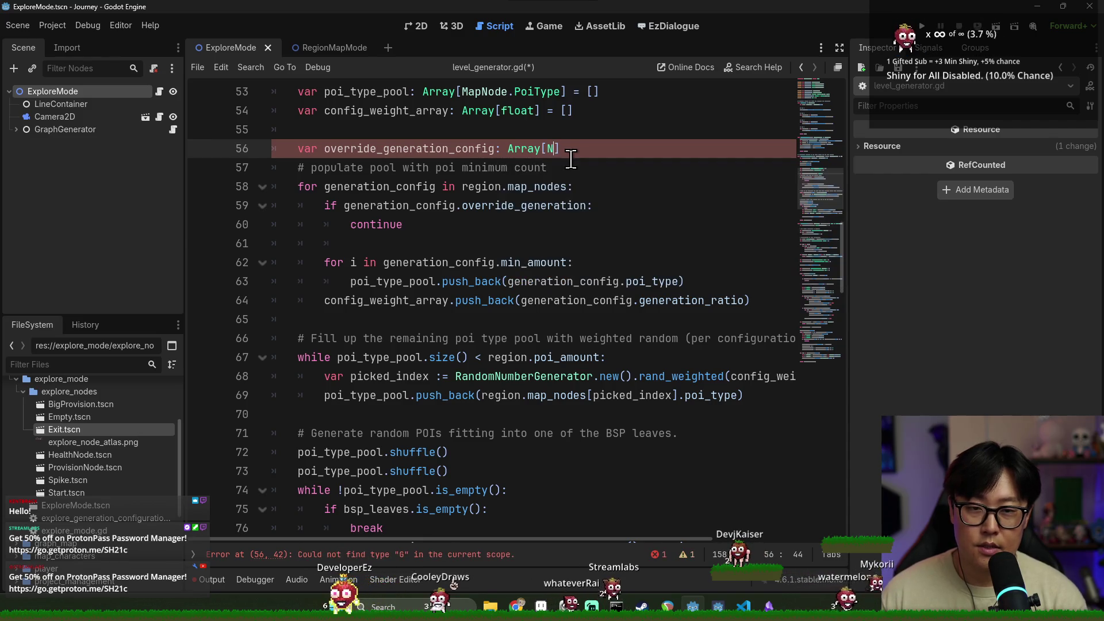
key("BackSpace")
key("BackSpace")
key("BackSpace")
left_click(487, 225)
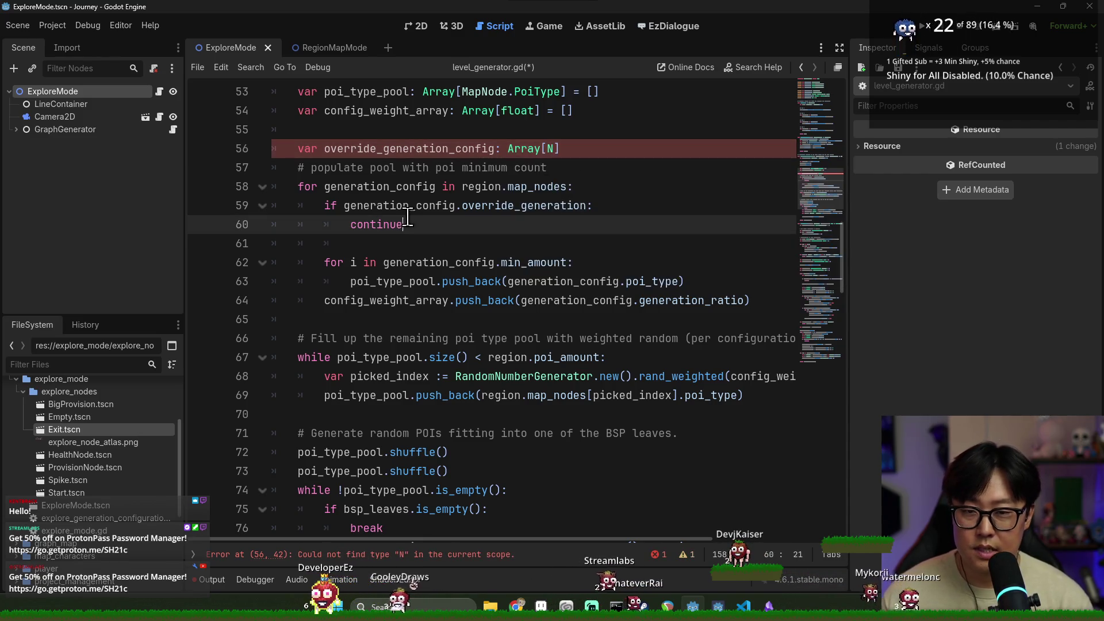
left_click(506, 186, "ctrl")
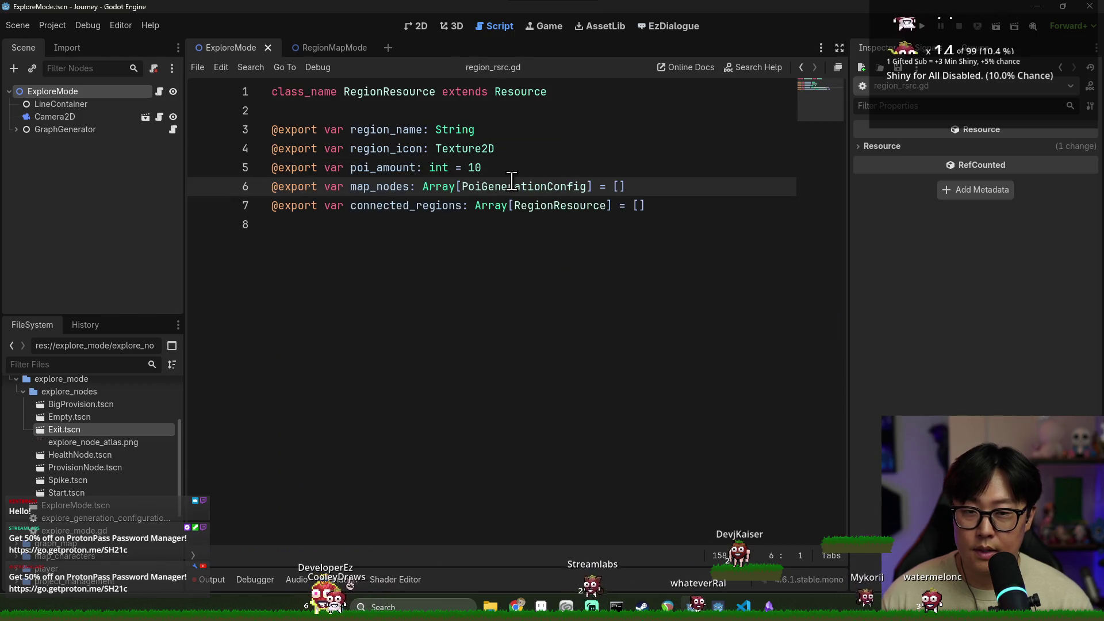
key("alt+Left")
left_click(549, 144)
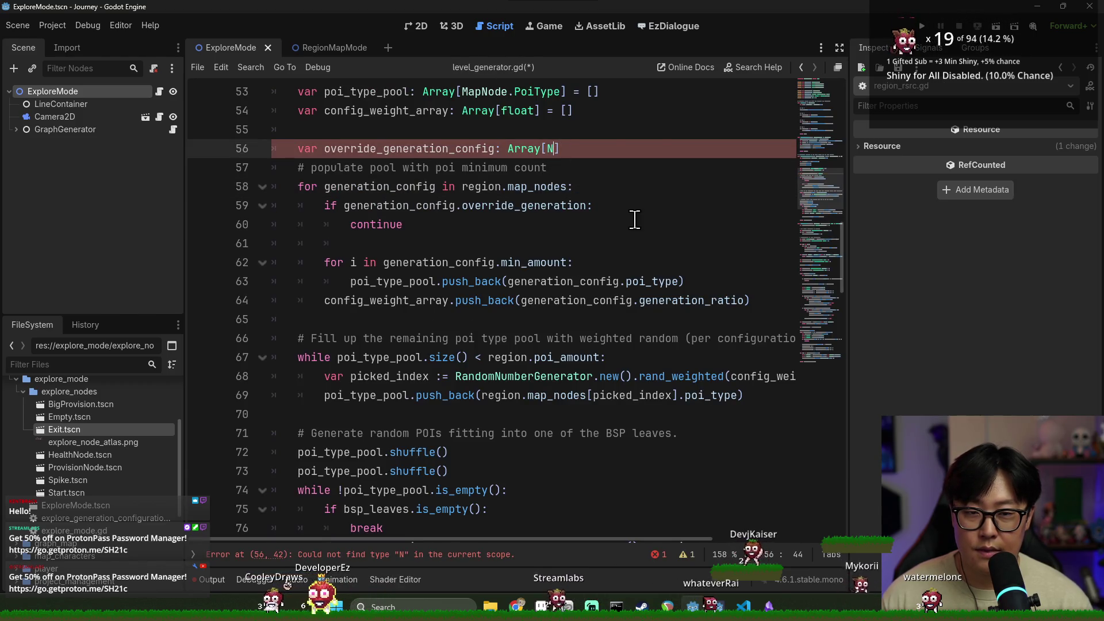
key("BackSpace")
type("PoiGenerationConfig")
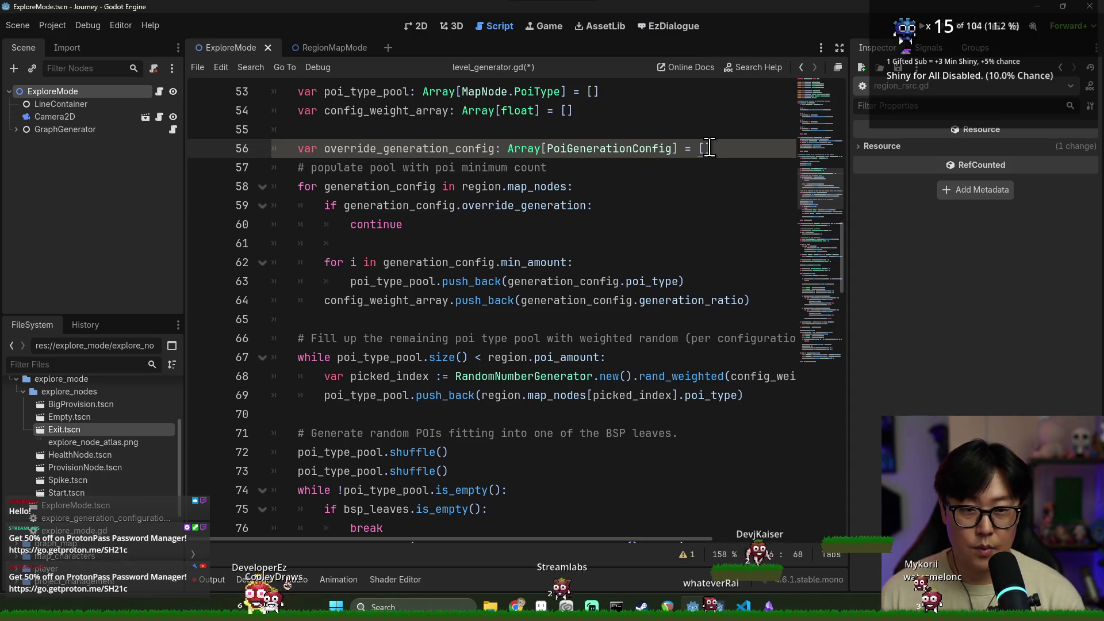
Push each overridden generation_config into override_generation_config before continue, and save.
double_click(408, 149)
double_click(363, 224)
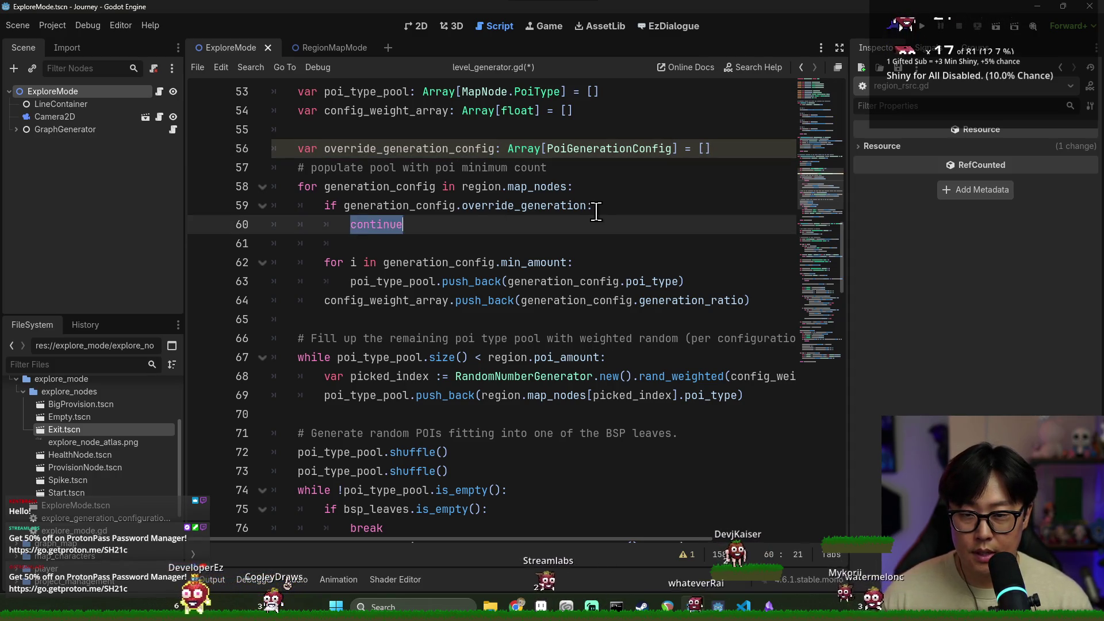
key("ctrl+shift+Return")
type("override_generation_config.push_back")
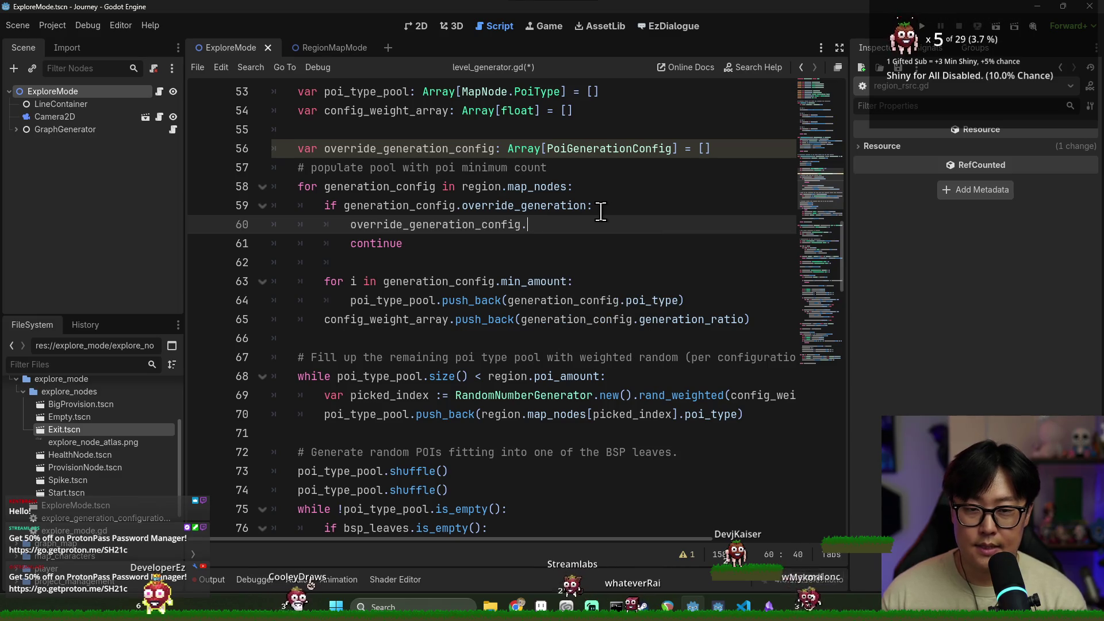
type("(generation")
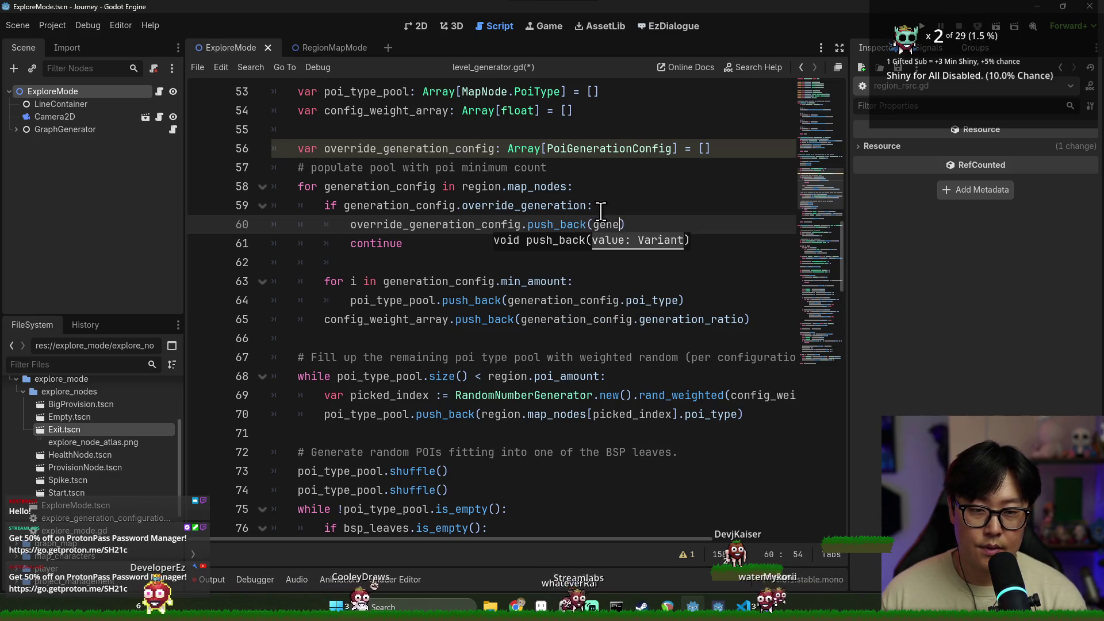
type("_config")
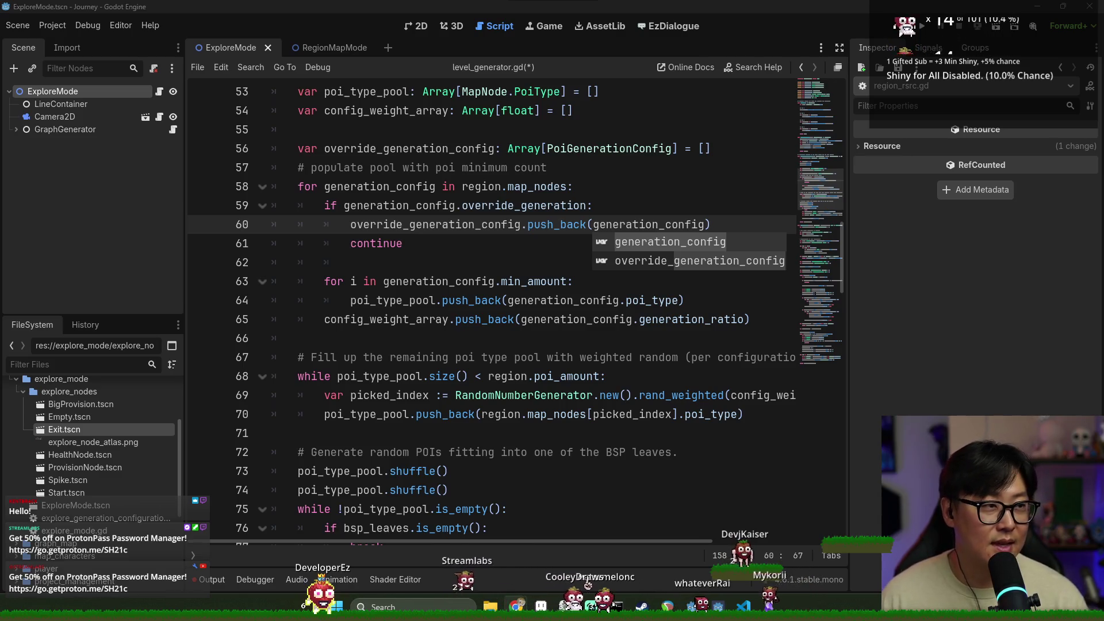
left_click(451, 243)
key("ctrl+s")
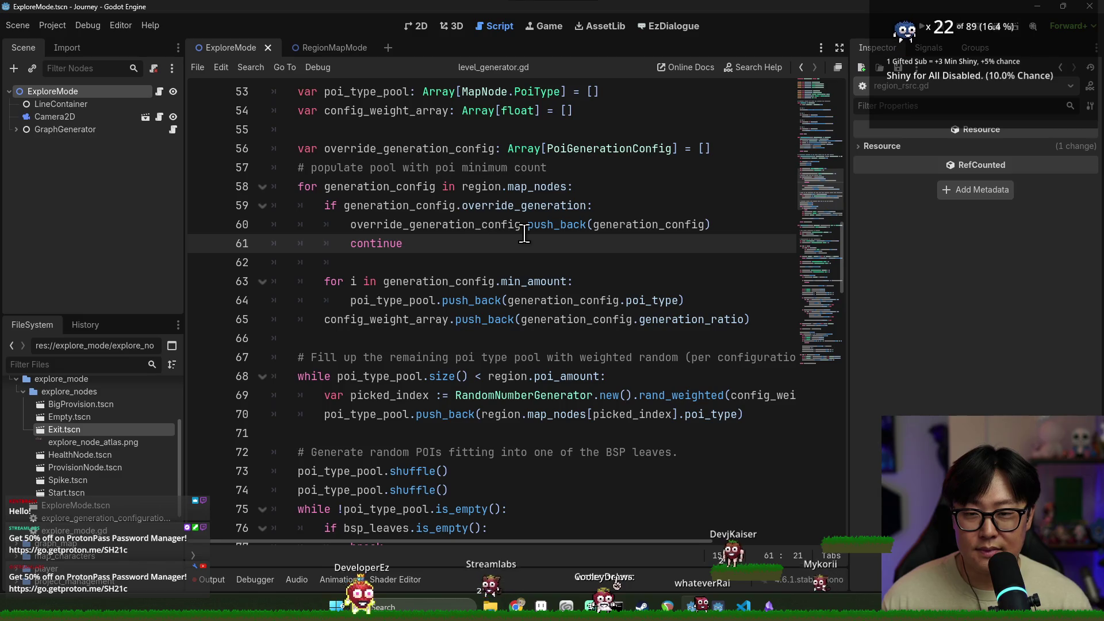
Scroll down to the 'Generate random POIs' loop that places POIs into BSP leaves.
key("alt+Tab")
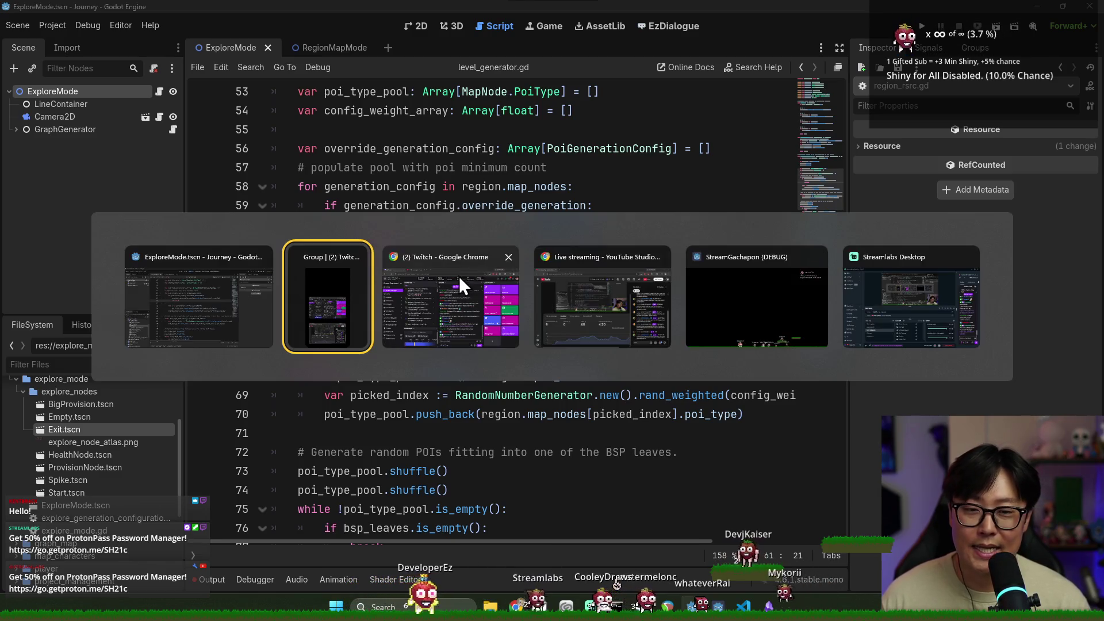
key("Escape")
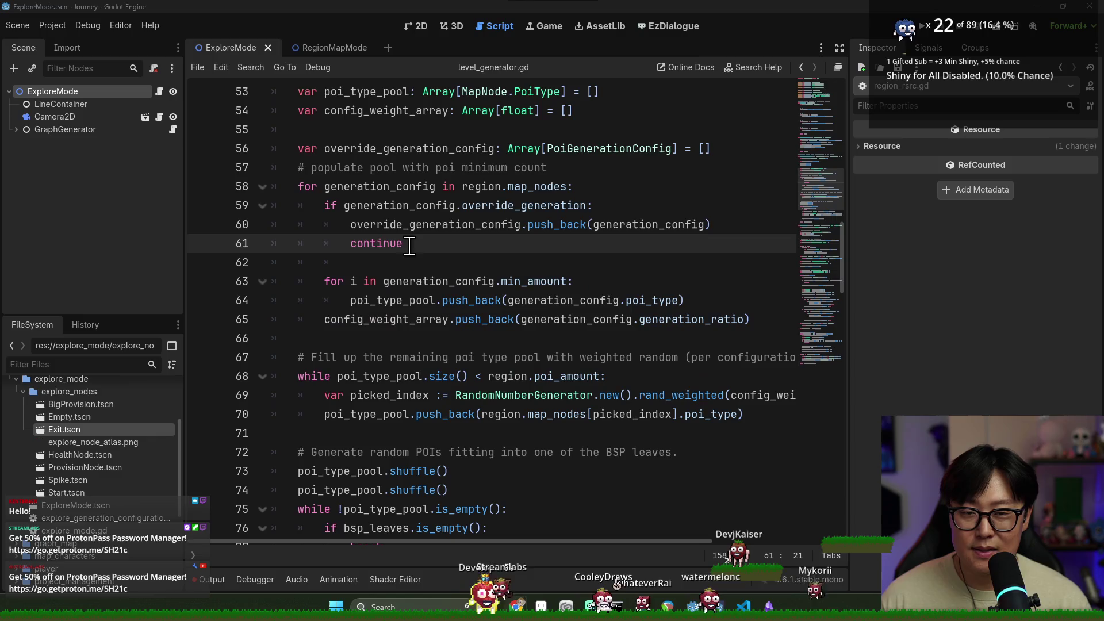
double_click(393, 224)
scroll(430, 339, "down", 3)
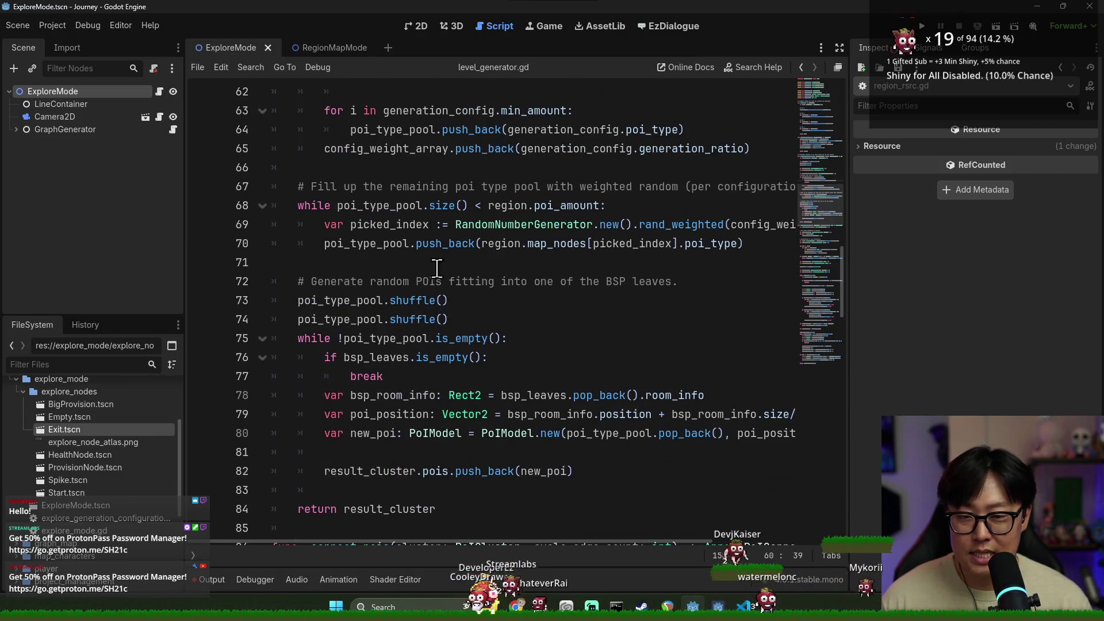
double_click(333, 280)
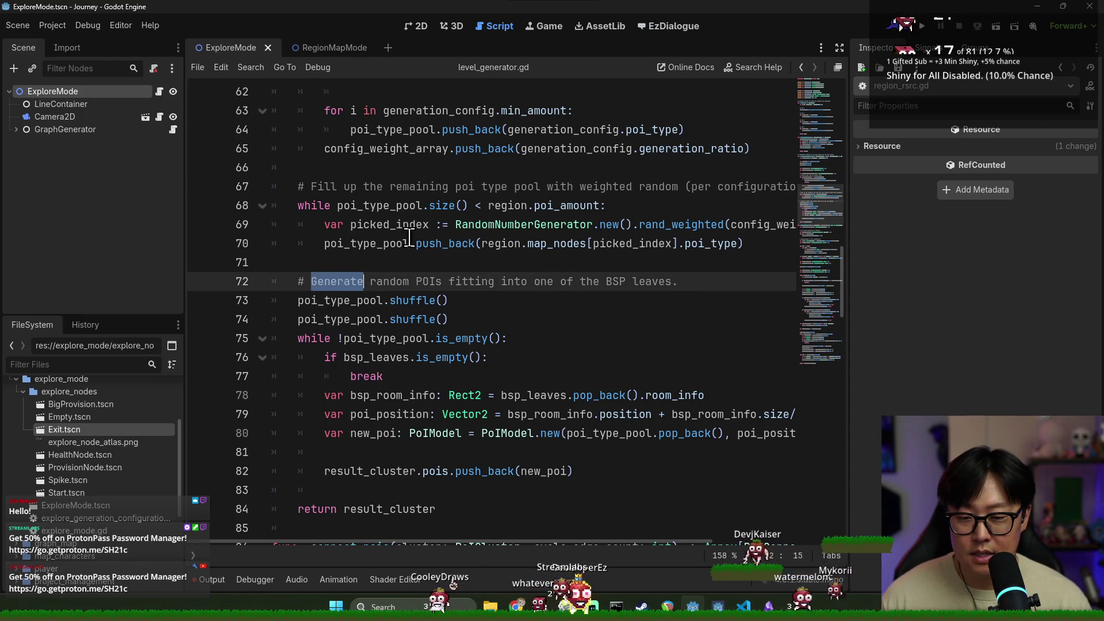
scroll(413, 451, "down", 1)
Add an '# override generation POIs' comment and a while !override_generation_config.is_empty(): loop before the return.
left_click(417, 437)
key("Return")
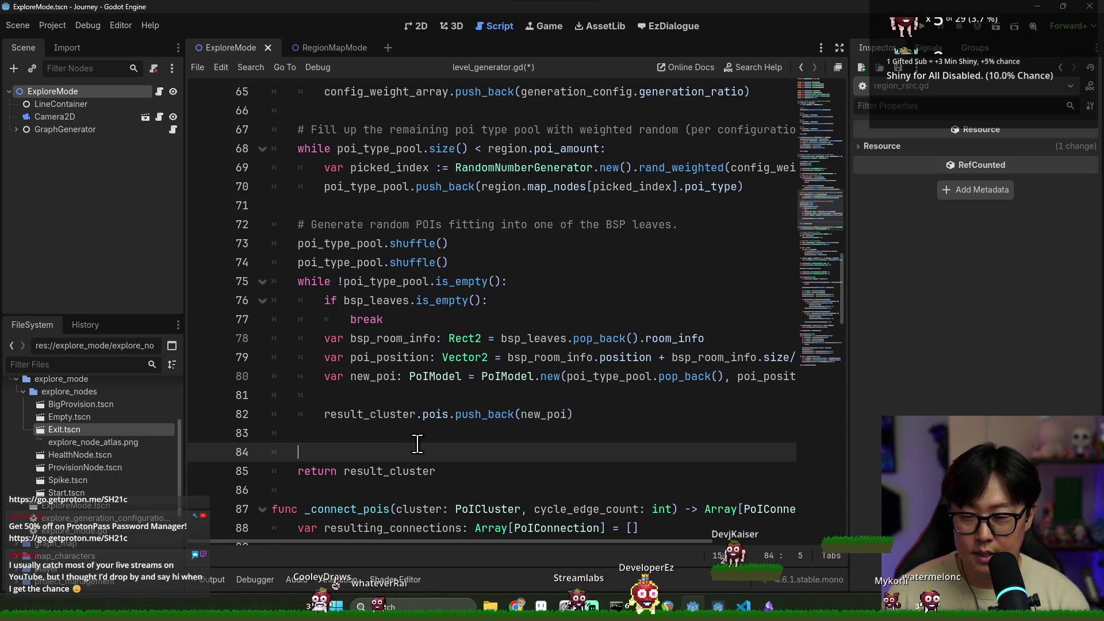
type("# override generation PO")
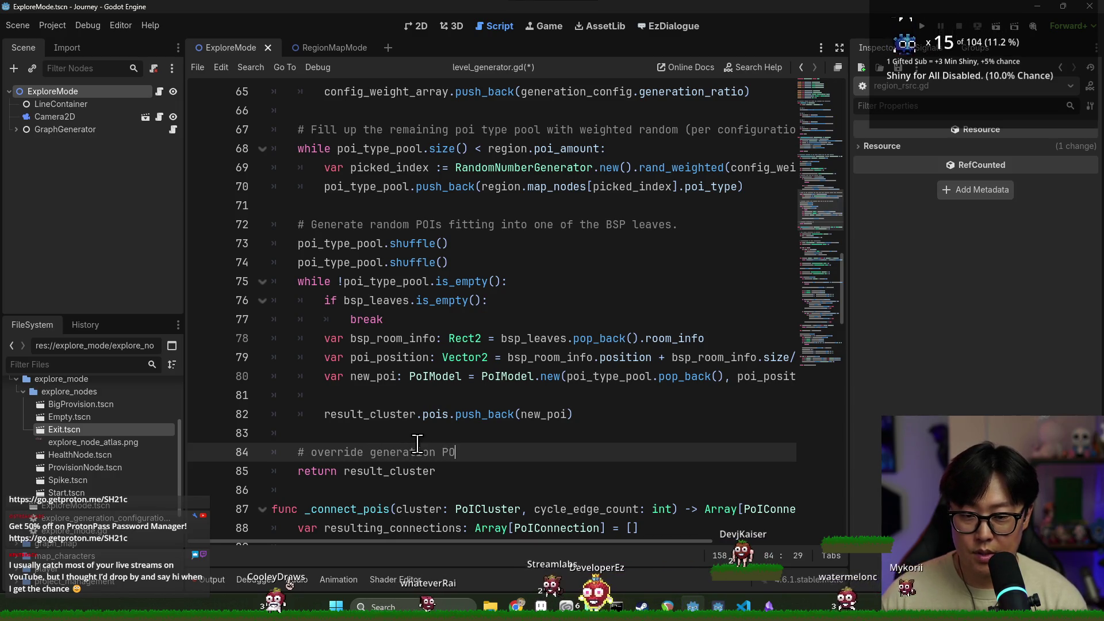
type("s")
key("Return")
type("while ")
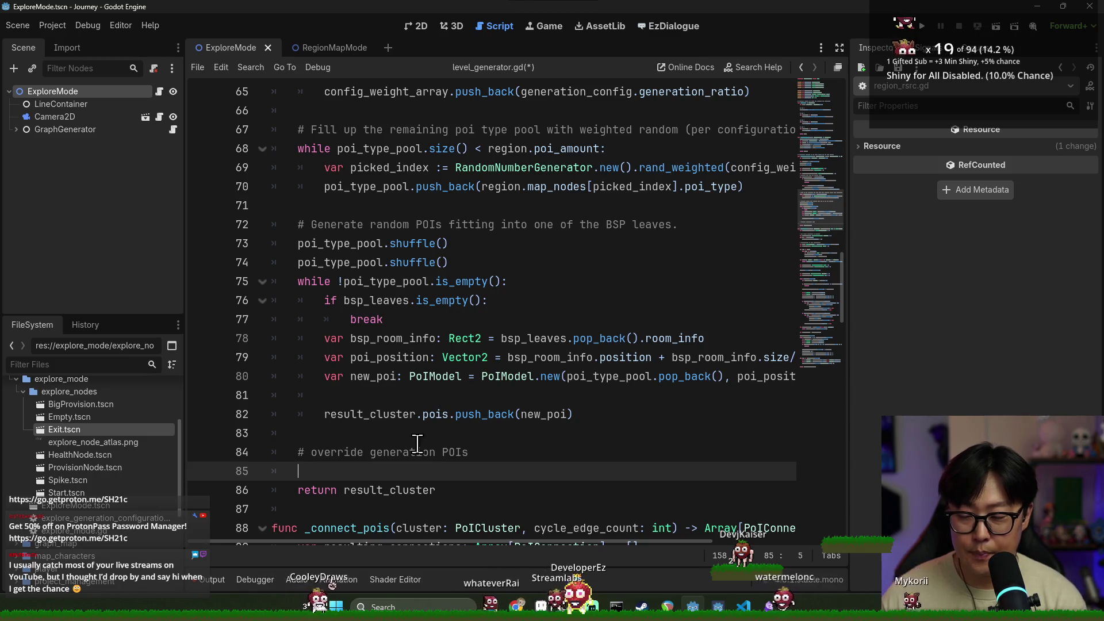
type("!override_generation_config.")
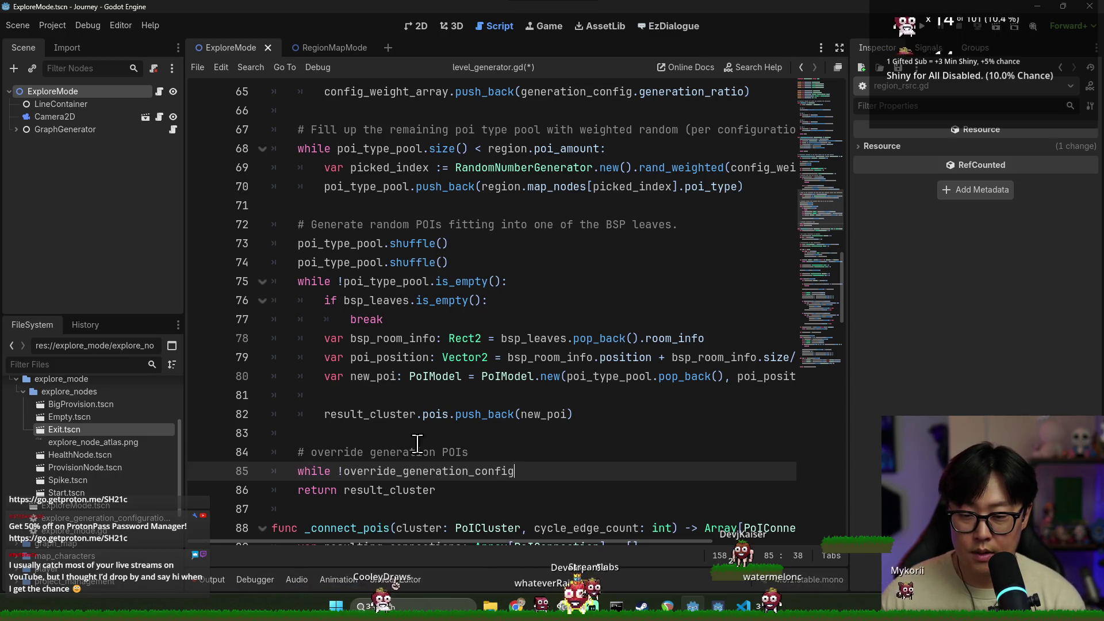
type("is")
key("Return")
type(":")
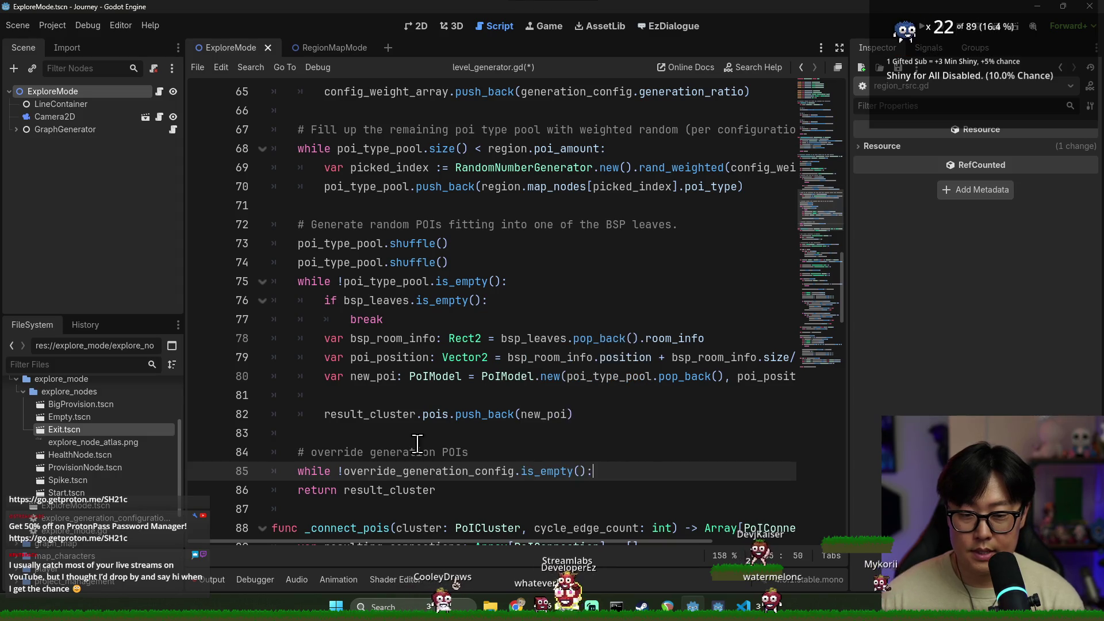
key("Return")
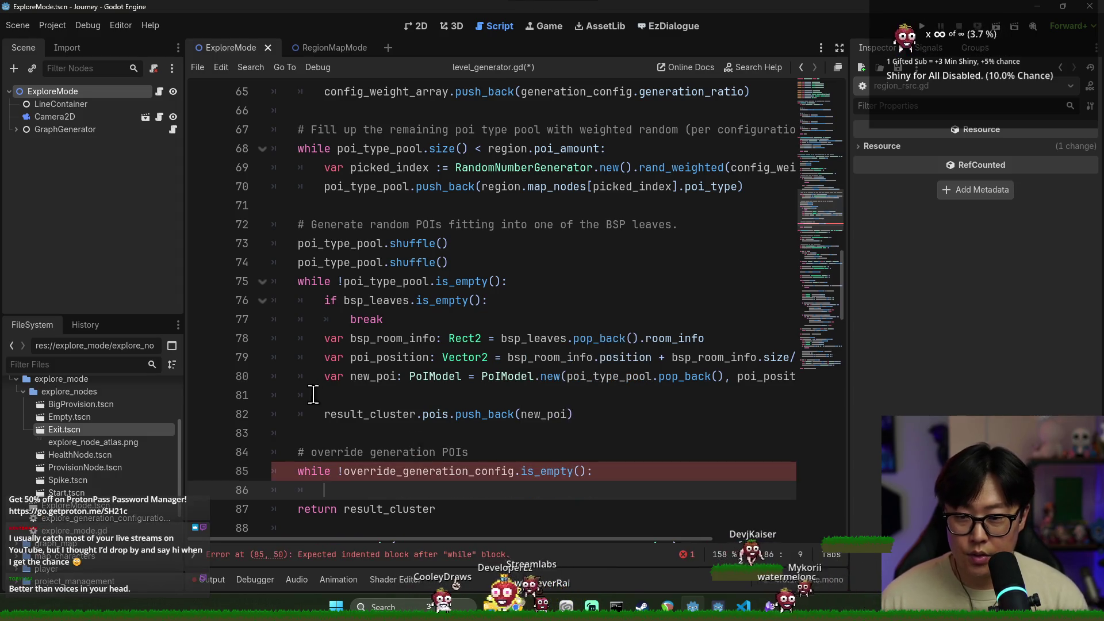
Copy the POI creation lines 78–82 into the new while loop body.
scroll(425, 344, "down", 1)
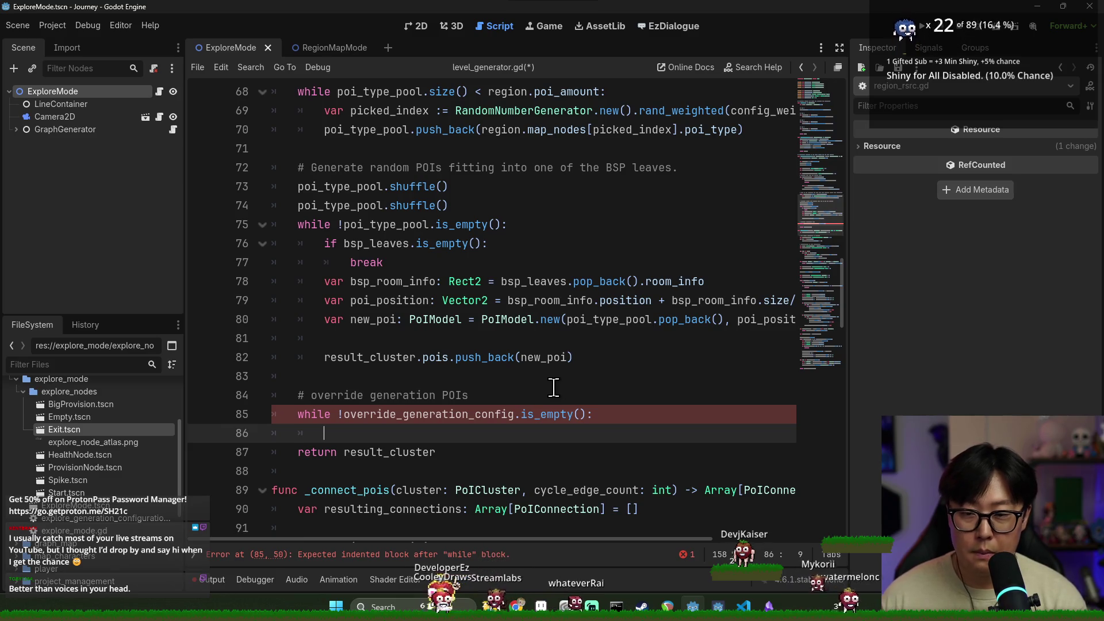
left_click_drag(574, 357, 323, 281)
key("ctrl+c")
left_click(425, 433)
key("Tab")
key("ctrl+v")
Remove the bsp_room_info line and the old BSP-based poi_position expression from the loop.
scroll(467, 265, "down", 3)
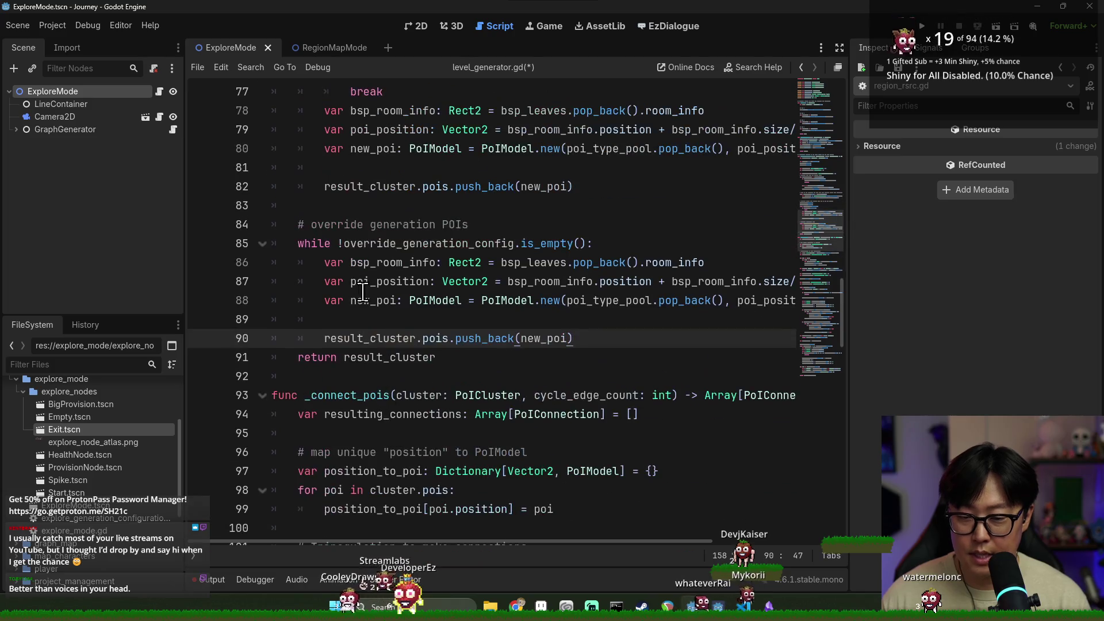
double_click(534, 262)
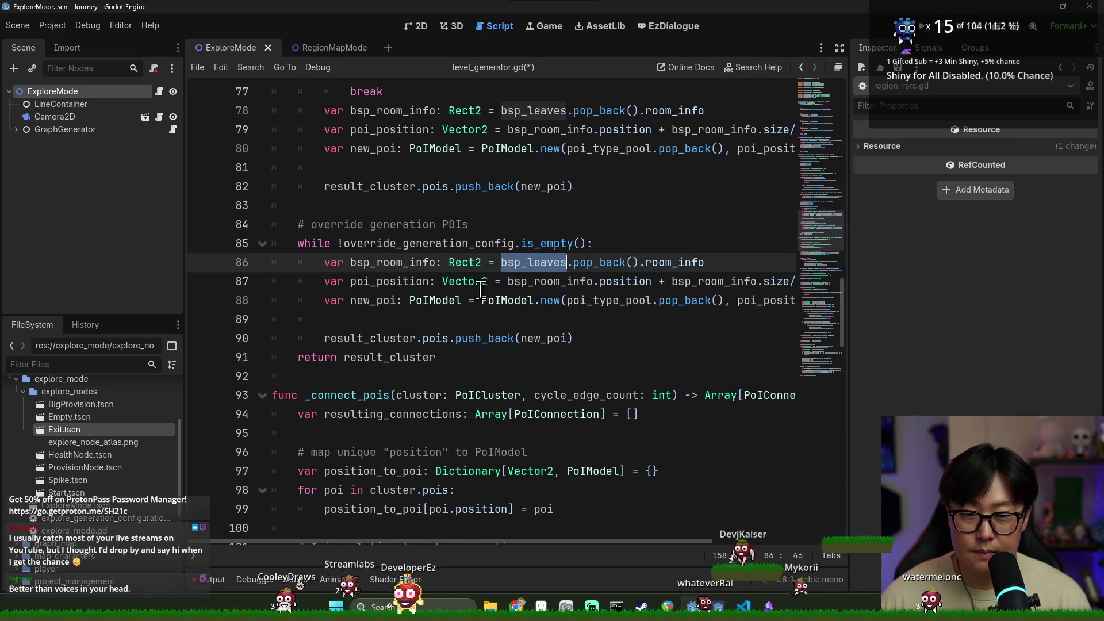
double_click(400, 262)
triple_click(400, 262)
key("BackSpace")
double_click(392, 262)
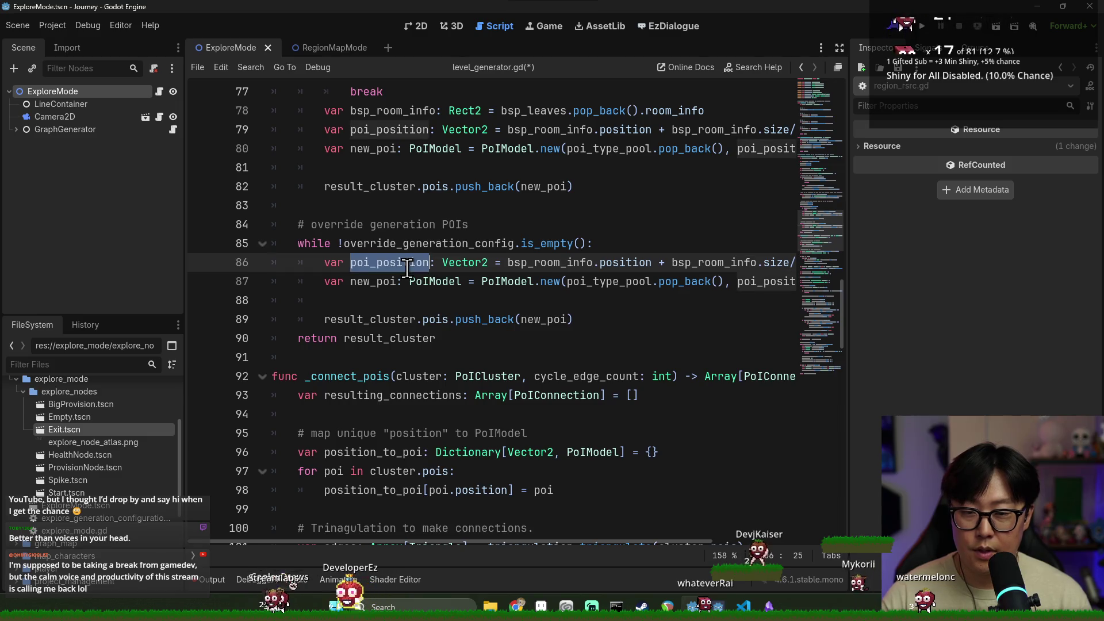
double_click(393, 246)
double_click(550, 262)
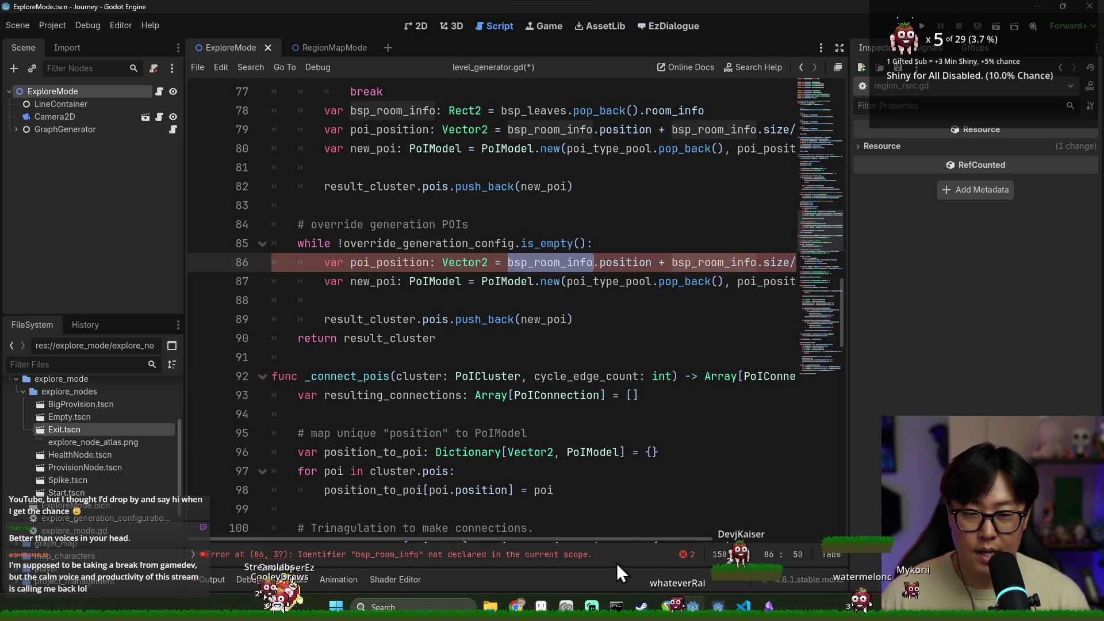
left_click_drag(602, 539, 688, 536)
left_click(704, 263, "shift")
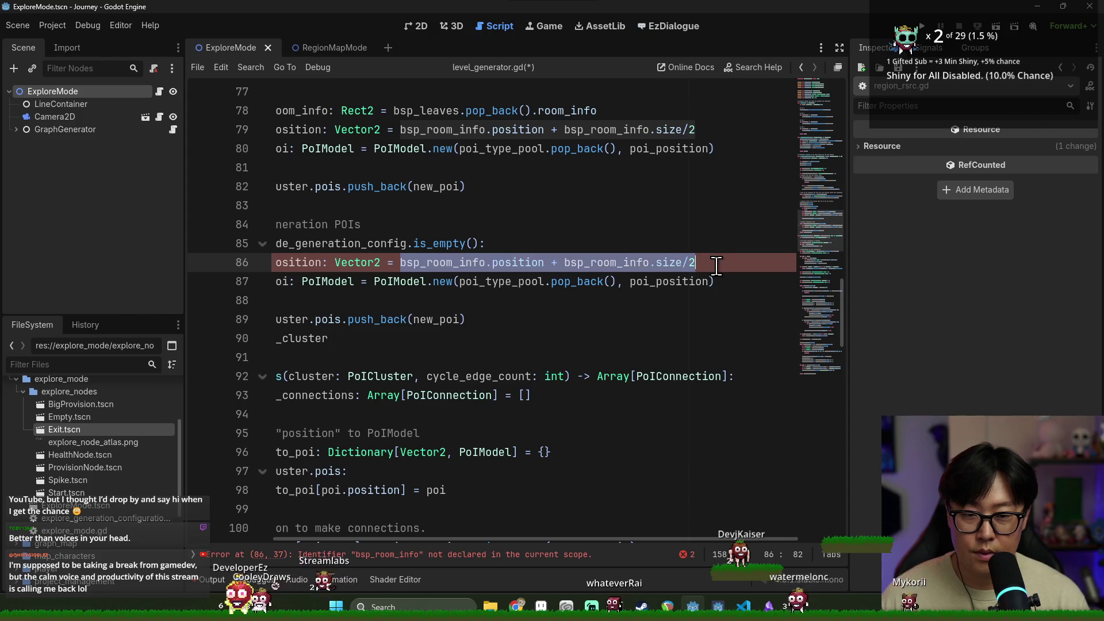
key("BackSpace")
Insert a var config := override_generation_config.pop_back() line above the position line.
type("override_generation_config.")
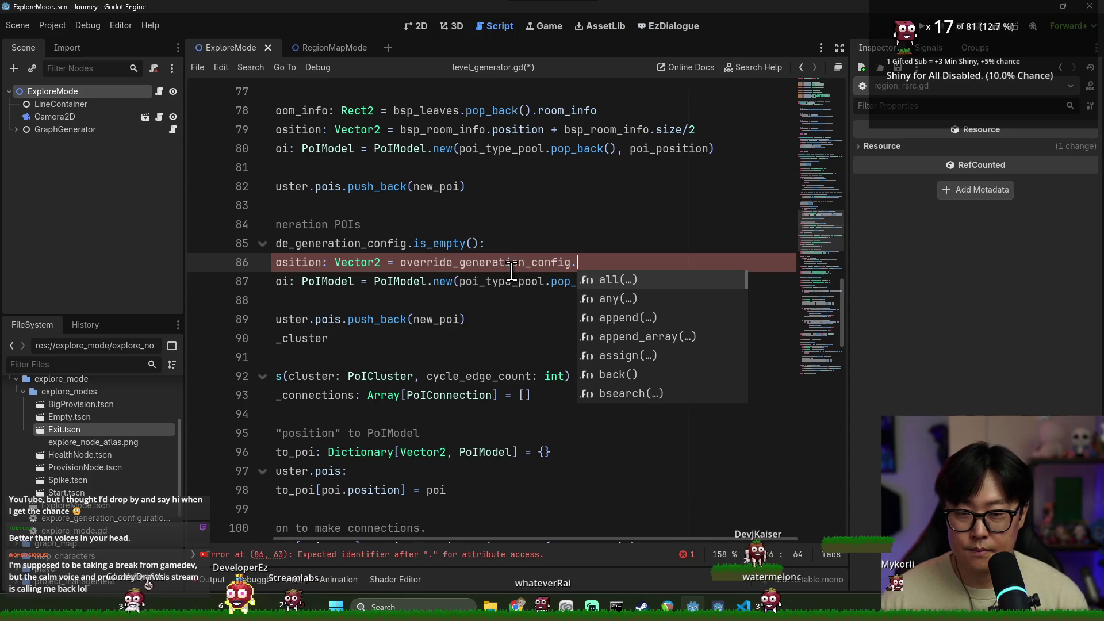
double_click(527, 260)
key("BackSpace")
key("ctrl+shift+Return")
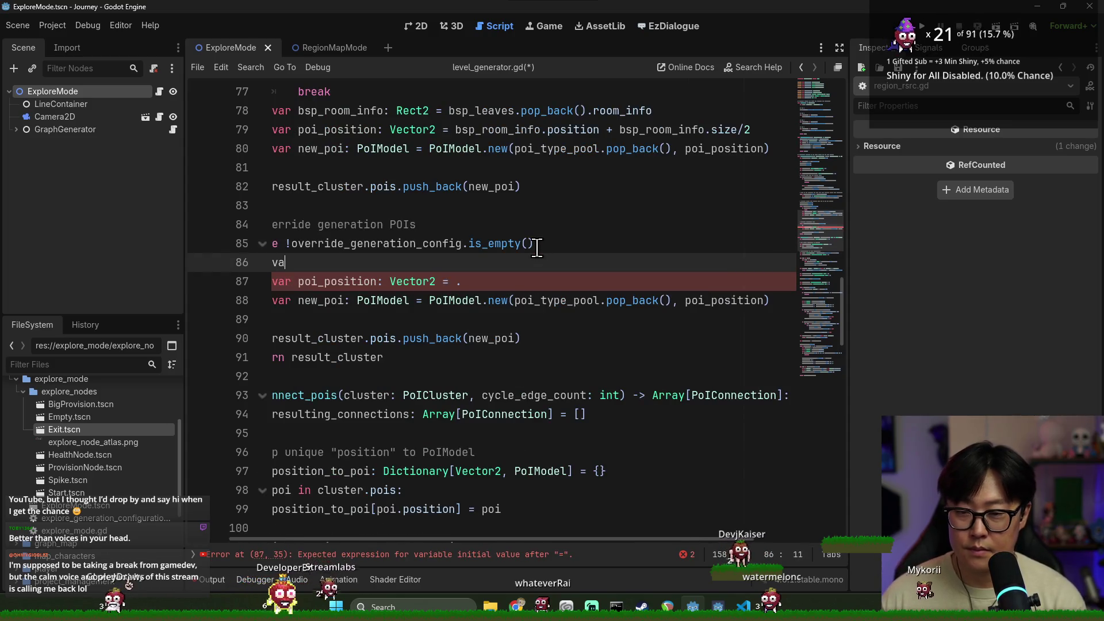
type("config :")
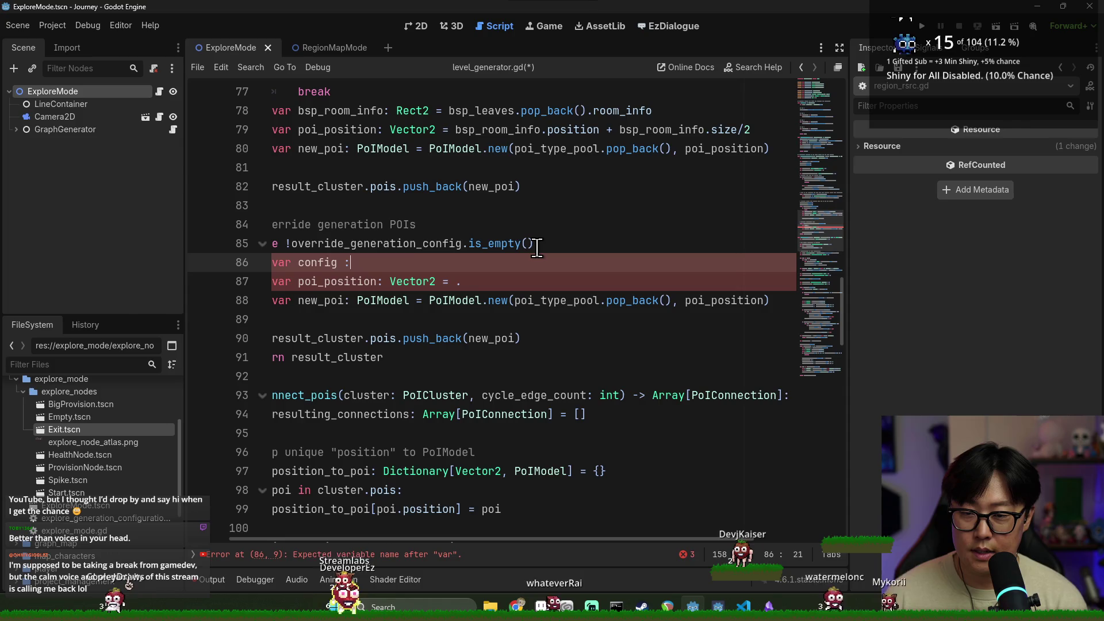
type(".pop")
key("Down")
key("Down")
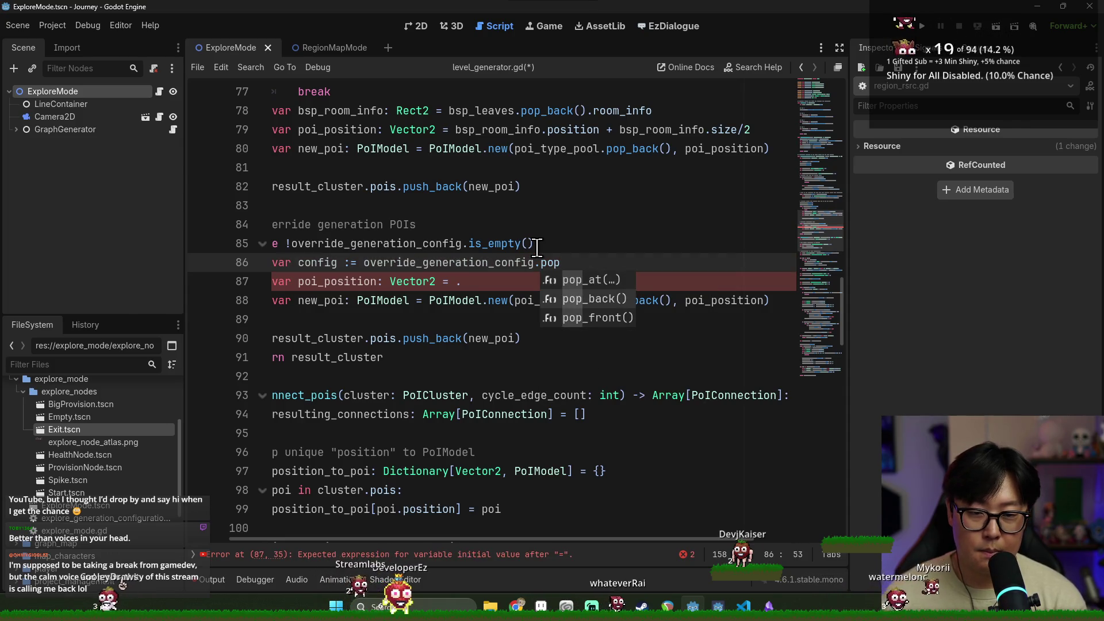
key("Up")
key("Return")
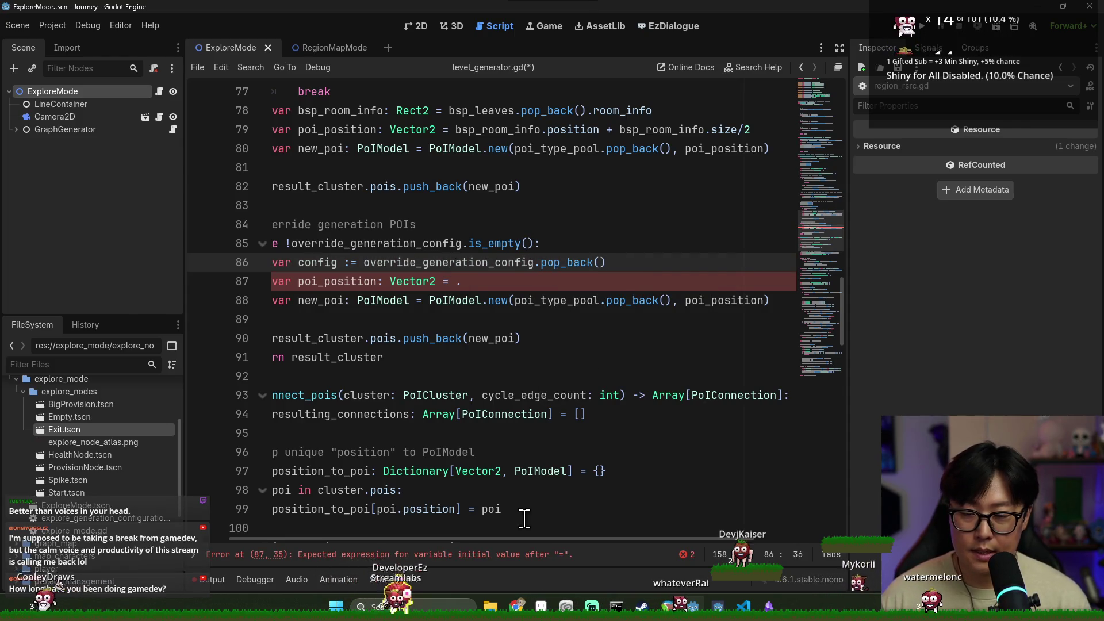
scroll(524, 542, "left", 2)
left_click(635, 283)
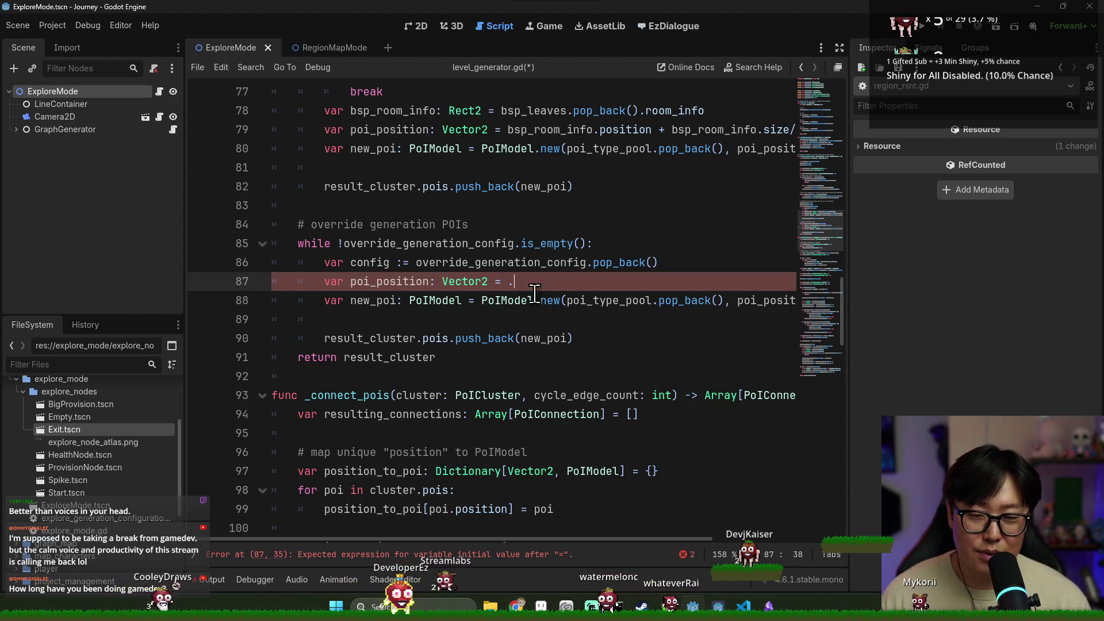
Delete the stray period after Vector2 = on line 87, leaving the value empty.
key("BackSpace")
mouse_move(540, 301)
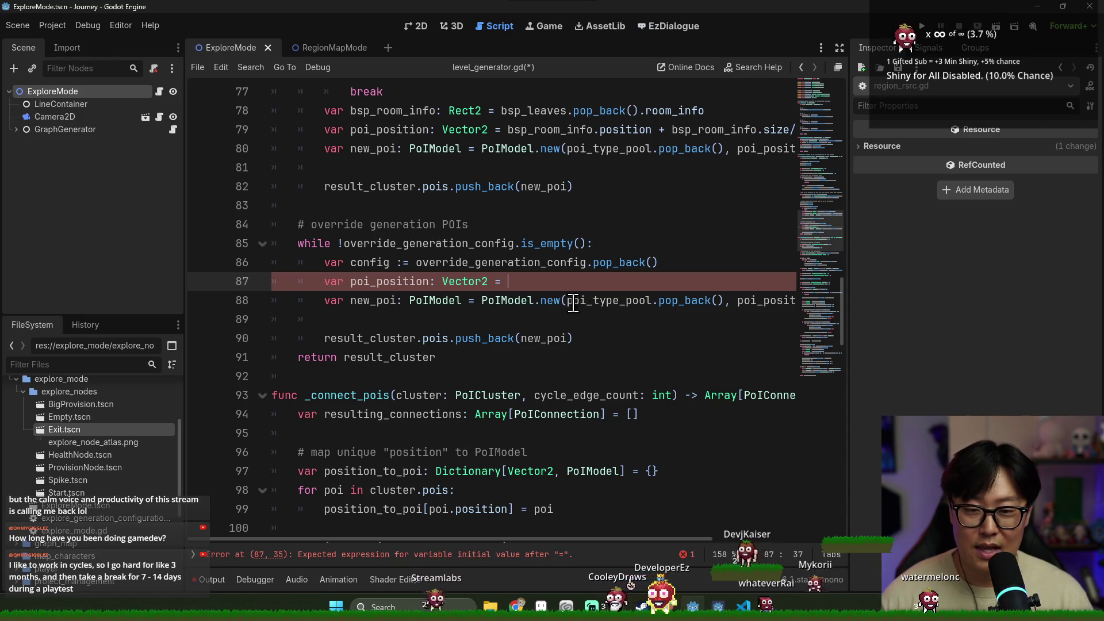
type("config")
key("BackSpace")
key("BackSpace")
key("BackSpace")
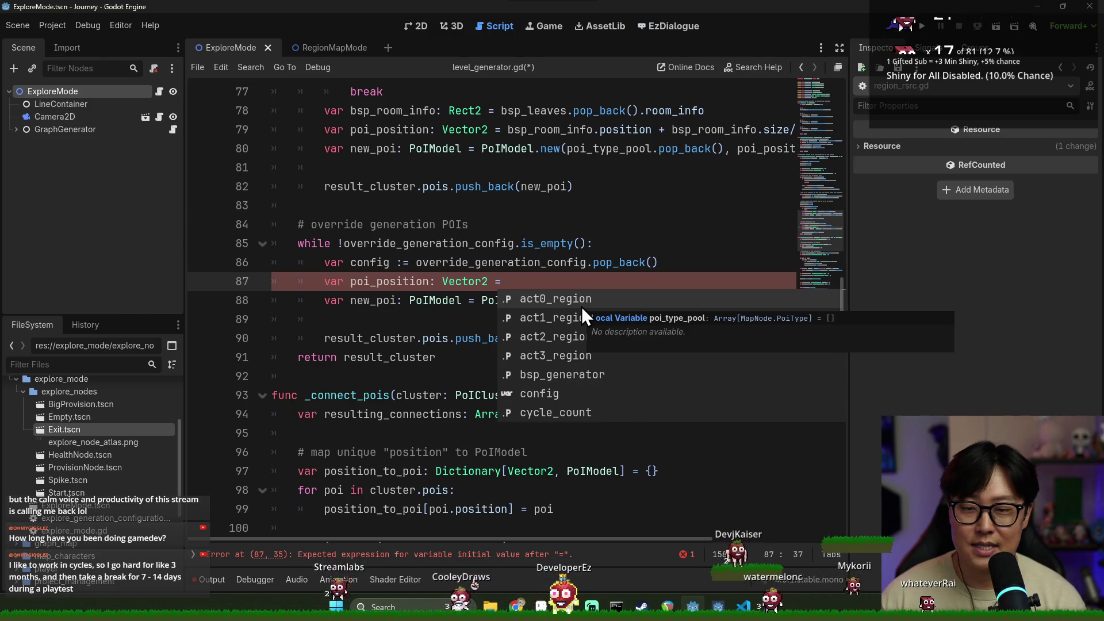
type("config.")
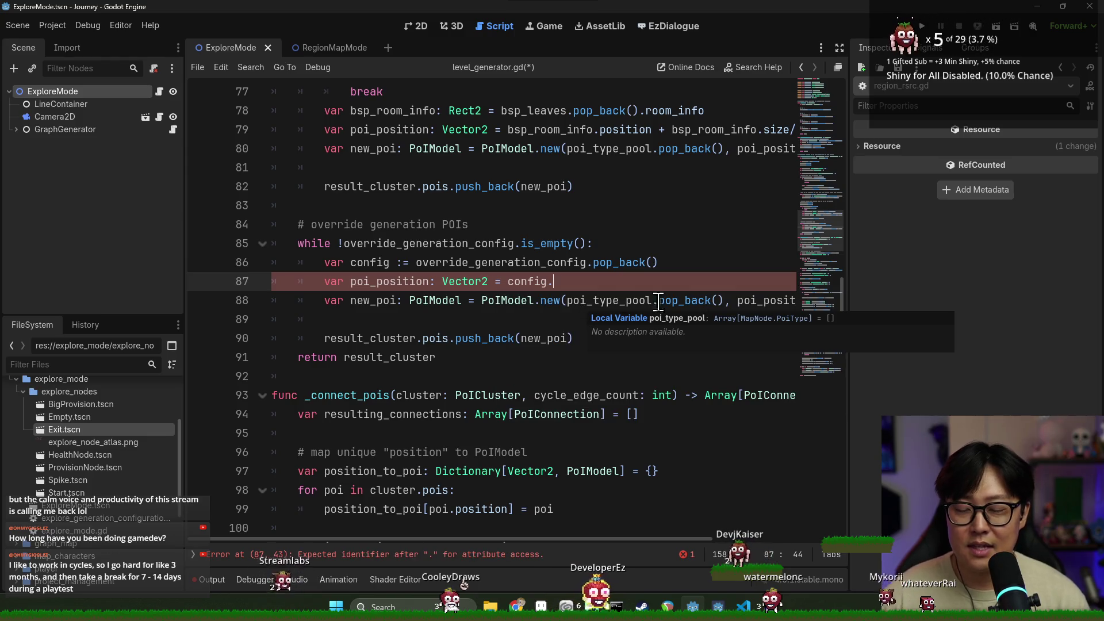
key("BackSpace")
key("BackSpace")
key("BackSpace")
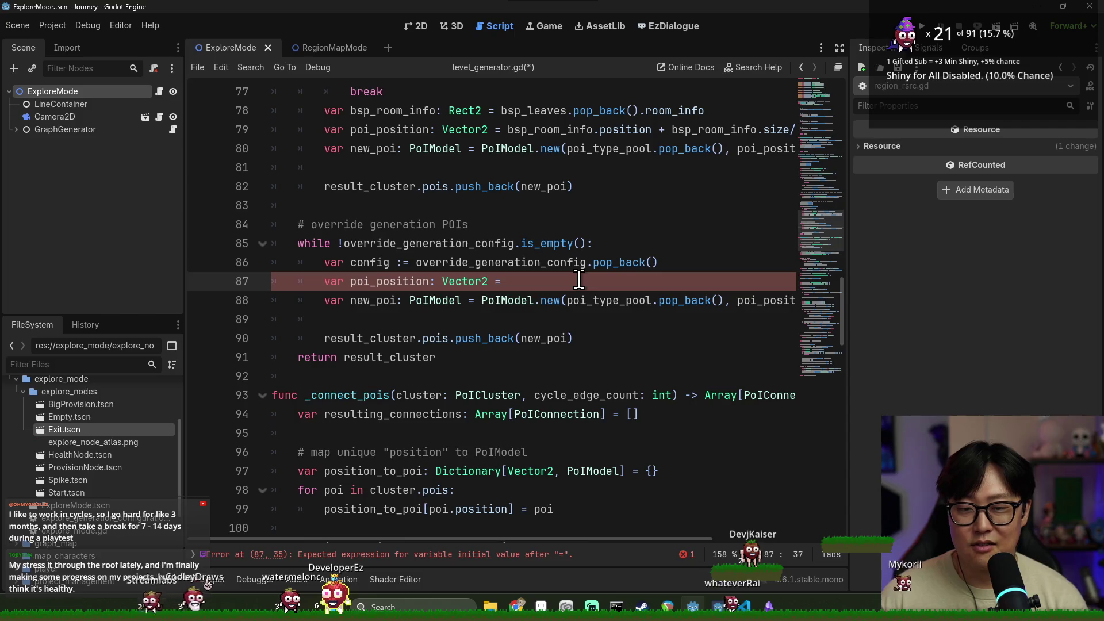
Cast config as PoiGenerationConfig and set poi_position to config.override_position.
scroll(579, 280, "up", 1)
double_click(370, 319)
key("ctrl+c")
left_click(546, 343)
key("ctrl+v")
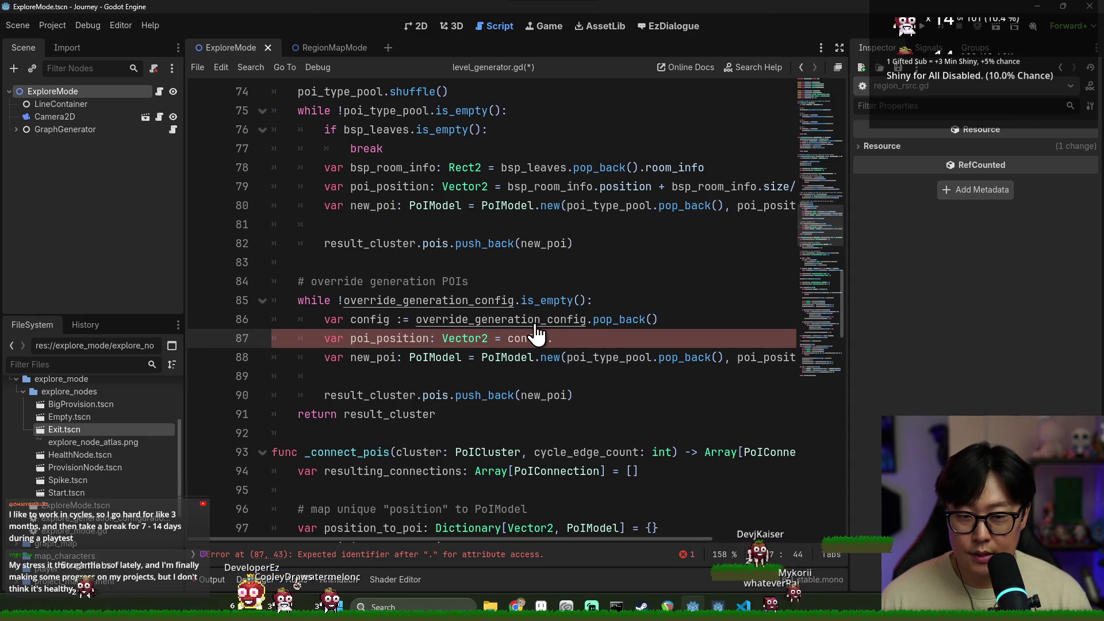
left_click(676, 322)
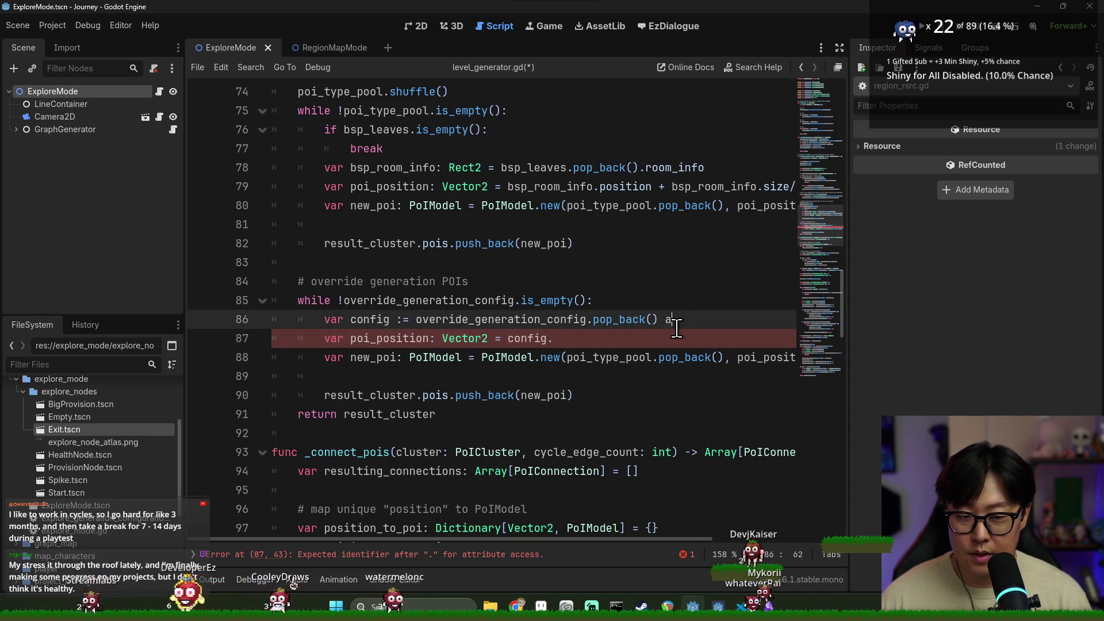
type("as PoiG")
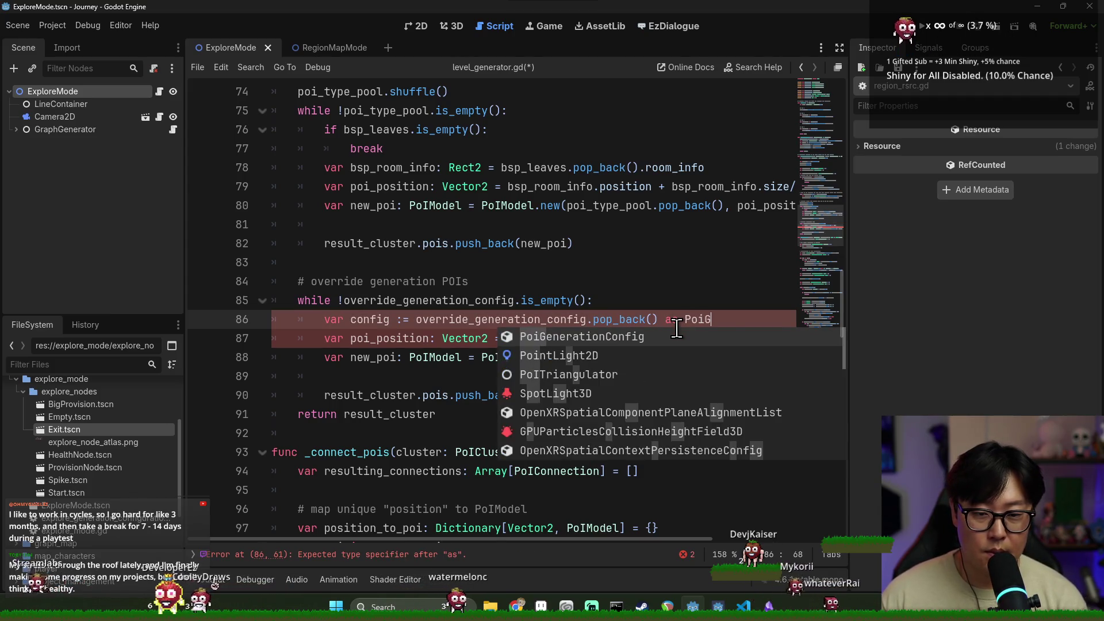
key("Return")
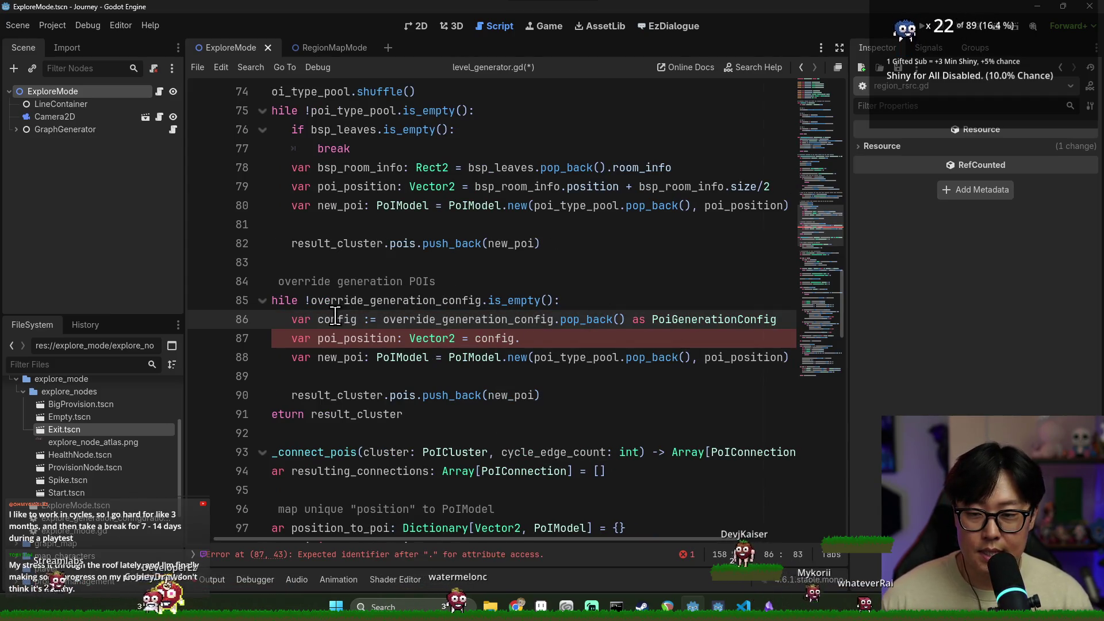
left_click(570, 339)
key("ctrl+space")
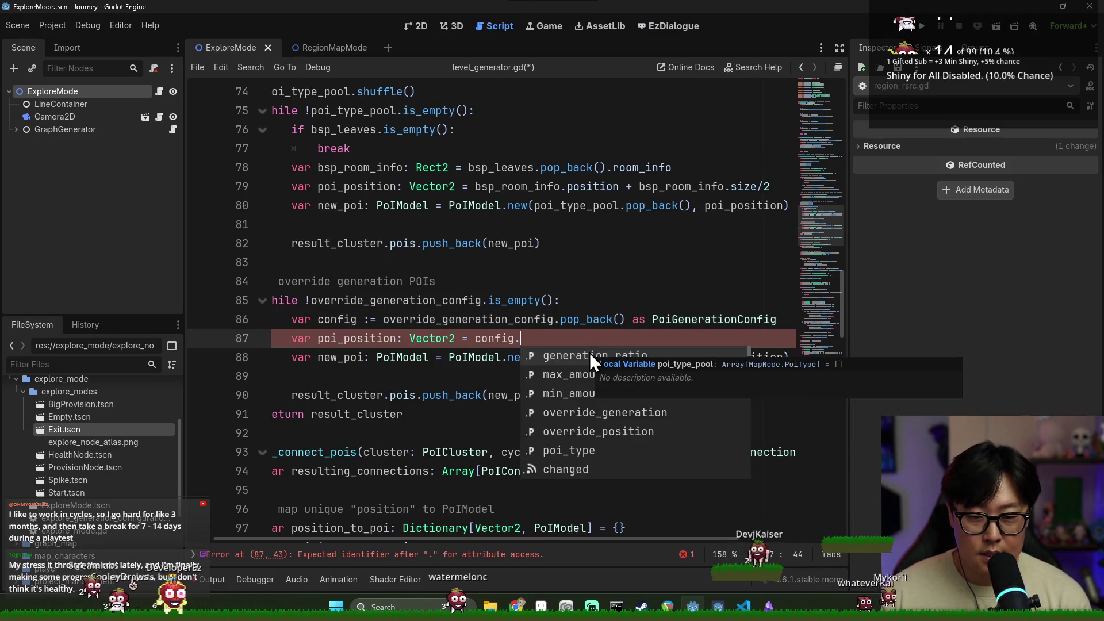
type("overri")
key("Down")
key("Return")
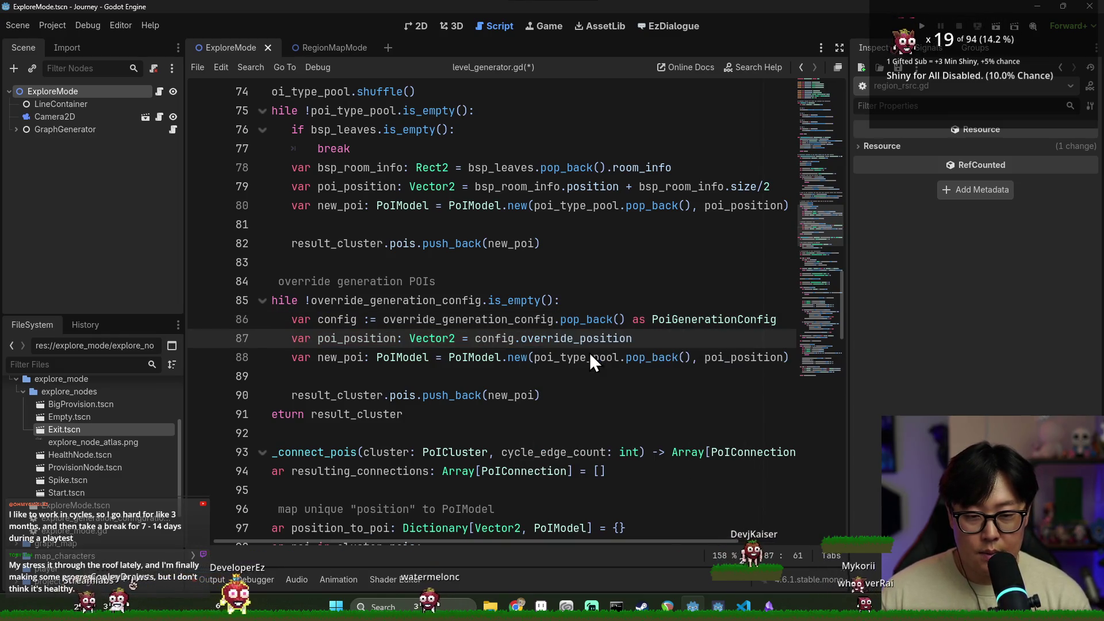
Trace uses of new_poi, result_cluster, poi_position, poi_type_pool, and the PoIModel constructor.
double_click(348, 357)
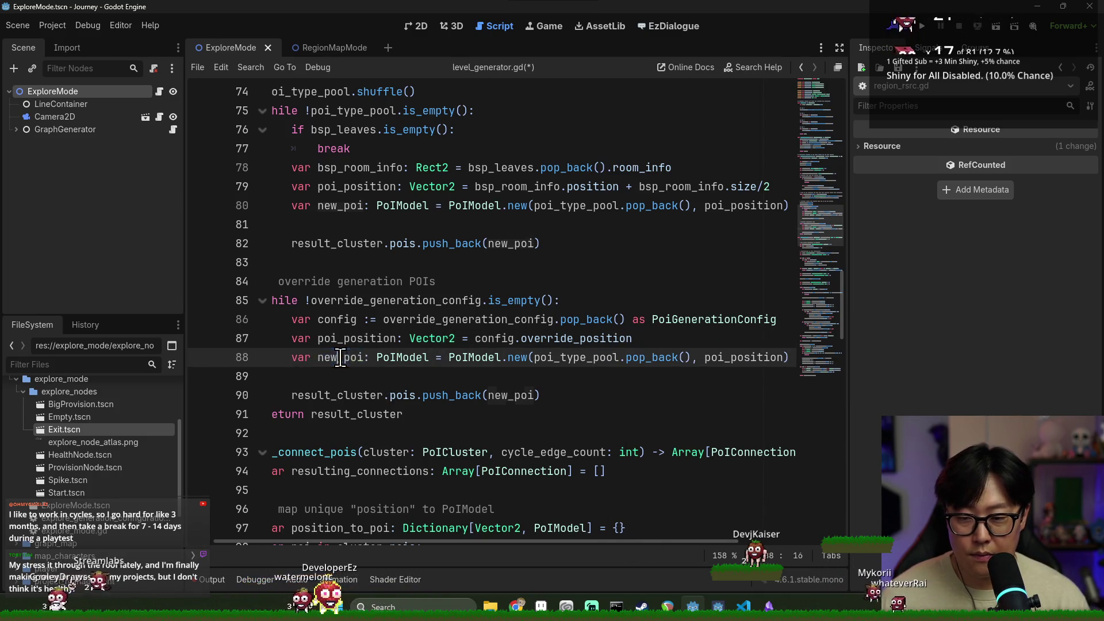
left_click(392, 396)
double_click(346, 396)
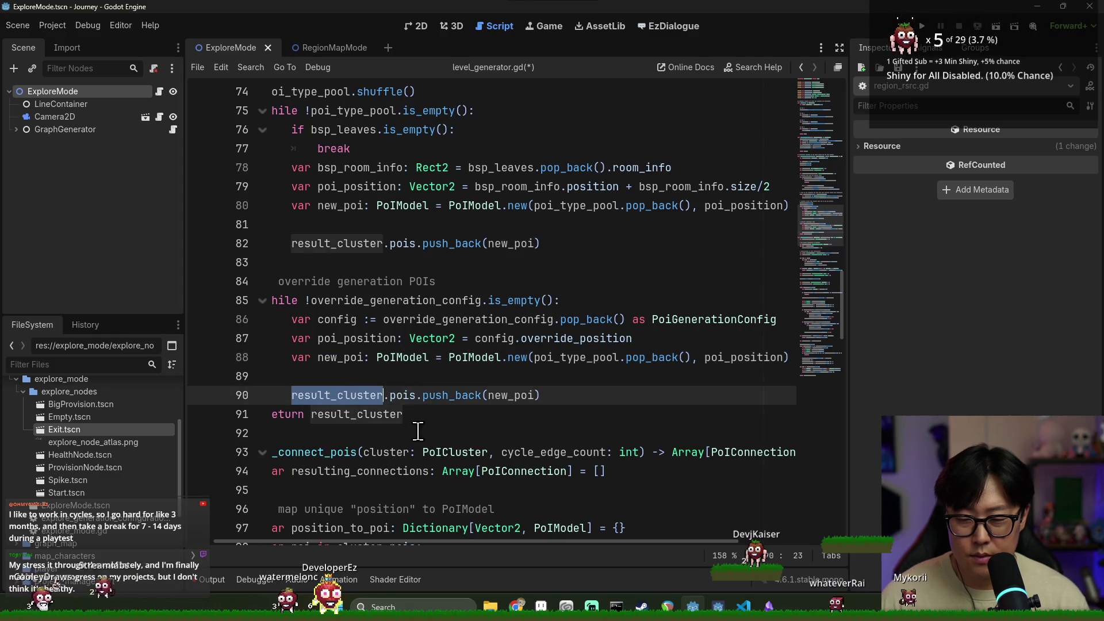
double_click(400, 395)
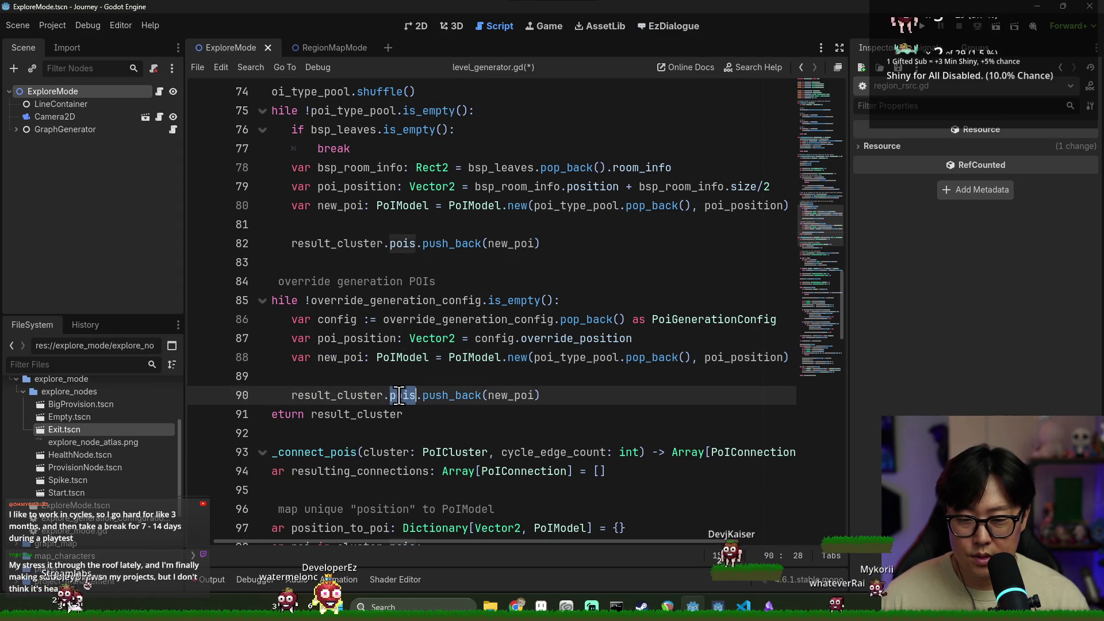
double_click(404, 357)
double_click(357, 340)
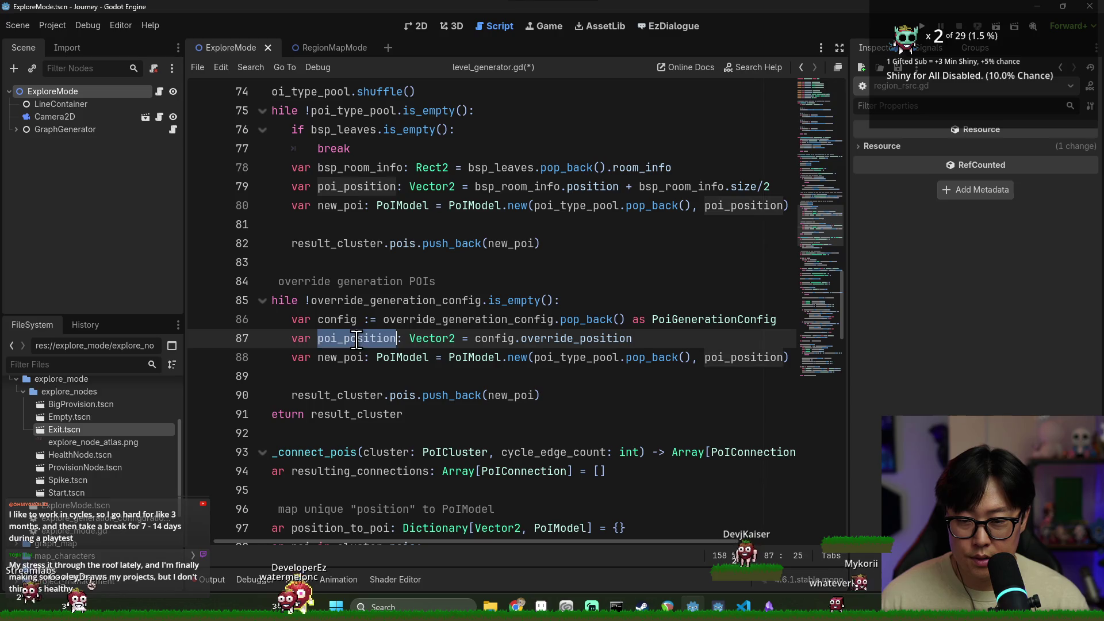
double_click(500, 357)
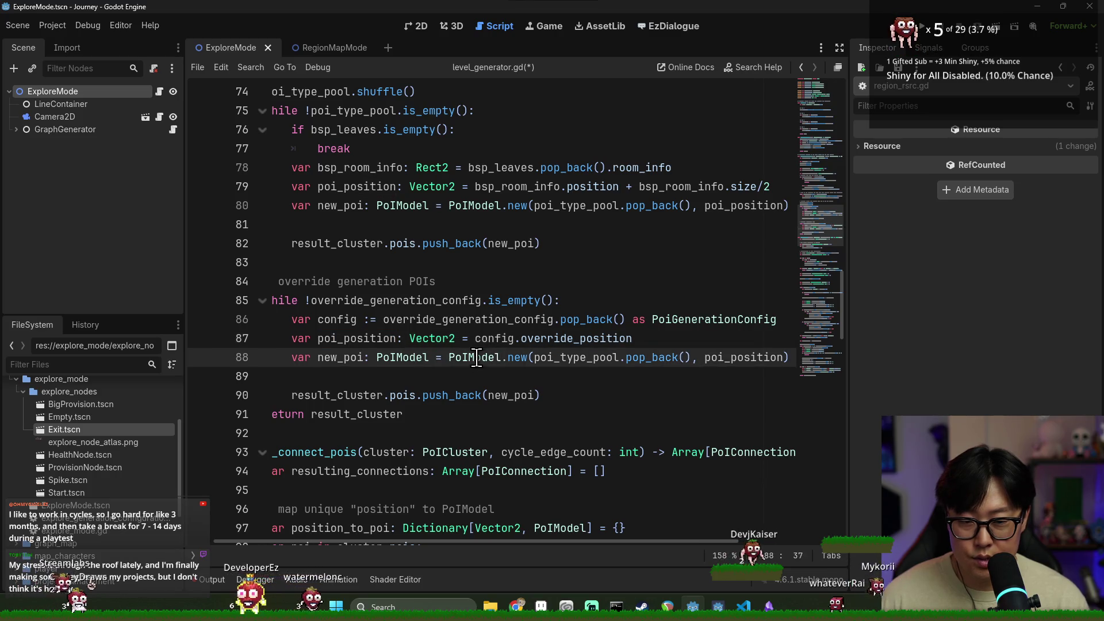
double_click(584, 357)
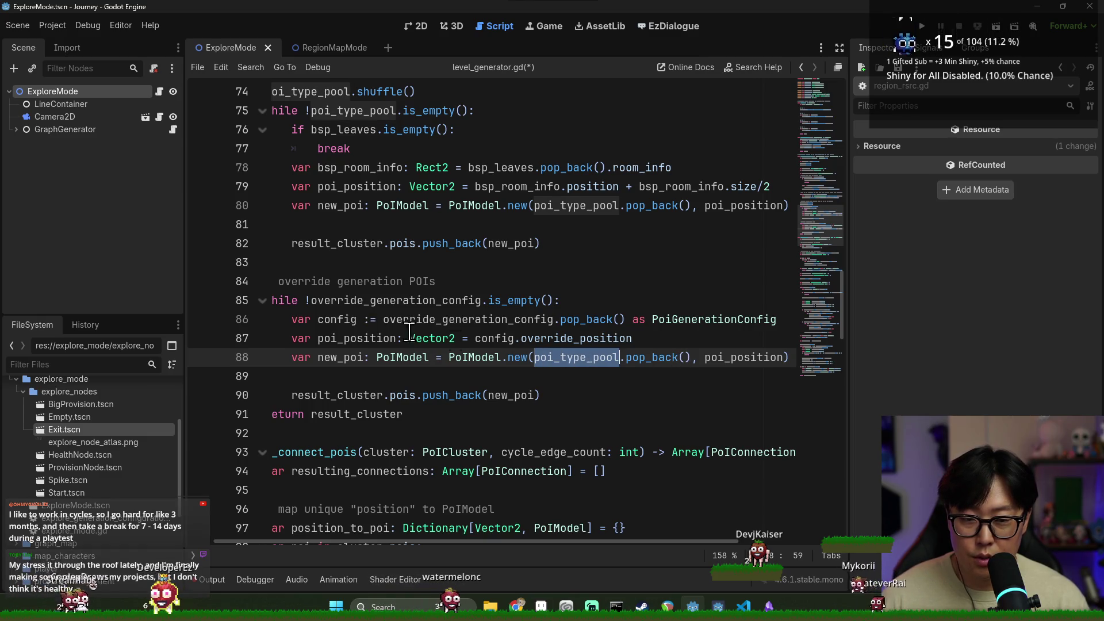
double_click(329, 319)
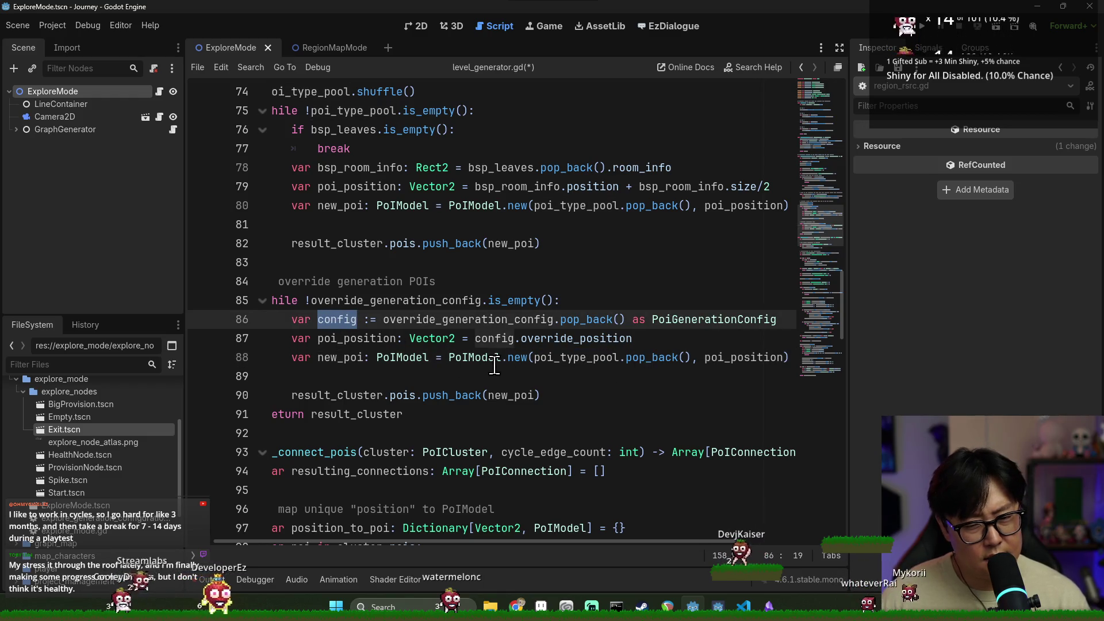
left_click(517, 358, "ctrl")
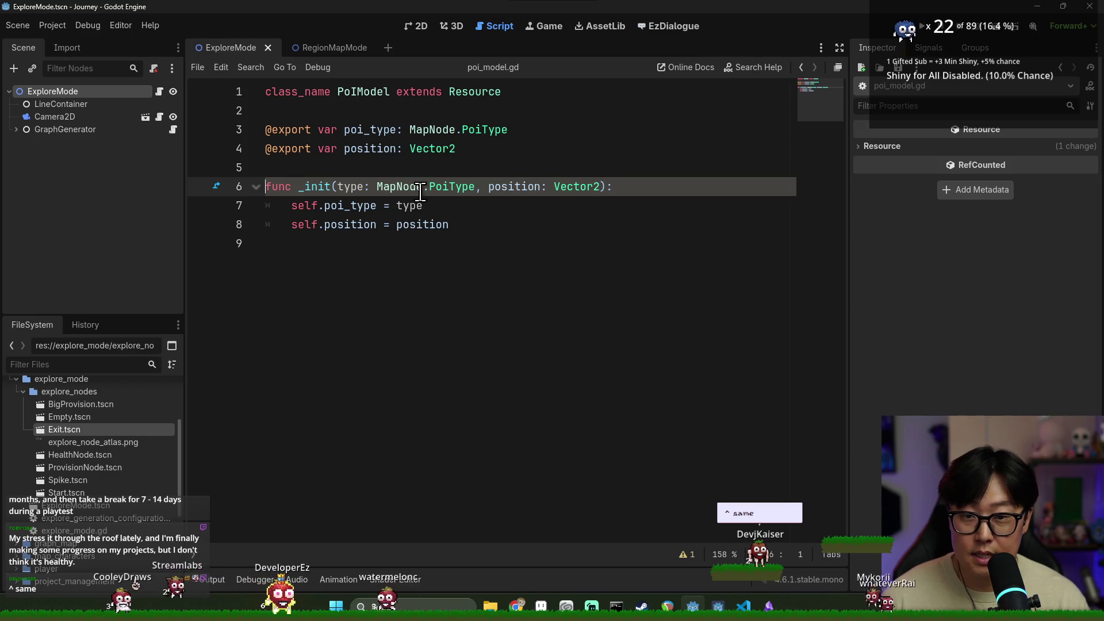
key("alt+Left")
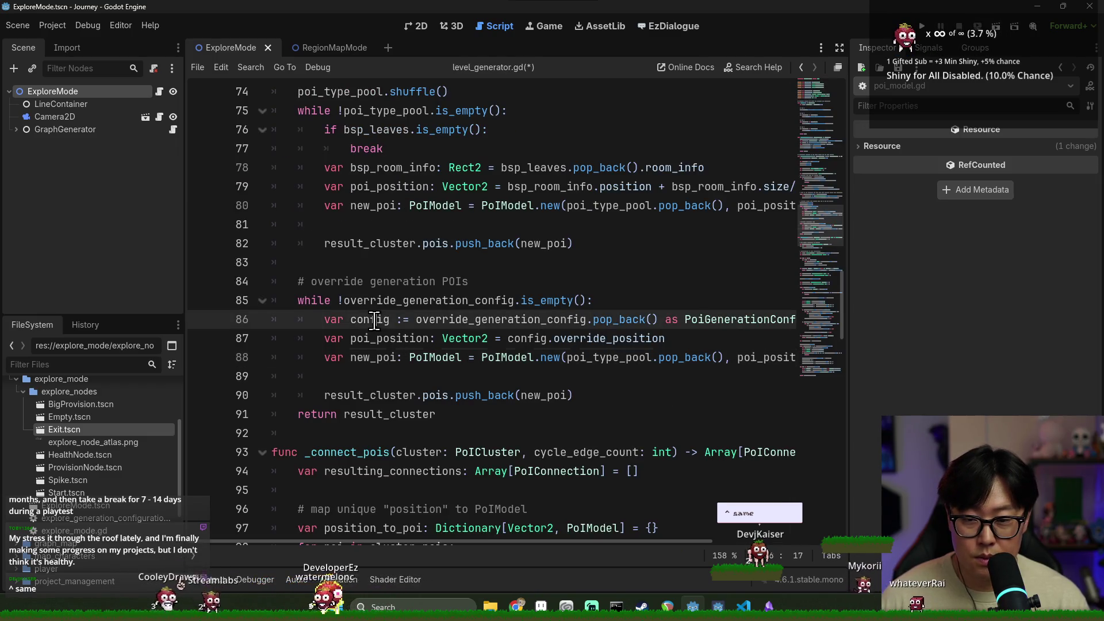
Replace poi_type_pool.pop_back() with config.poi_type on line 88 and save level_generator.gd.
double_click(374, 320)
double_click(621, 357)
left_click(723, 357, "shift")
key("ctrl+v")
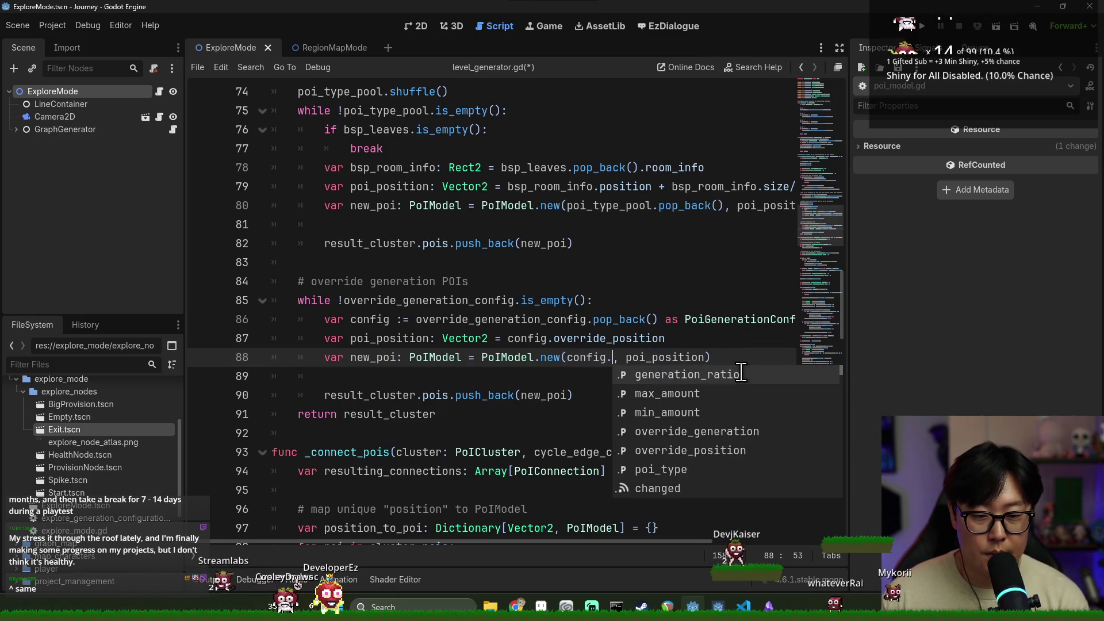
type("typ")
key("Return")
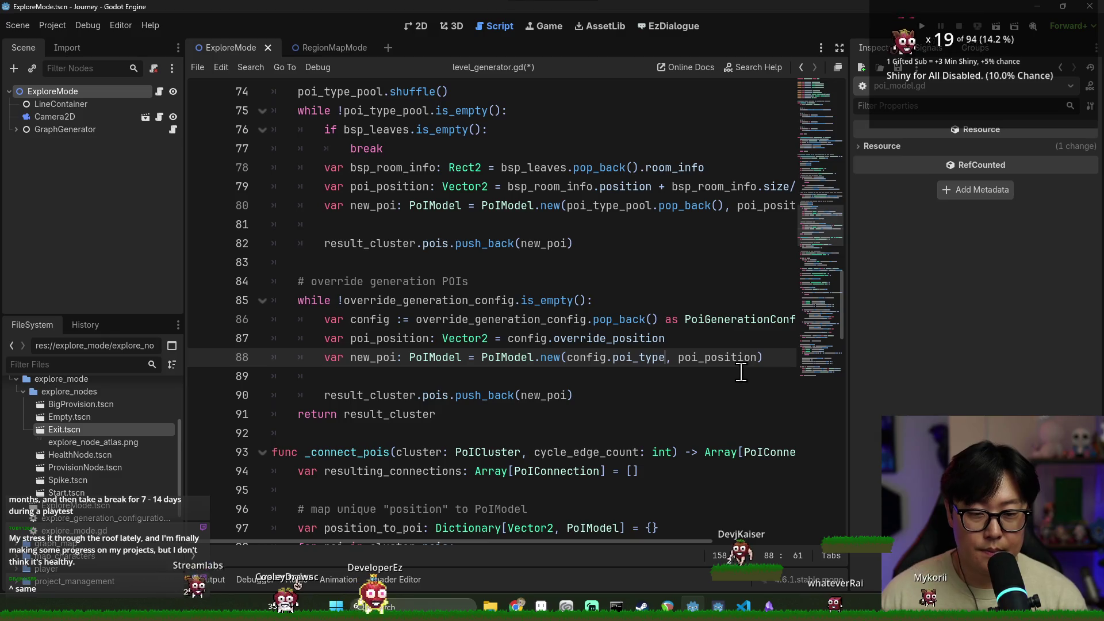
left_click(276, 280)
key("ctrl+s")
double_click(374, 357)
double_click(366, 396)
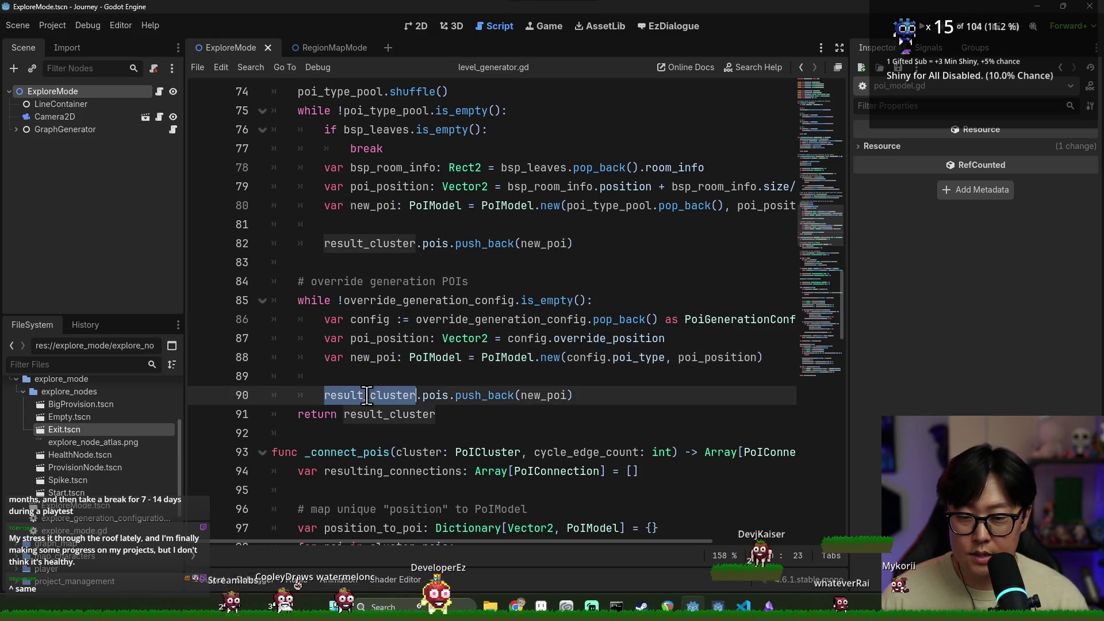
left_click(315, 48)
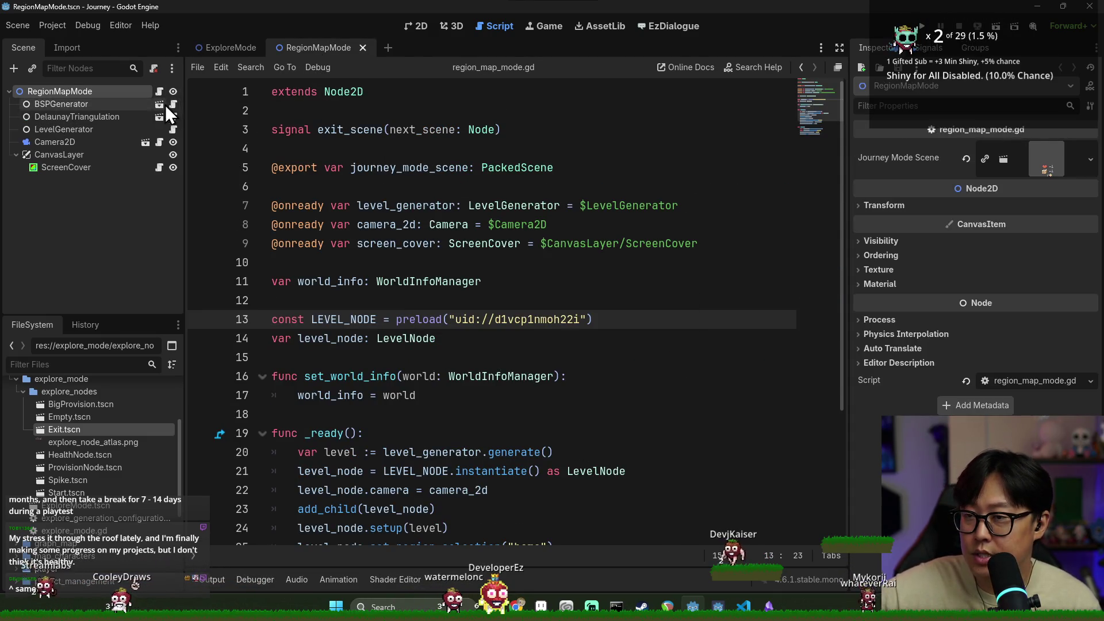
Go to the line 46 missing-return error in explore_mode.gd.
left_click(238, 49)
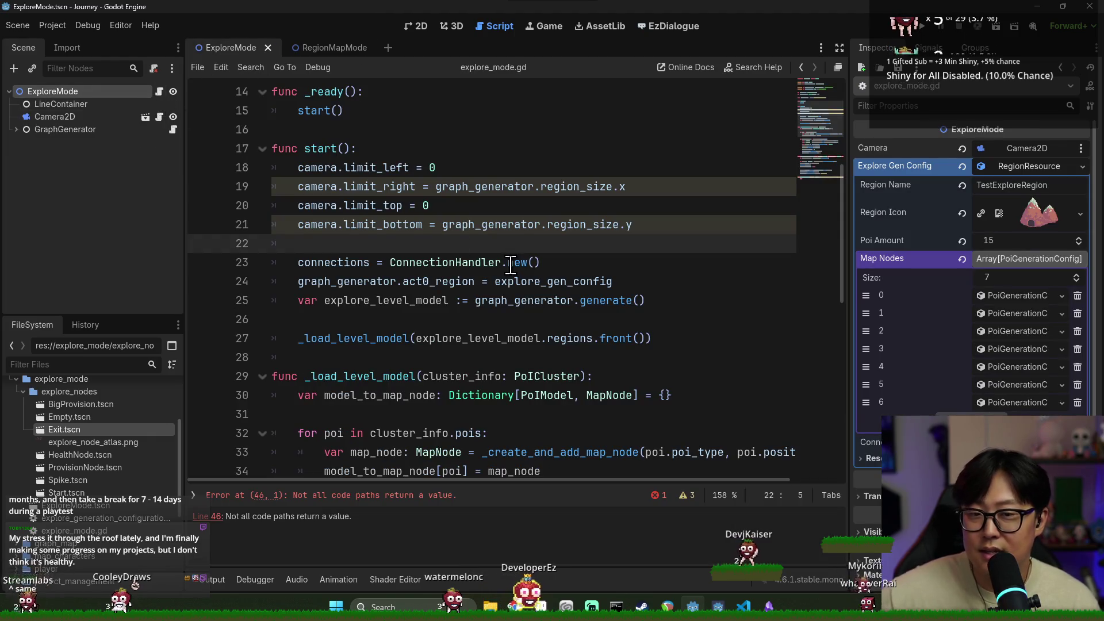
left_click(460, 281)
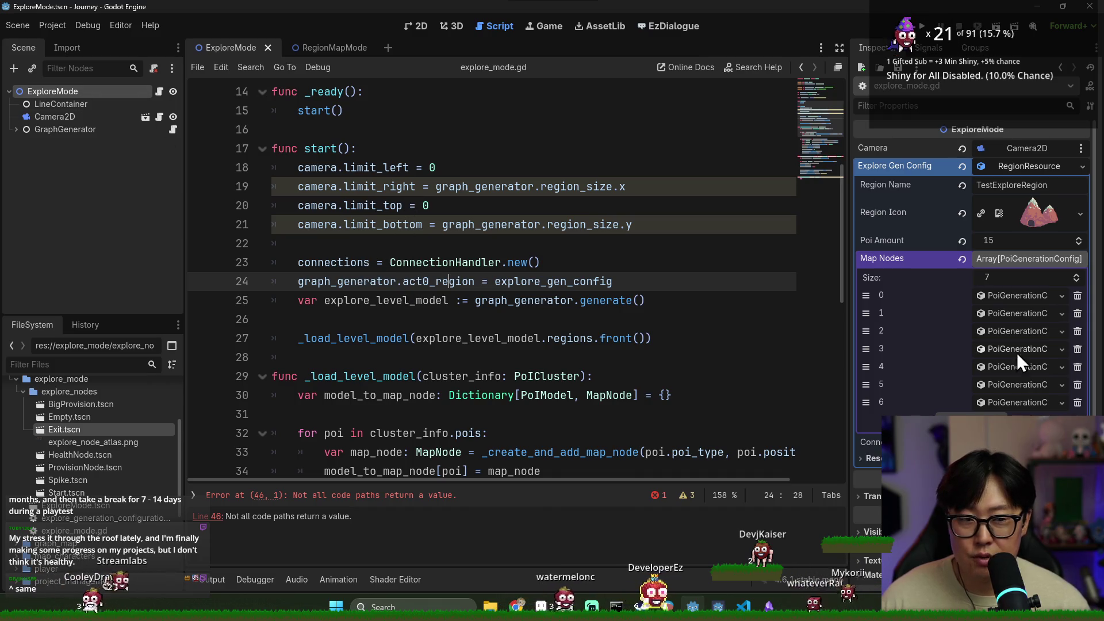
scroll(455, 223, "down", 1)
left_click(413, 495)
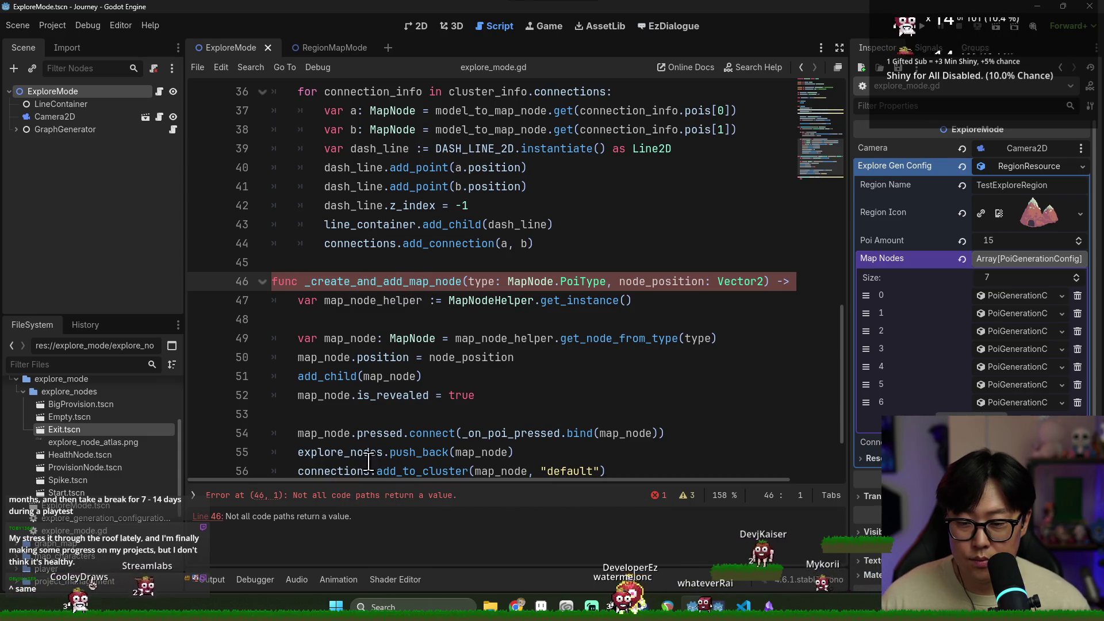
End _create_and_add_map_node with 'return map_node', save, and run the project with F5.
scroll(397, 400, "down", 2)
left_click(586, 389)
key("Return")
key("Return")
type("return ma")
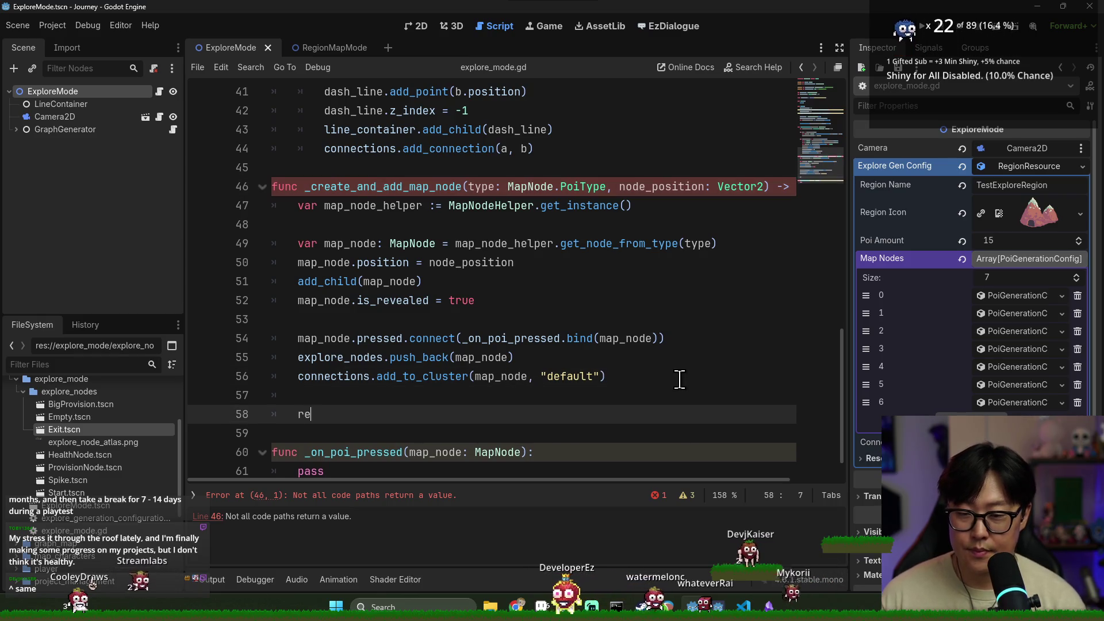
type("pN")
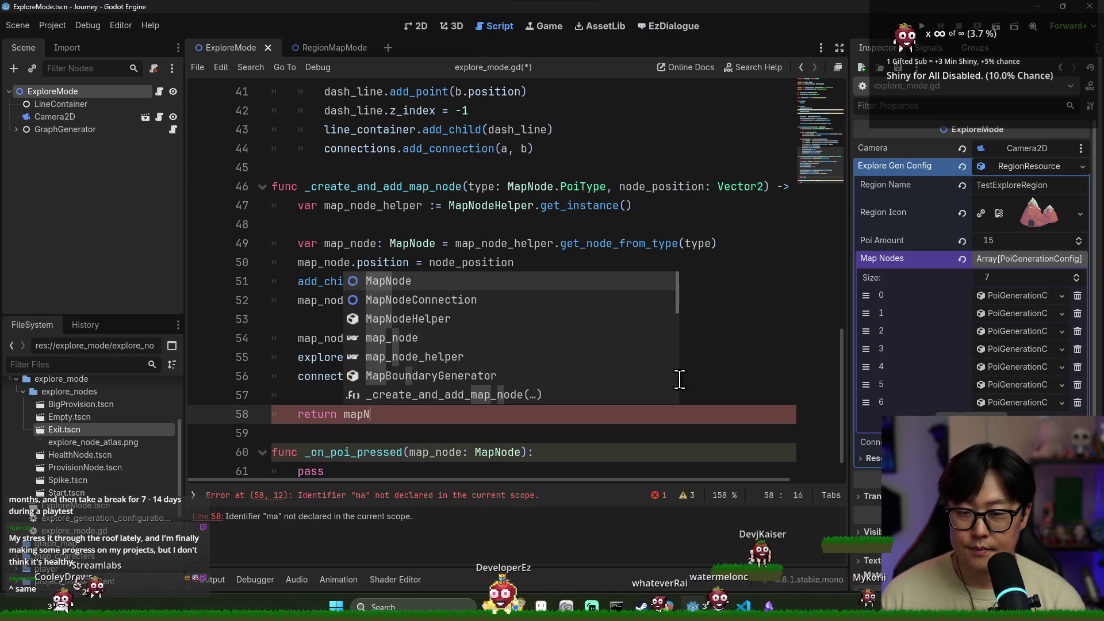
key("BackSpace")
type("_node")
key("ctrl+s")
key("ctrl+s")
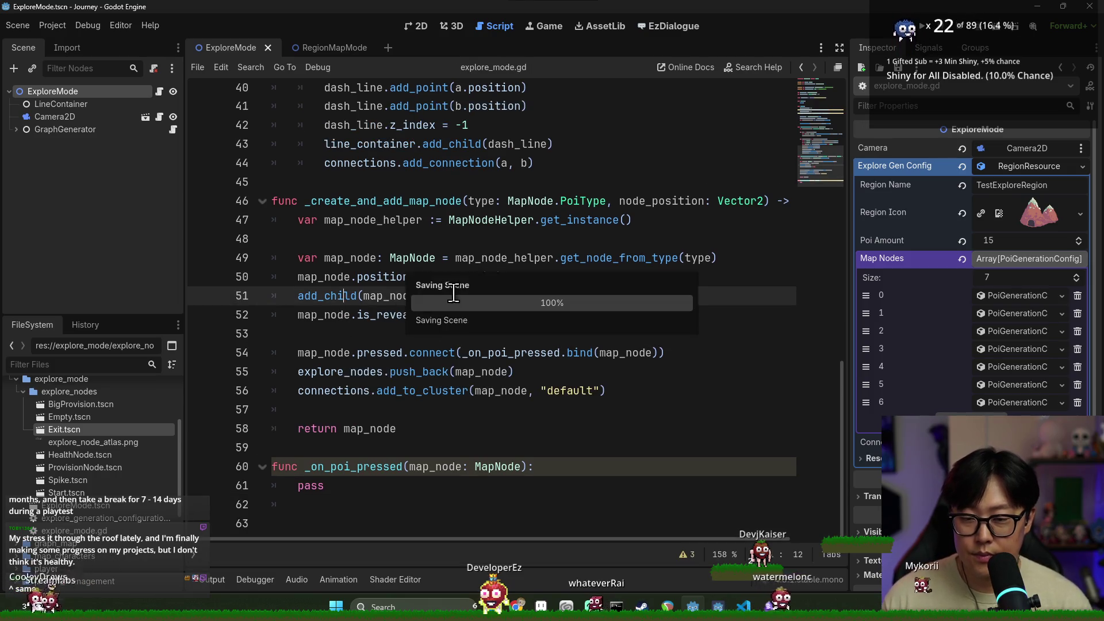
left_click(507, 237)
key("F5")
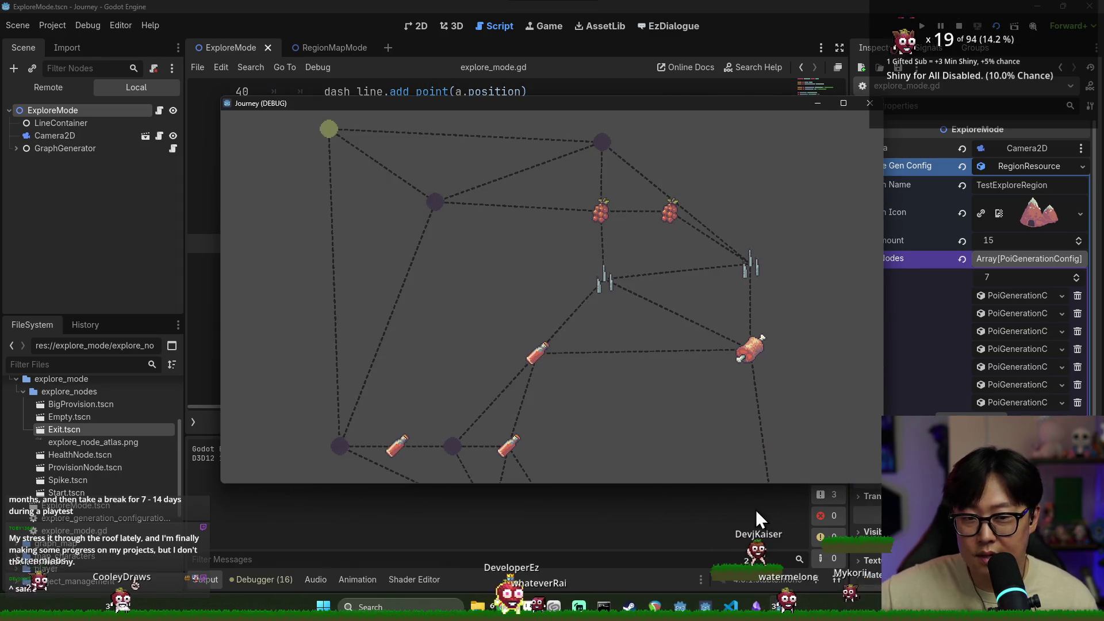
Scroll over the generated map and move the player to the neighbouring meat node.
scroll(563, 336, "down", 2)
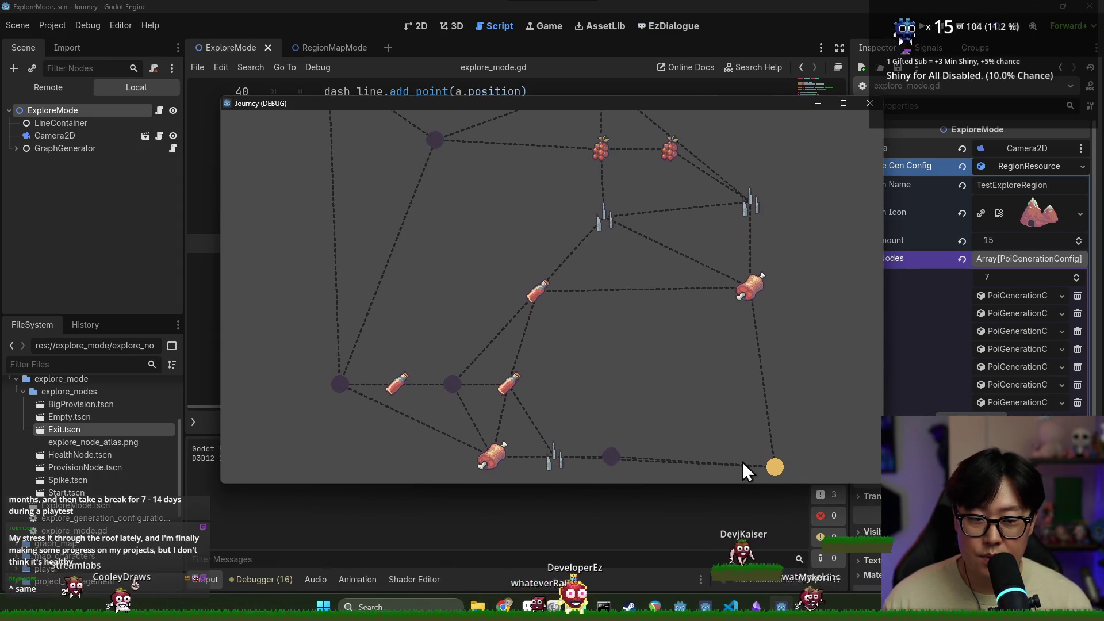
scroll(425, 226, "up", 2)
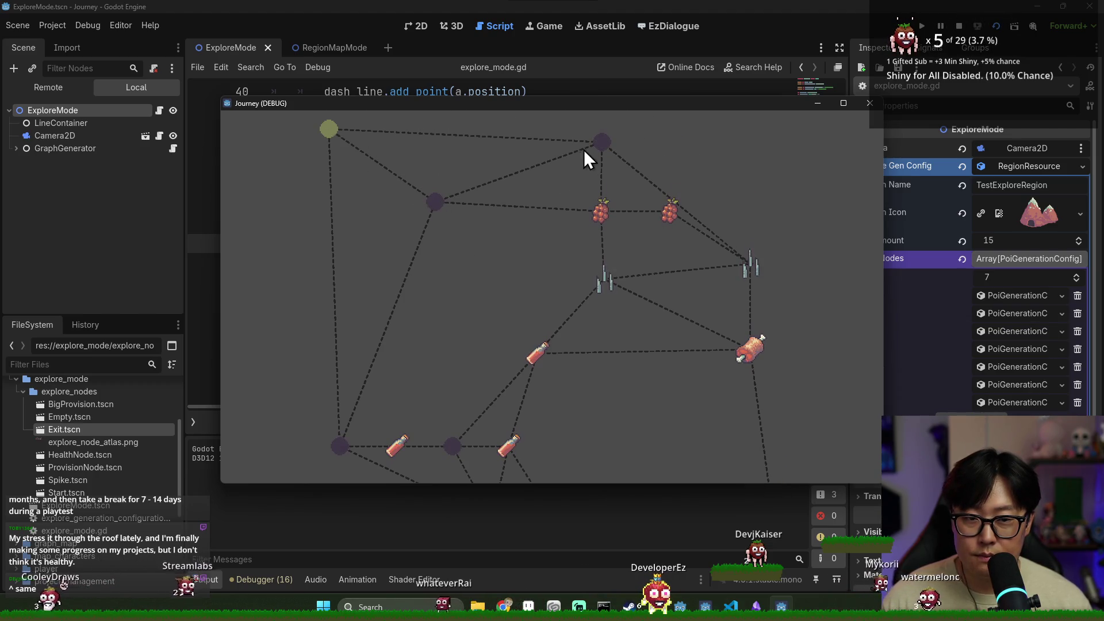
scroll(658, 271, "down", 2)
scroll(477, 399, "up", 2)
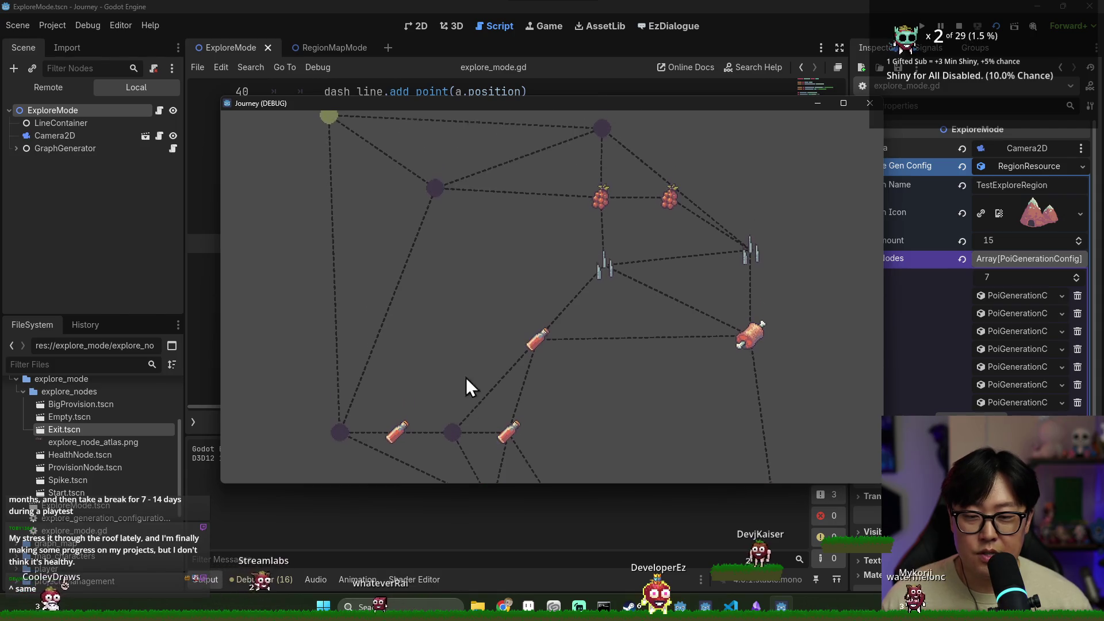
scroll(363, 412, "down", 2)
scroll(357, 369, "up", 2)
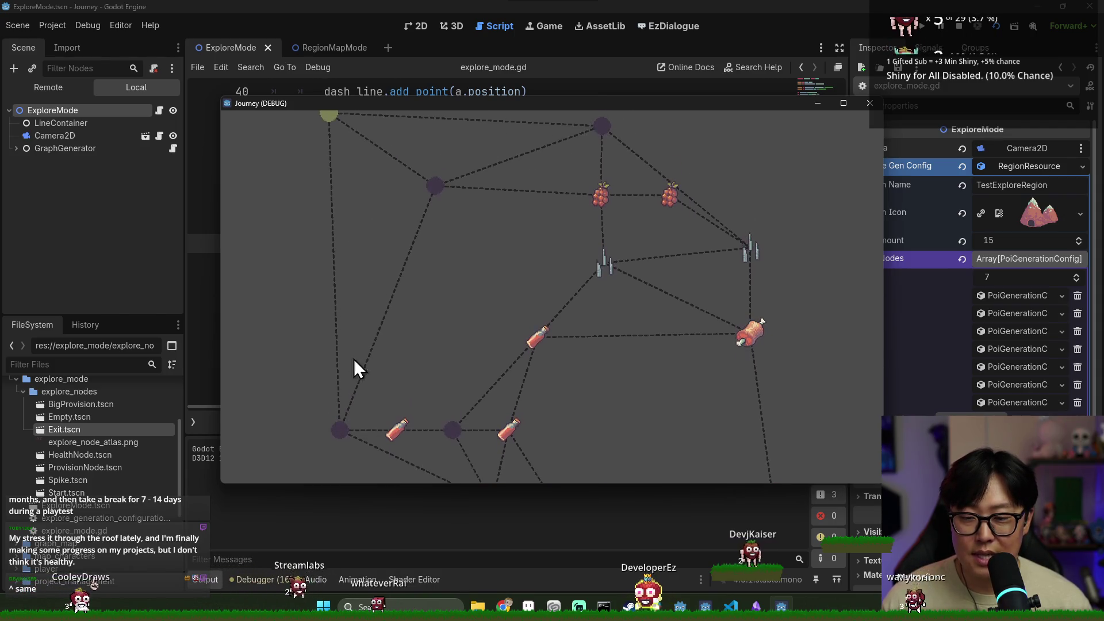
scroll(613, 420, "down", 1)
scroll(771, 472, "down", 1)
scroll(747, 370, "up", 1)
scroll(768, 432, "down", 1)
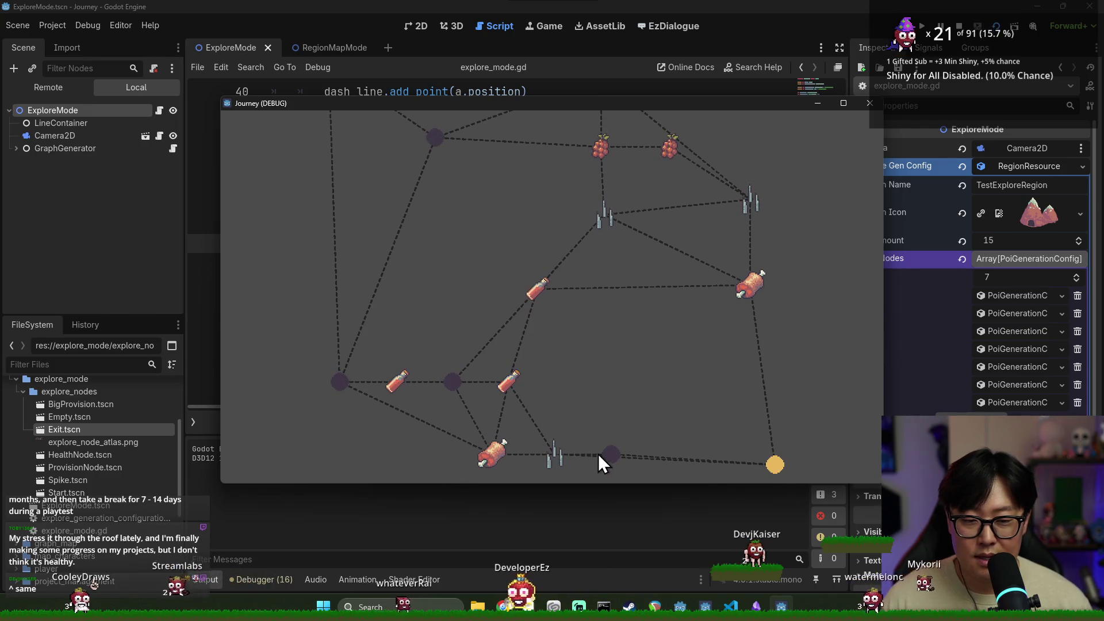
scroll(619, 450, "up", 2)
left_click(743, 348)
Scroll around the map to inspect its provision, health and spike nodes.
scroll(745, 357, "down", 2)
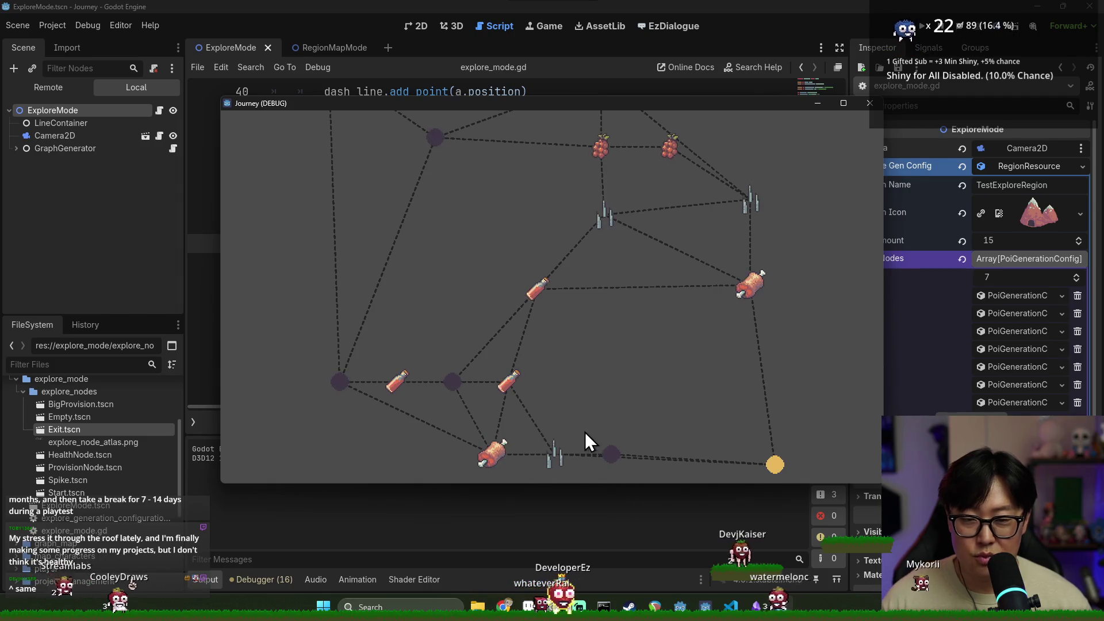
left_click(126, 115)
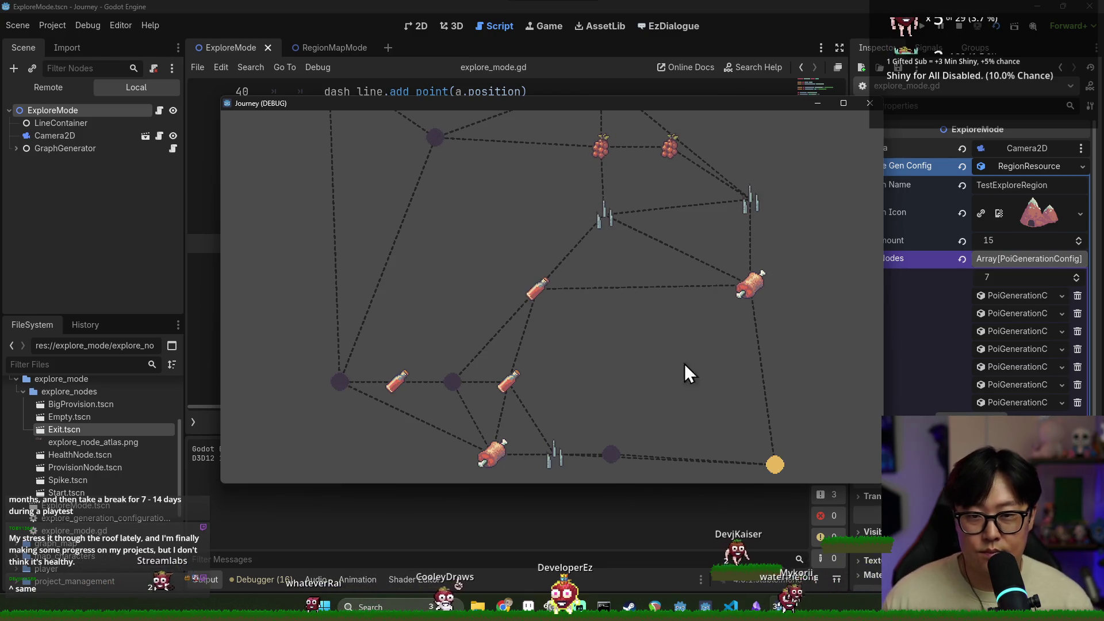
scroll(613, 397, "up", 2)
scroll(332, 126, "up", 1)
scroll(575, 345, "down", 2)
scroll(387, 210, "up", 1)
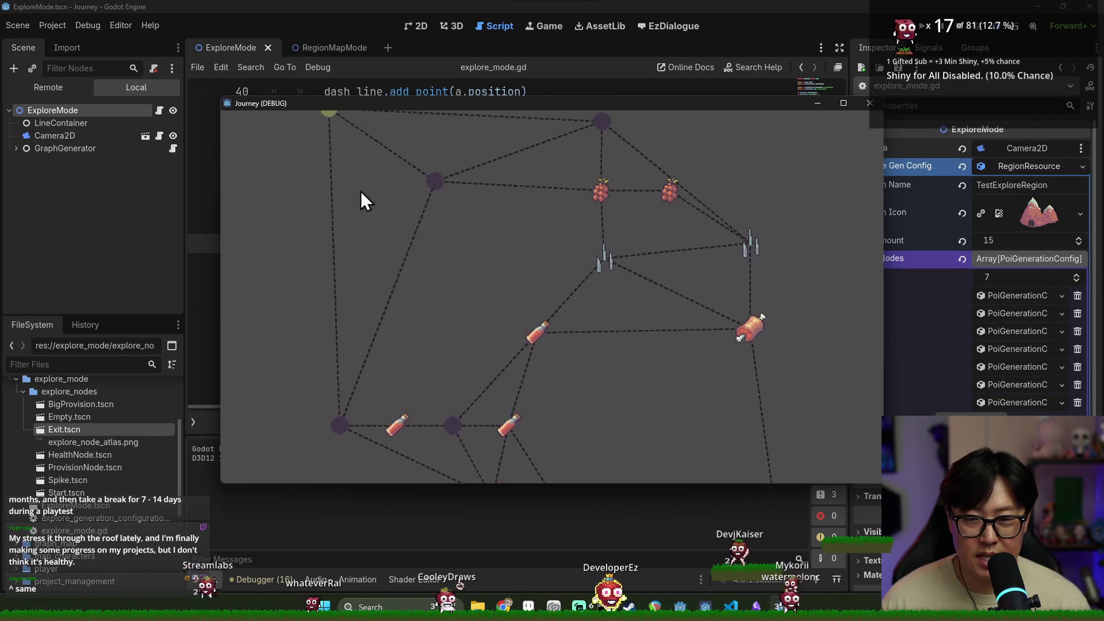
scroll(577, 214, "up", 1)
scroll(759, 431, "down", 2)
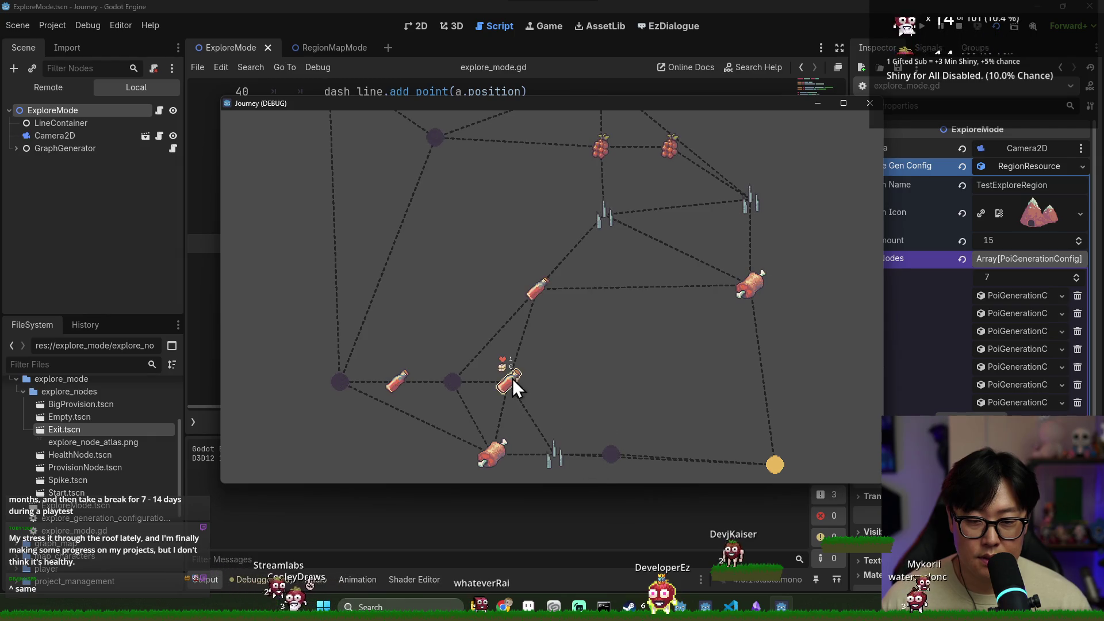
scroll(580, 256, "up", 2)
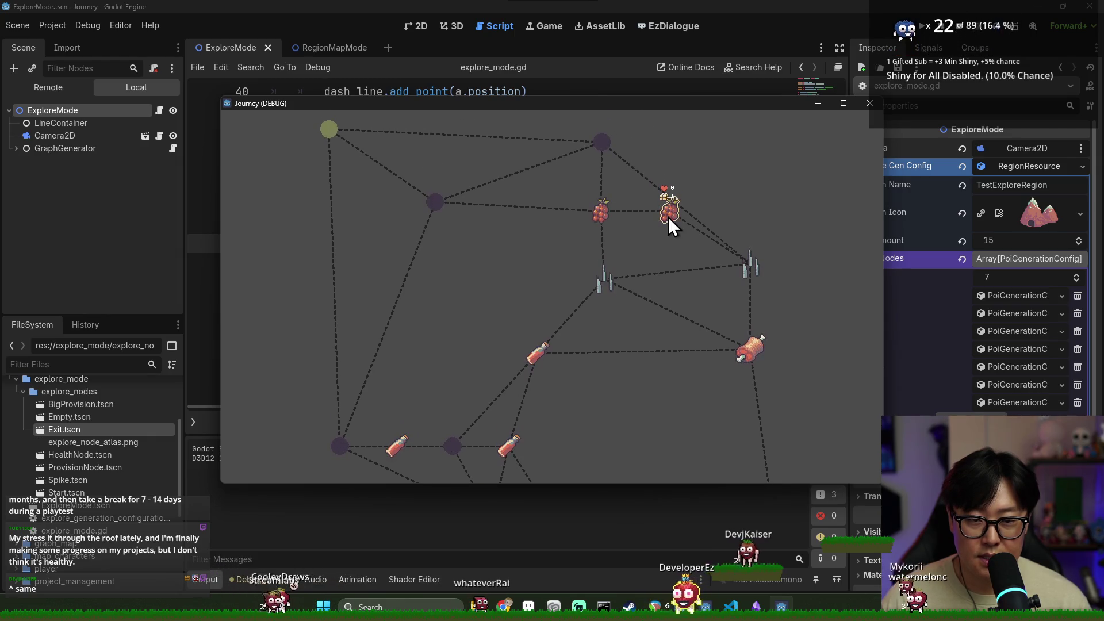
scroll(660, 437, "down", 2)
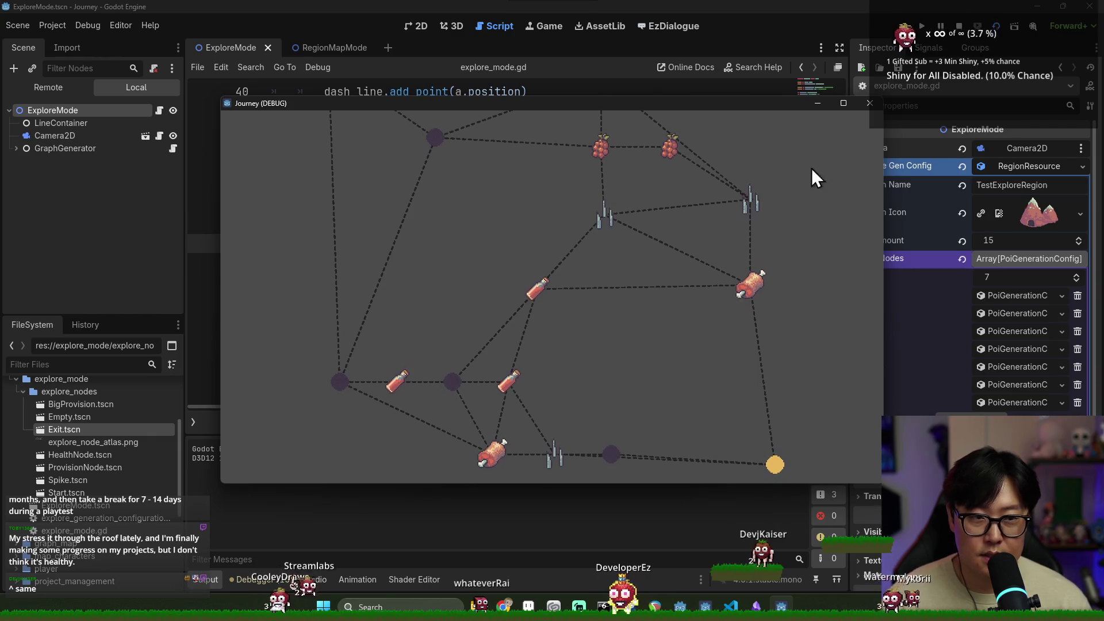
scroll(702, 251, "up", 1)
scroll(695, 279, "up", 1)
scroll(563, 280, "down", 2)
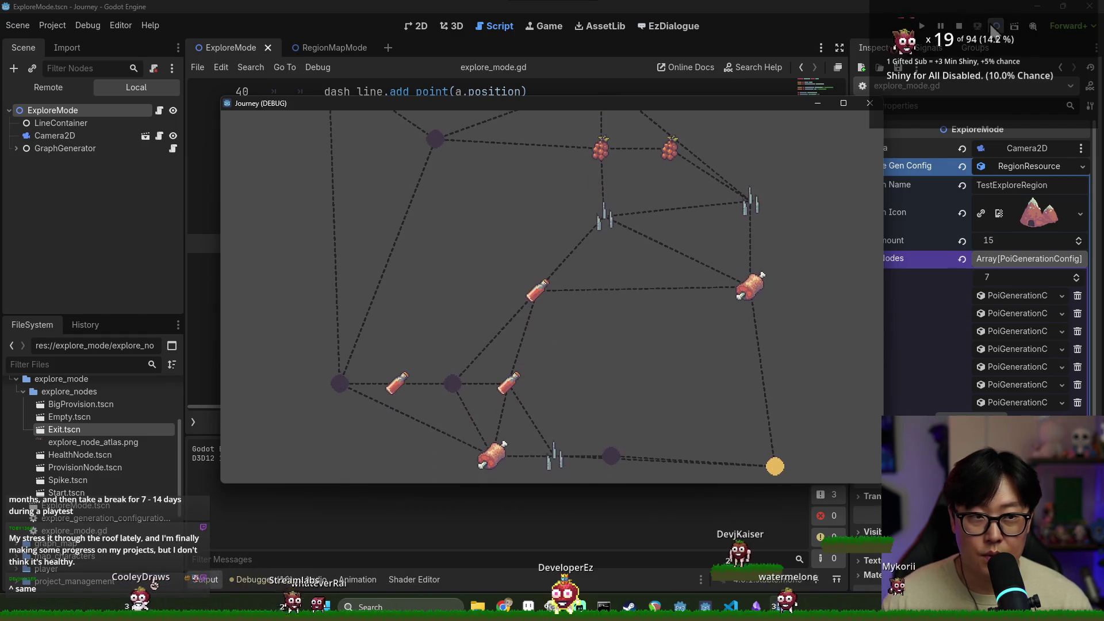
Close the game, relaunch it with F5 for a fresh map, and move onto the meat node.
left_click(870, 103)
key("F5")
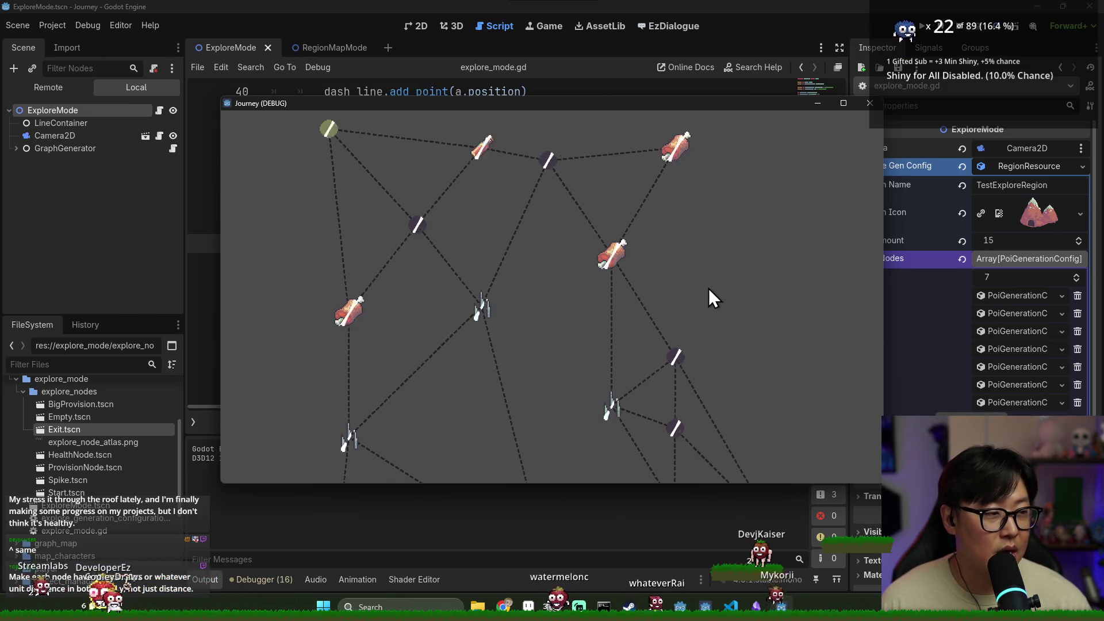
scroll(708, 288, "down", 3)
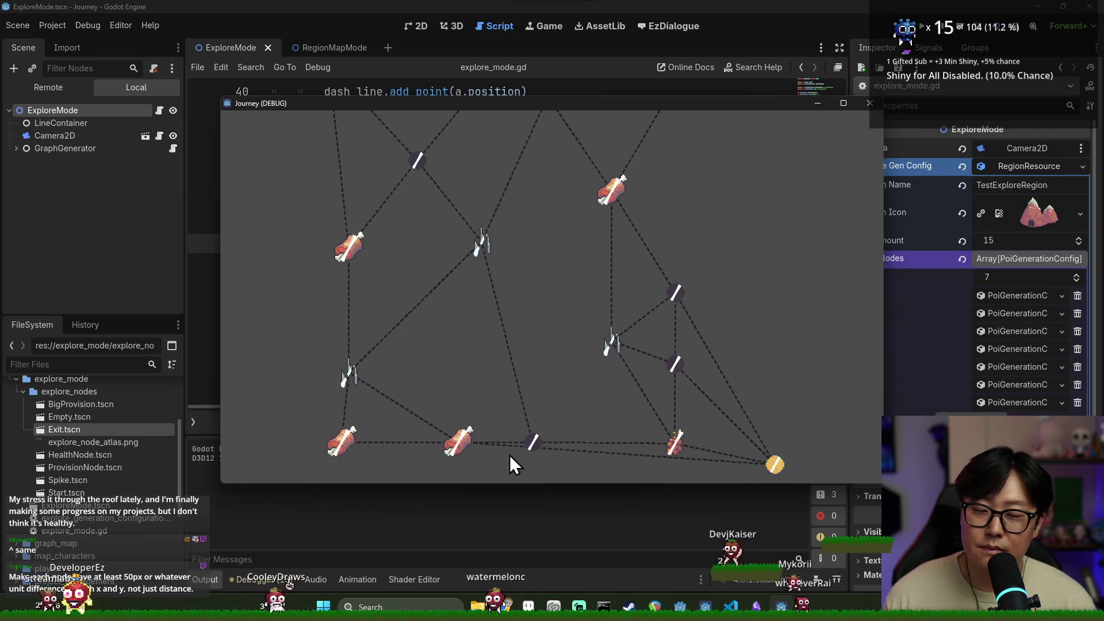
left_click(532, 443)
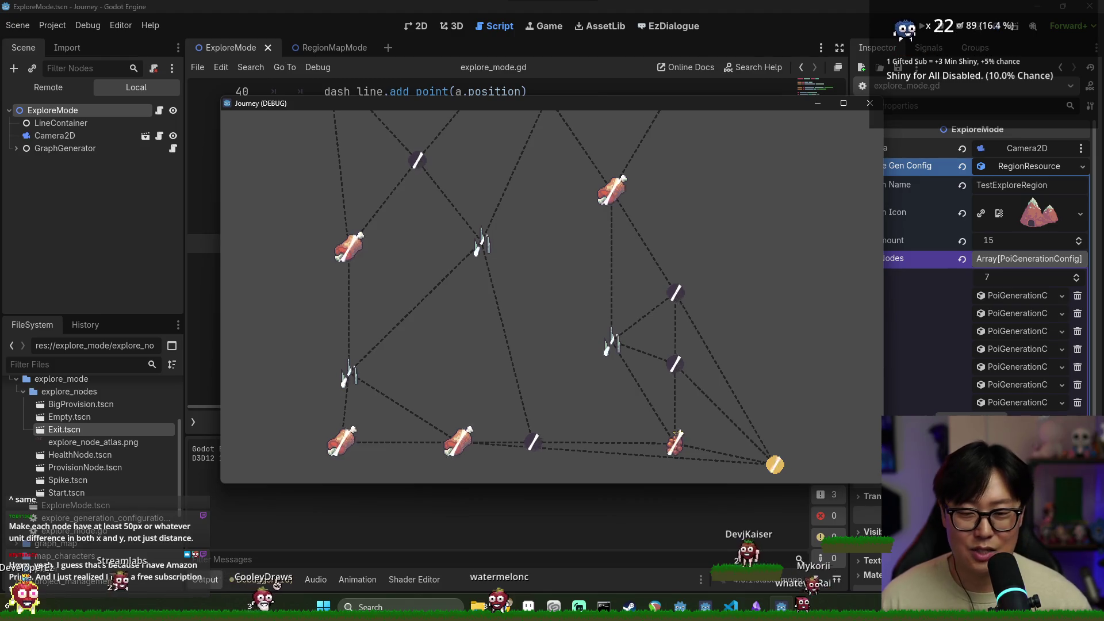
Scroll over the new map to look over its points of interest.
scroll(641, 383, "up", 3)
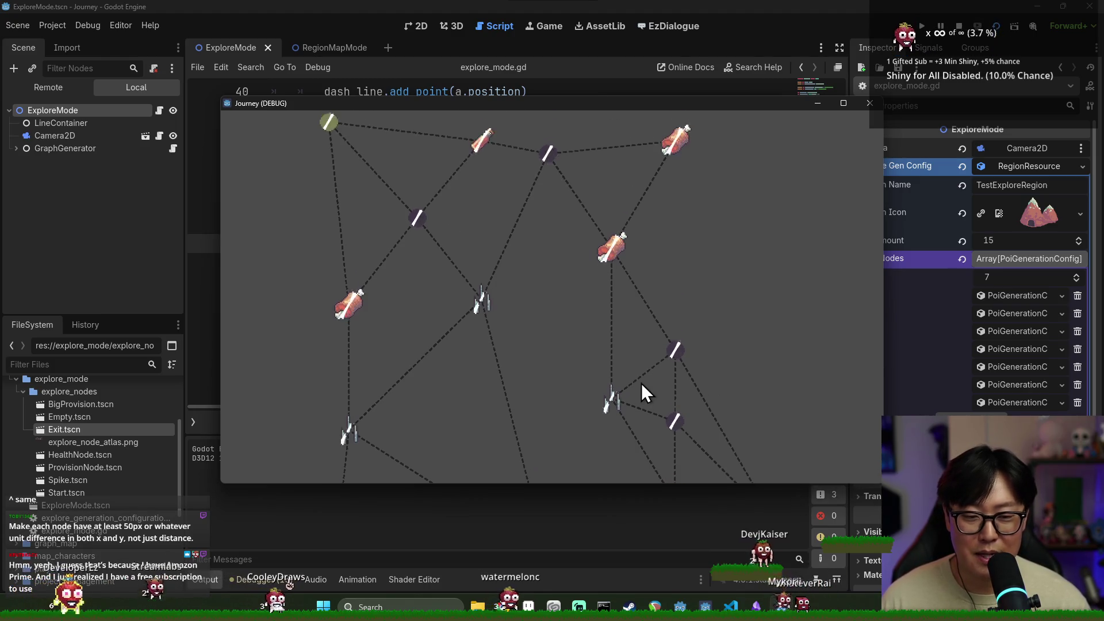
scroll(679, 316, "down", 3)
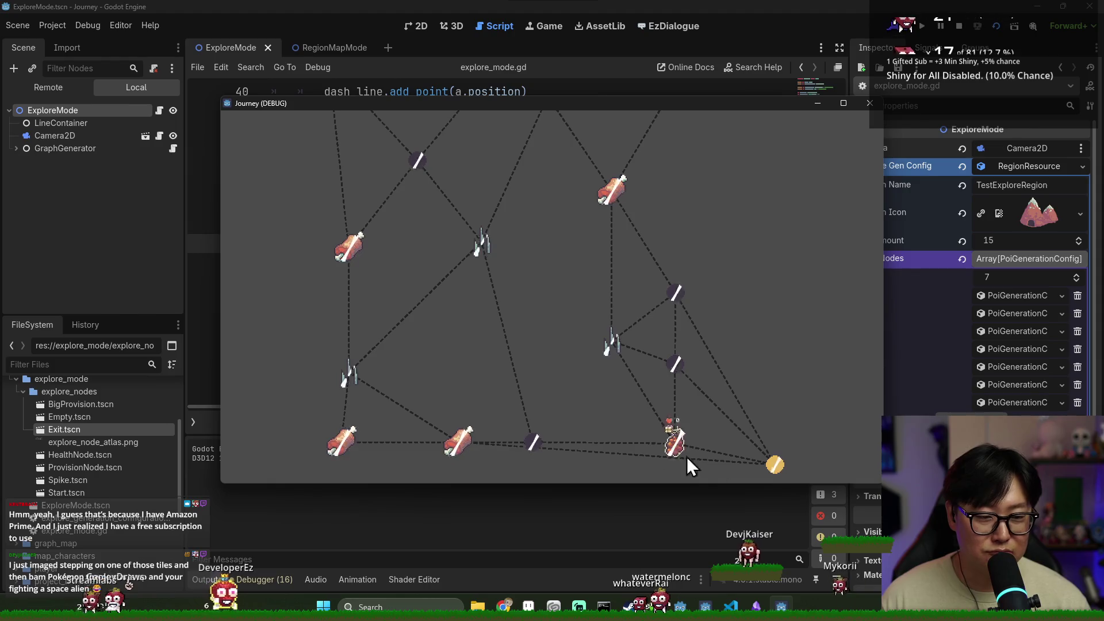
mouse_move(531, 444)
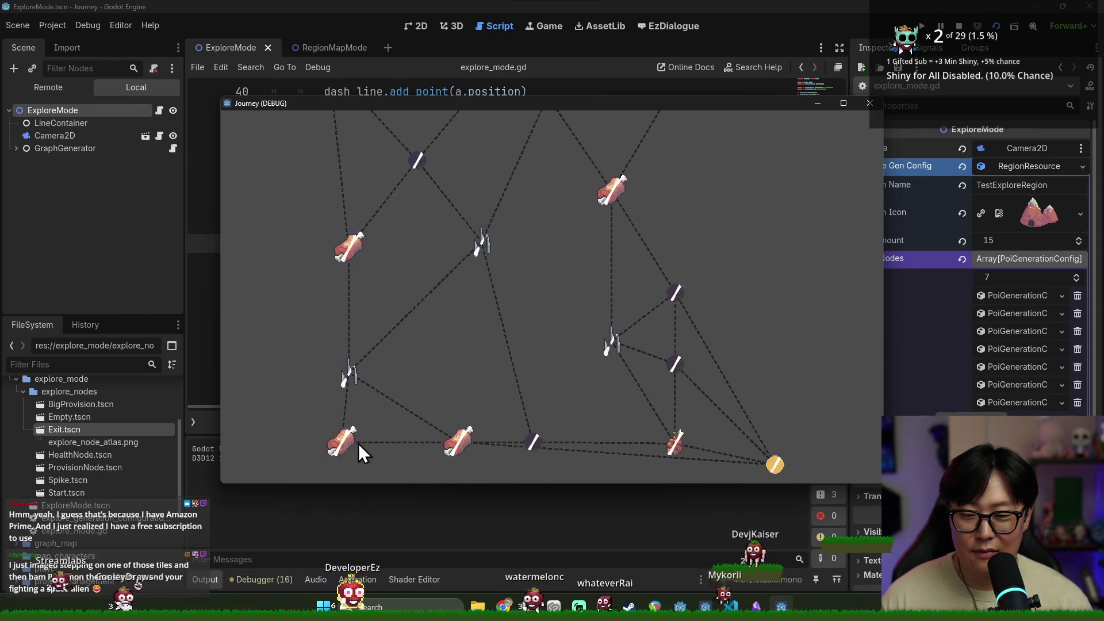
scroll(349, 255, "up", 2)
scroll(598, 213, "down", 2)
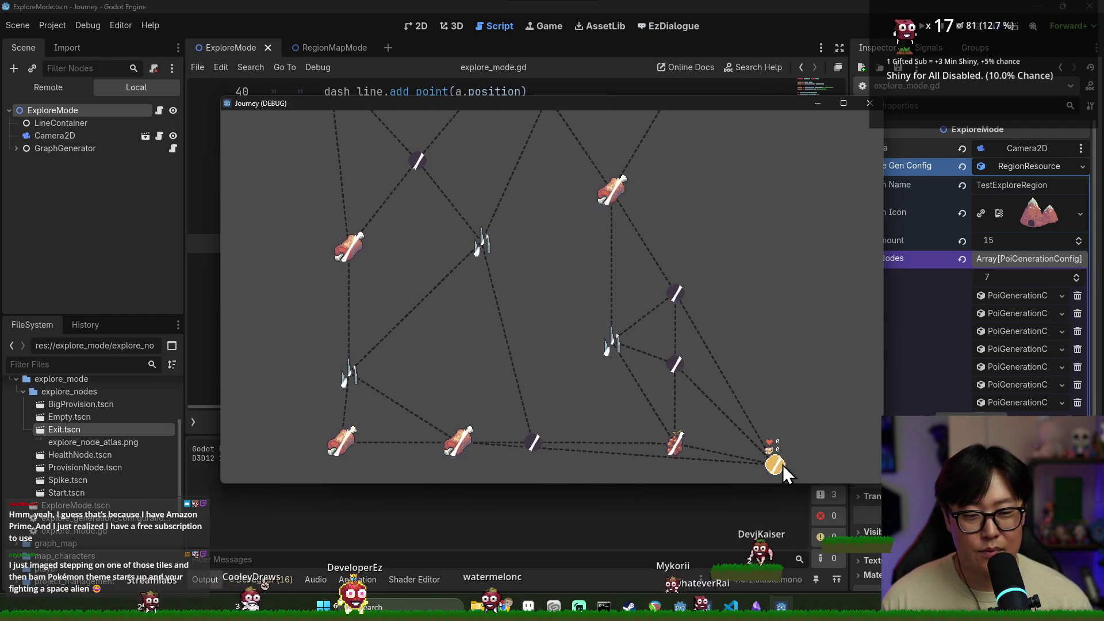
scroll(653, 381, "up", 2)
scroll(612, 253, "down", 2)
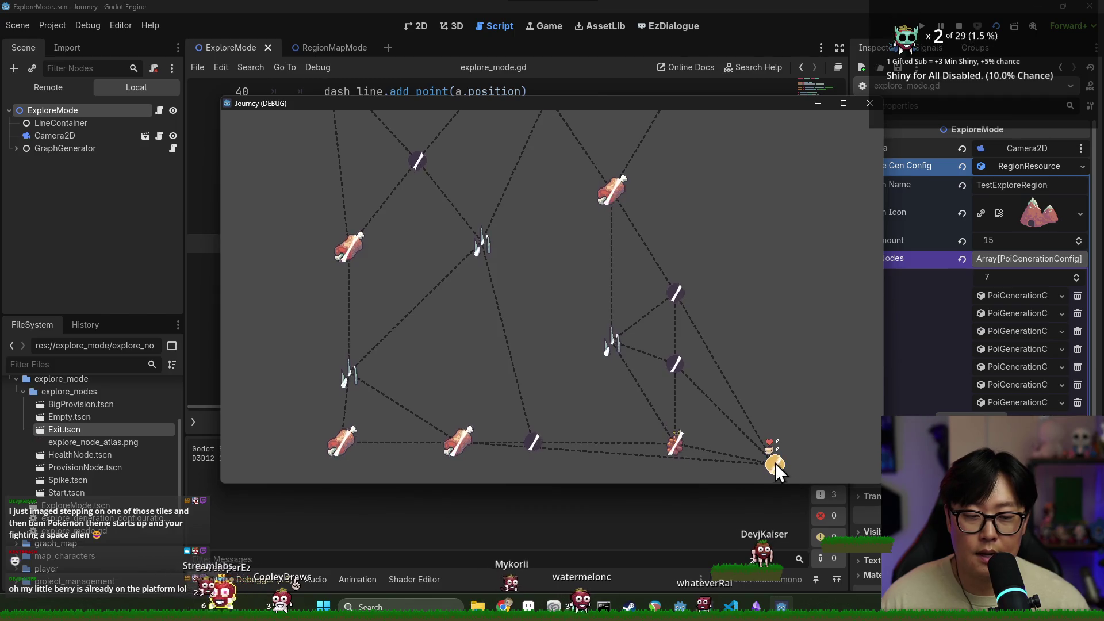
Walk the player through the meat, spike, provision, end and grape nodes.
left_click(452, 446)
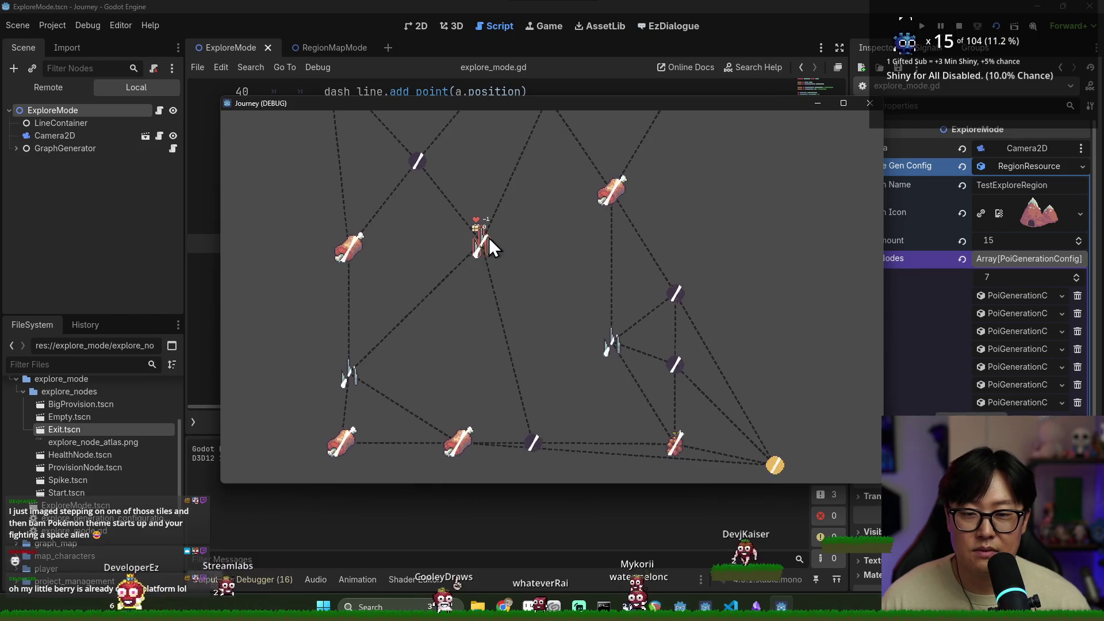
left_click(484, 313)
left_click(352, 313)
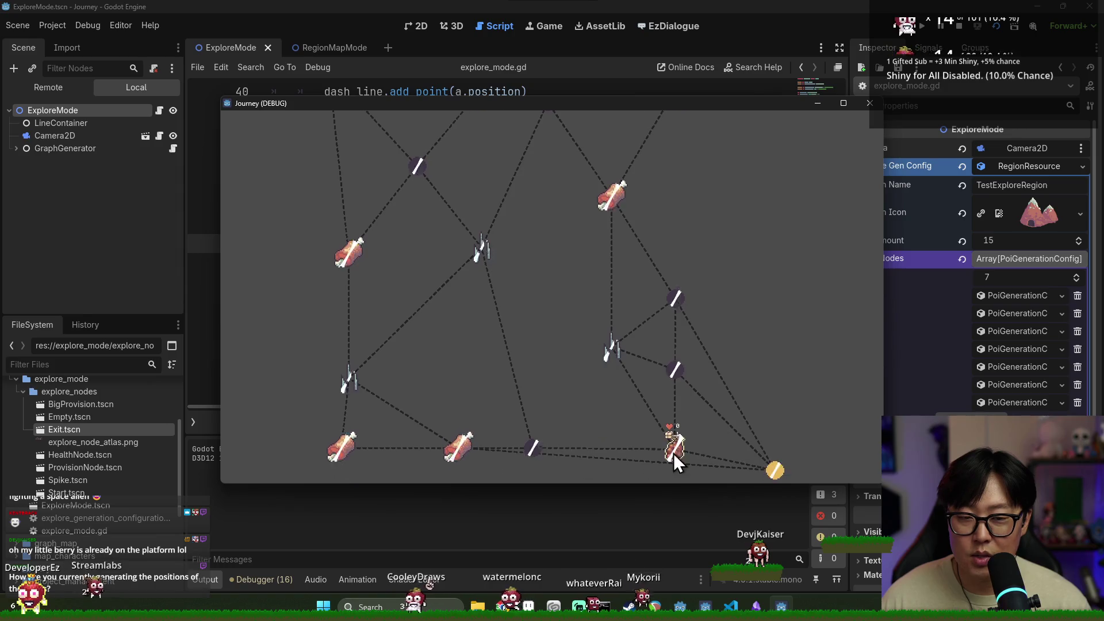
left_click(778, 466)
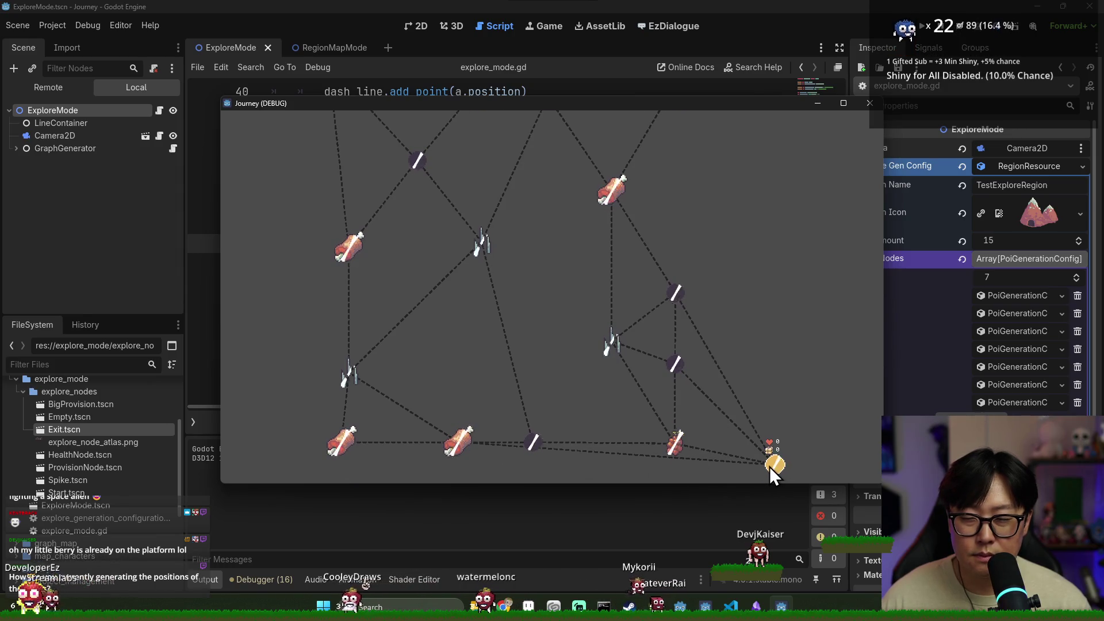
left_click(672, 443)
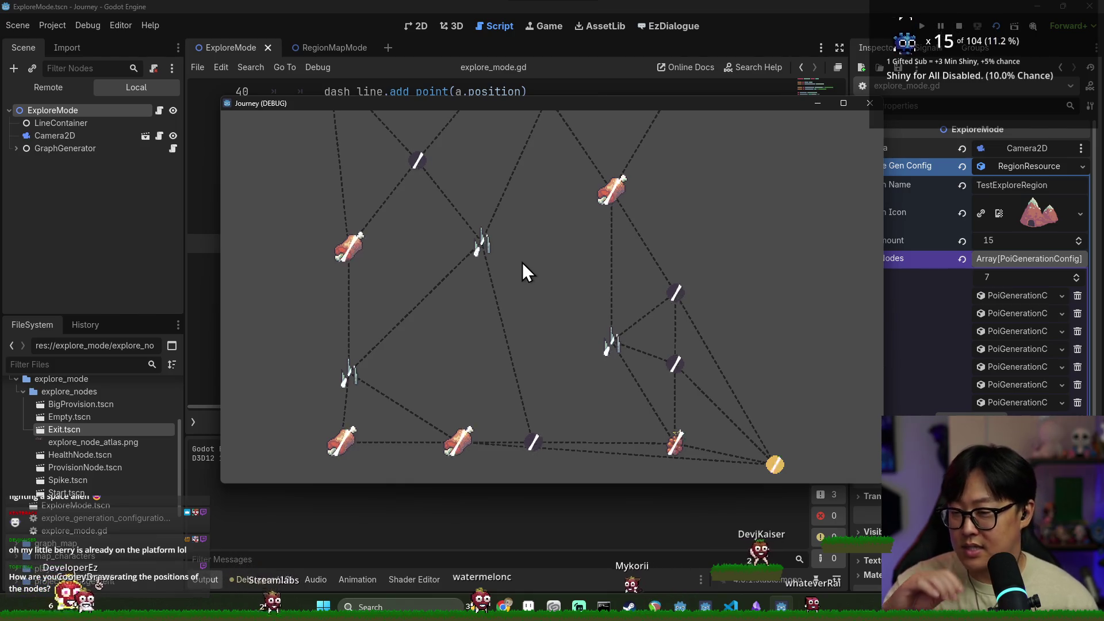
Close the Journey debug window and relaunch the game with F6.
scroll(604, 246, "up", 3)
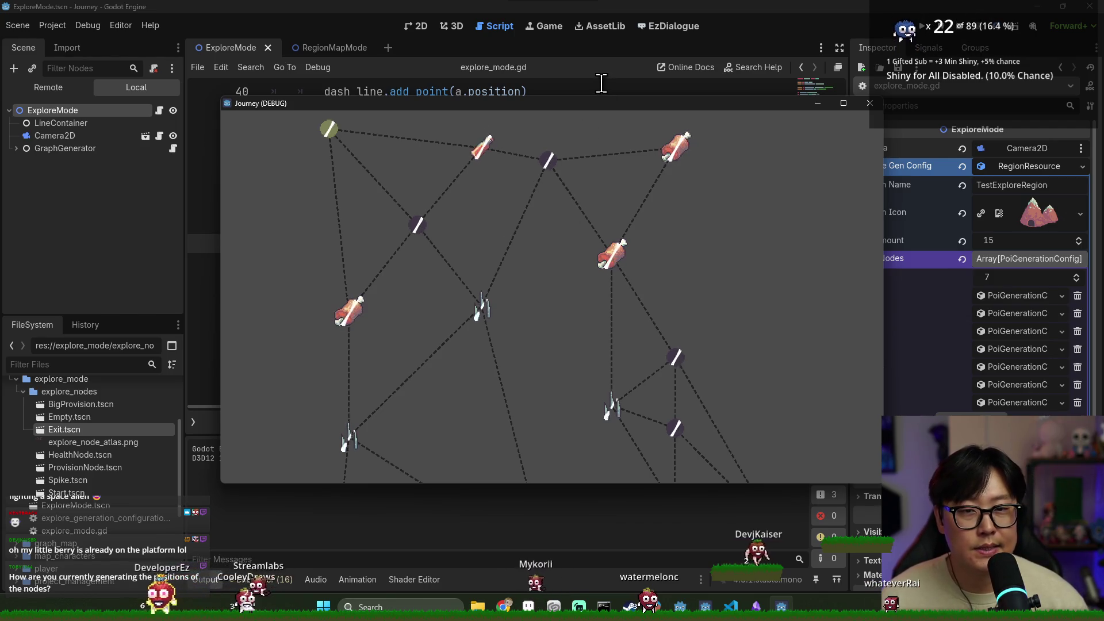
left_click(869, 103)
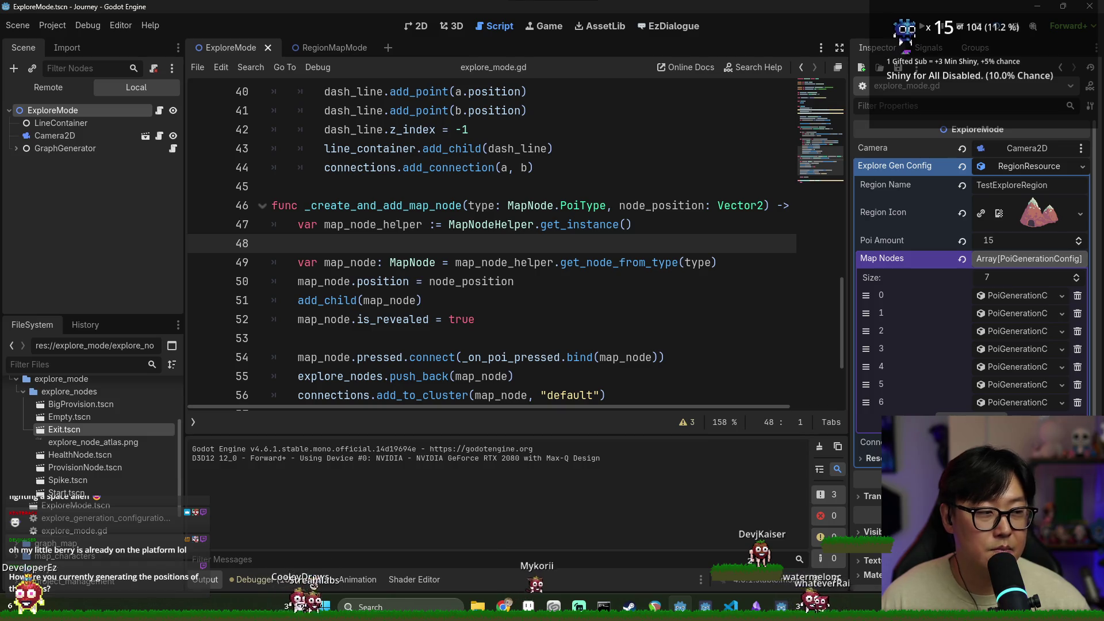
key("F6")
Scroll up and down through the currently generated Journey map.
scroll(633, 305, "up", 3)
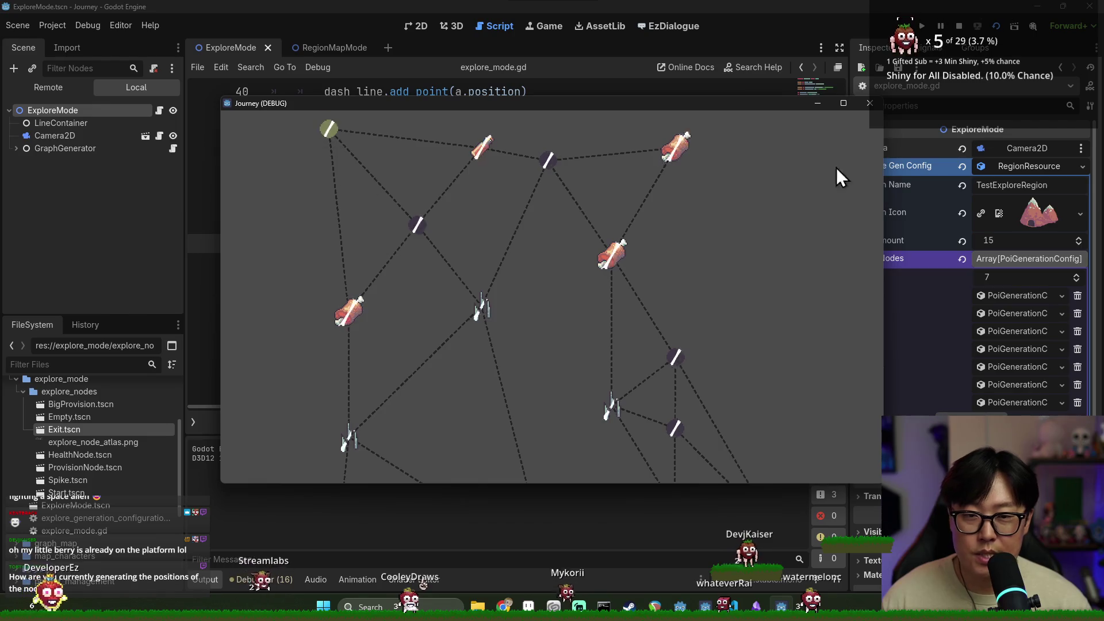
scroll(393, 288, "down", 3)
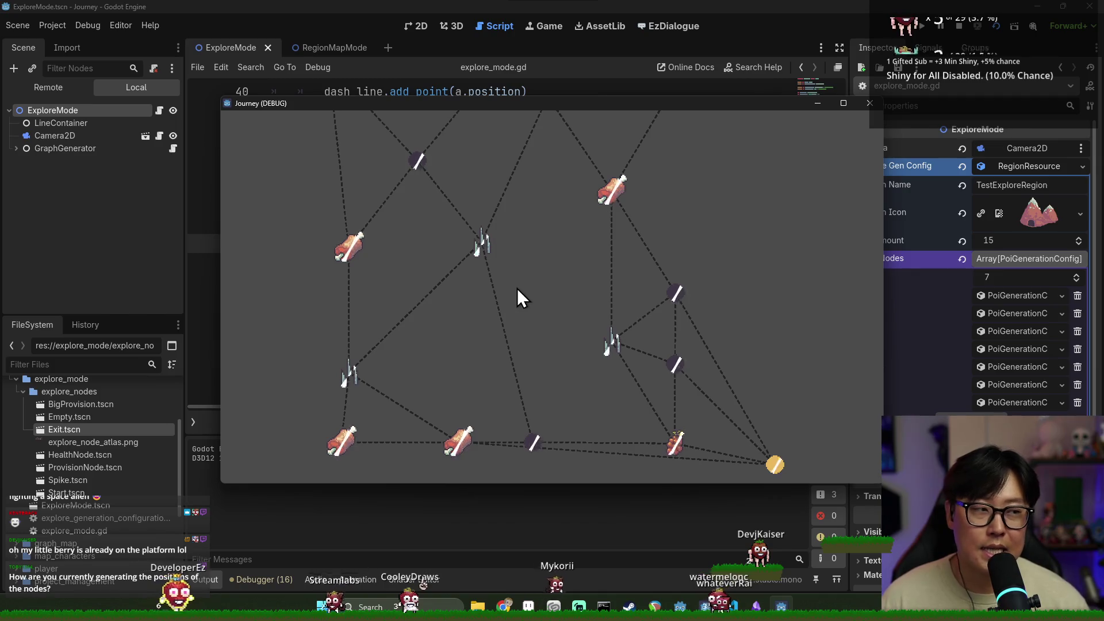
scroll(522, 276, "up", 3)
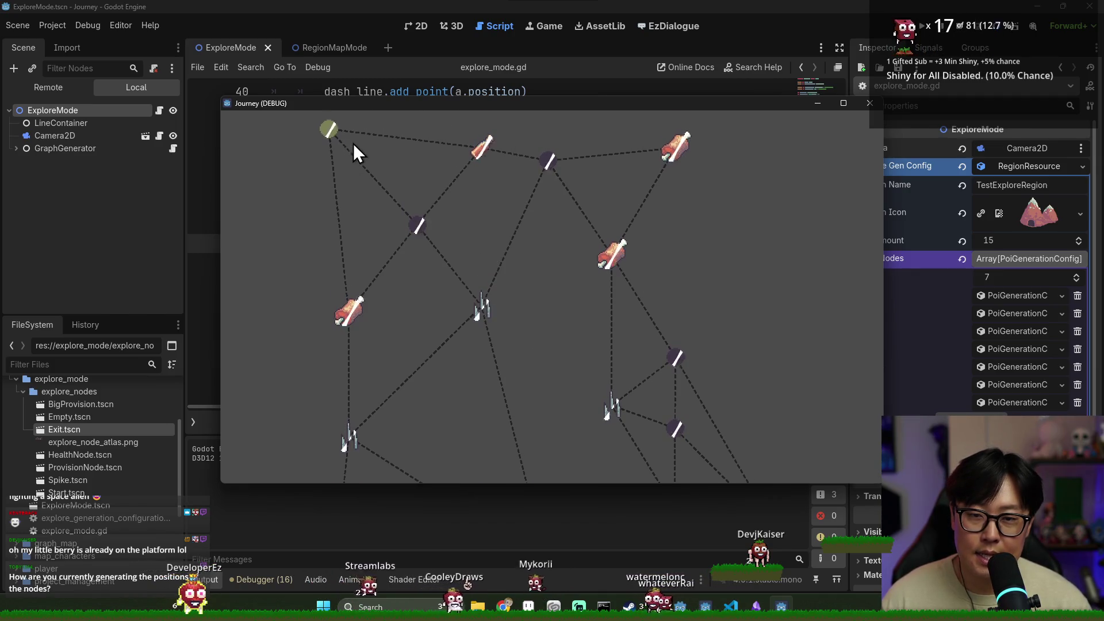
scroll(519, 169, "down", 3)
Close and relaunch the Journey game, then scroll through the newly generated node map.
left_click(947, 27)
left_click(922, 26)
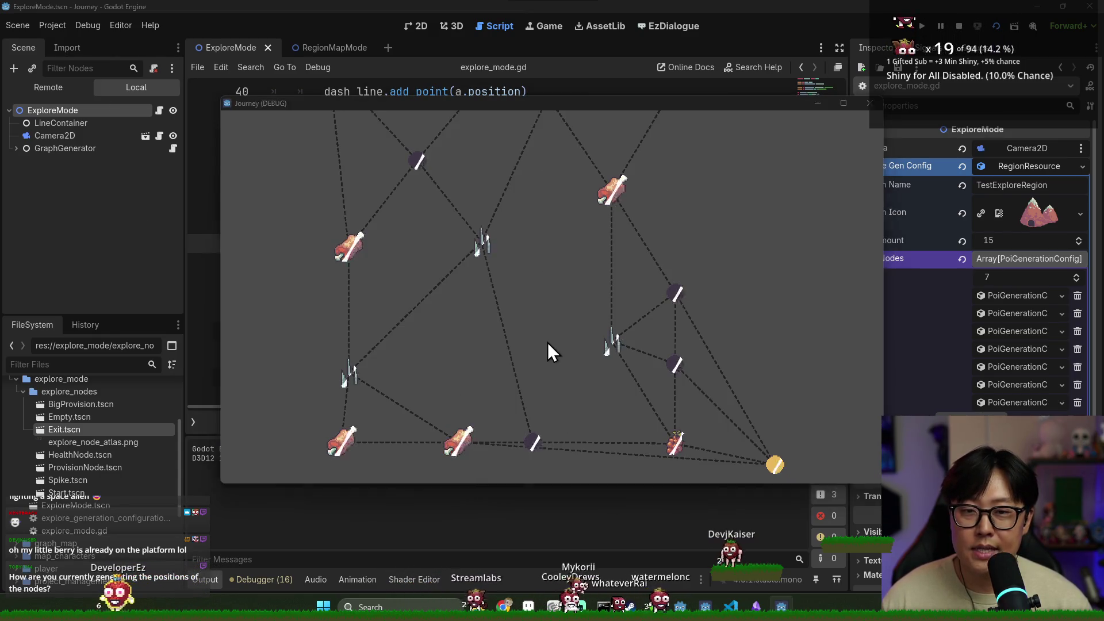
scroll(636, 249, "up", 3)
scroll(422, 224, "down", 2)
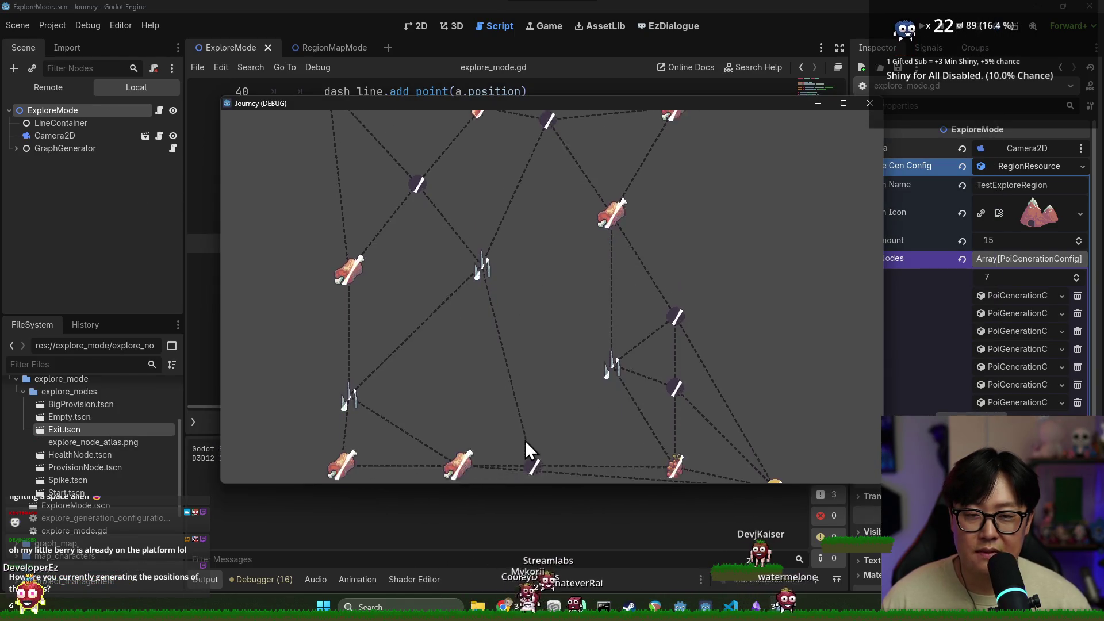
scroll(704, 474, "up", 3)
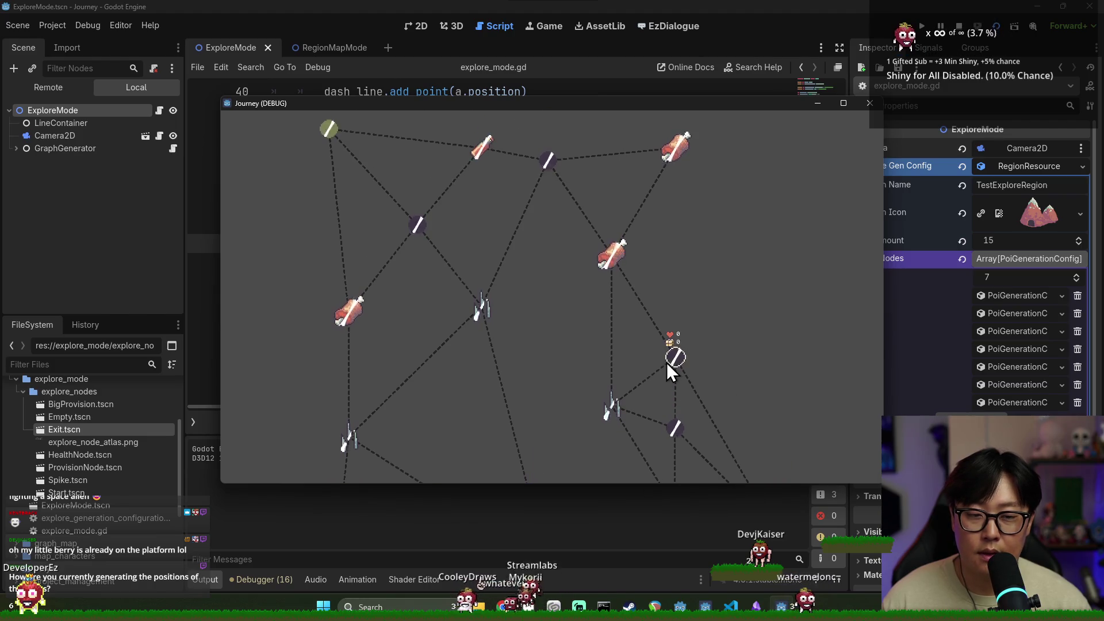
scroll(613, 258, "down", 3)
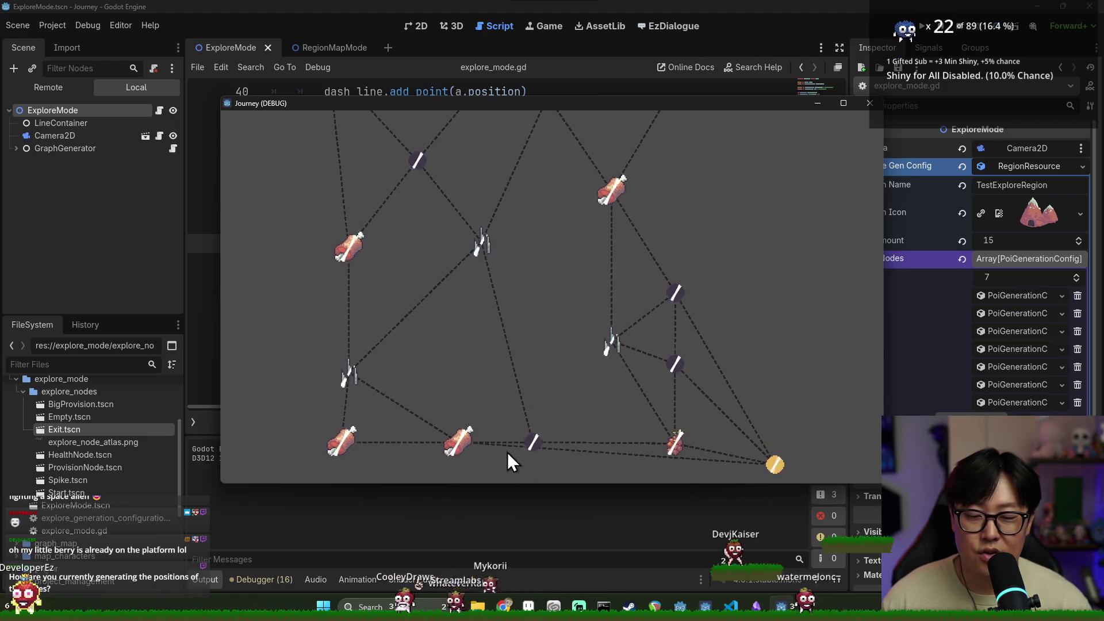
scroll(331, 429, "up", 2)
scroll(358, 430, "down", 2)
mouse_move(533, 446)
scroll(488, 287, "up", 2)
scroll(486, 284, "down", 2)
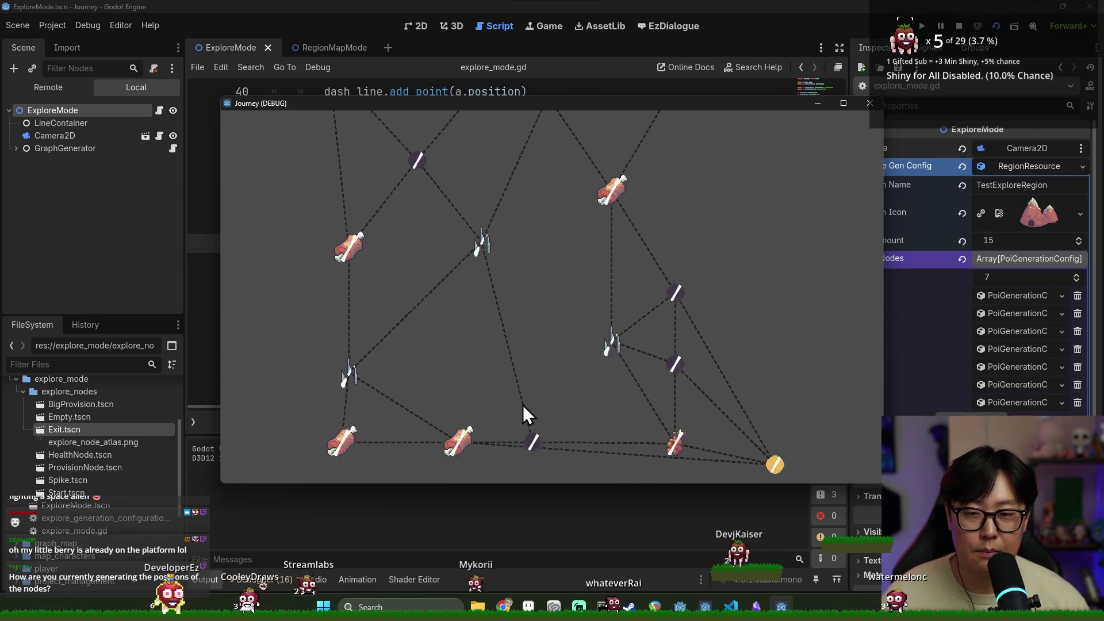
scroll(742, 379, "up", 3)
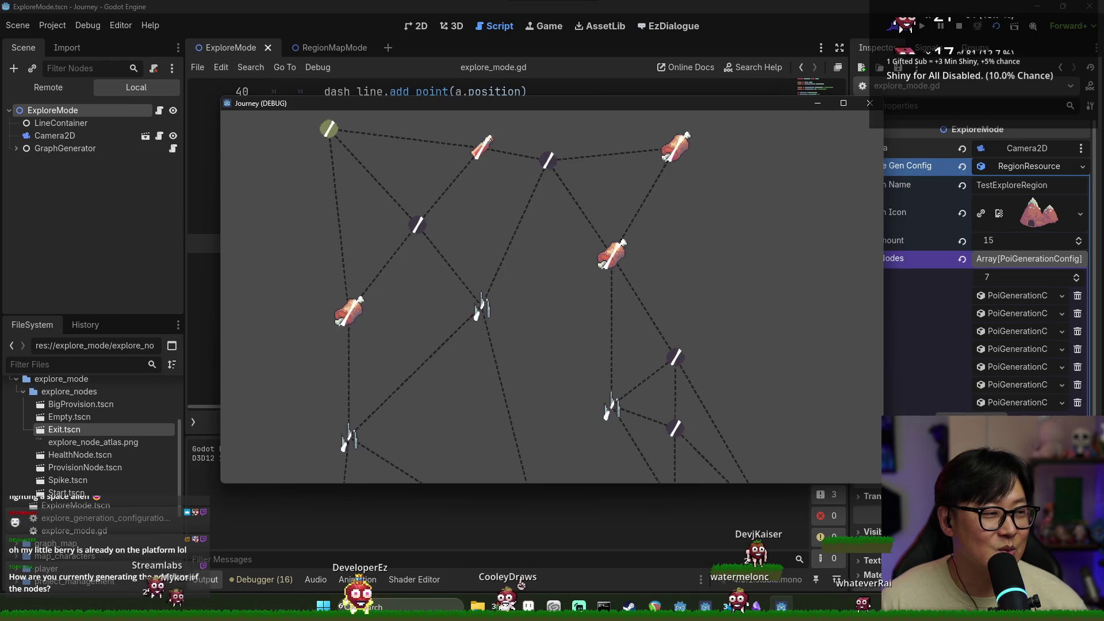
key("alt+Tab")
Cycle between the StreamGachapon, Godot editor and Journey game windows with Alt+Tab.
left_click(461, 422)
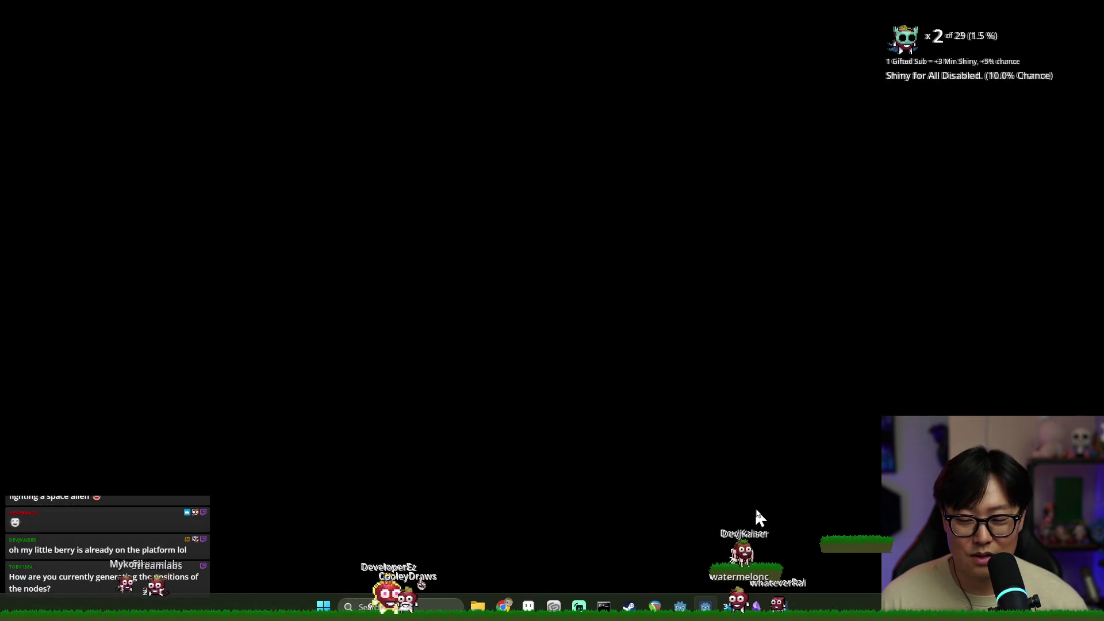
key("alt+Tab")
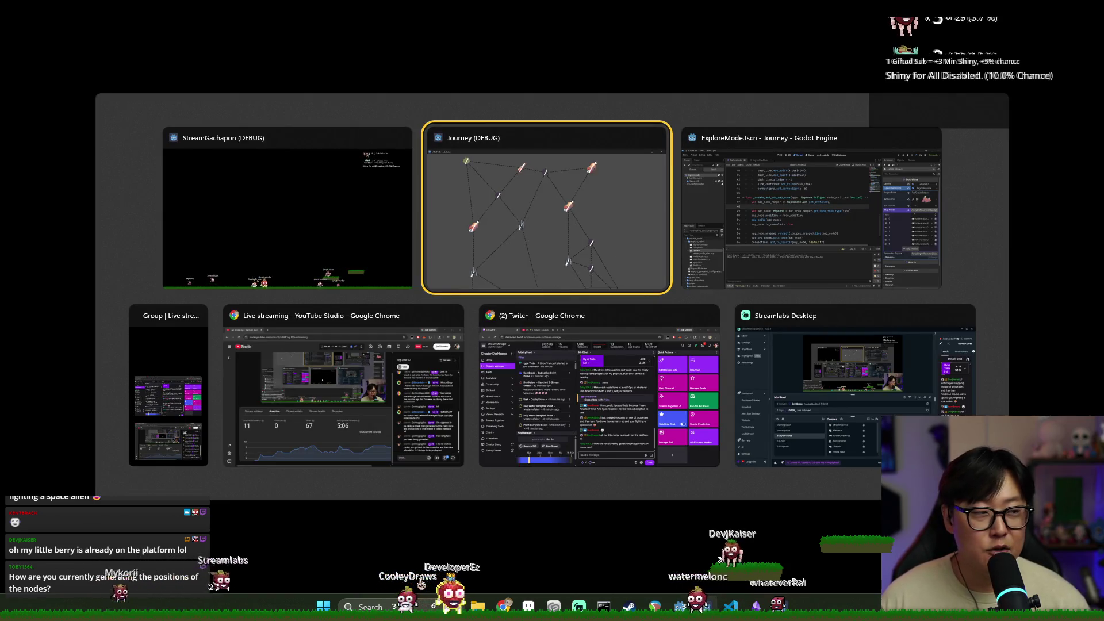
key("Escape")
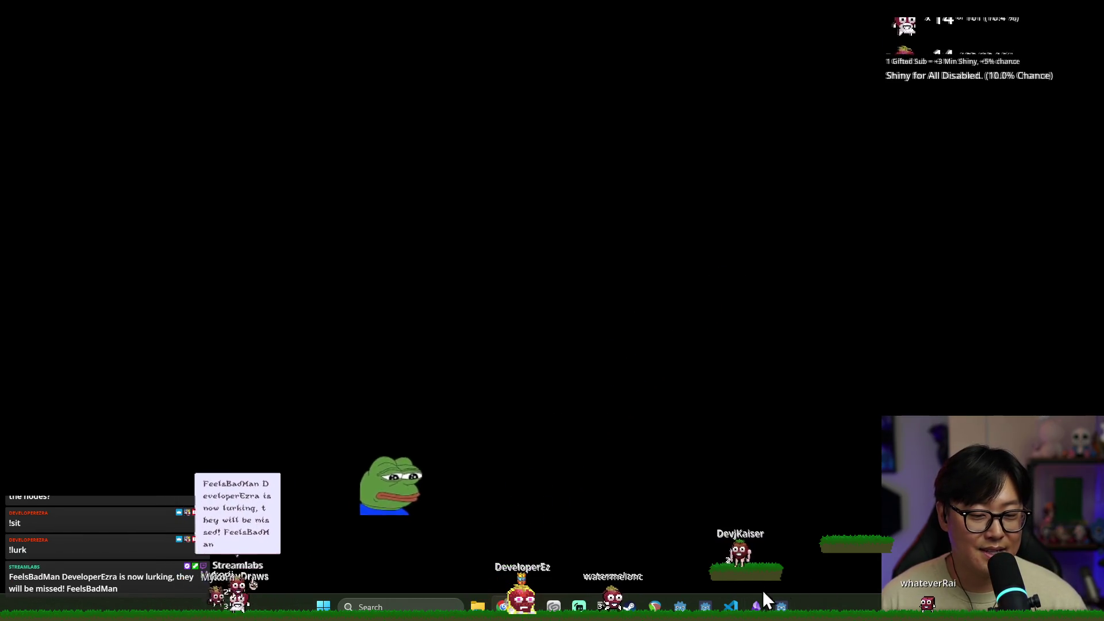
key("alt+Tab")
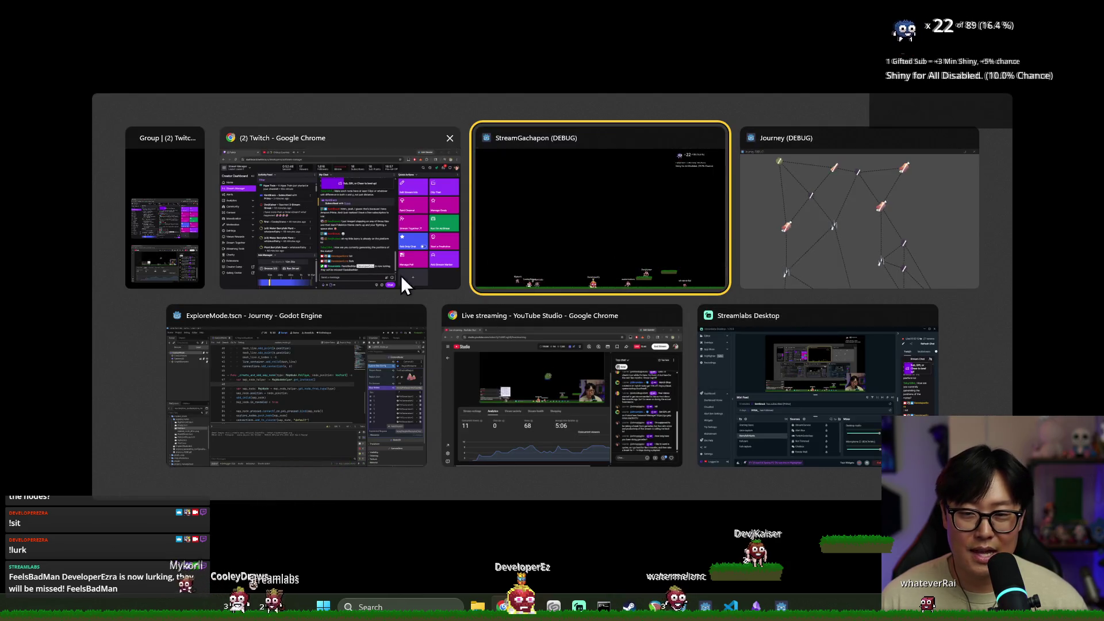
left_click(271, 419)
key("alt+Tab")
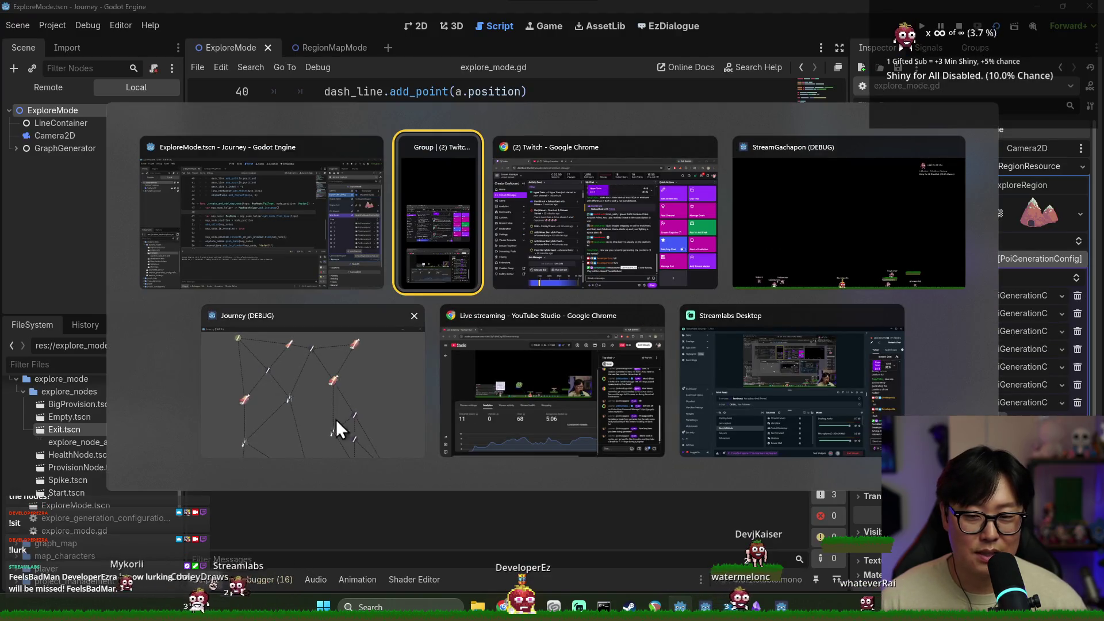
left_click(364, 426)
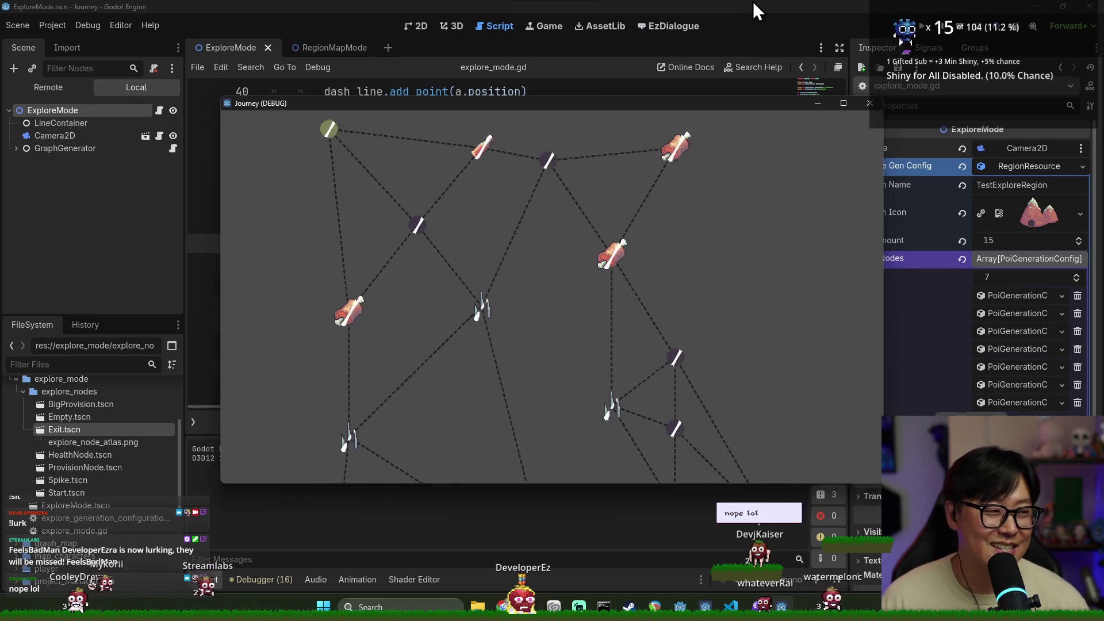
key("alt+Tab")
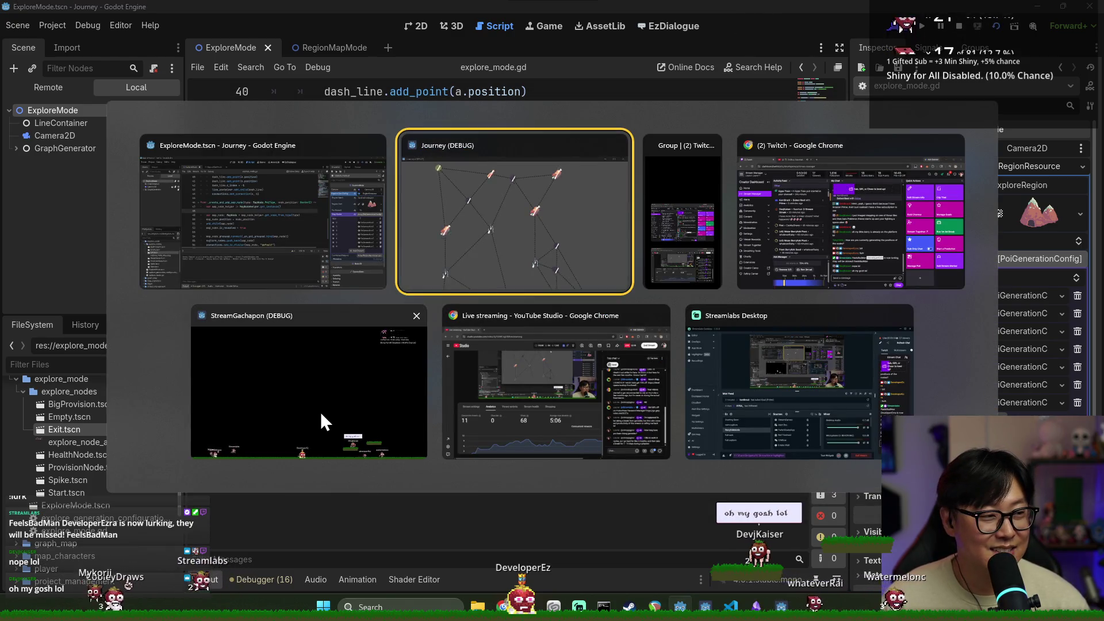
left_click(344, 392)
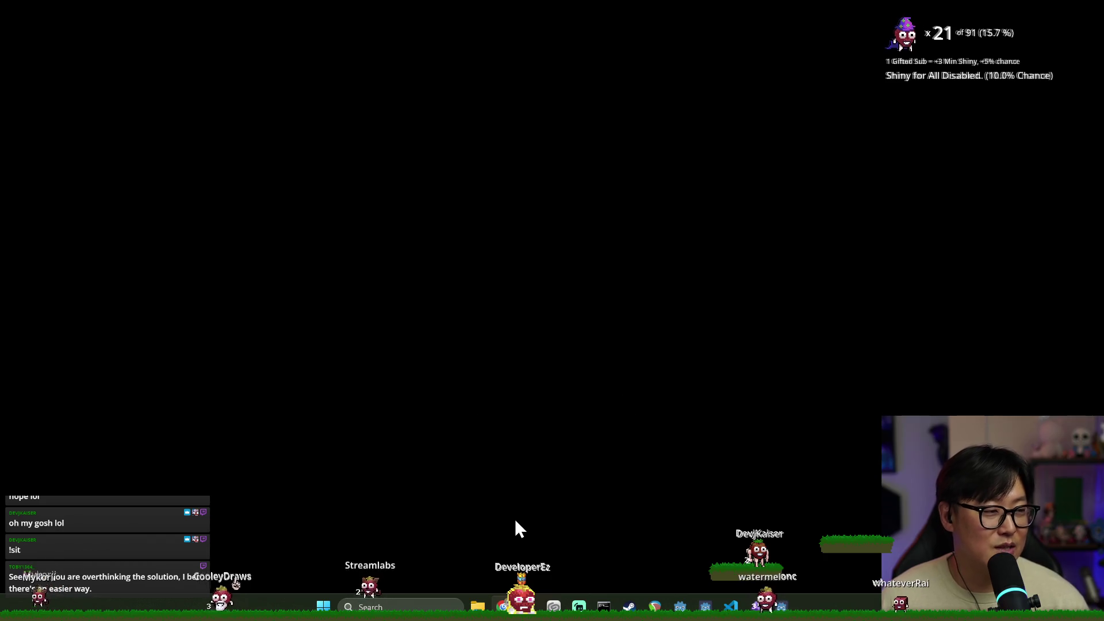
Bring the Journey game window forward, then return to the Godot editor.
key("alt+Tab")
left_click(309, 420)
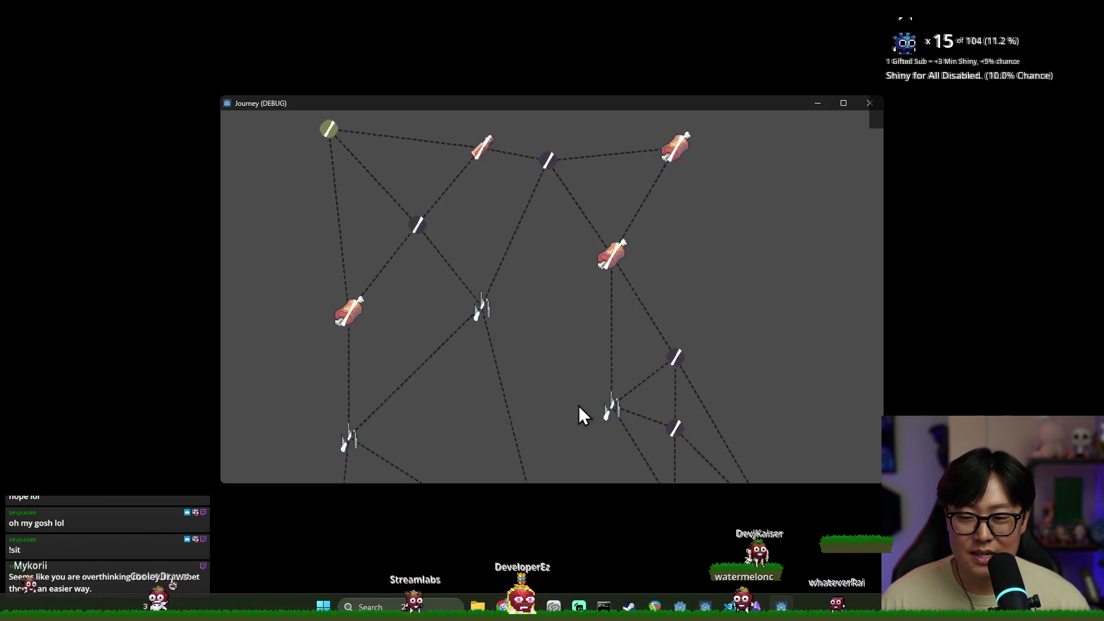
key("alt+Tab")
left_click(172, 416)
left_click(423, 300)
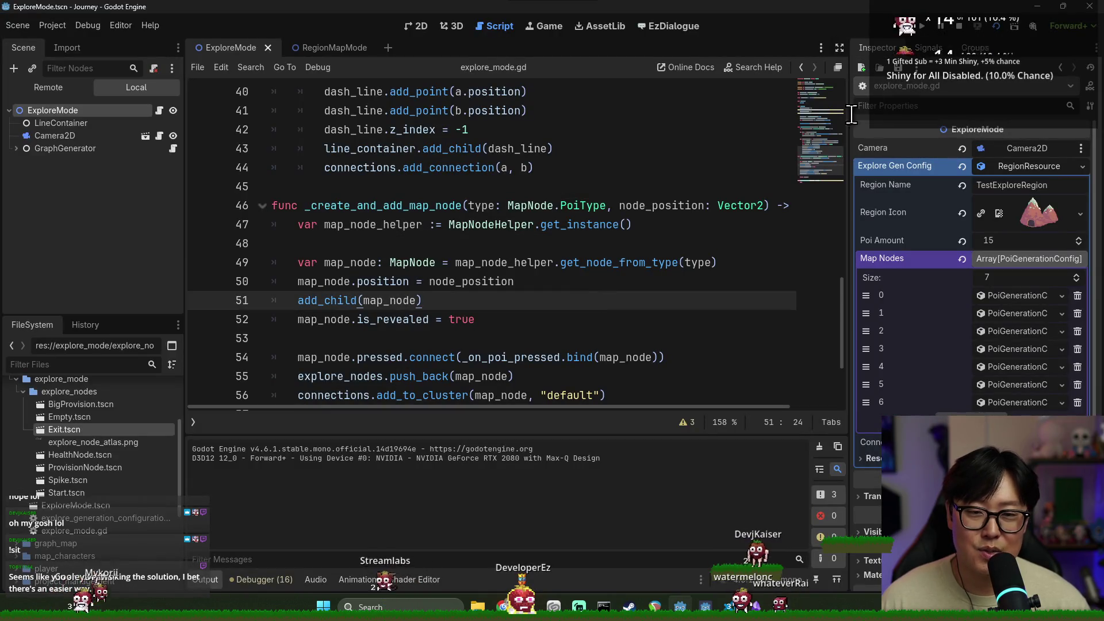
Stop the running Journey game, glance at StreamGachapon, and return to the script editor.
left_click(959, 26)
left_click(465, 243)
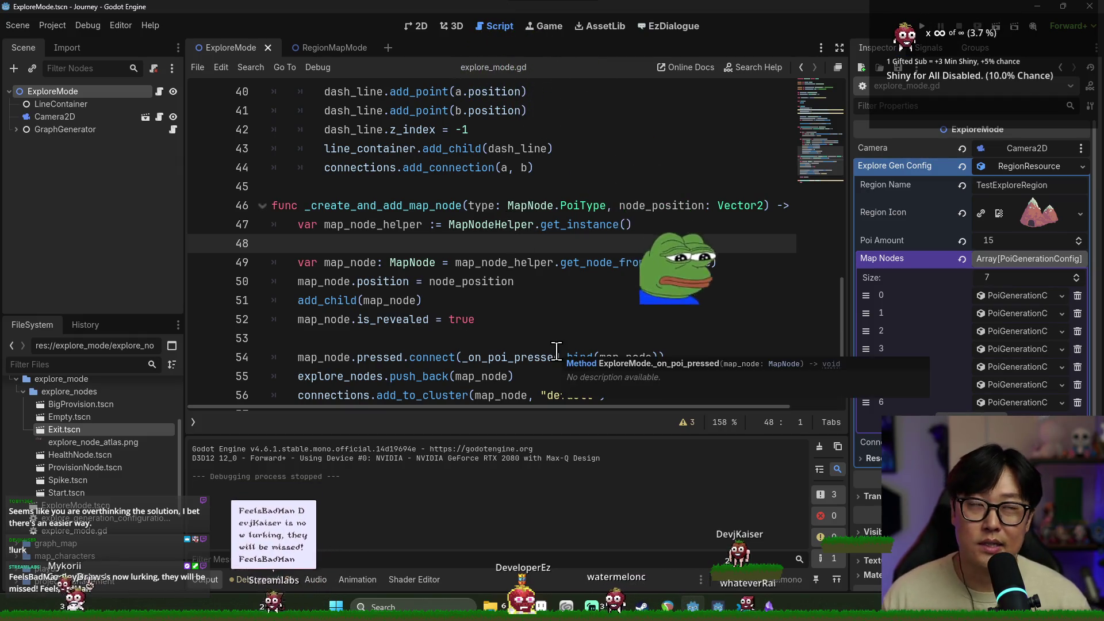
key("alt+Tab")
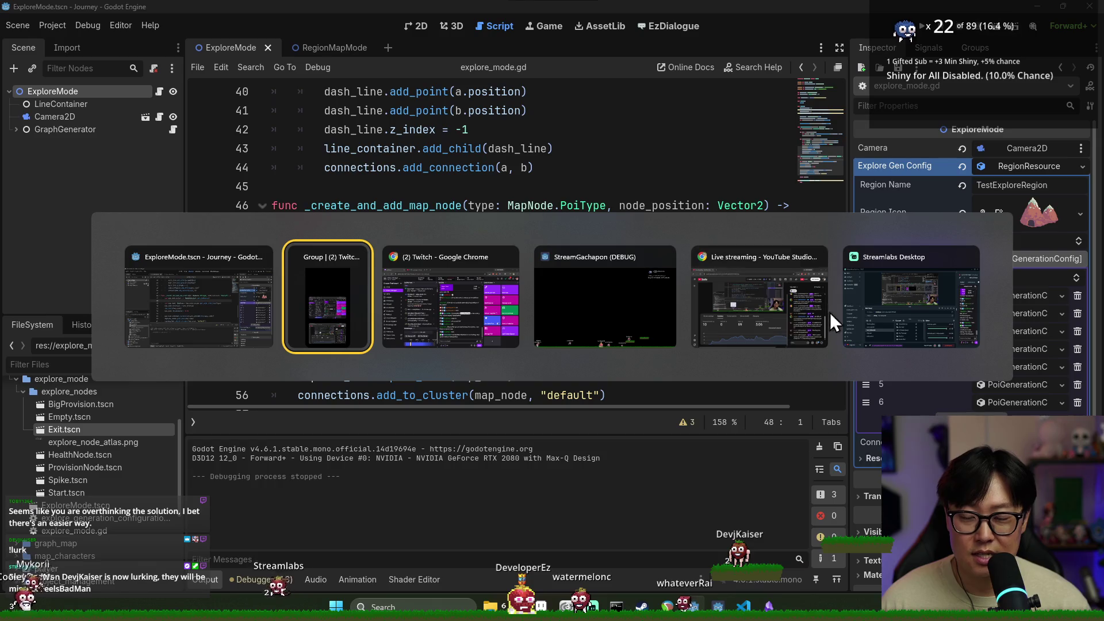
left_click(616, 328)
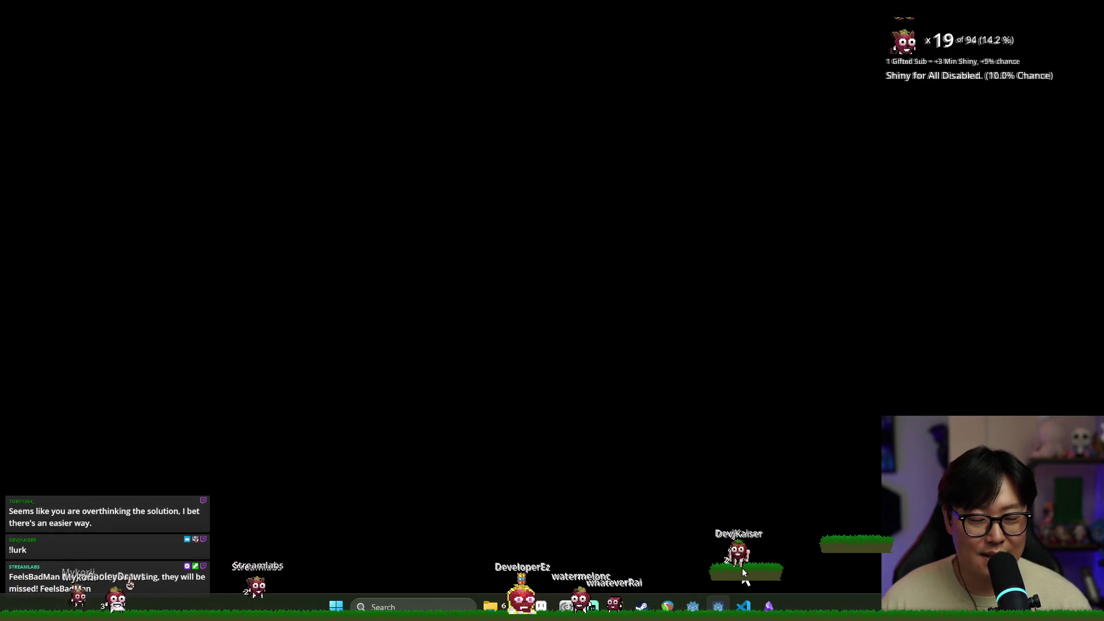
key("alt+Tab")
left_click(417, 271)
Scroll through explore_mode.gd around map_node and relaunch the game to test the map.
left_click(382, 262)
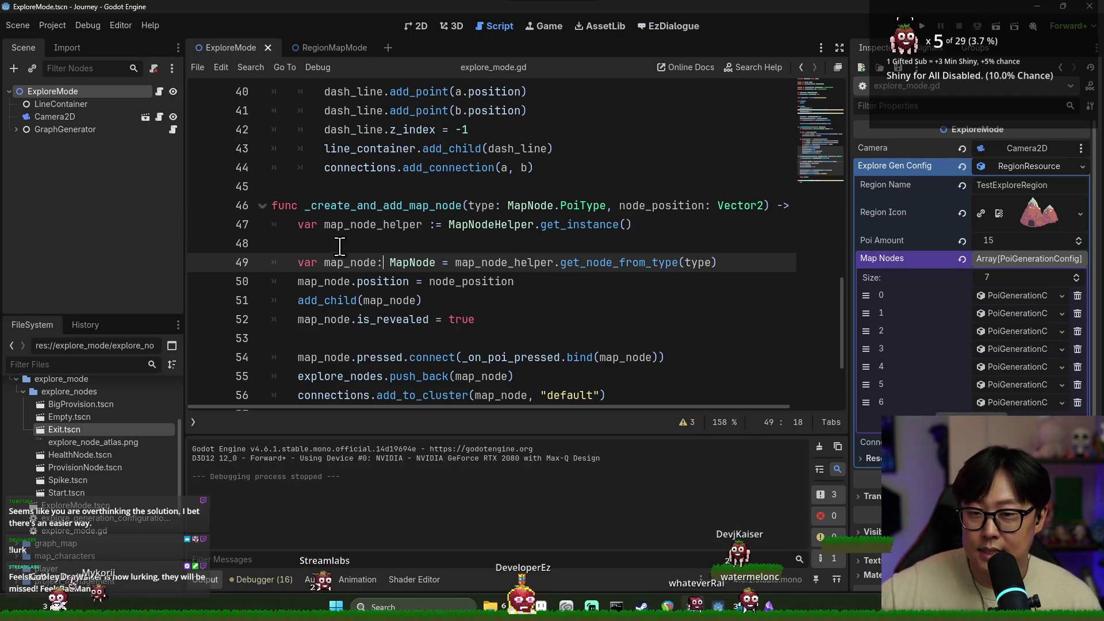
scroll(405, 250, "up", 9)
scroll(405, 249, "up", 5)
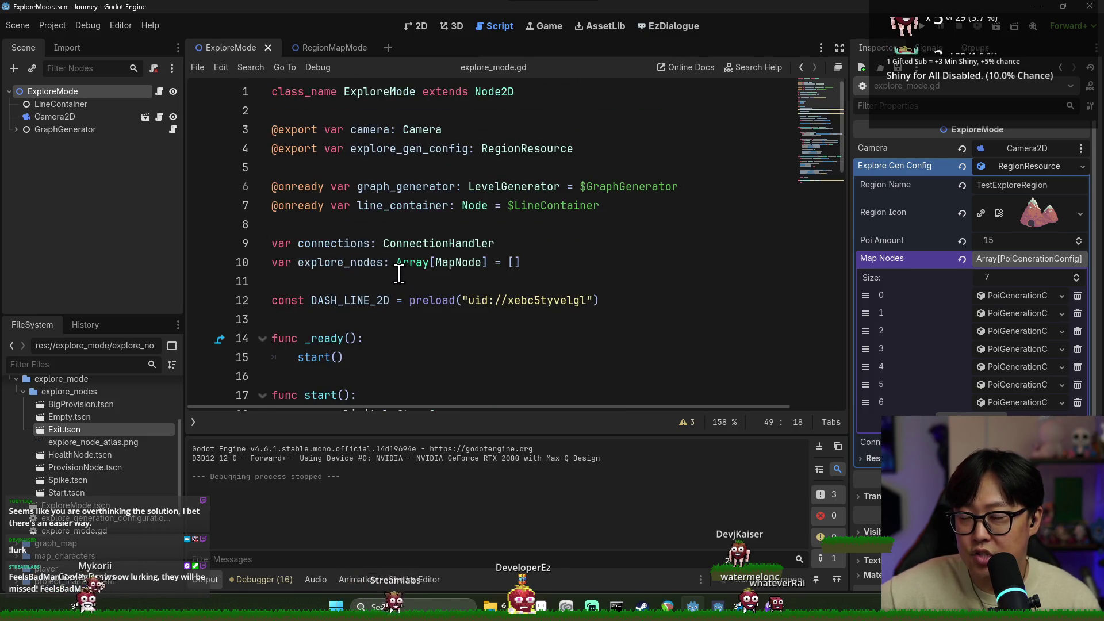
scroll(399, 274, "down", 3)
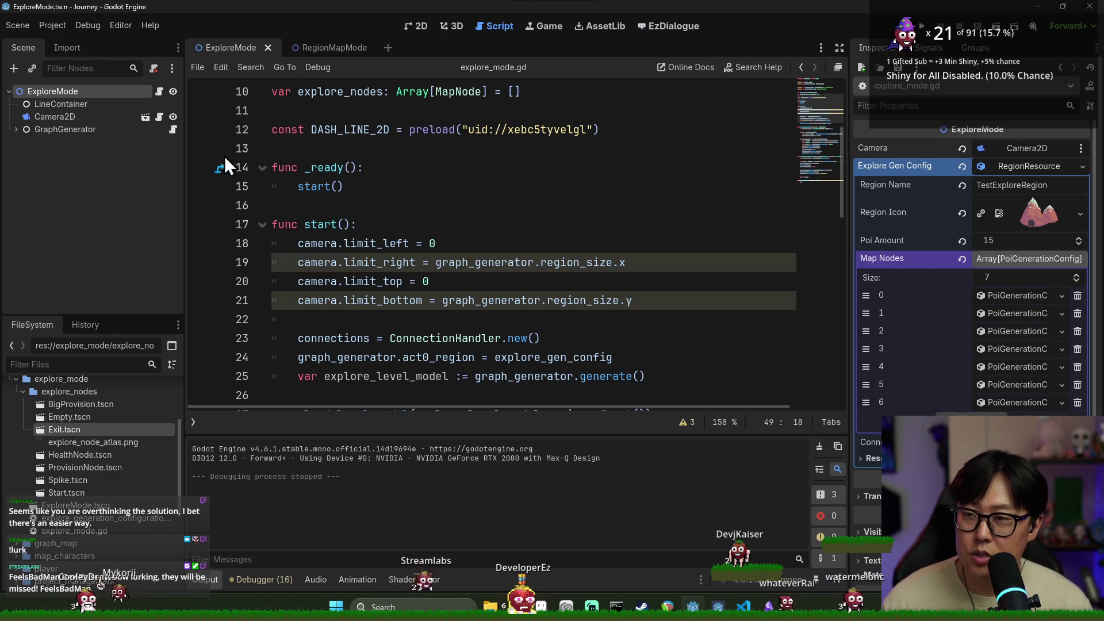
left_click(930, 39)
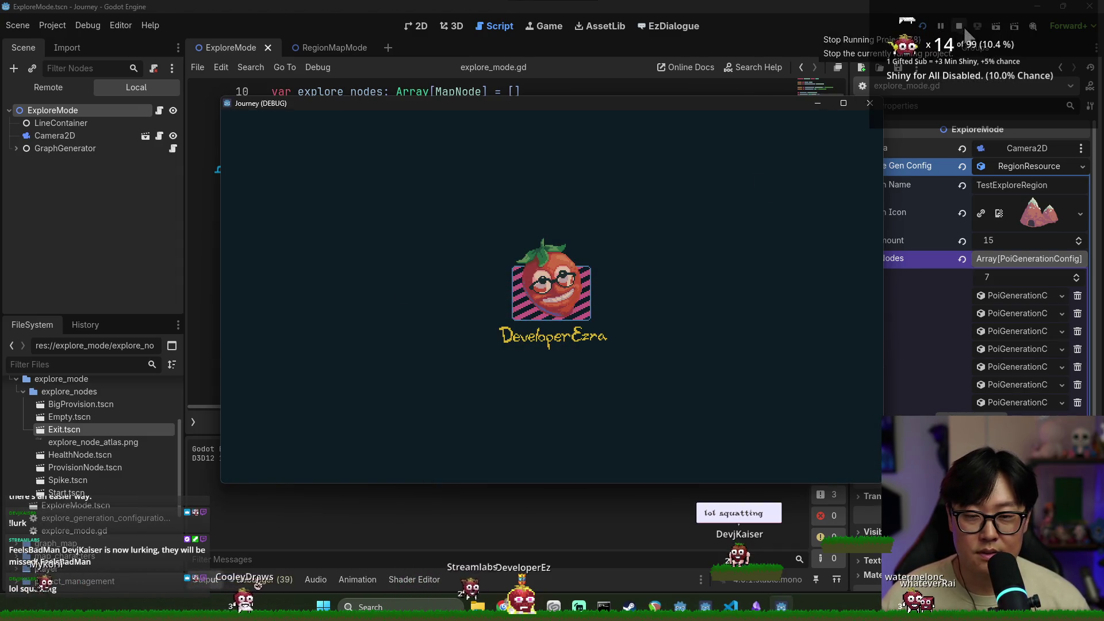
Stop the game, return to the ExploreMode script from the 2D view, and save.
left_click(961, 27)
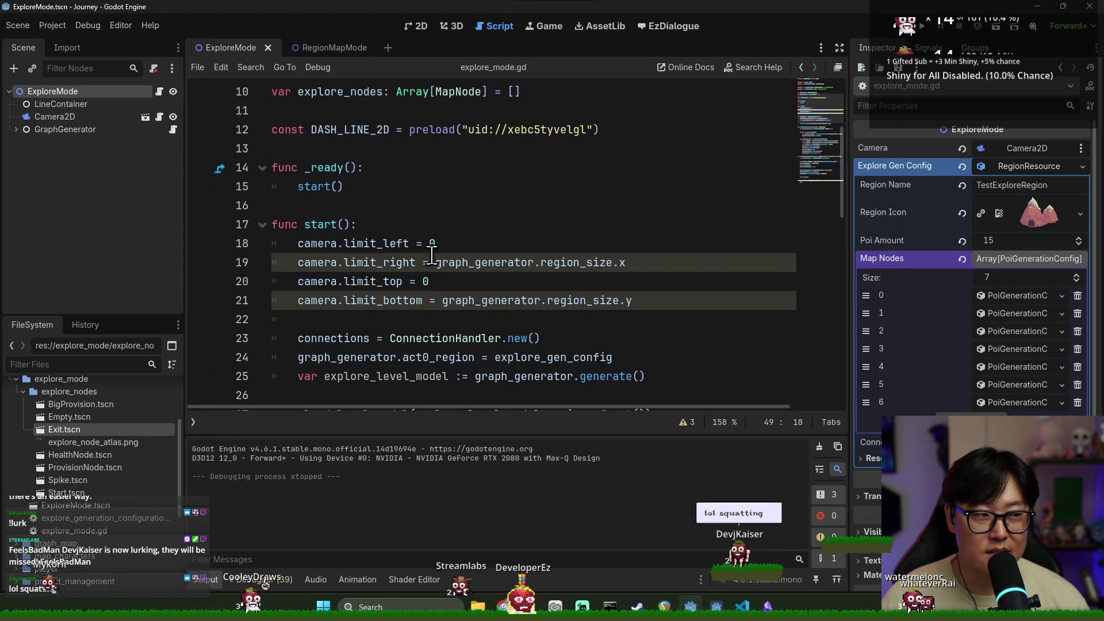
left_click(430, 29)
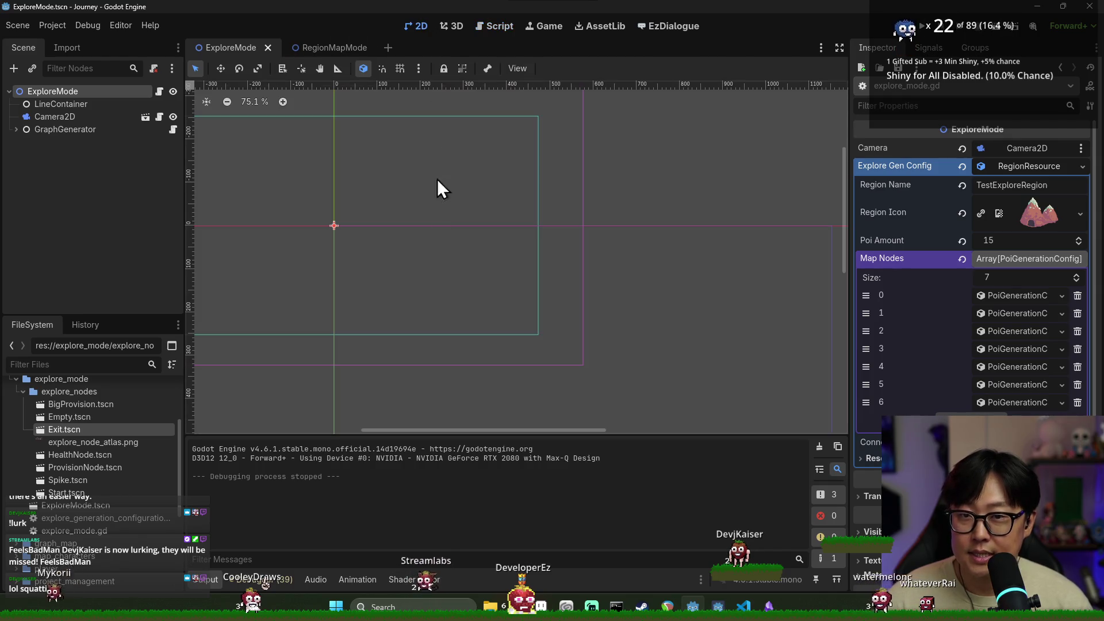
left_click(158, 92)
key("ctrl+s")
Inspect _load_level_model, connections and explore_nodes by selecting them in explore_mode.gd.
left_click(377, 205)
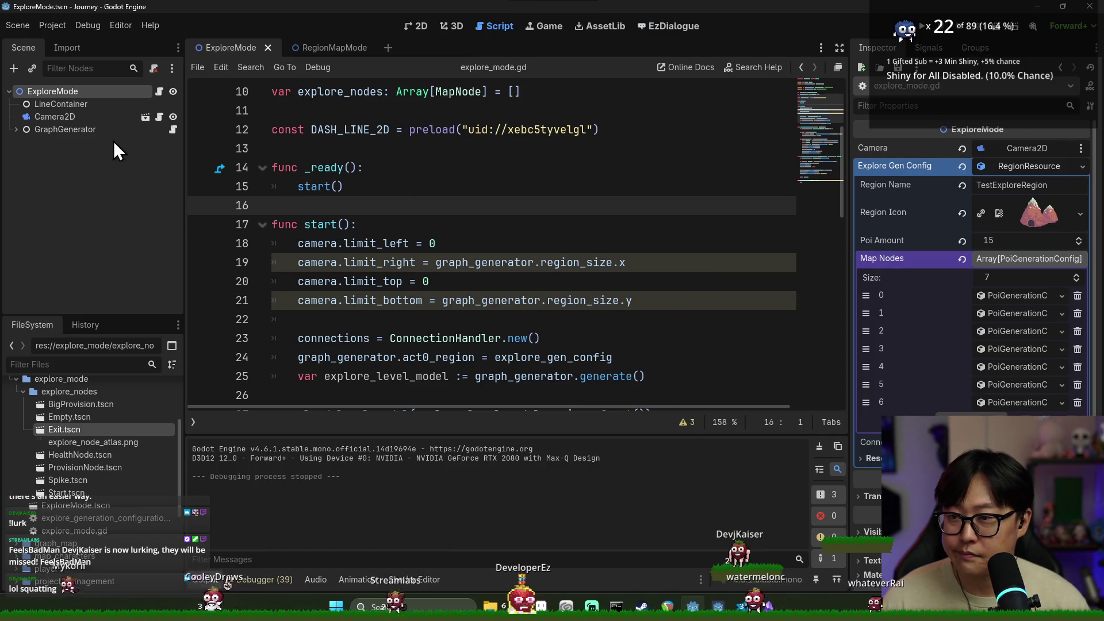
scroll(389, 262, "down", 8)
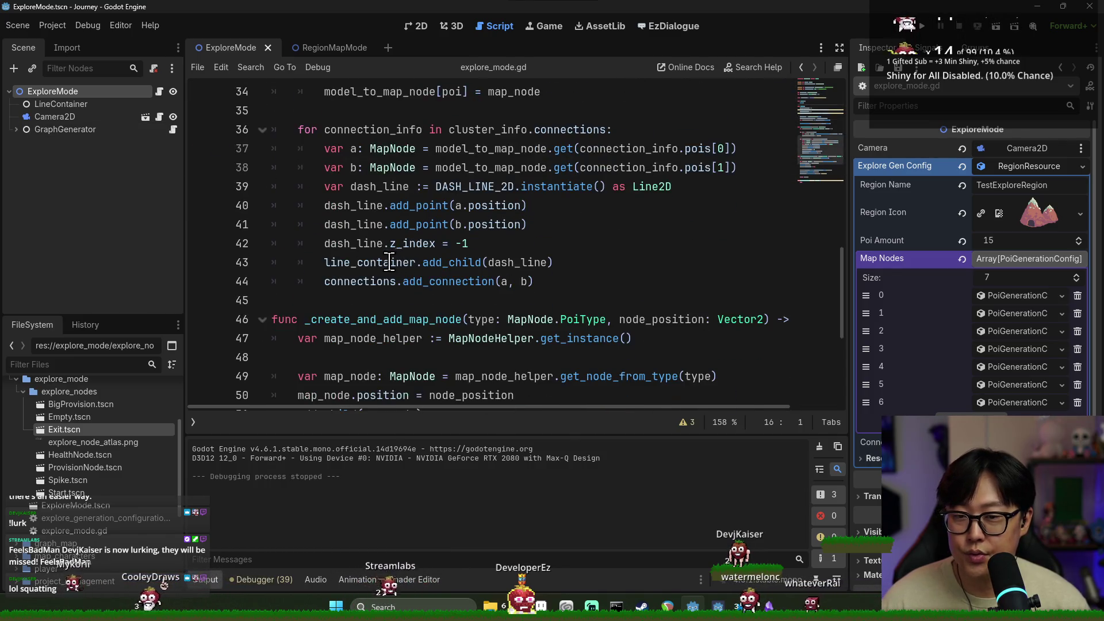
scroll(389, 262, "up", 3)
double_click(363, 164)
scroll(403, 287, "up", 2)
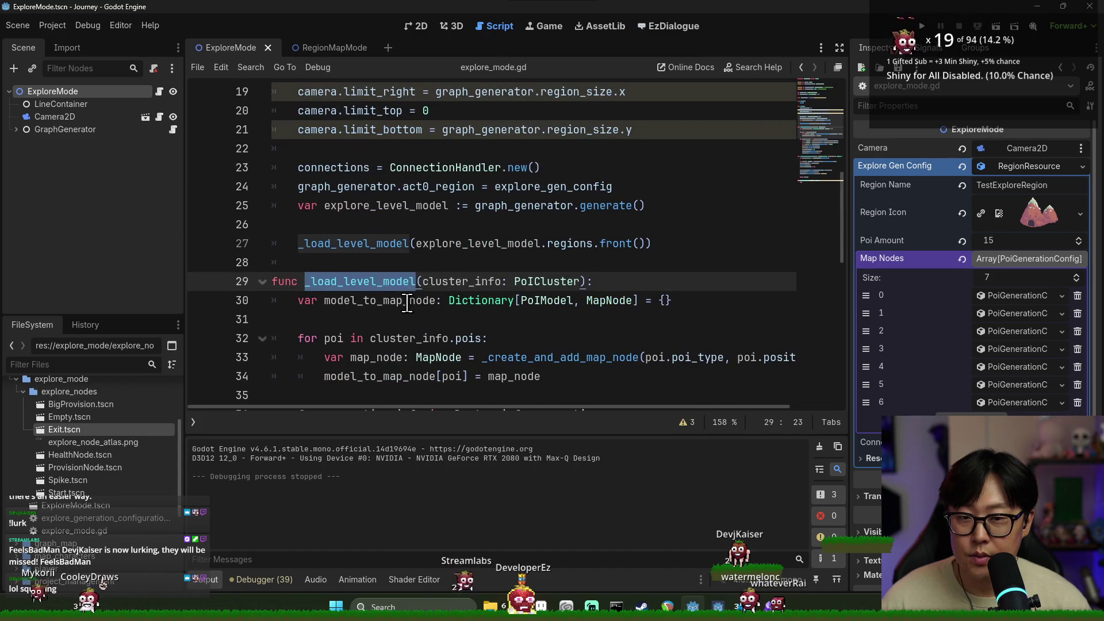
scroll(393, 262, "up", 6)
double_click(343, 244)
double_click(343, 268)
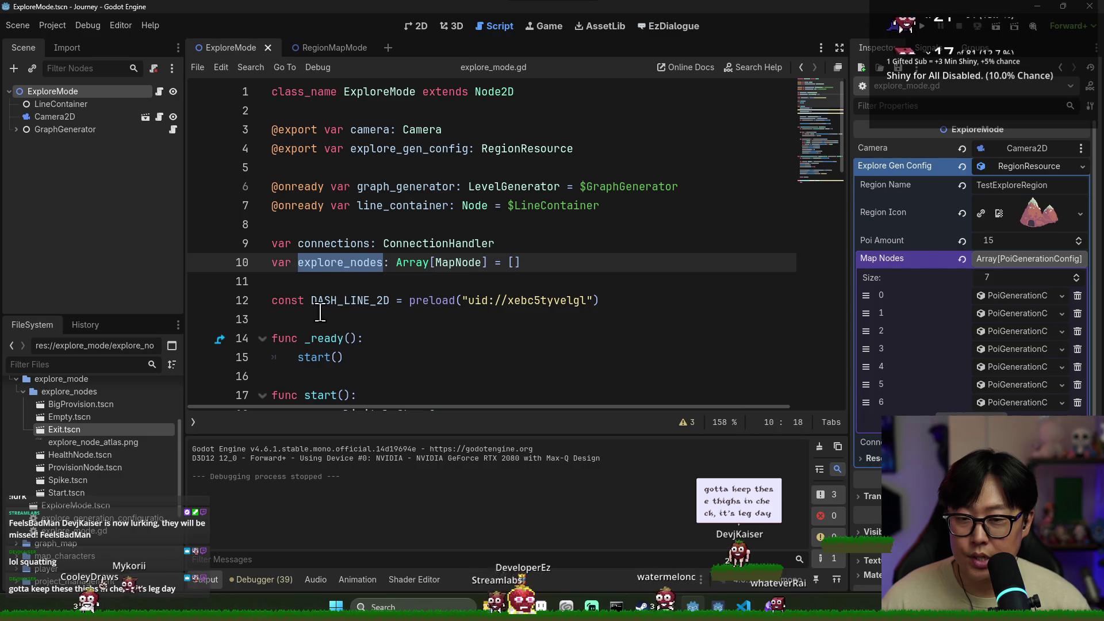
left_click(320, 244)
double_click(339, 263)
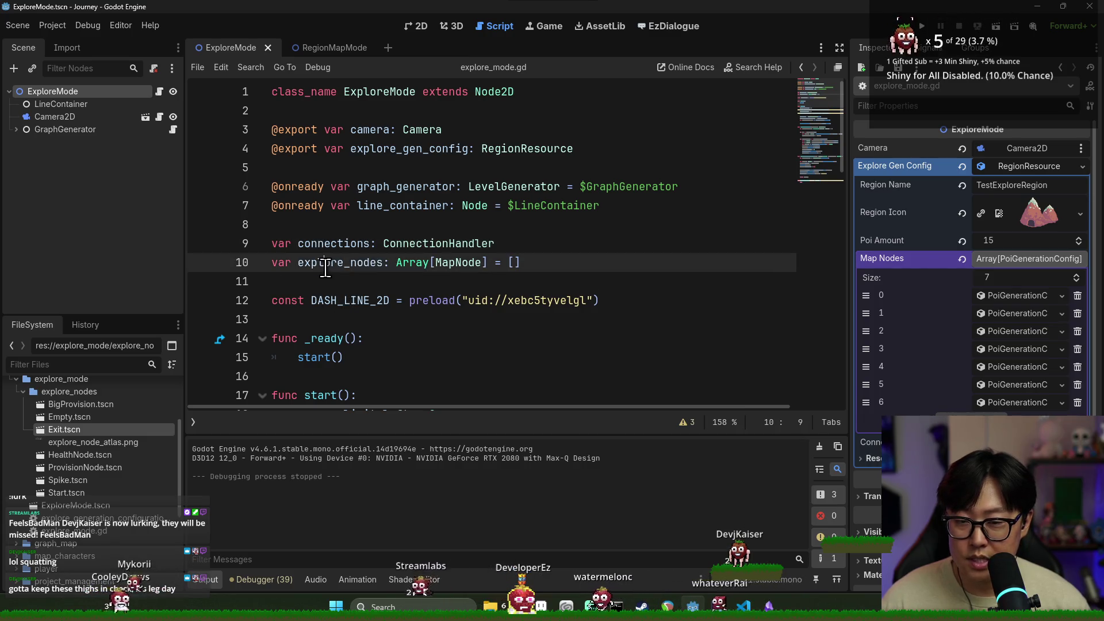
Select start and the _load_level_model call on line 27, leaving the caret after it.
scroll(345, 352, "down", 3)
double_click(321, 223)
scroll(345, 230, "down", 2)
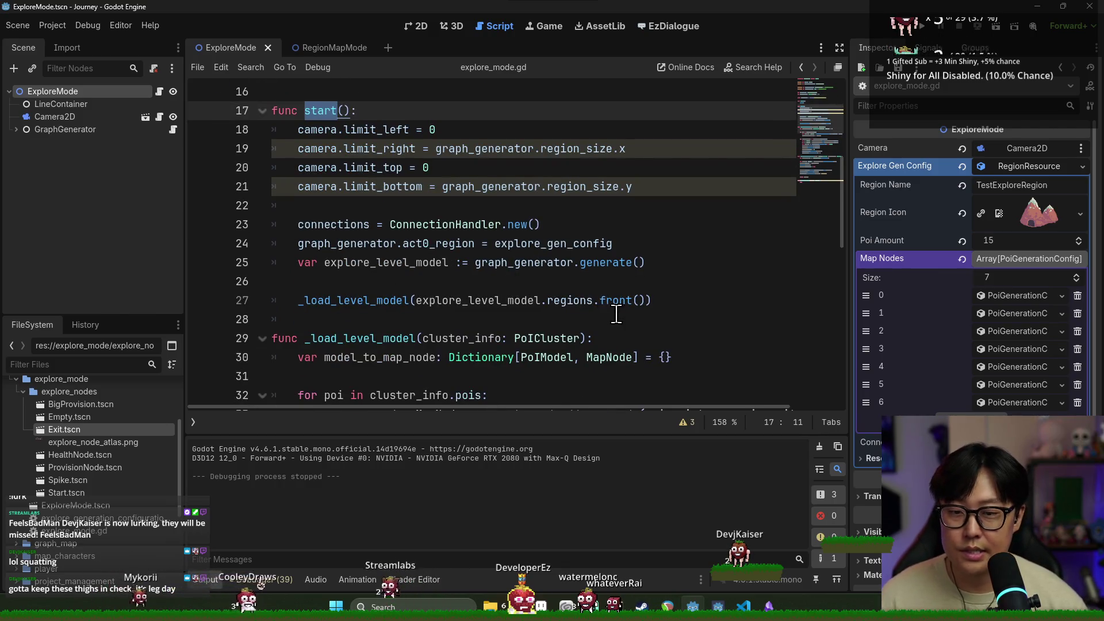
double_click(348, 299)
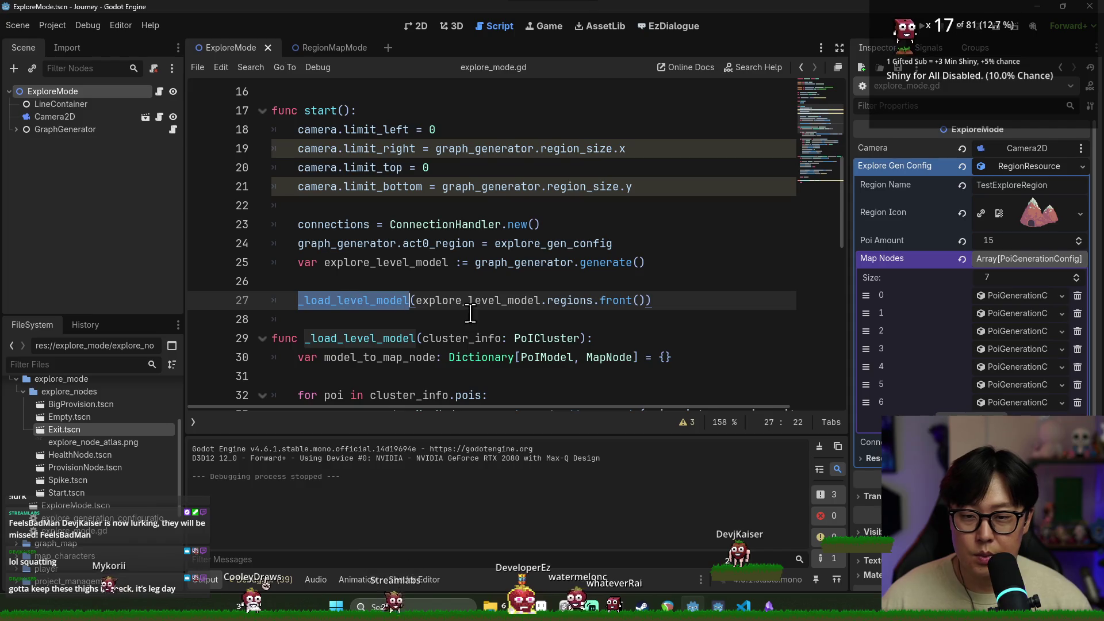
left_click(682, 299)
Add comments '#place player on start node' and '#give player control' after line 27, and save.
key("Return")
key("Return")
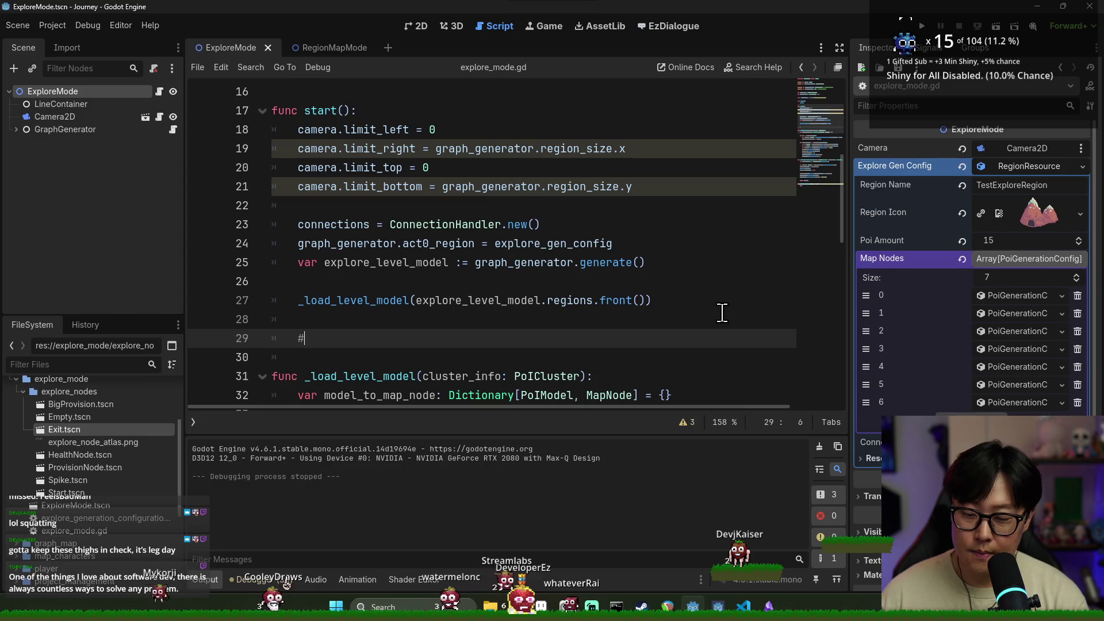
type("place player ")
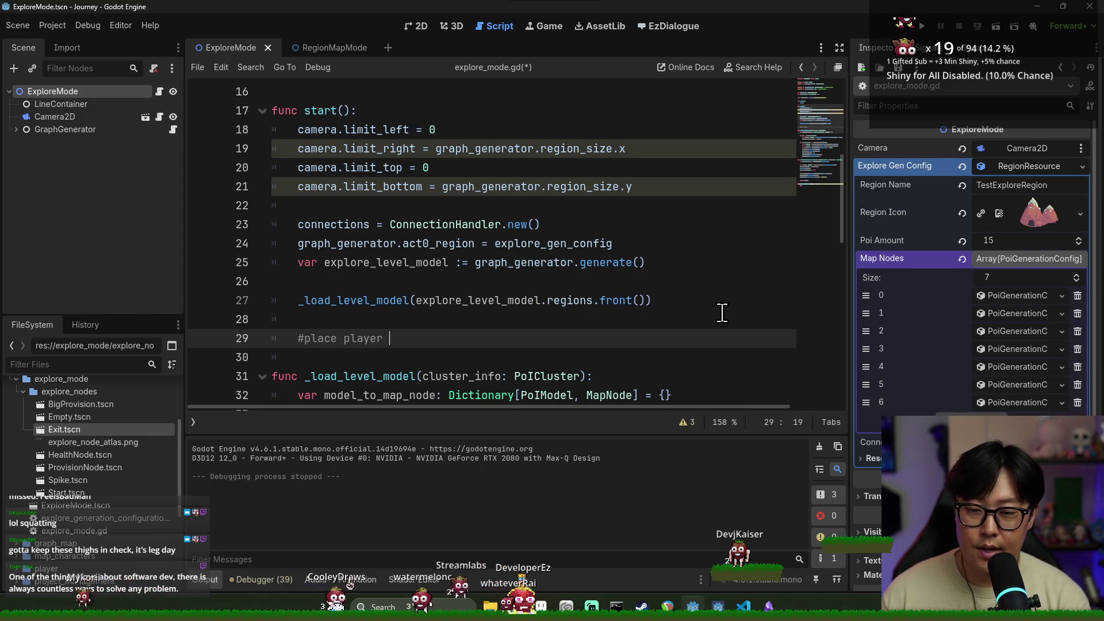
type("to")
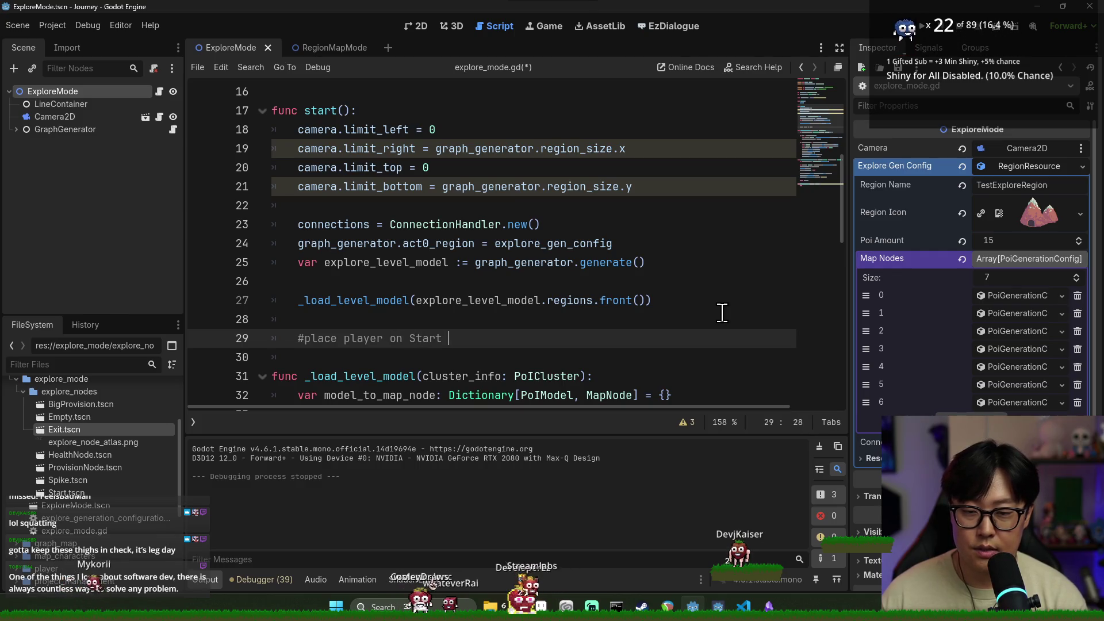
key("Return")
key("Return")
type("#give ")
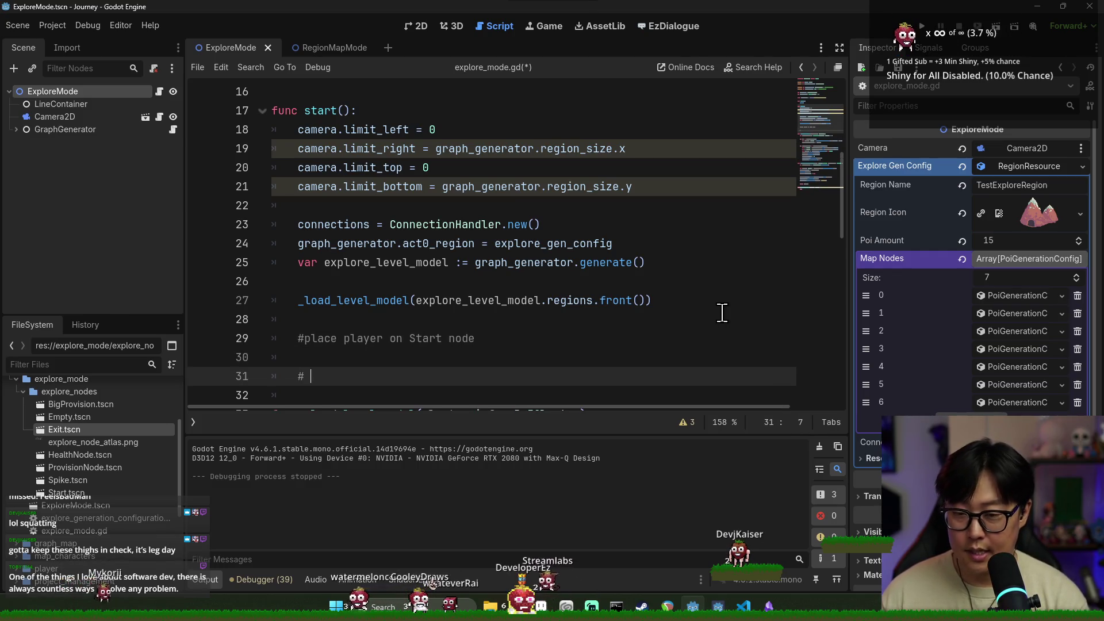
type("player control")
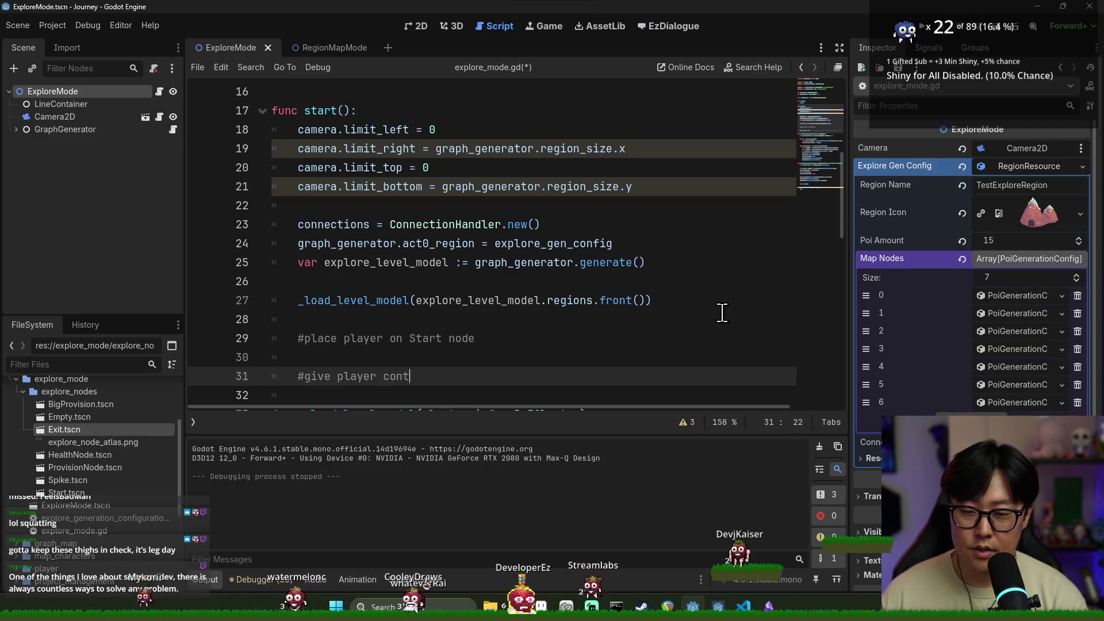
key("ctrl+s")
Change 'Start' to lowercase 'start' on line 29 and save the script.
left_click(468, 339)
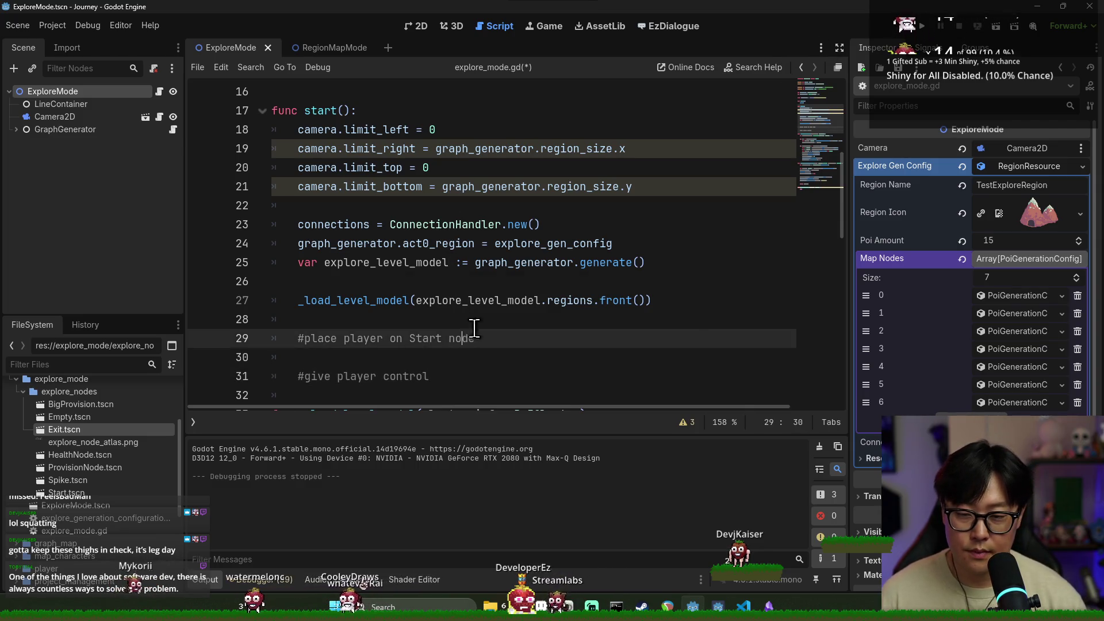
left_click(475, 281)
left_click(434, 357)
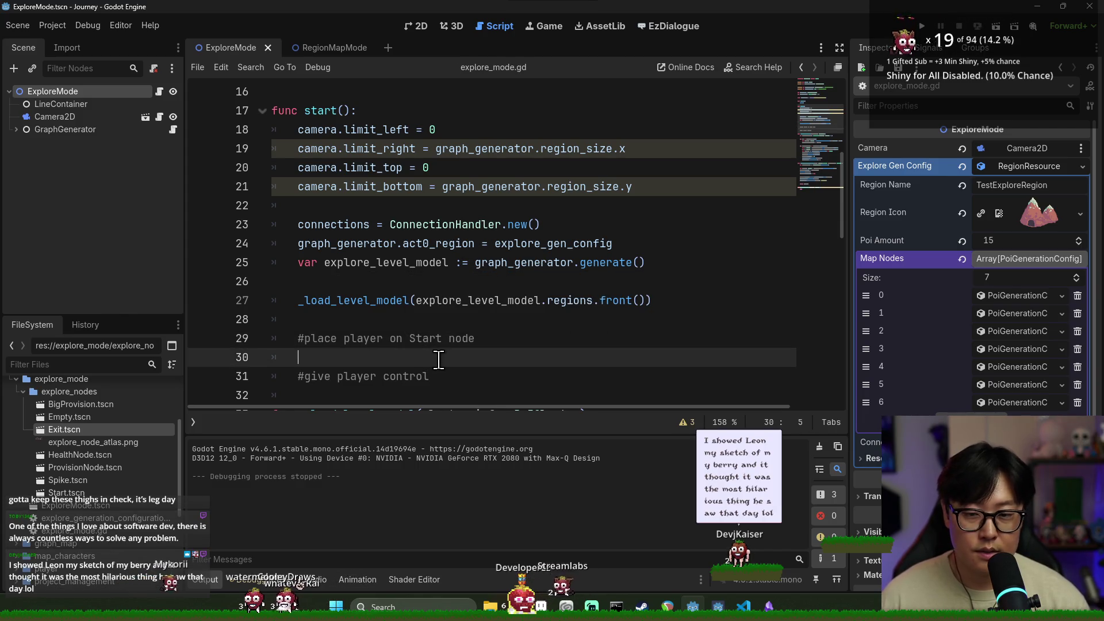
left_click(416, 338)
key("BackSpace")
type("s")
key("ctrl+s")
key("Up")
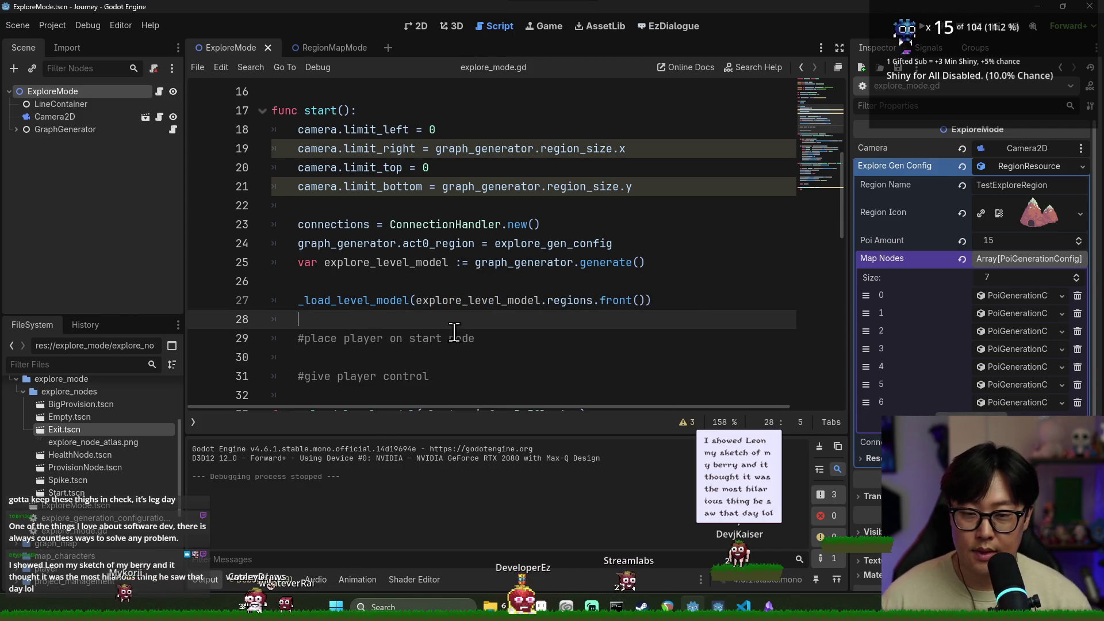
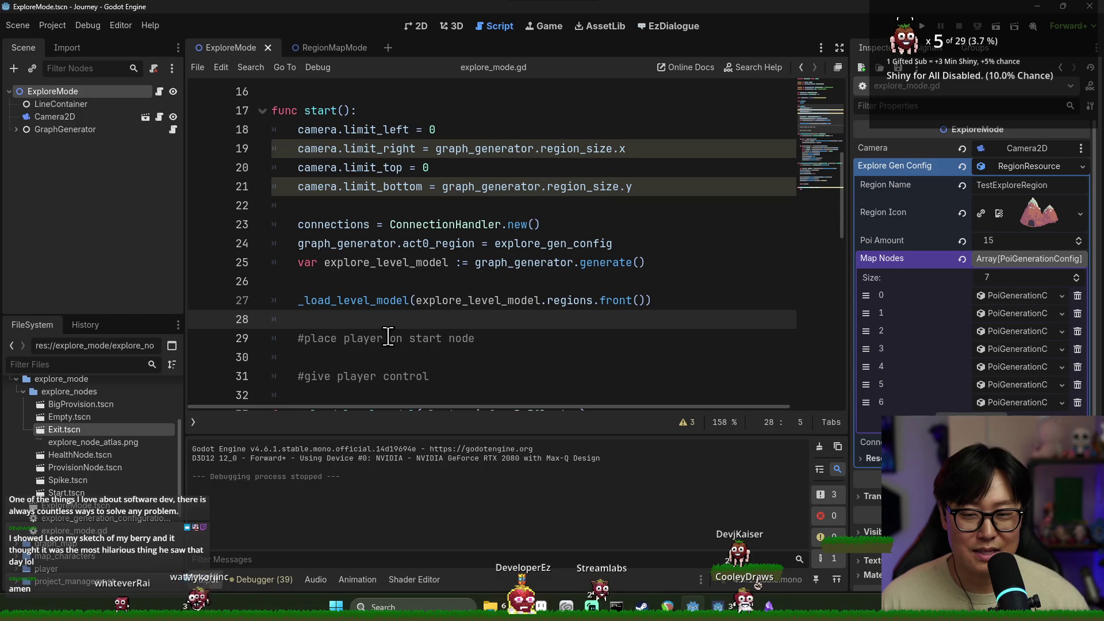
Add indented blank lines under the #place player on start node comment in explore_mode.gd.
scroll(443, 340, "down", 2)
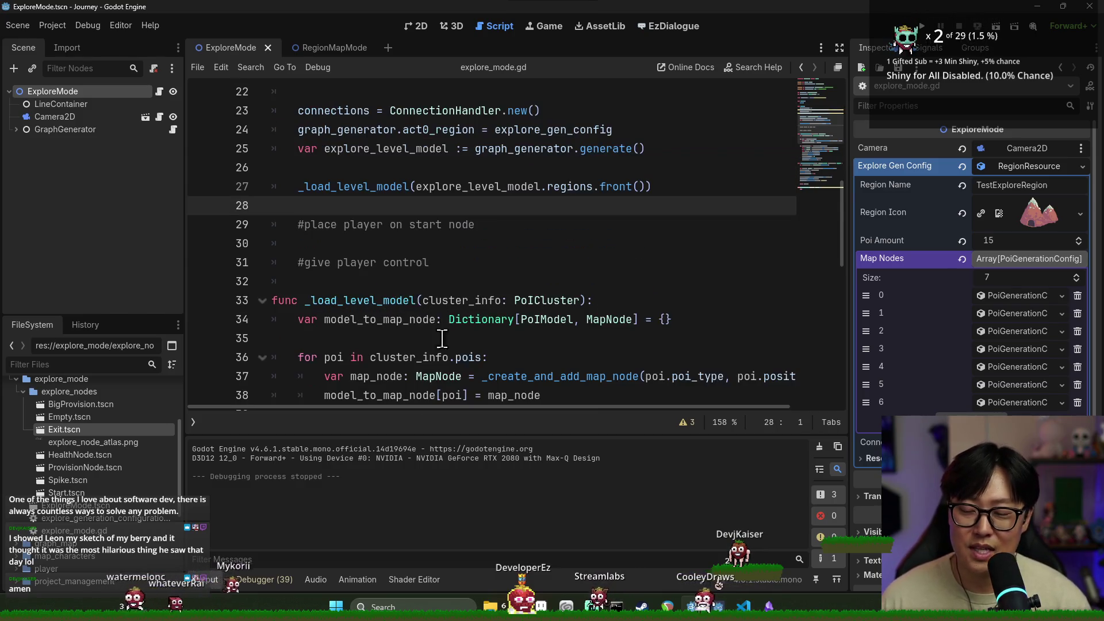
left_click(371, 249)
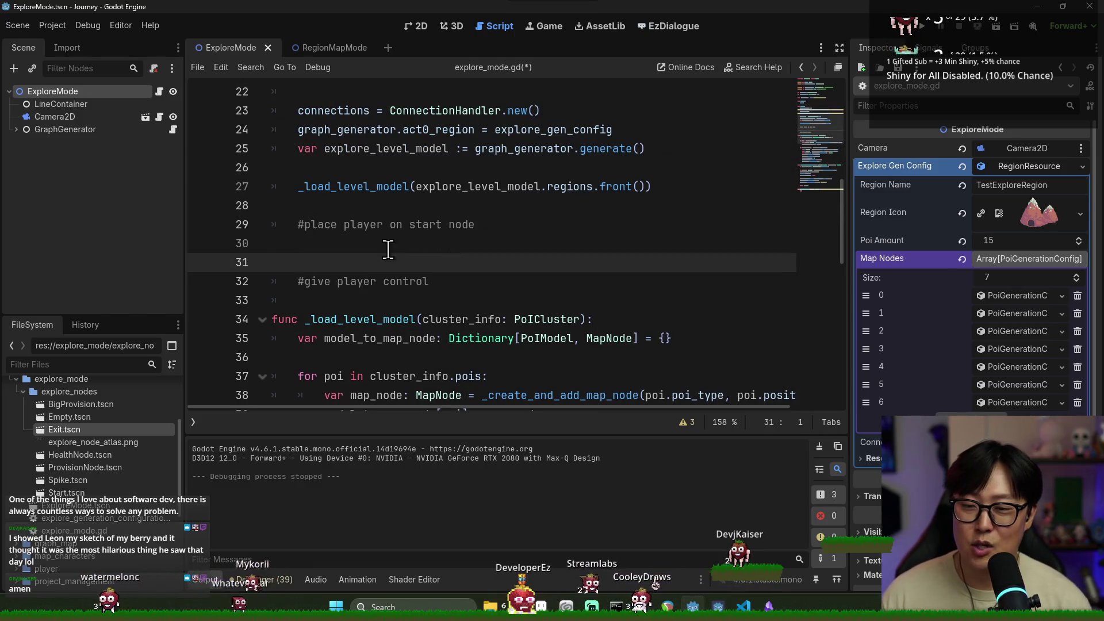
key("Return")
key("Up")
key("Up")
key("Down")
key("Tab")
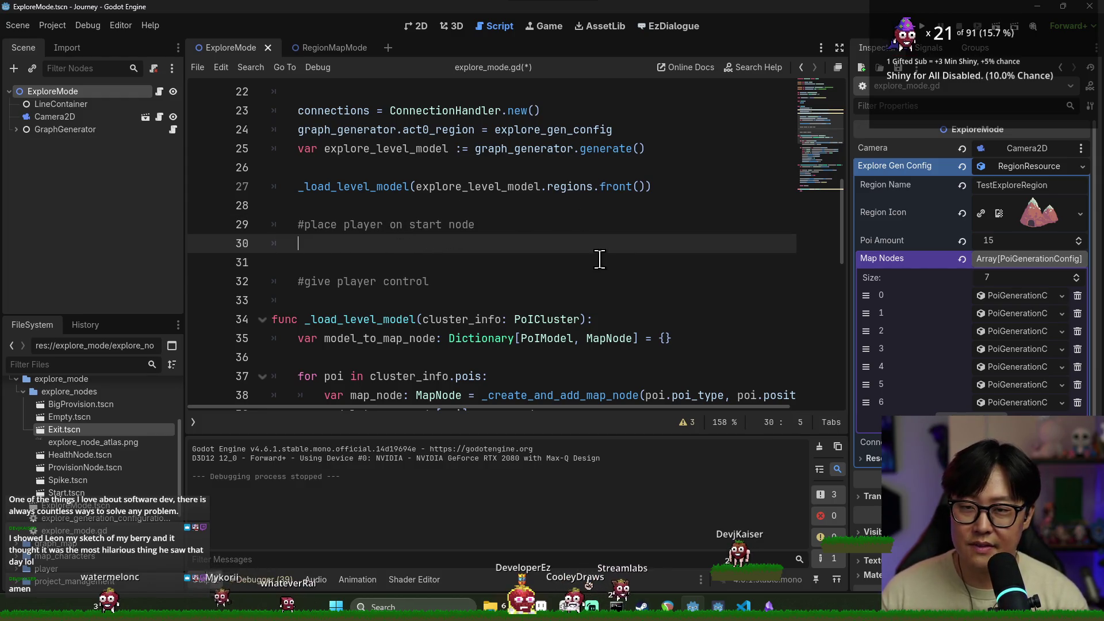
Check the explore_nodes declaration on line 10, then return to the new line 30.
scroll(599, 259, "up", 7)
double_click(339, 206)
scroll(424, 332, "down", 3)
scroll(424, 332, "down", 5)
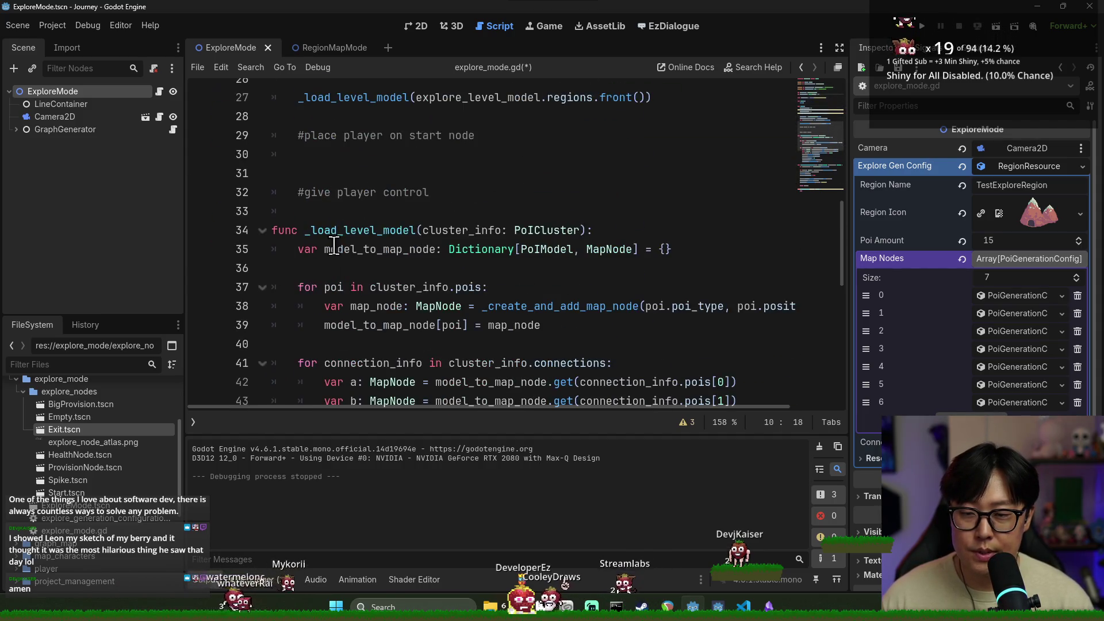
left_click(412, 161)
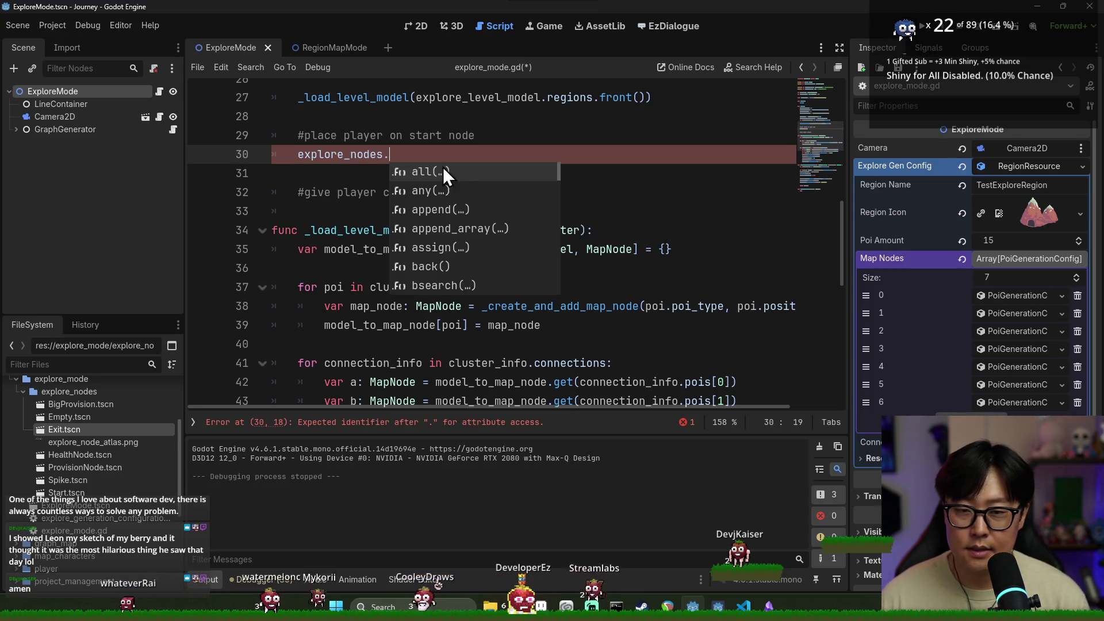
Write explore_nodes.filter(func (map_node: MapNode): with a body starting 'return map_node.'.
type("filter")
key("Return")
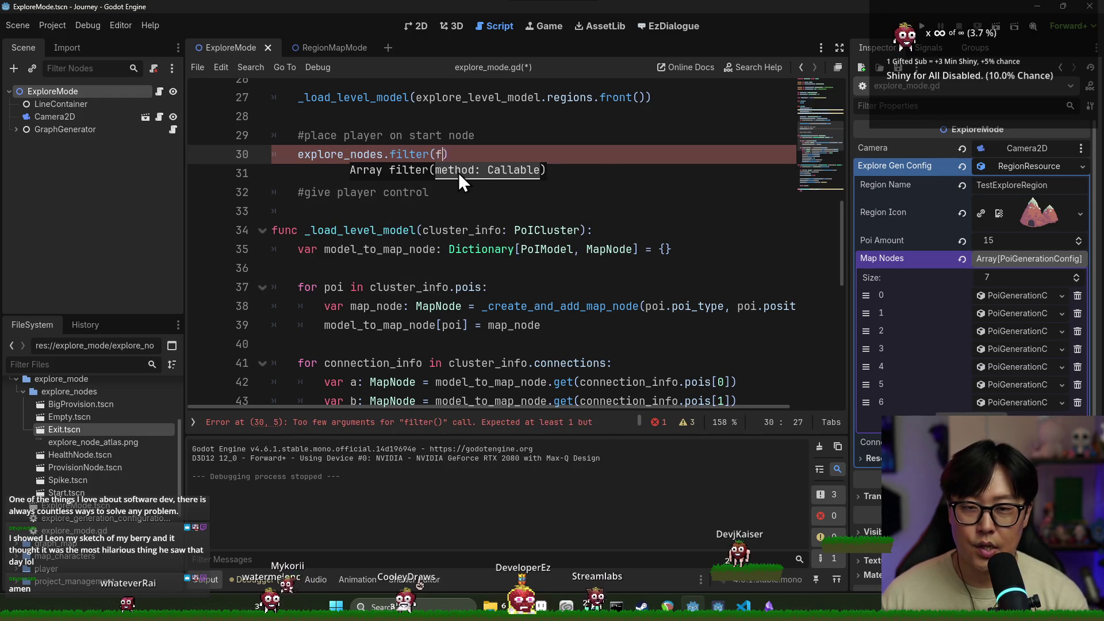
type("unc (")
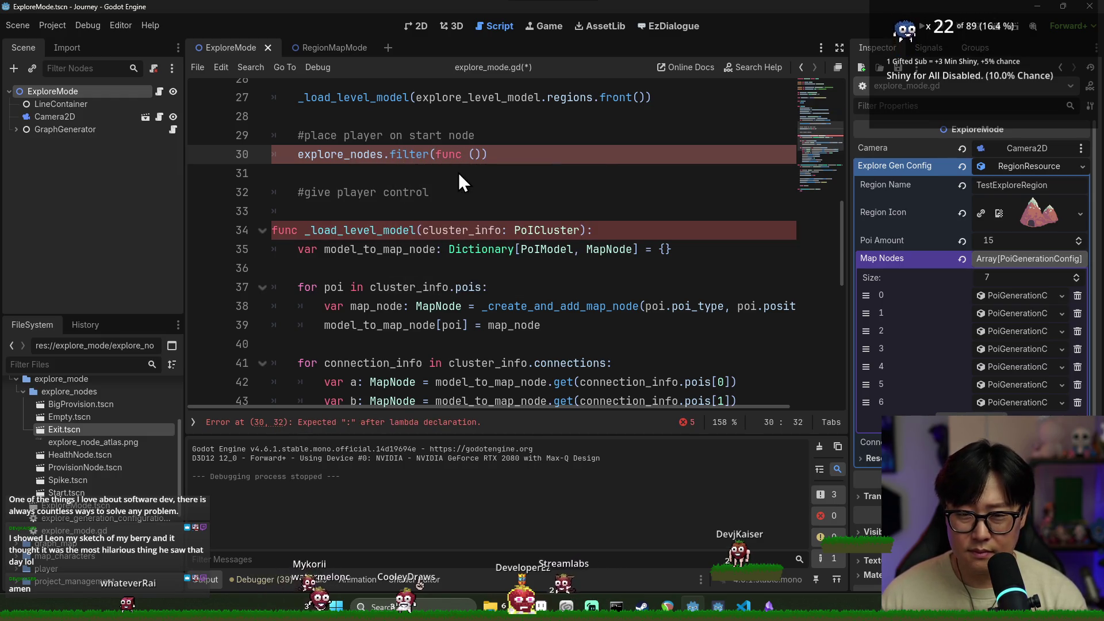
type("map_node: M")
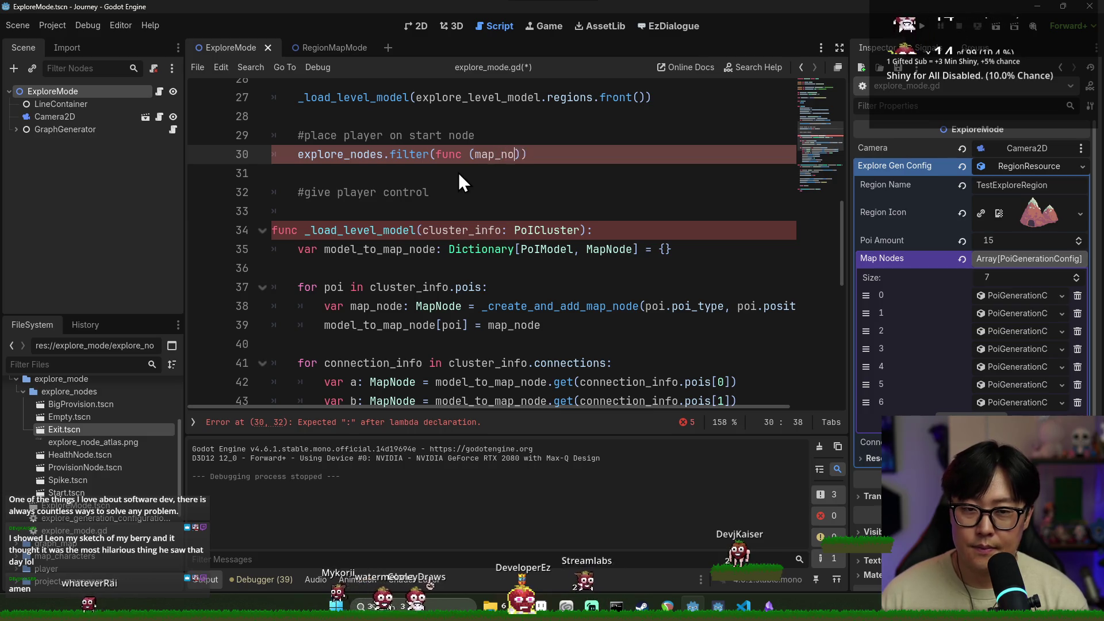
type("apNode)")
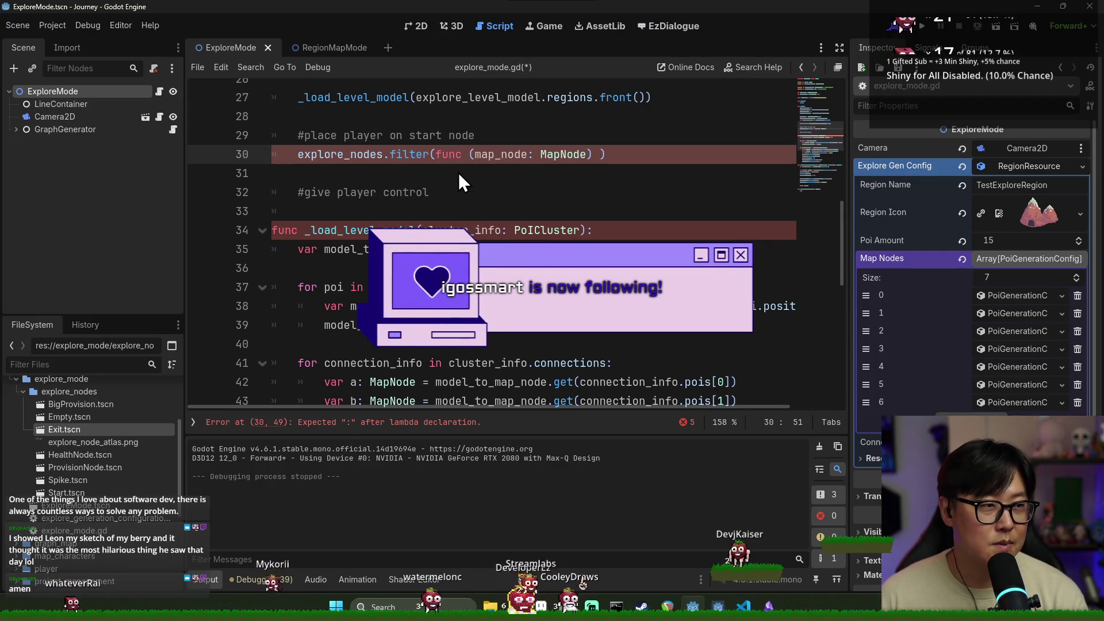
key("BackSpace")
type(":")
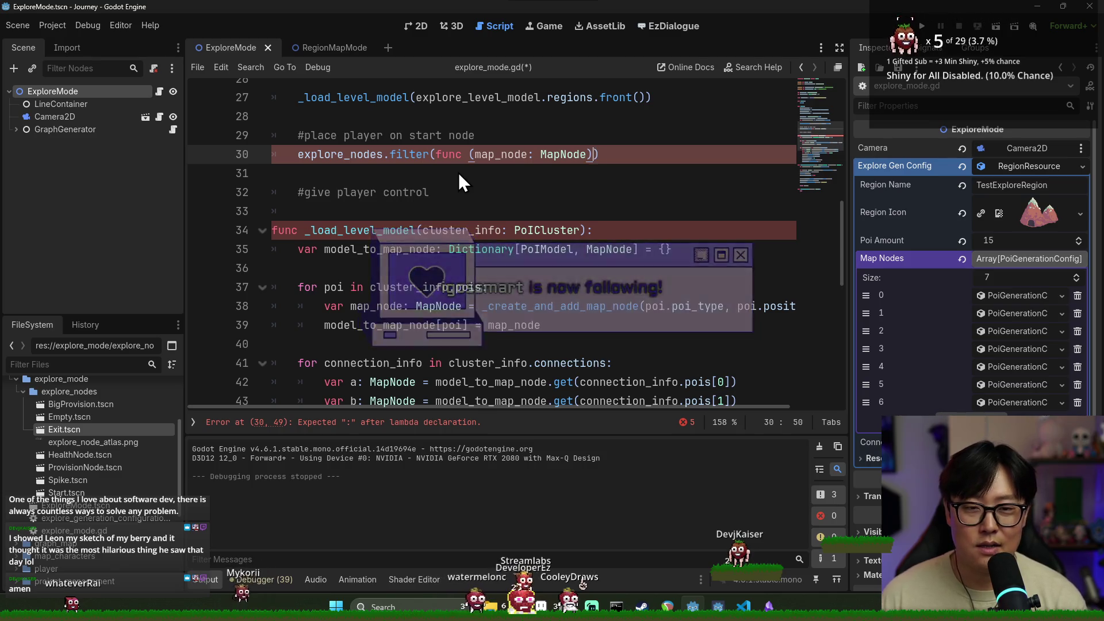
key("Return")
type("return map_node.")
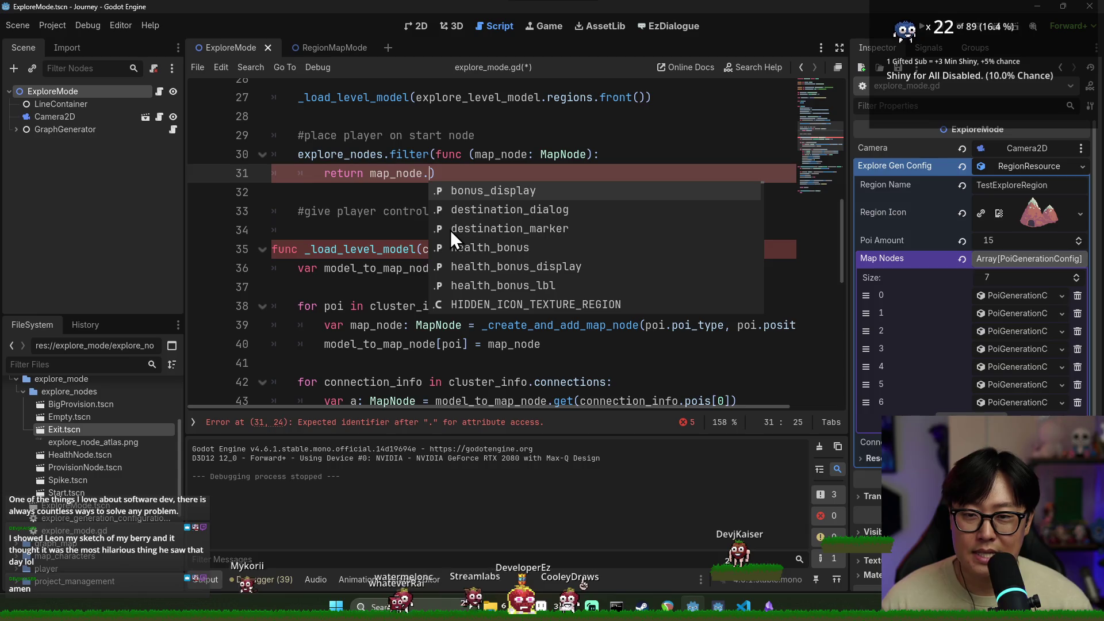
left_click(434, 173)
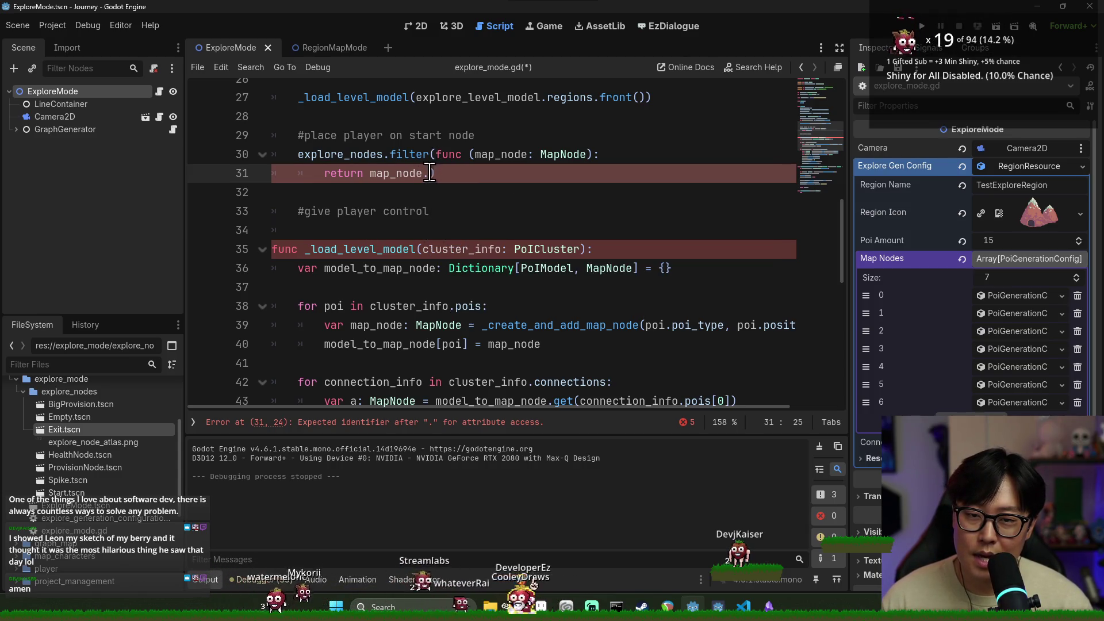
key("ctrl+space")
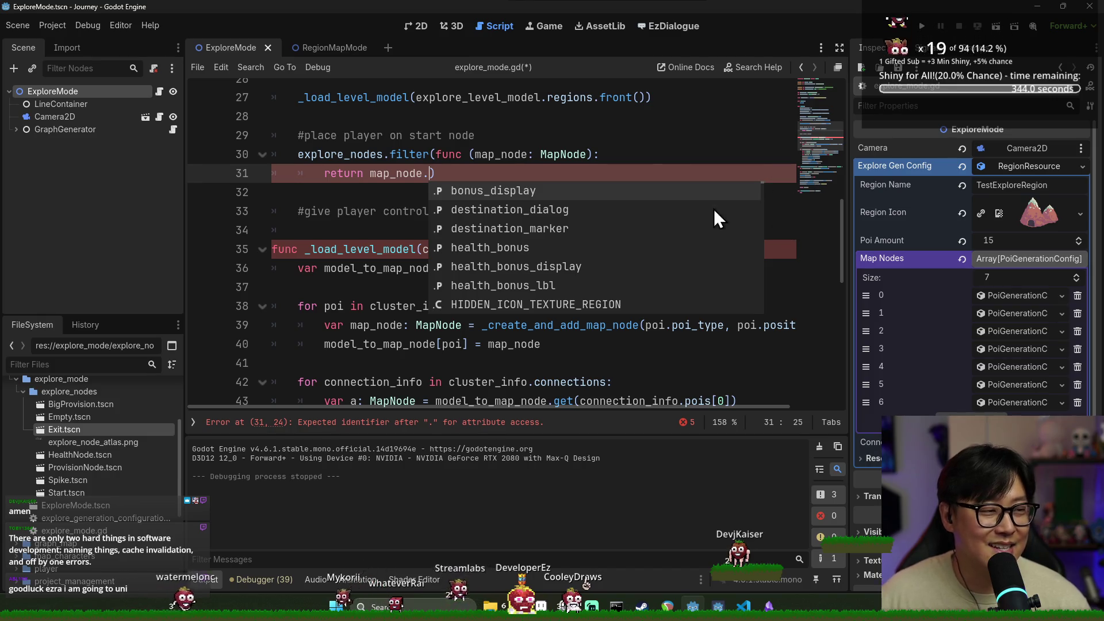
left_click(653, 140)
left_click(479, 173)
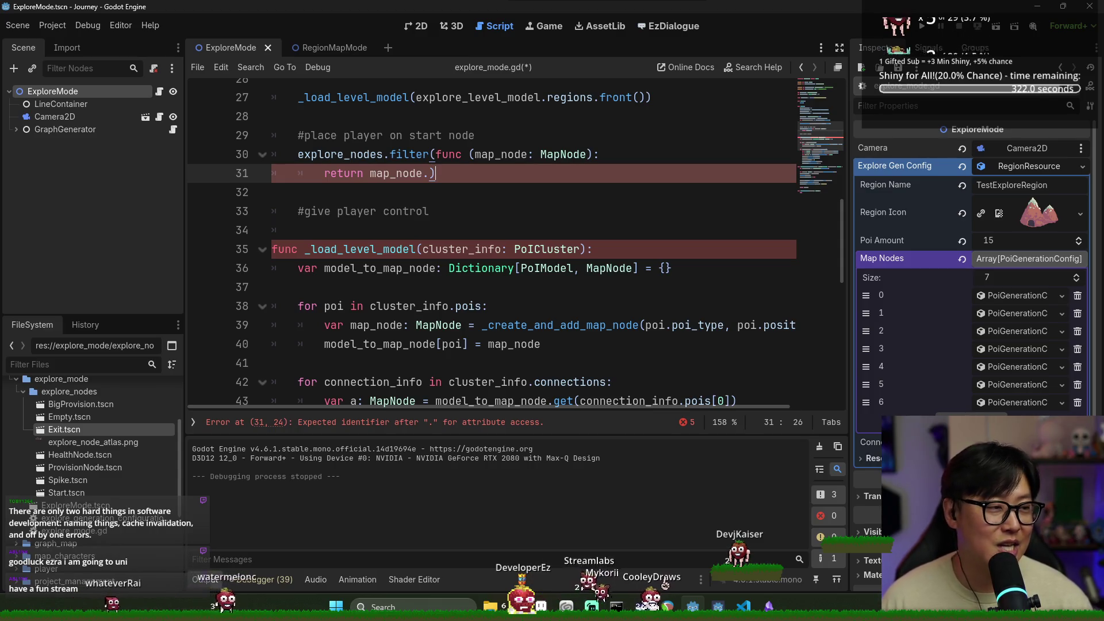
left_click(430, 173)
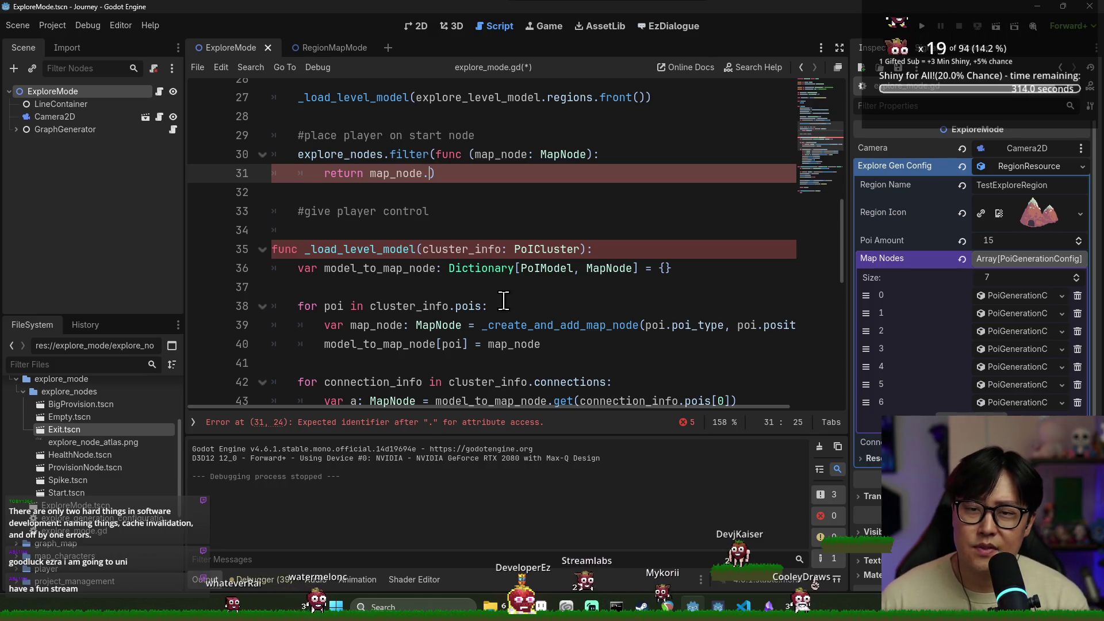
key("ctrl+space")
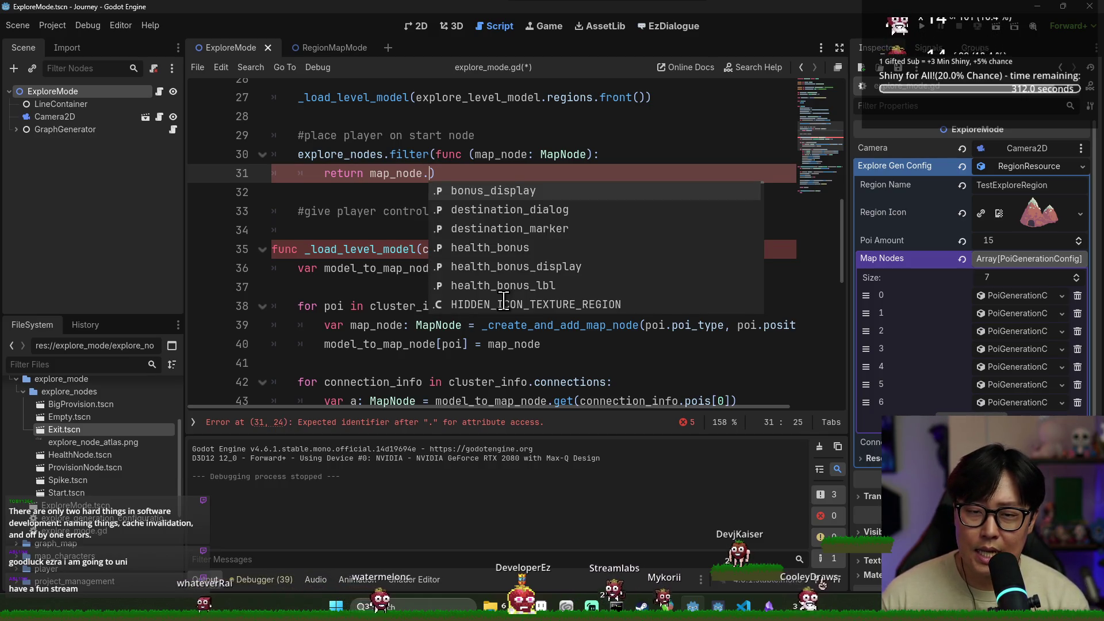
Complete the lambda's return as map_node.type == MapNode.PoiType.start.
type("type")
key("Escape")
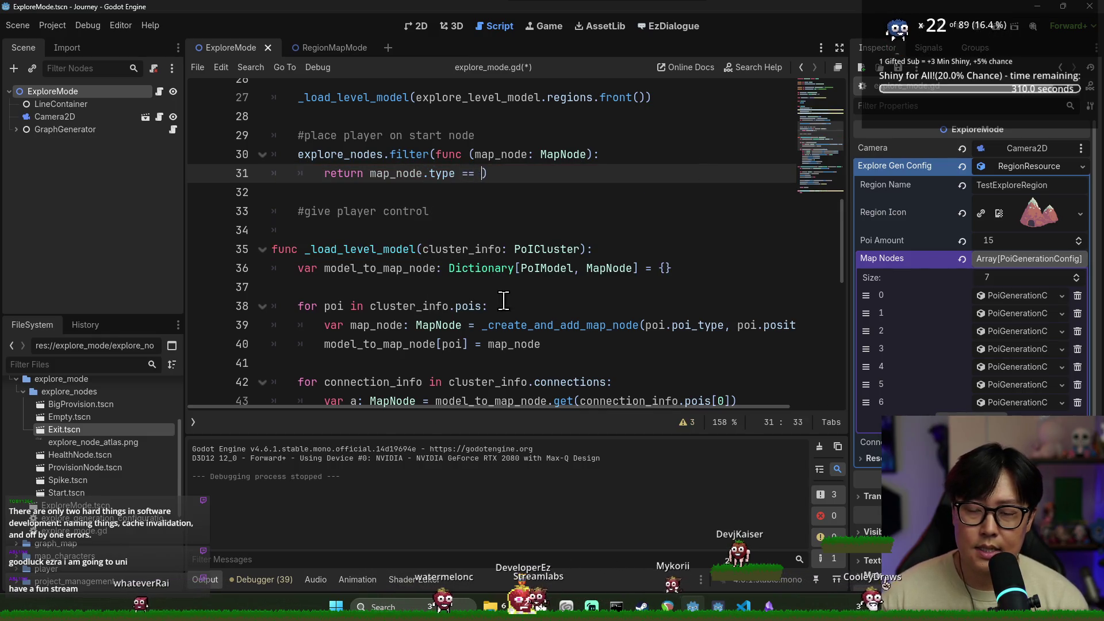
type("== ")
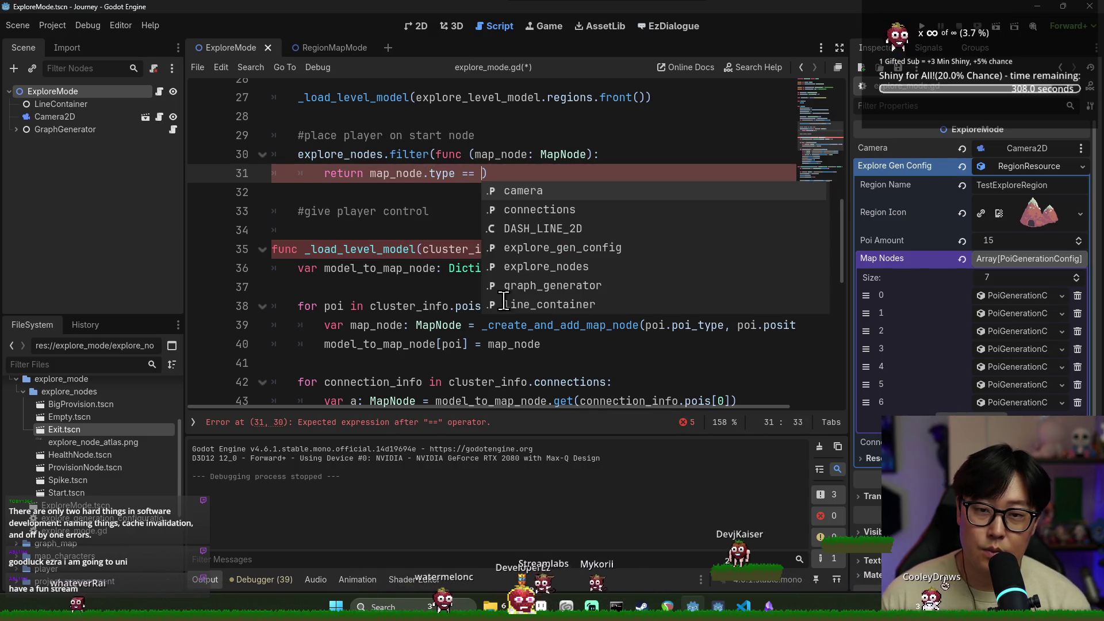
type("MapNode.P")
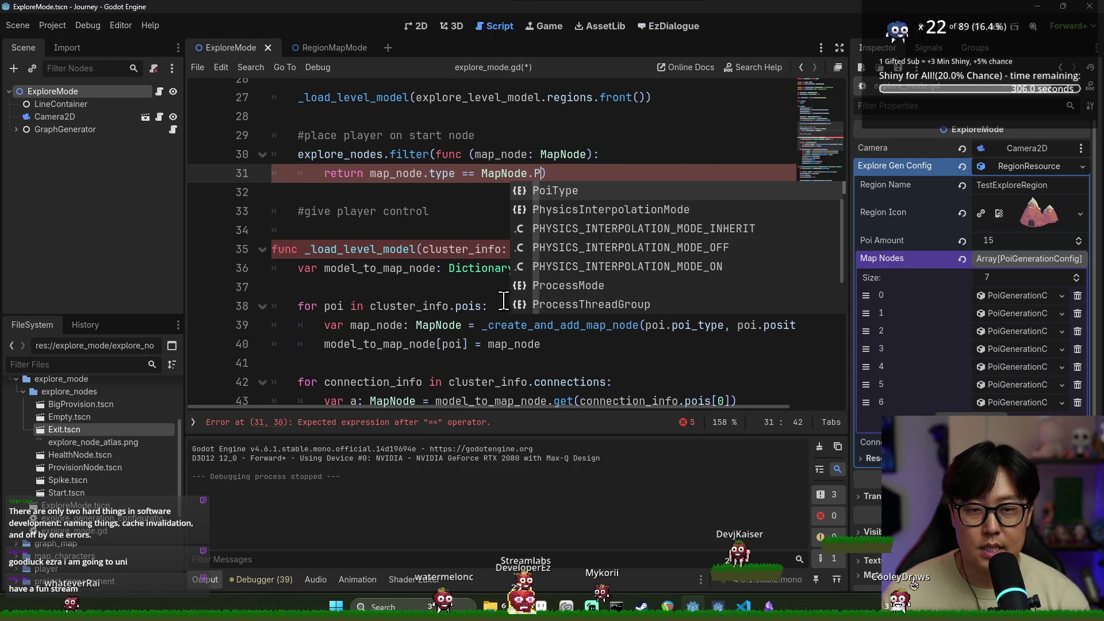
key("Return")
type(".star")
key("Return")
Assign the filter result to var start_node, taking .front() of the filtered list.
left_click(298, 155)
type("var start_node: ")
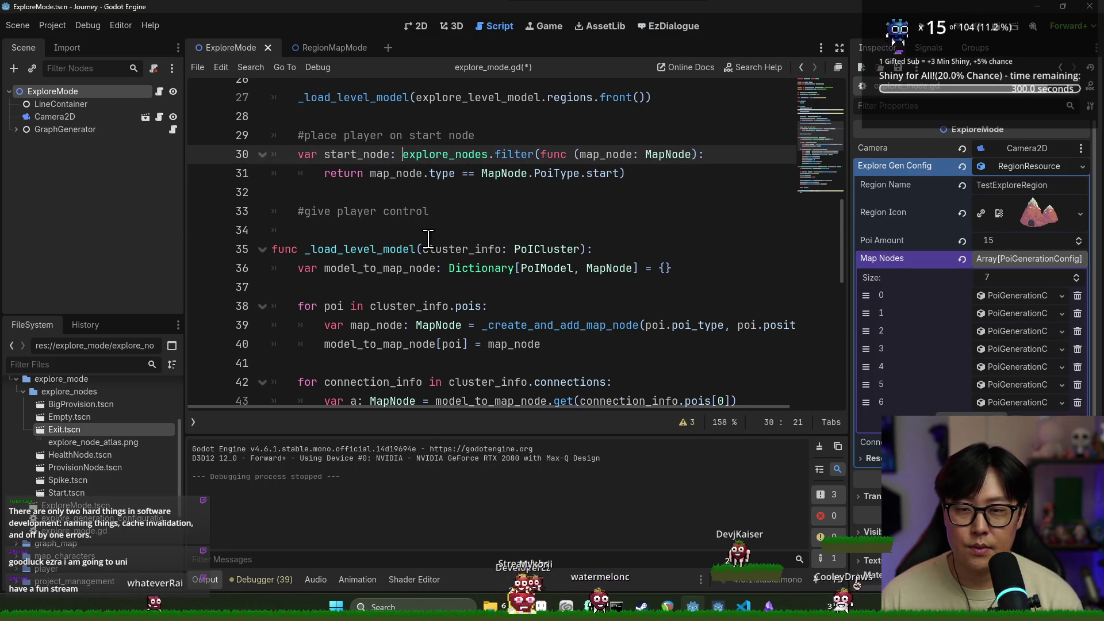
type("=")
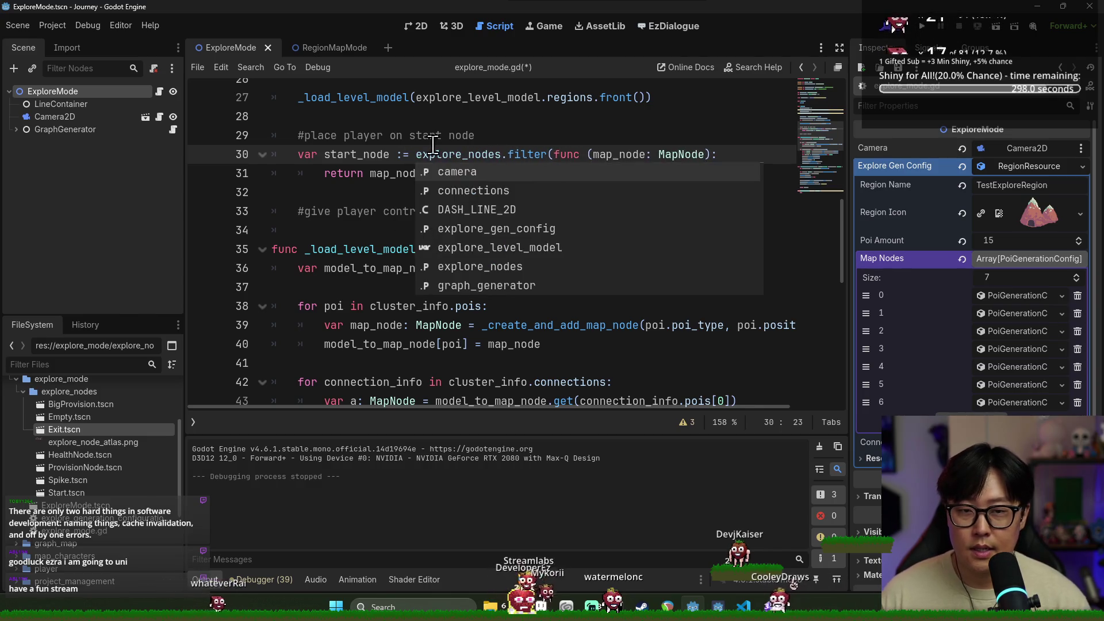
left_click(422, 135)
left_click(695, 175)
type(".fir")
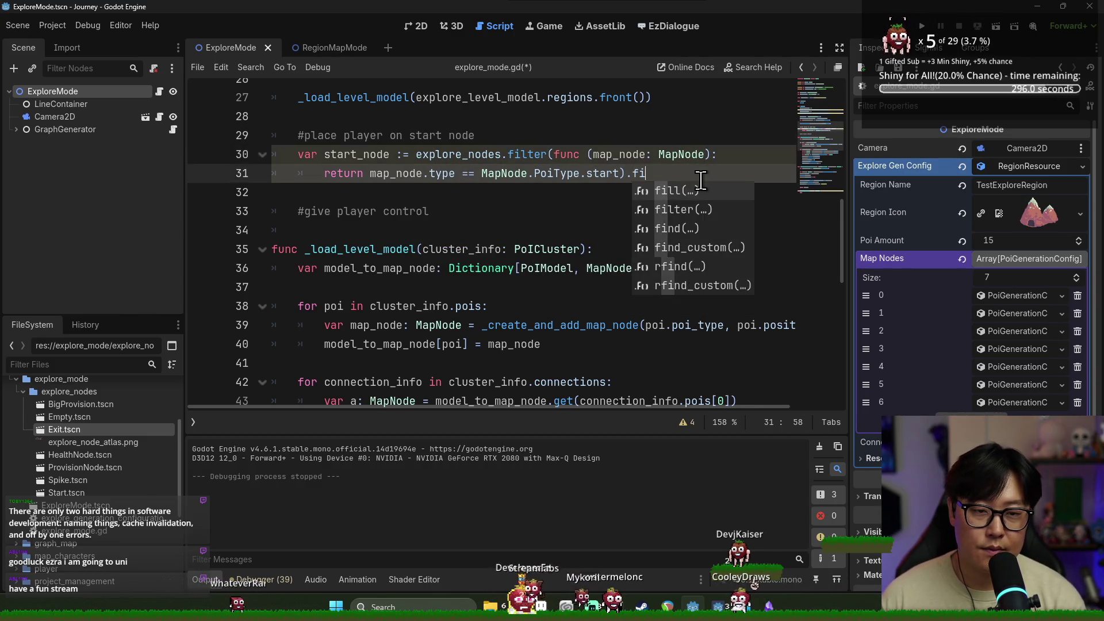
key("BackSpace")
key("BackSpace")
key("BackSpace")
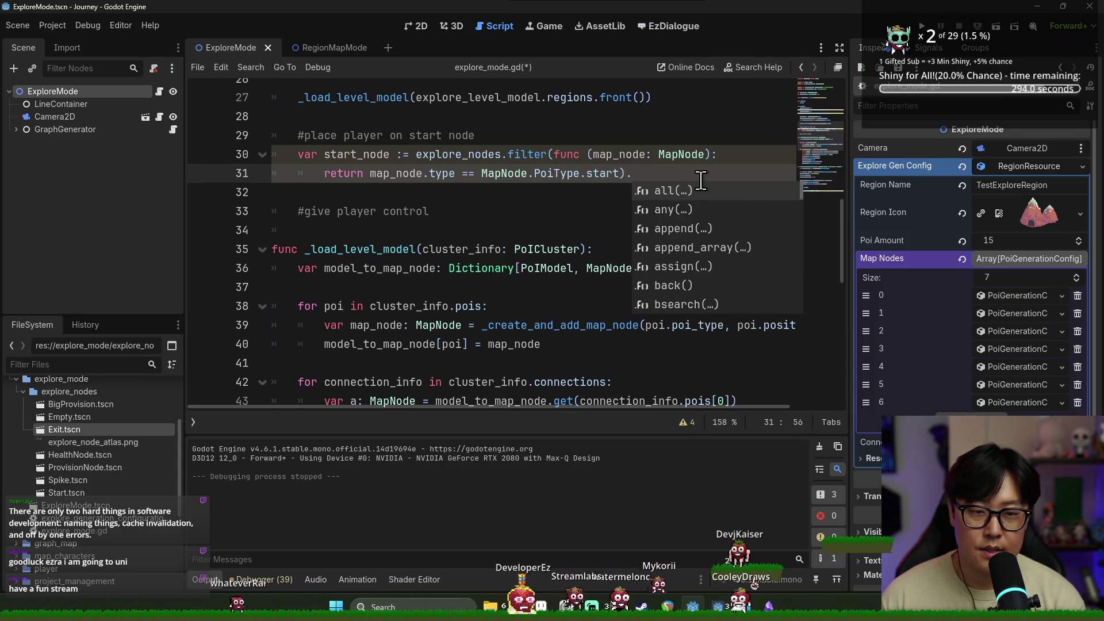
type("fron")
key("Return")
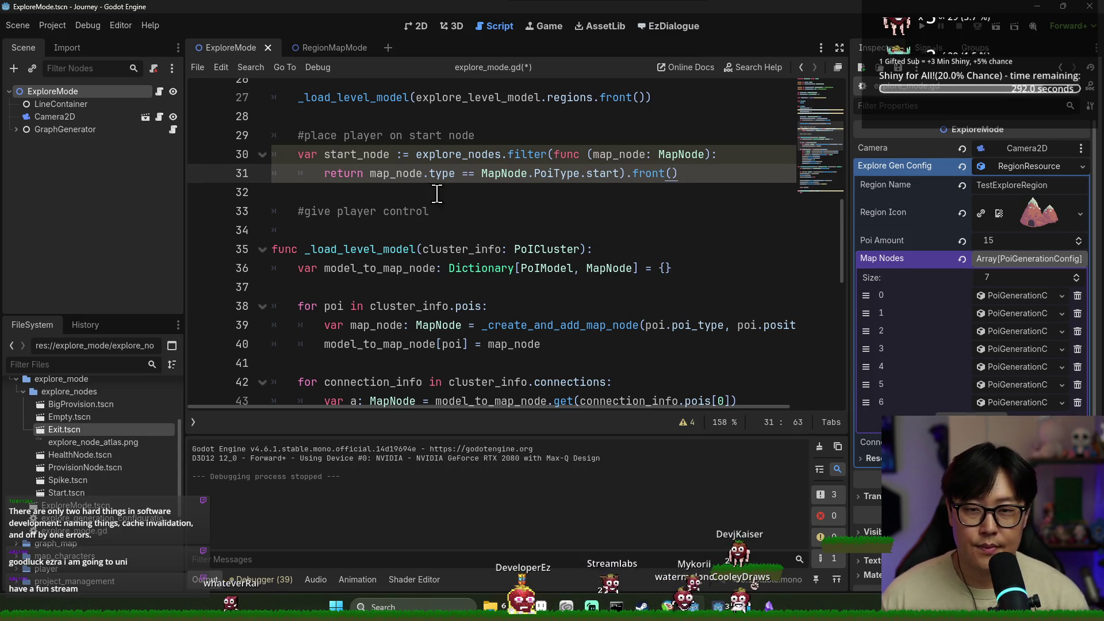
Type start_node as MapNode, fix the spacing before '=', and save explore_mode.gd.
left_click(402, 155)
key("BackSpace")
key("BackSpace")
type(": MapNode")
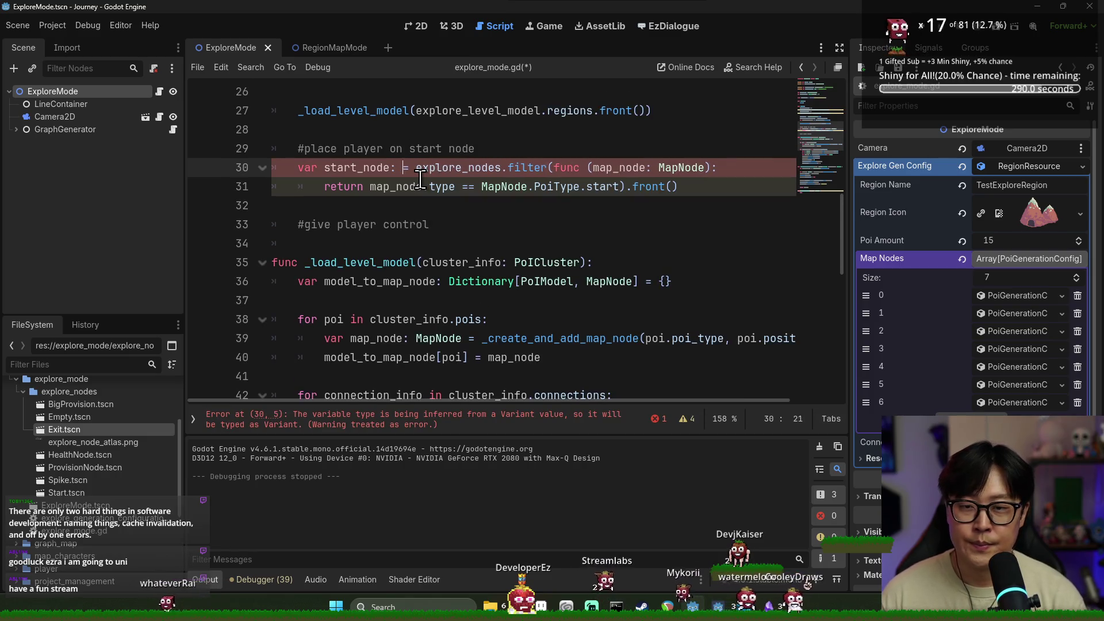
key("ctrl+s")
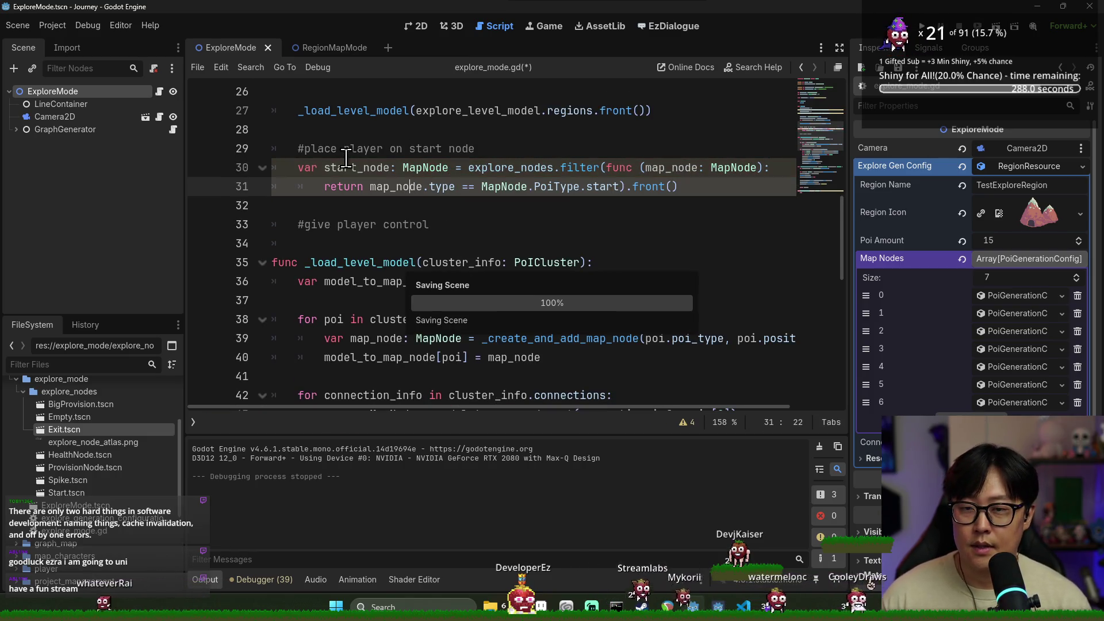
left_click(394, 208)
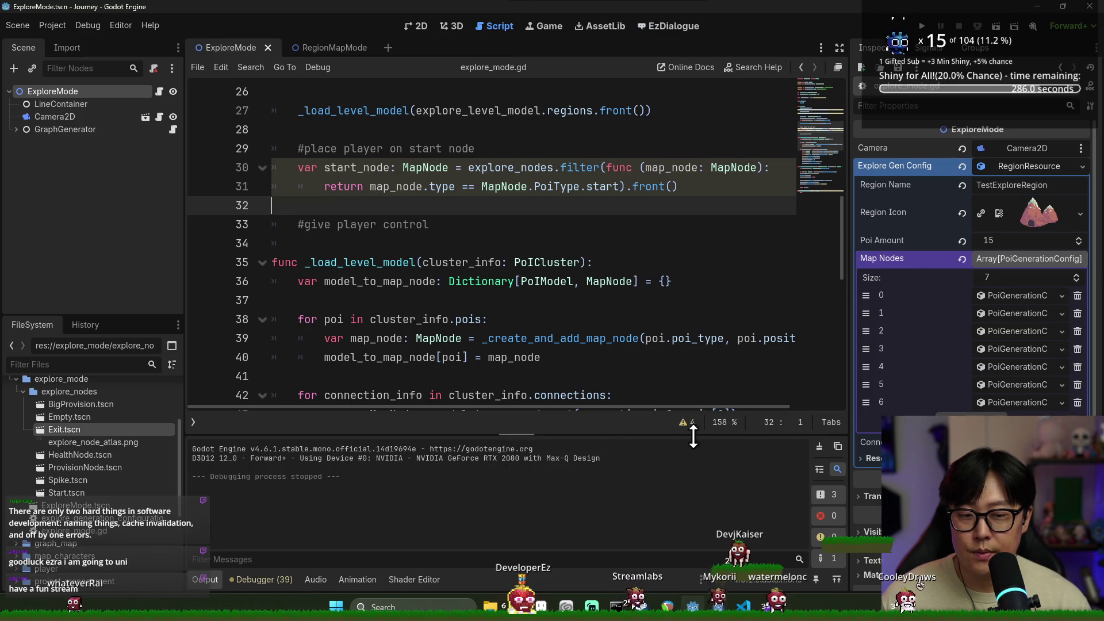
Add an indented blank line 33 after the start-node lookup and save.
scroll(463, 226, "up", 3)
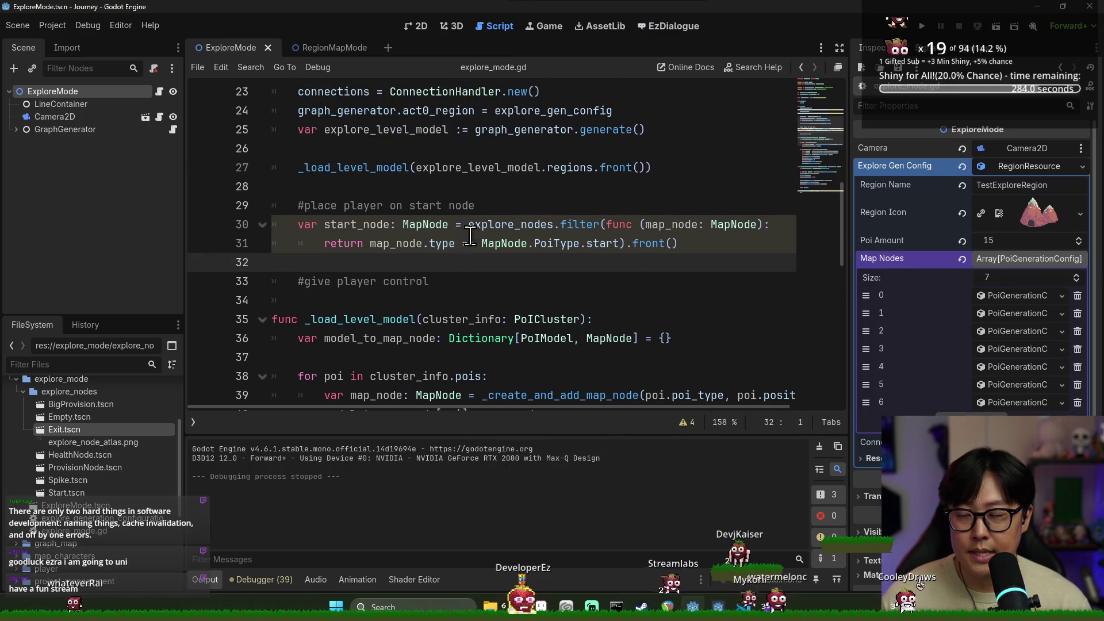
scroll(372, 271, "down", 2)
key("Return")
key("Tab")
key("ctrl+s")
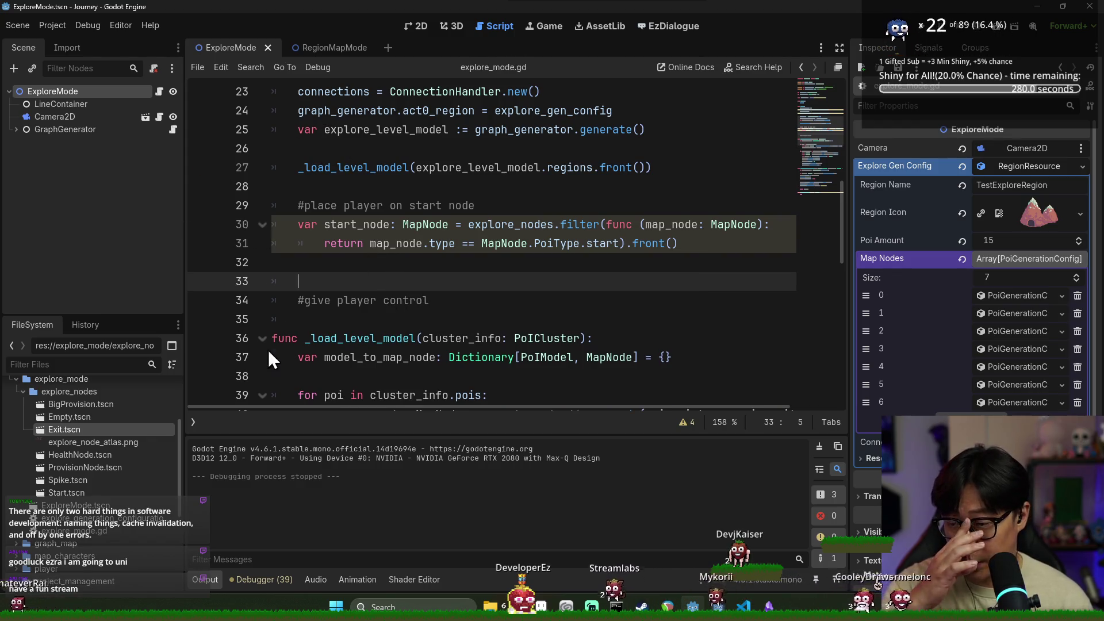
Filter the FileSystem dock for 'journey' and open journey_mode.gd.
scroll(85, 452, "up", 2)
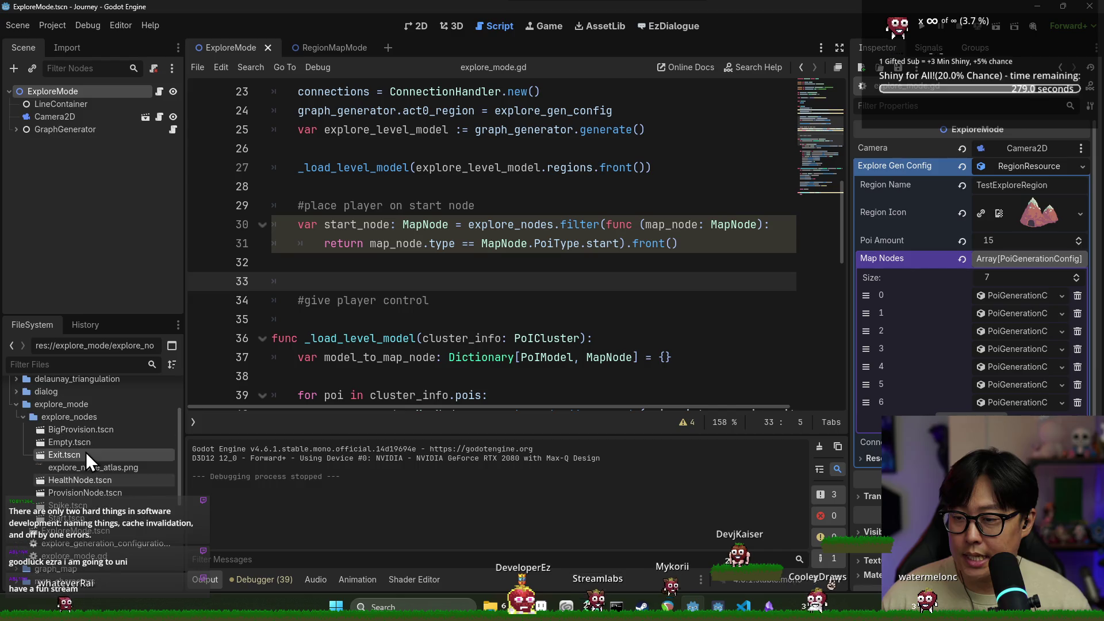
left_click(22, 417)
left_click(16, 404)
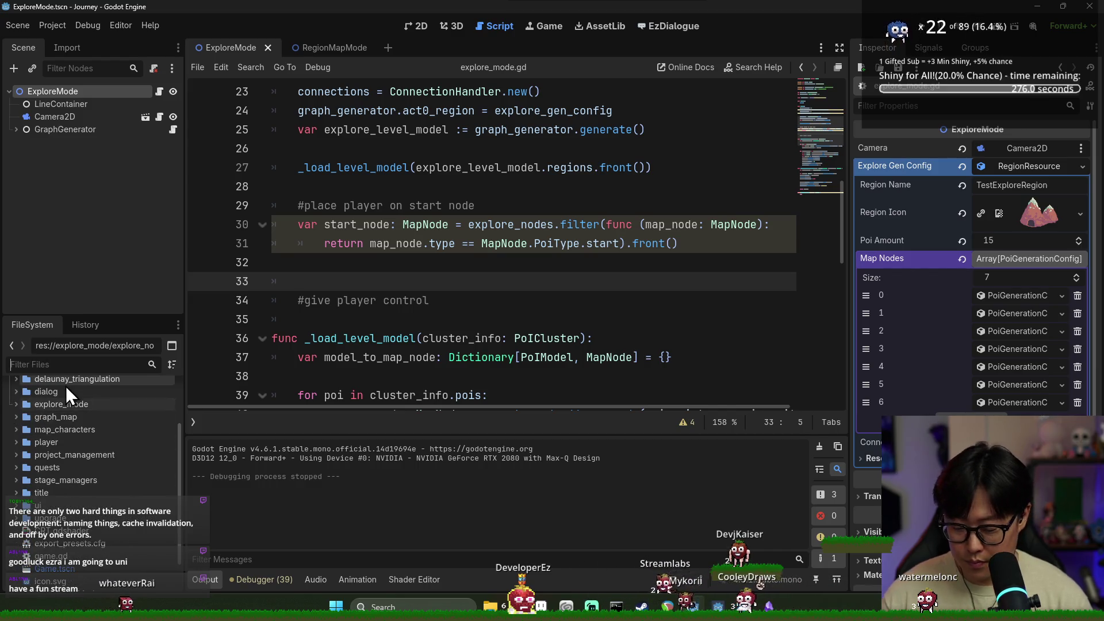
type("jouj")
key("BackSpace")
type("rney")
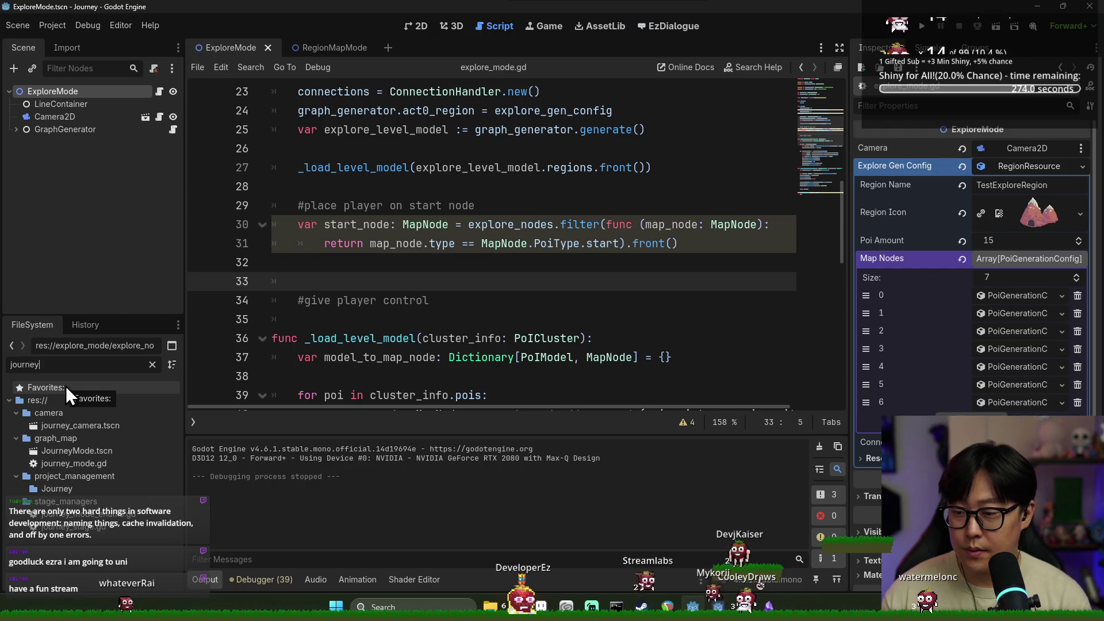
double_click(98, 465)
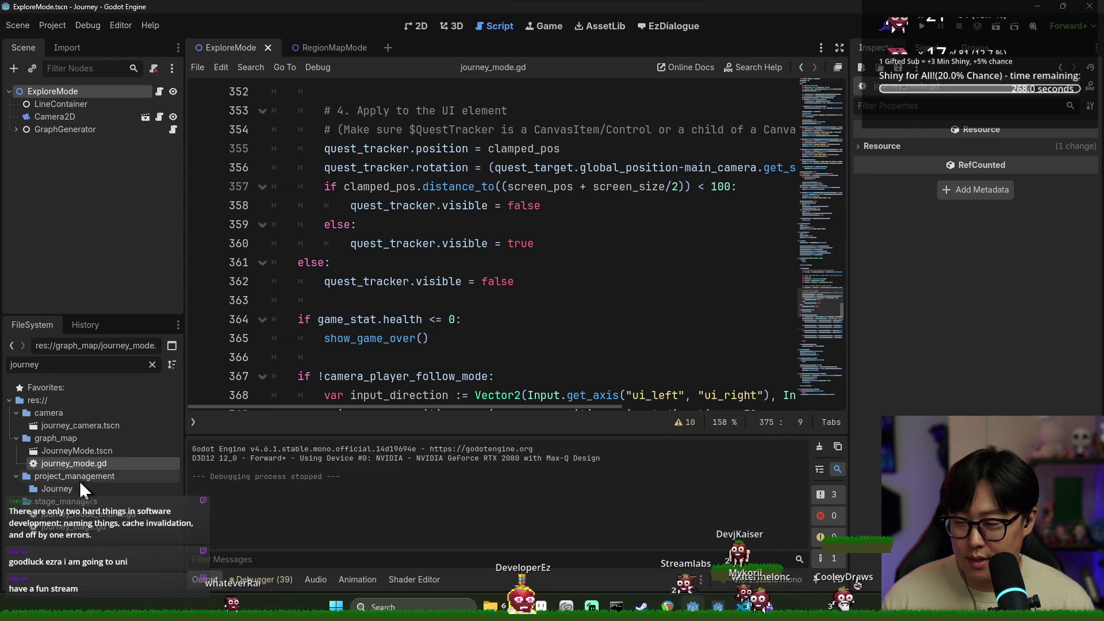
Open the JourneyMode scene and inspect its JourneyStageManager and TileMapLayer nodes in 2D view.
double_click(66, 450)
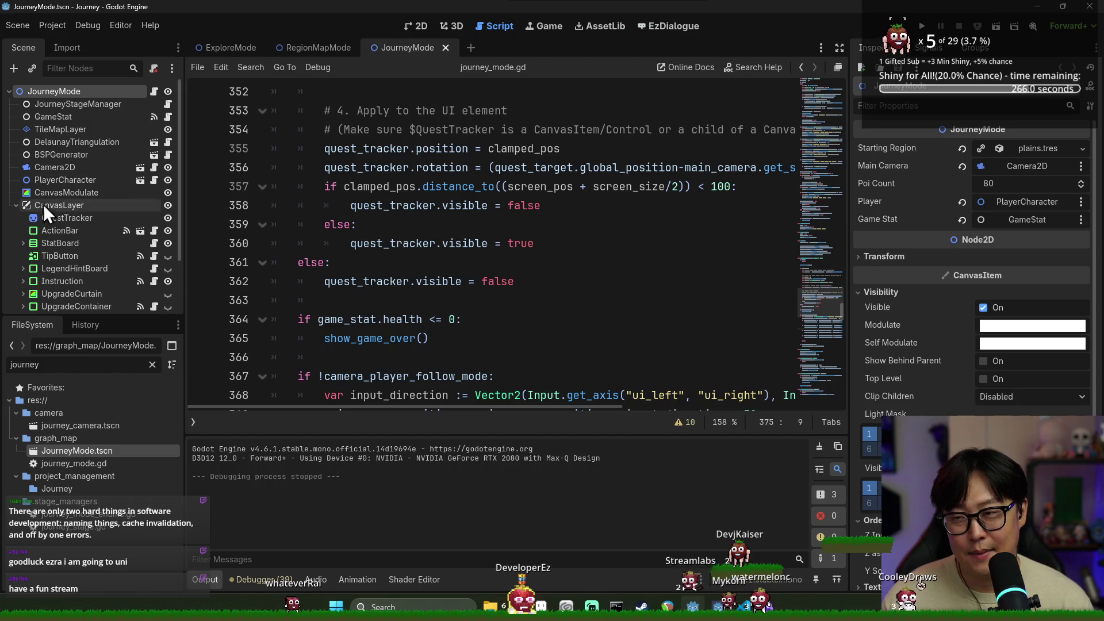
left_click(16, 205)
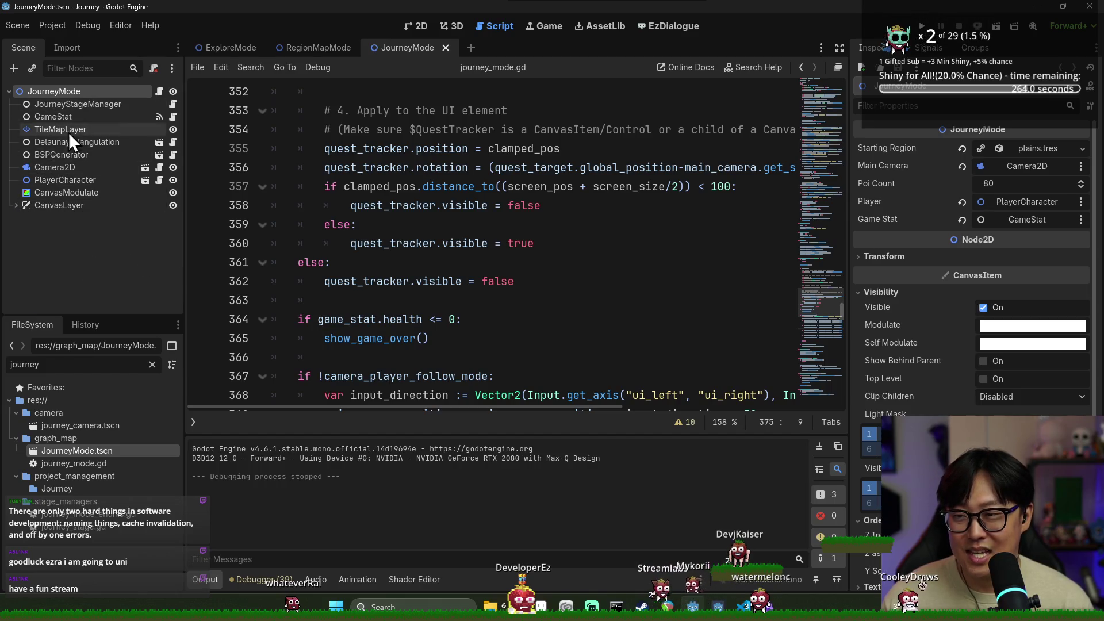
left_click(80, 104)
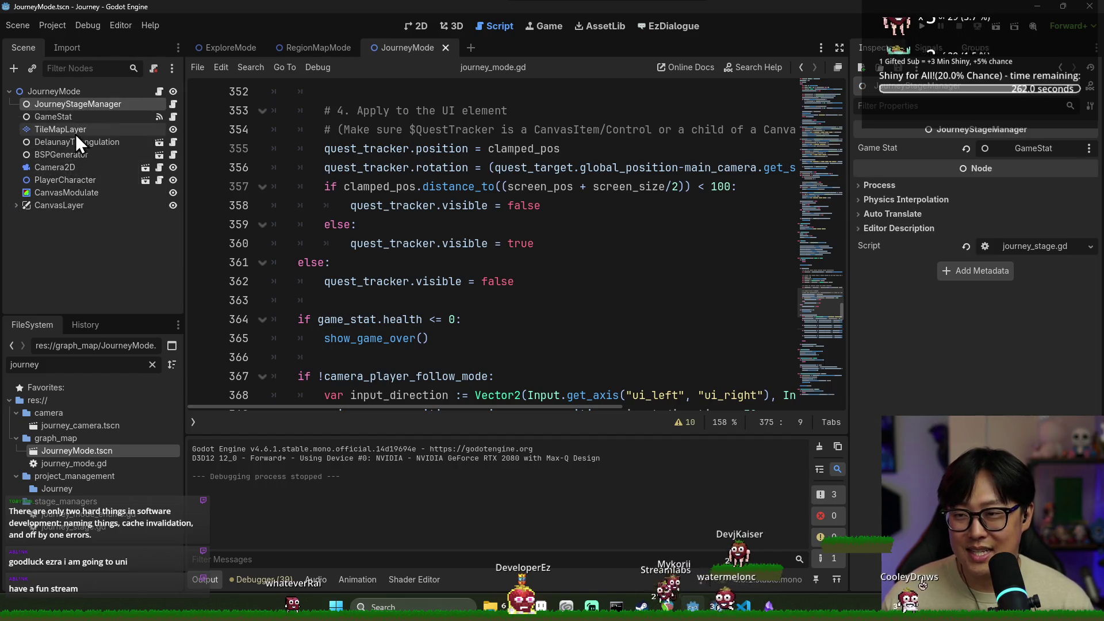
left_click(76, 132)
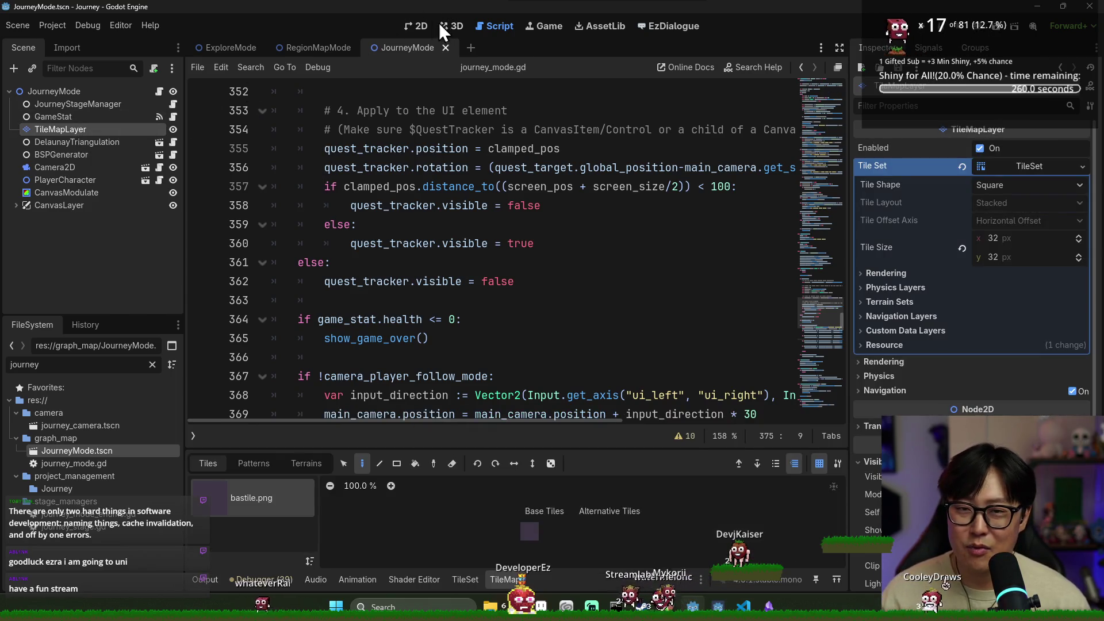
left_click(416, 25)
left_click(102, 103)
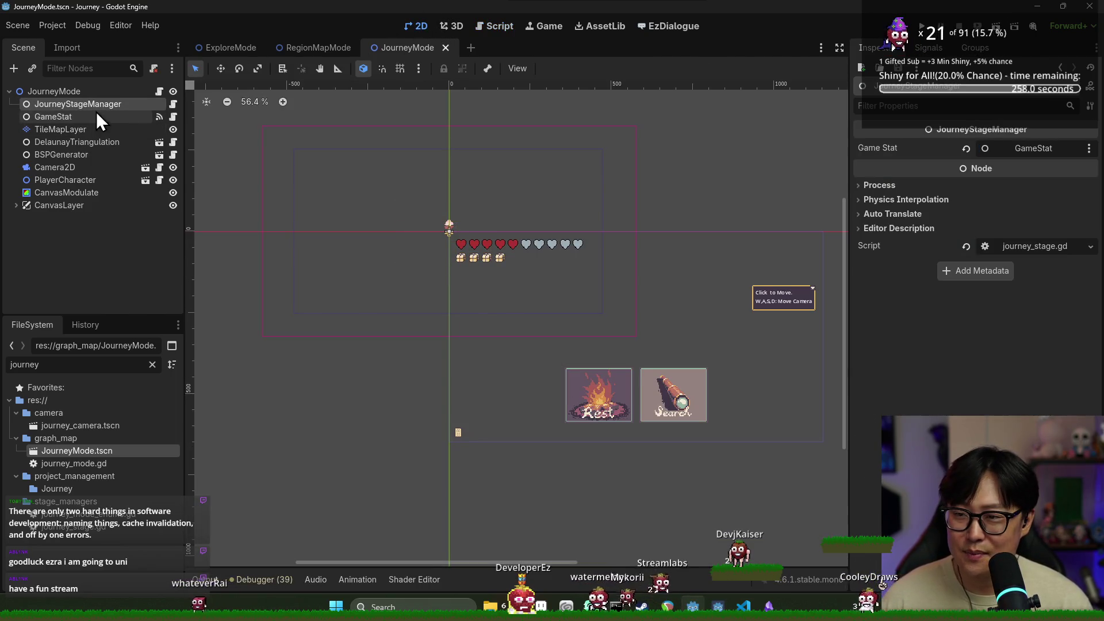
Read through journey_stage.gd and game_stat.gd, then go back to the ExploreMode scene.
left_click(174, 104)
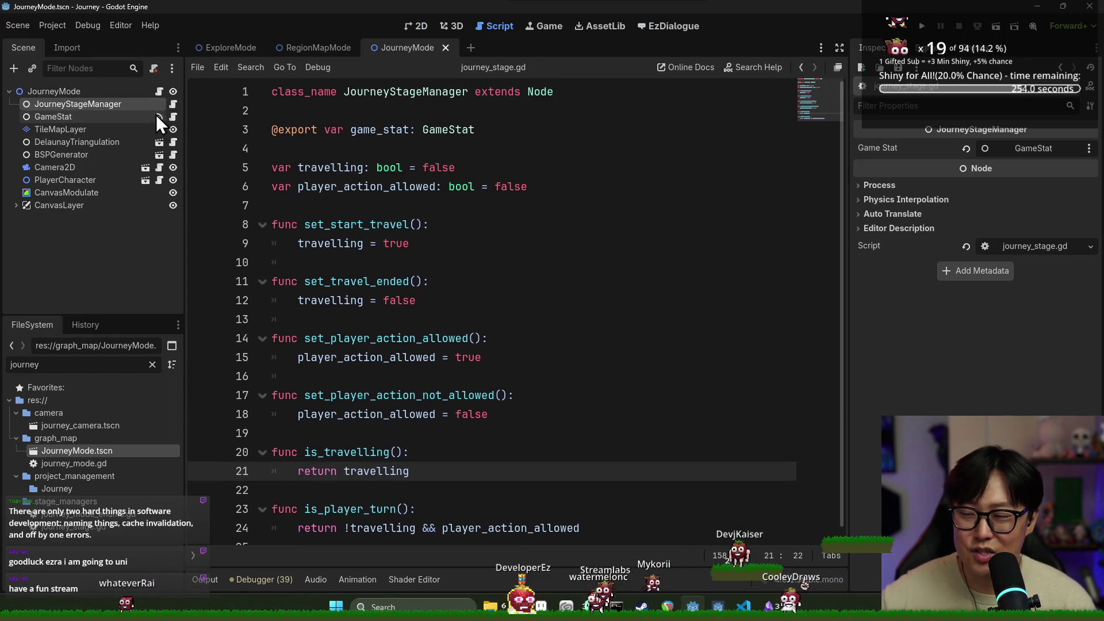
left_click(174, 117)
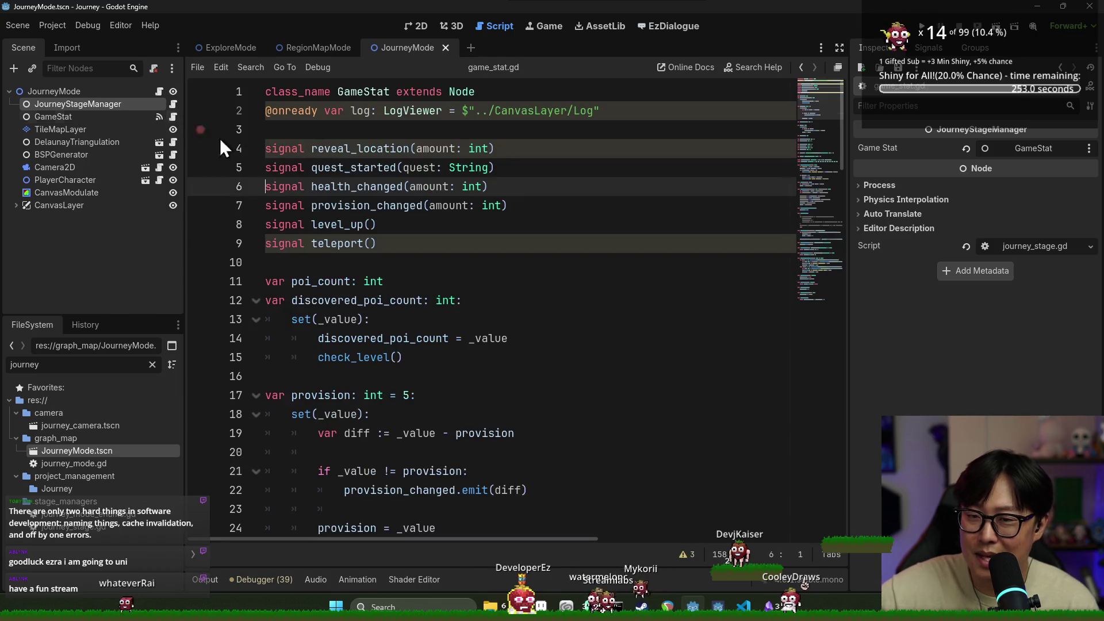
double_click(386, 148)
key("ctrl+a")
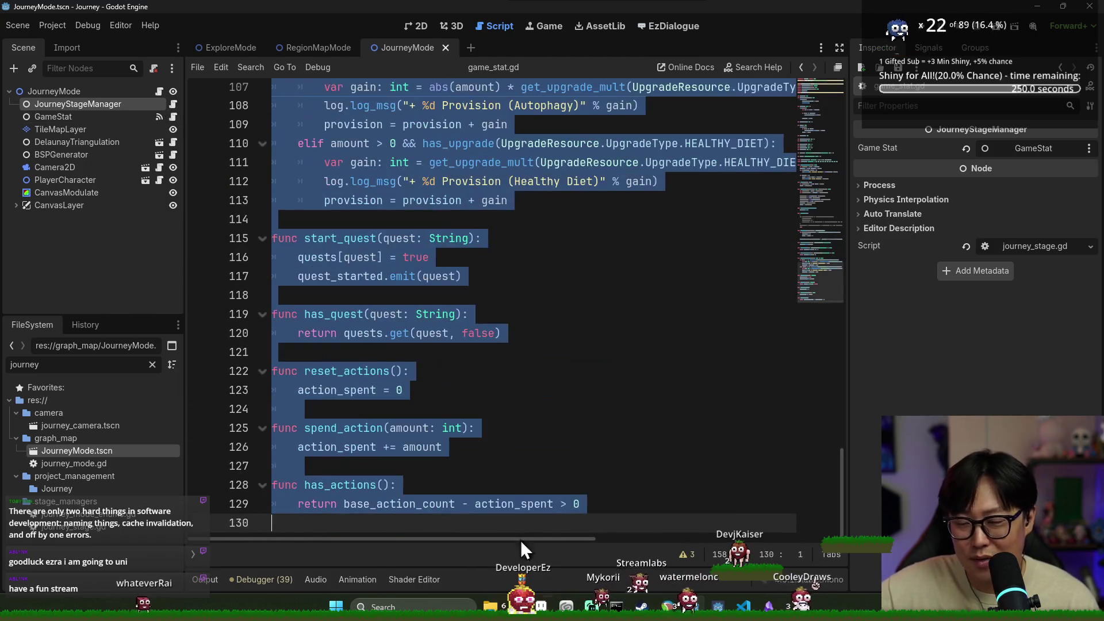
scroll(465, 291, "up", 15)
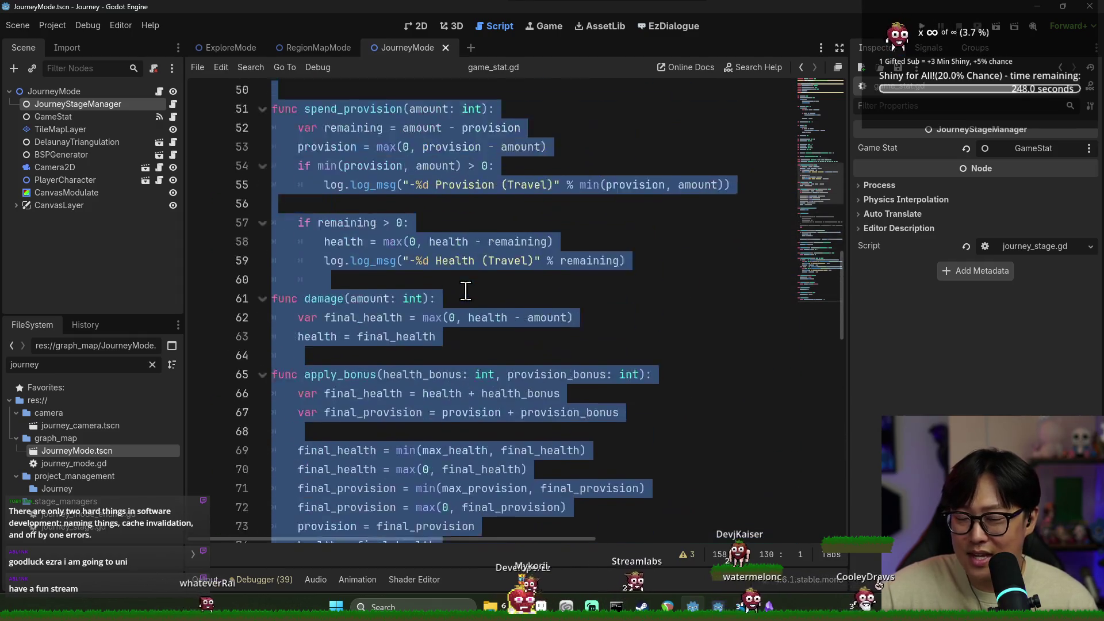
scroll(466, 291, "up", 10)
left_click(409, 198)
scroll(420, 194, "up", 2)
scroll(420, 194, "up", 1)
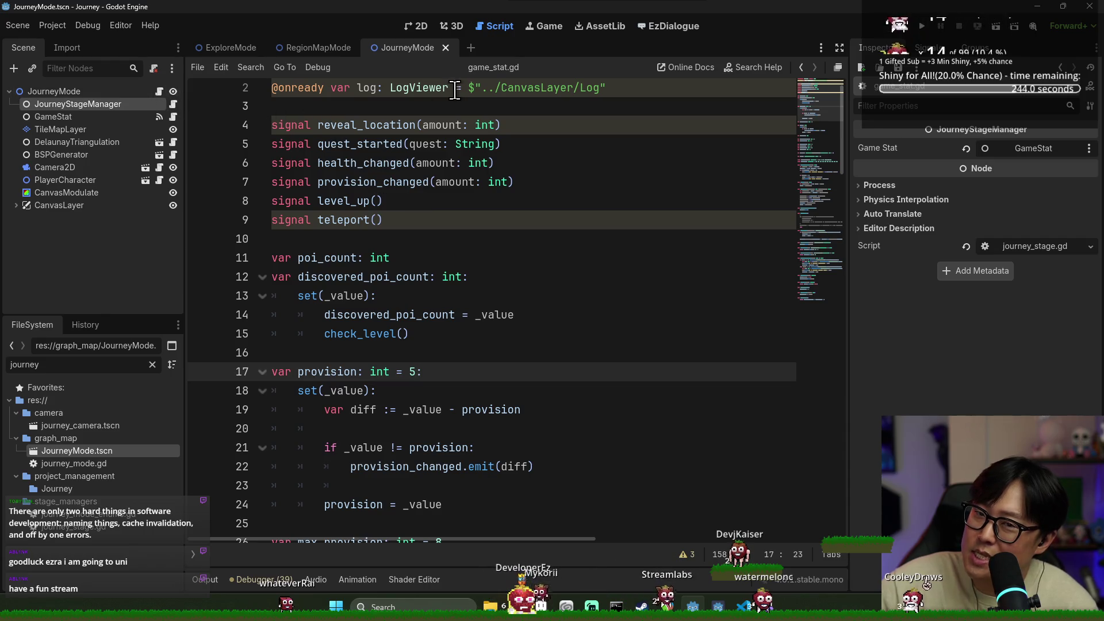
left_click(236, 50)
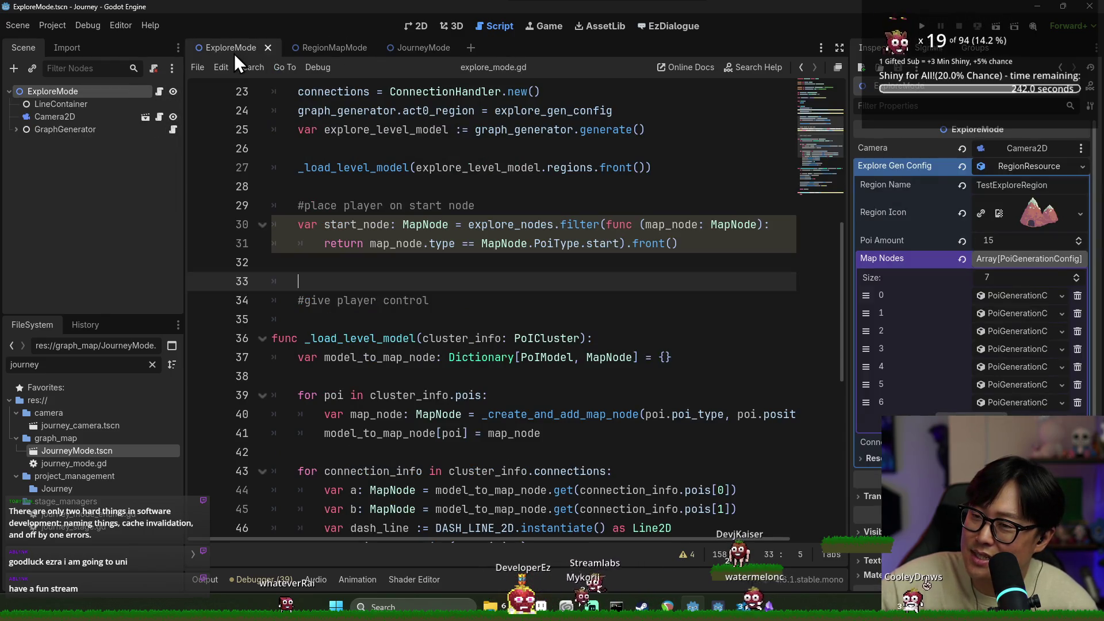
Rearrange the editor tabs and review lines 28–33 of explore_mode.gd.
left_click_drag(235, 55, 298, 55)
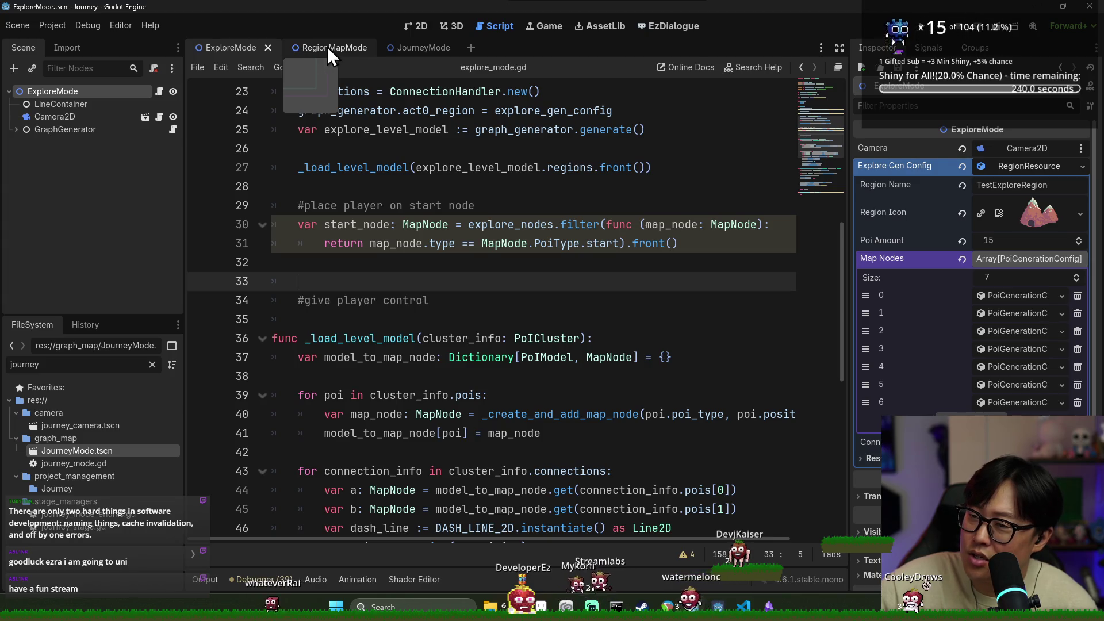
left_click_drag(308, 51, 340, 76)
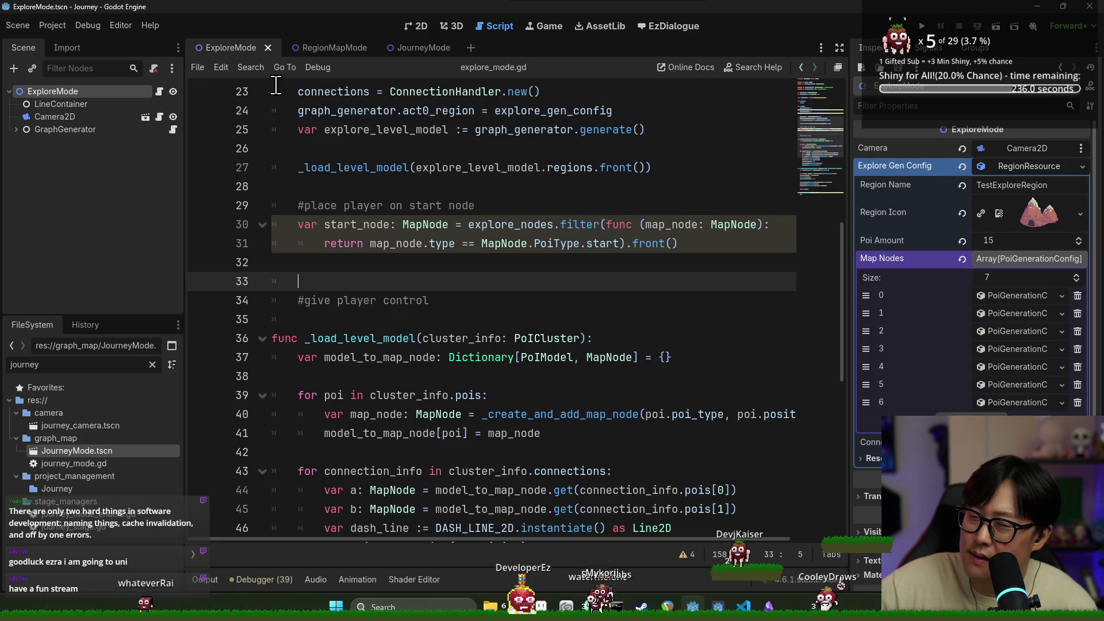
left_click(374, 185)
left_click(360, 289)
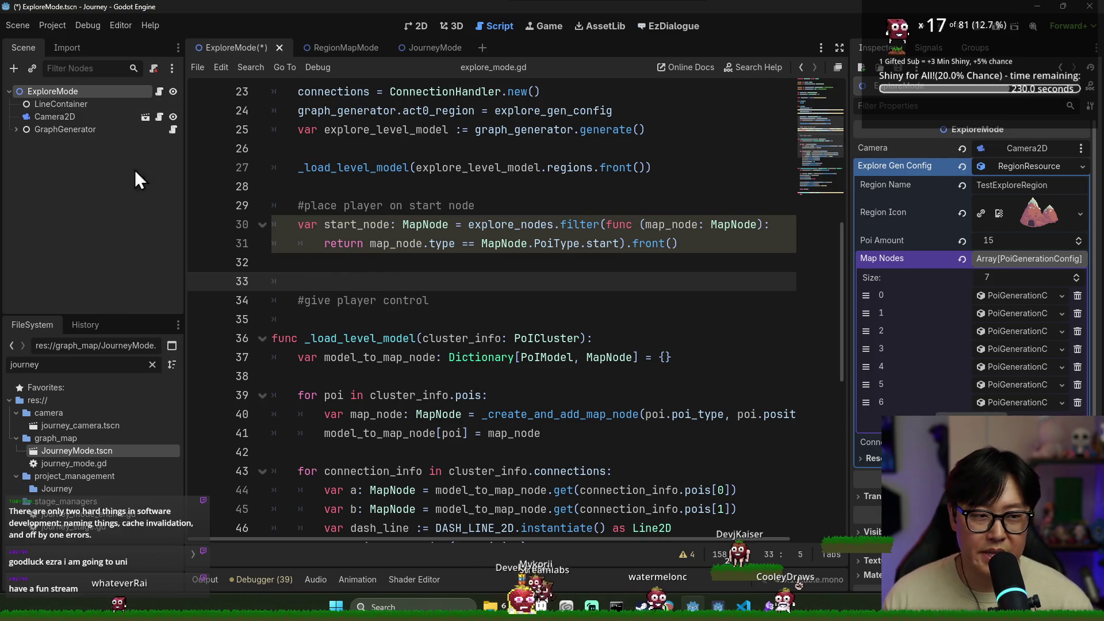
left_click(345, 263)
left_click(346, 187)
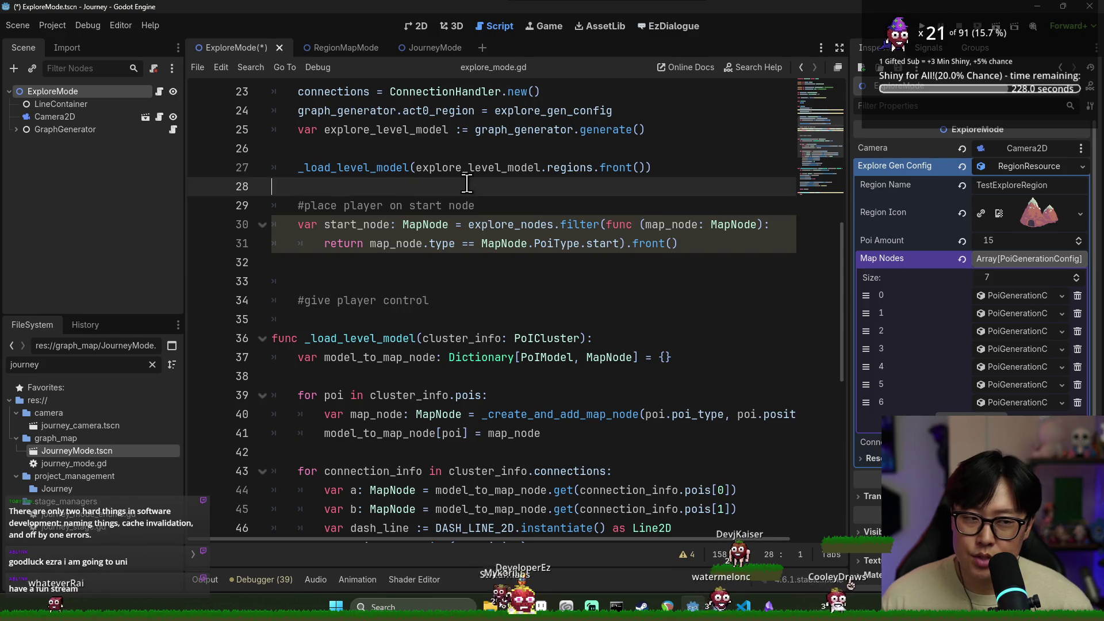
Clear the ExploreMode node's Camera property in the Inspector.
left_click(99, 116)
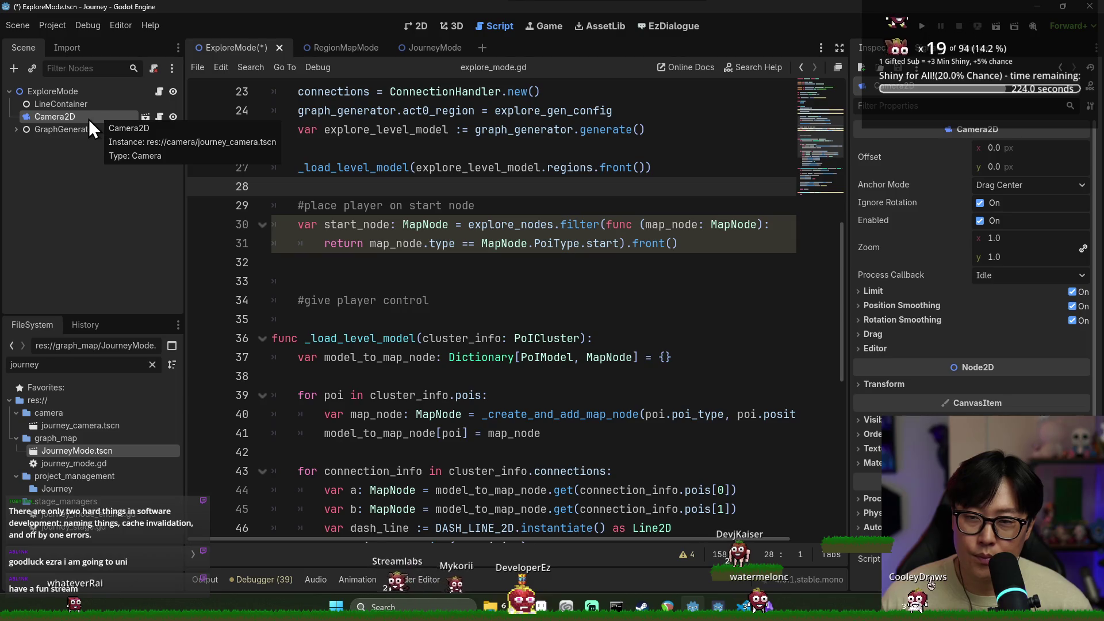
left_click(91, 94)
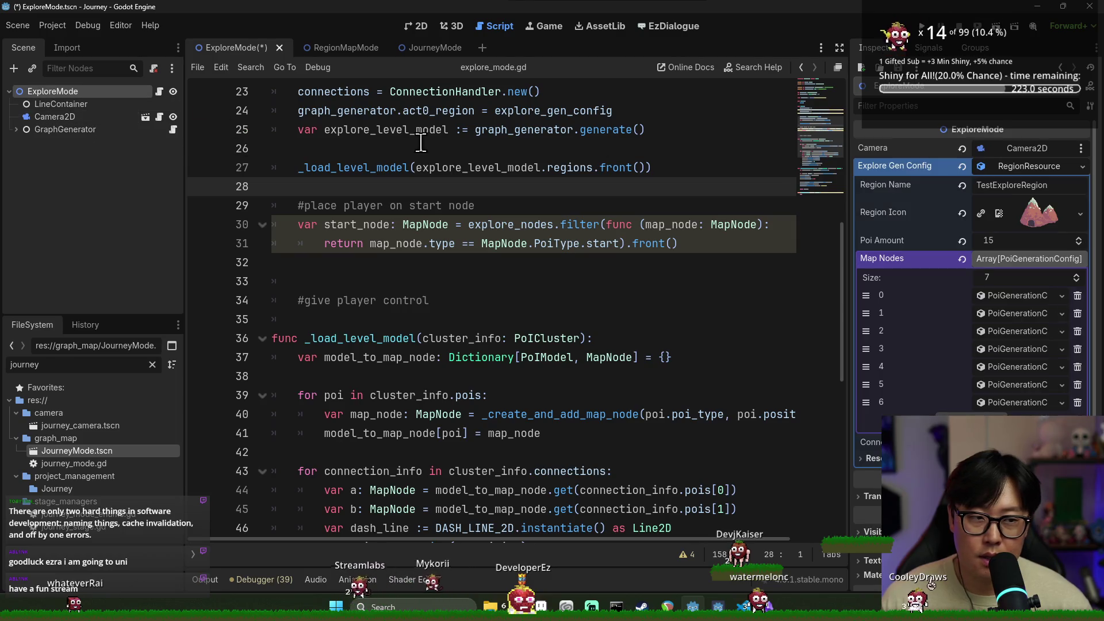
left_click(962, 149)
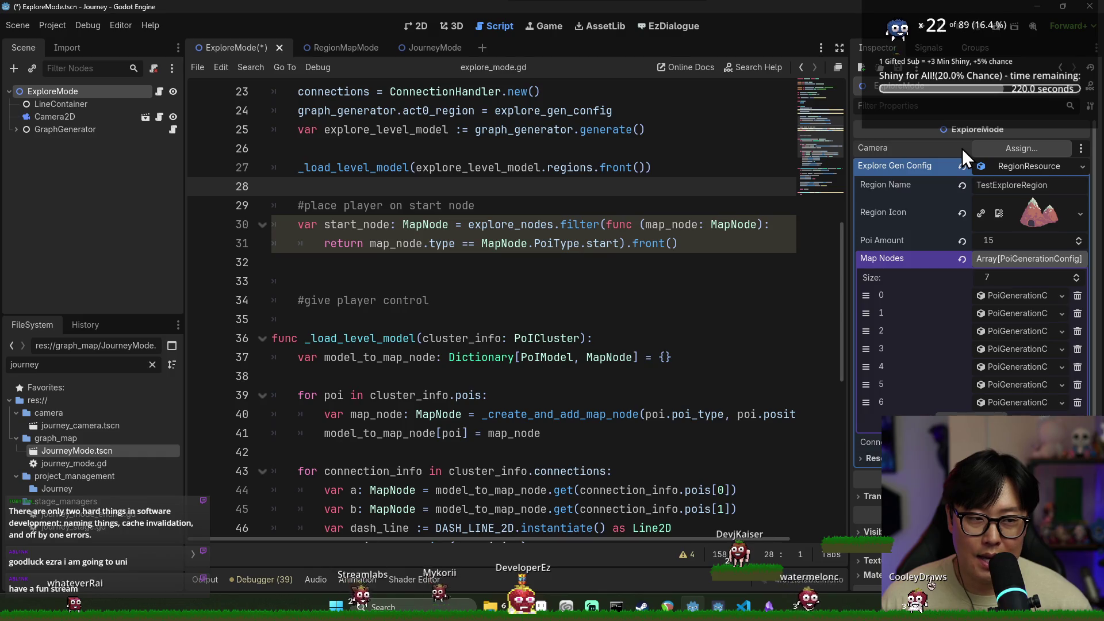
left_click(284, 263)
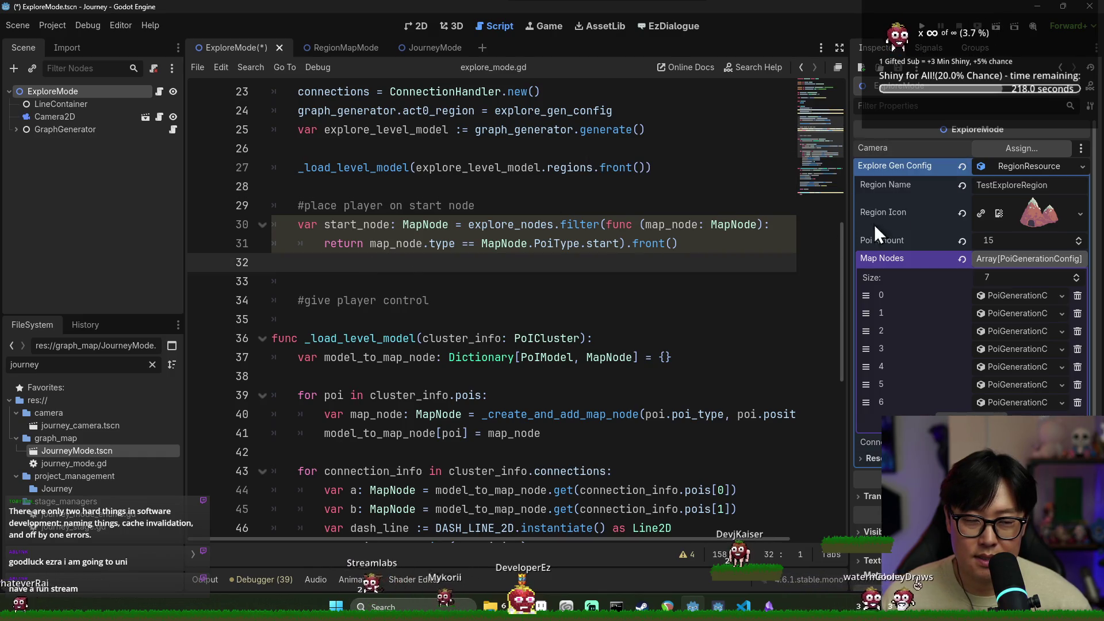
left_click(1023, 172)
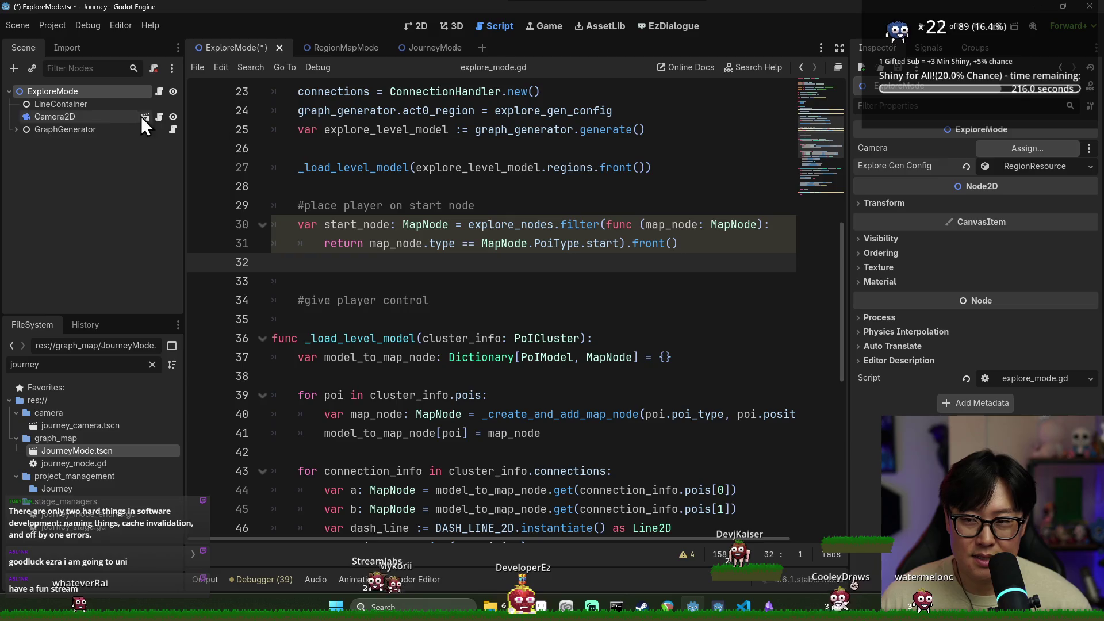
Delete the Camera2D node, save the ExploreMode scene, and switch to JourneyMode.
right_click(98, 115)
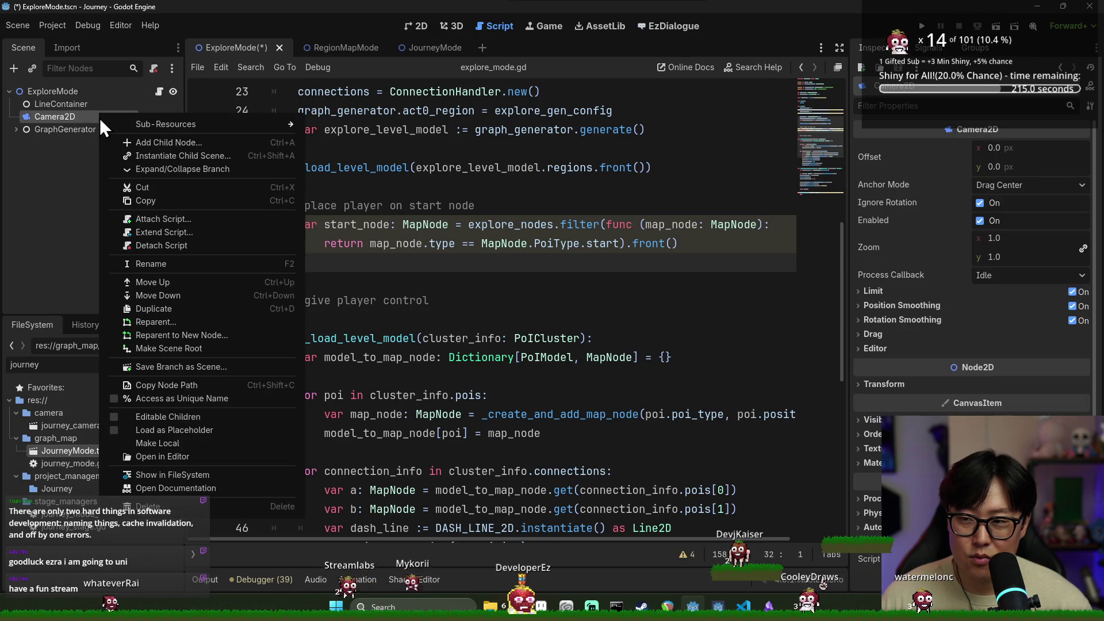
left_click(175, 509)
left_click(530, 321)
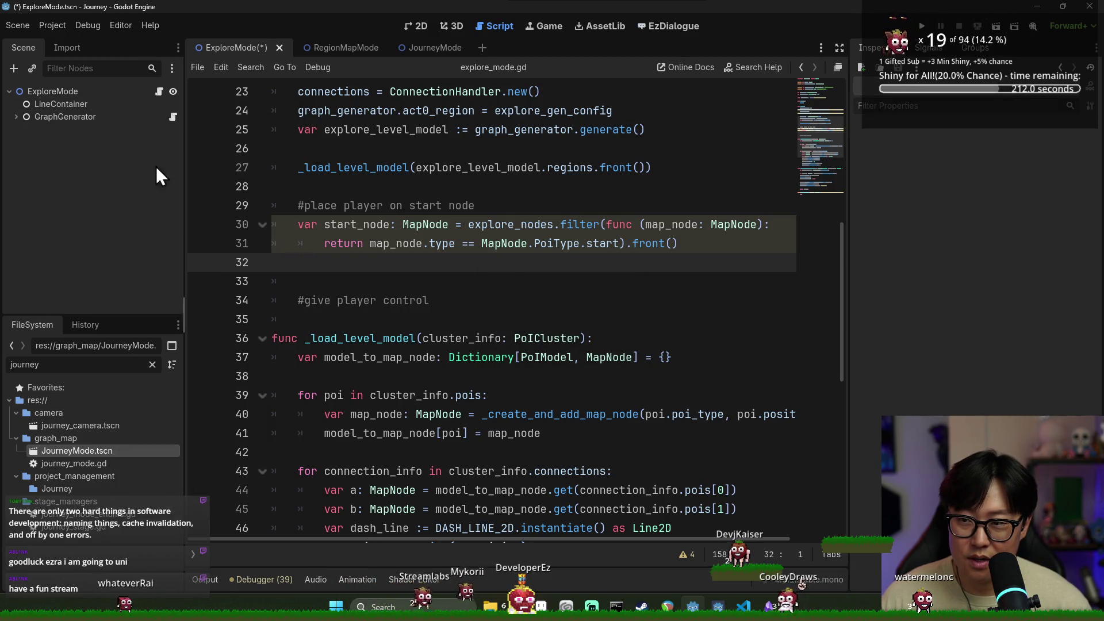
left_click(75, 113)
left_click(78, 93)
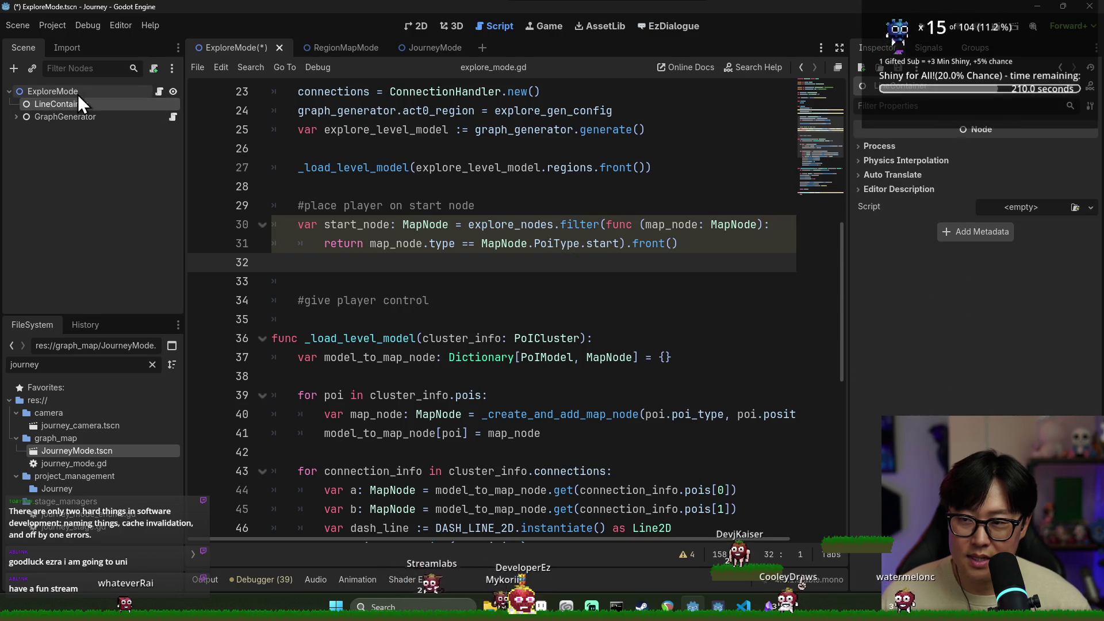
key("ctrl+s")
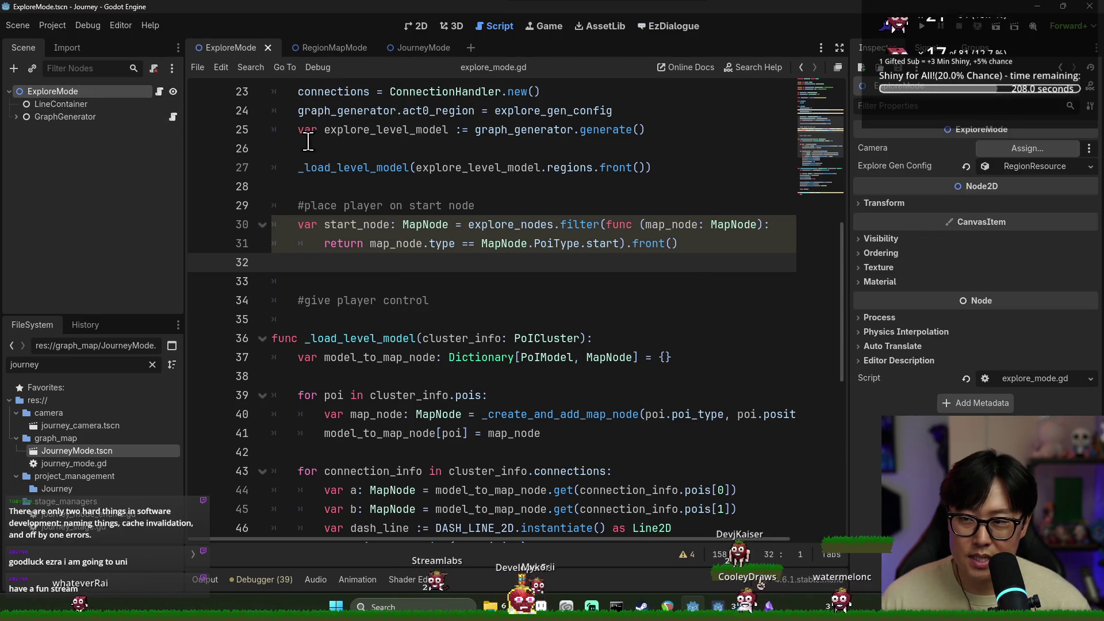
left_click(428, 50)
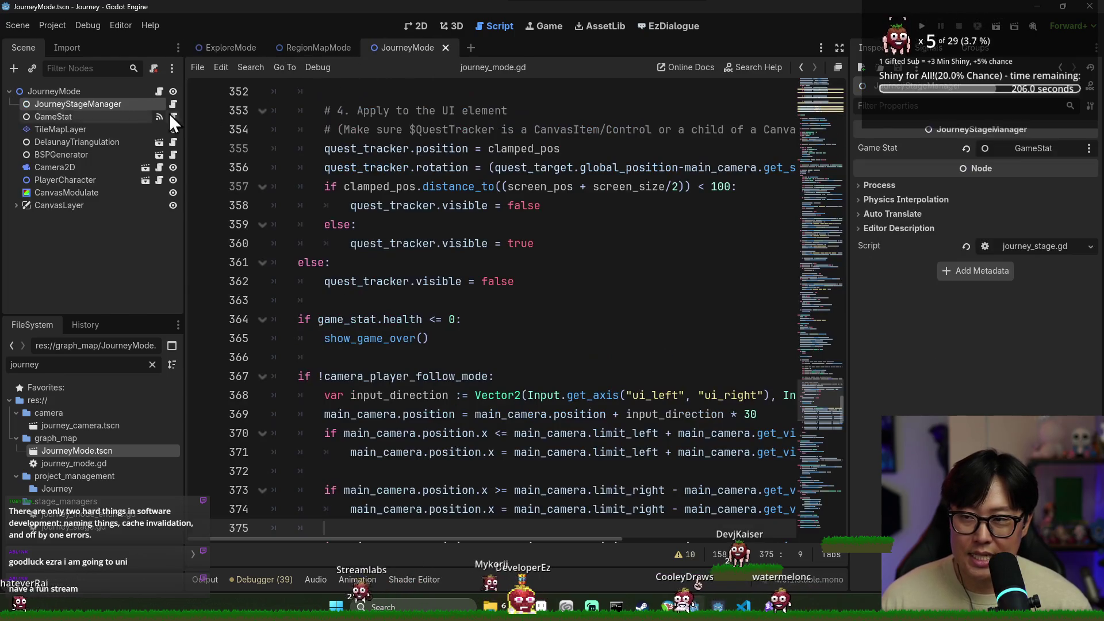
Instance ExploreMode.tscn into JourneyMode, hide it, and move it just above CanvasLayer.
right_click(65, 89)
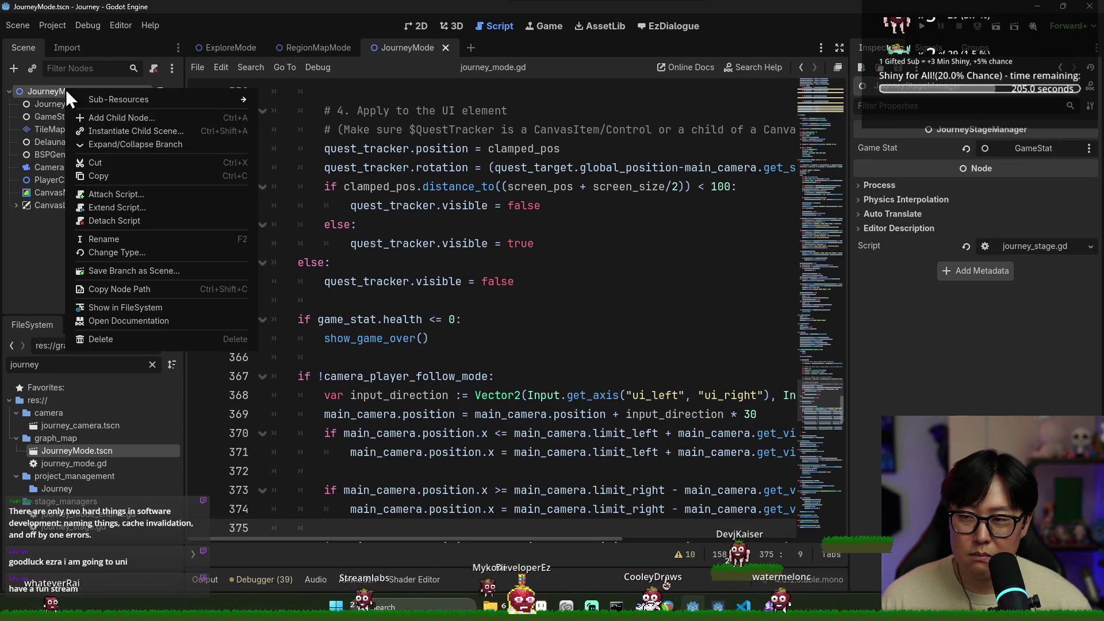
left_click(98, 122)
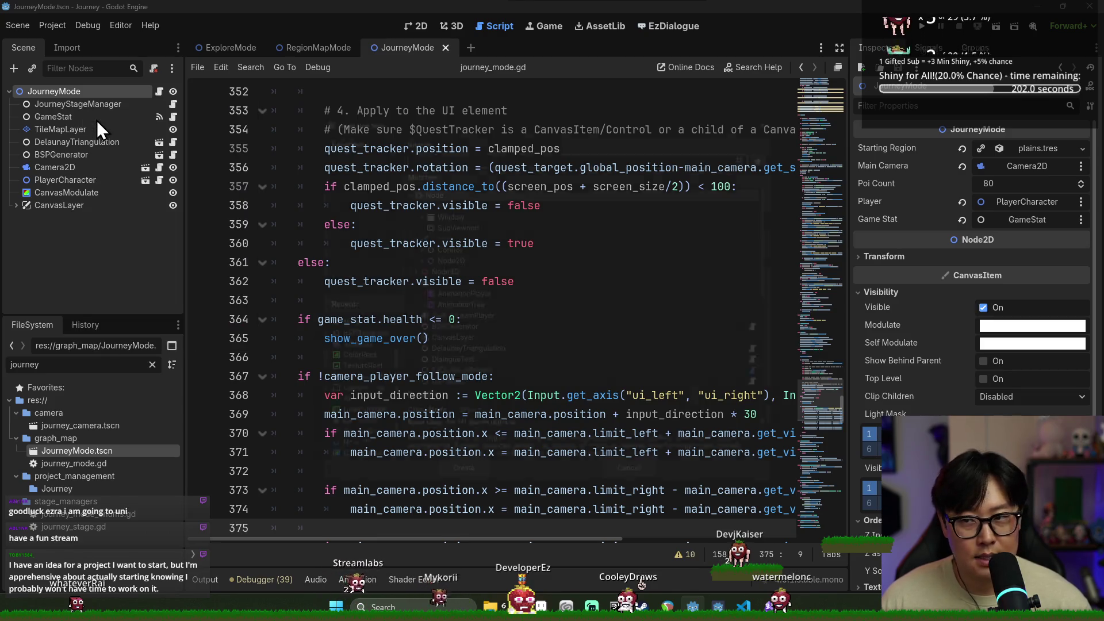
key("Escape")
type("explore")
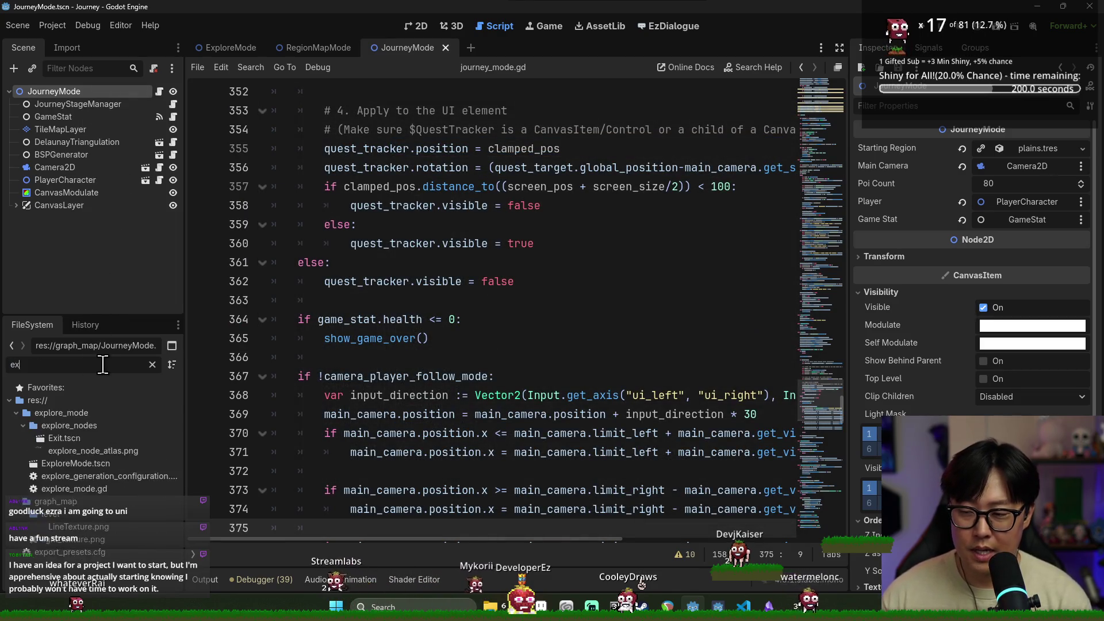
mouse_move(78, 454)
left_mouse_down()
mouse_move(58, 104)
mouse_move(70, 98)
left_mouse_up()
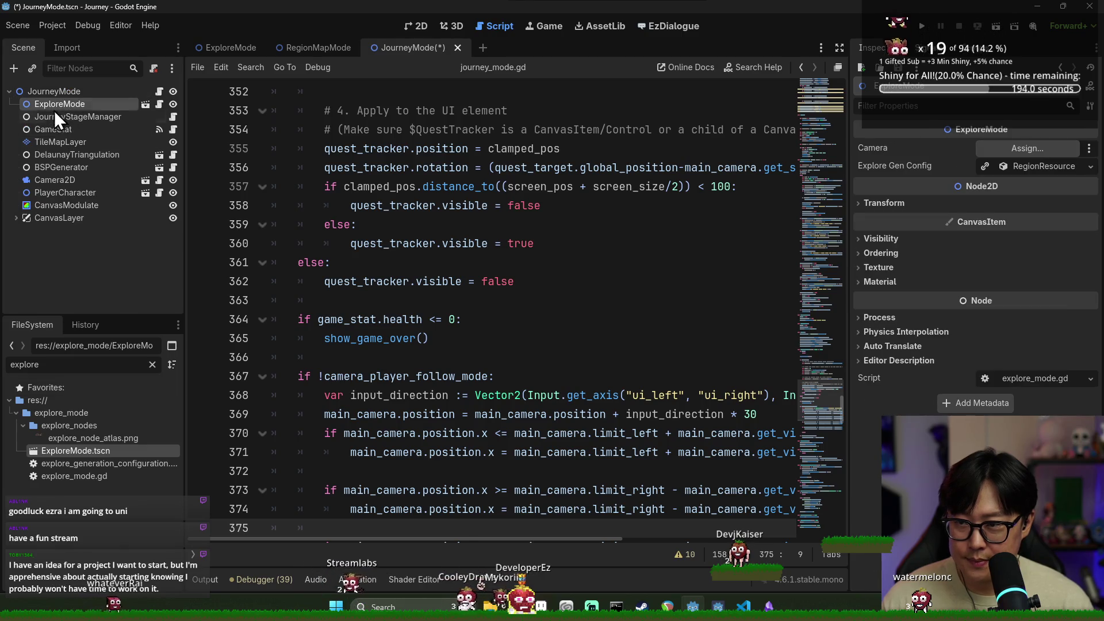
left_click(173, 105)
left_click_drag(84, 105, 48, 222)
Set the ExploreMode instance's Camera to Camera2D and save the JourneyMode scene.
left_click(16, 218)
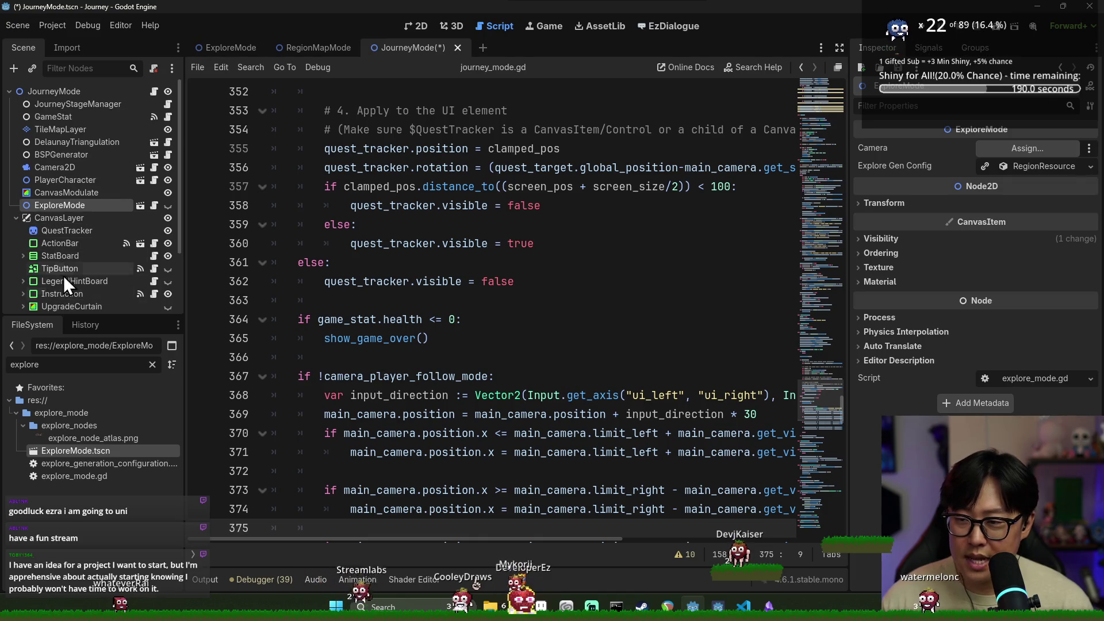
scroll(64, 275, "down", 3)
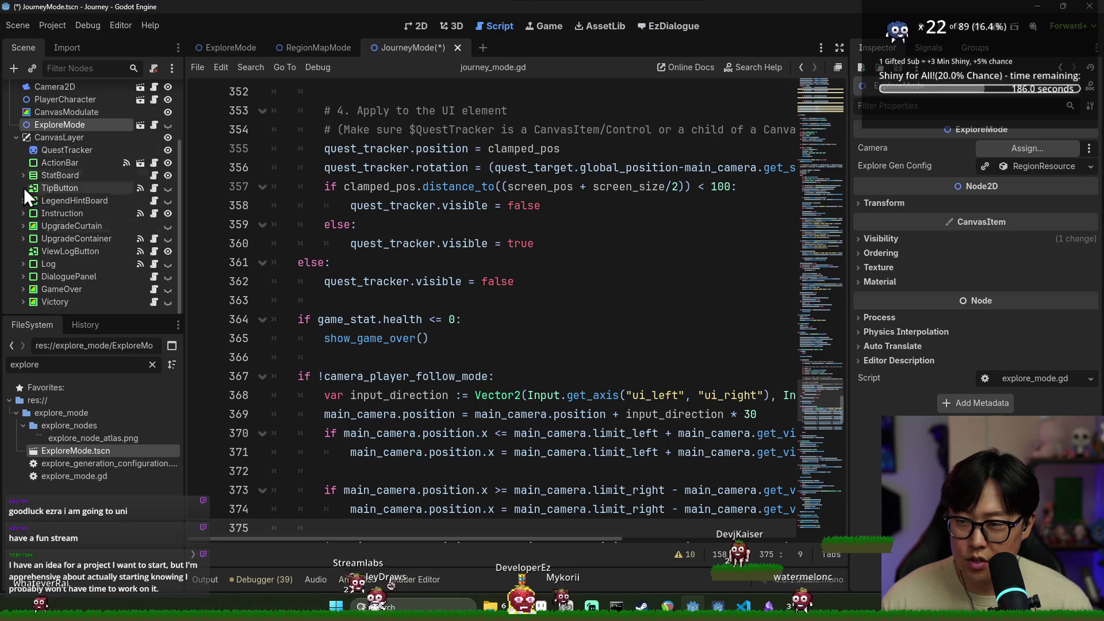
left_click(16, 135)
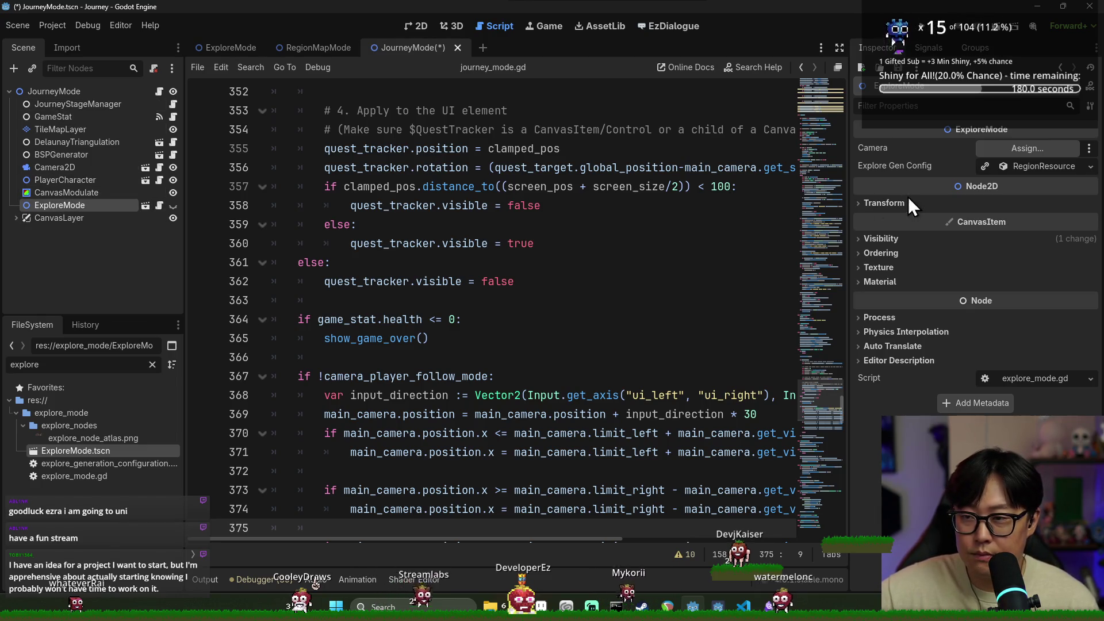
left_click(1035, 148)
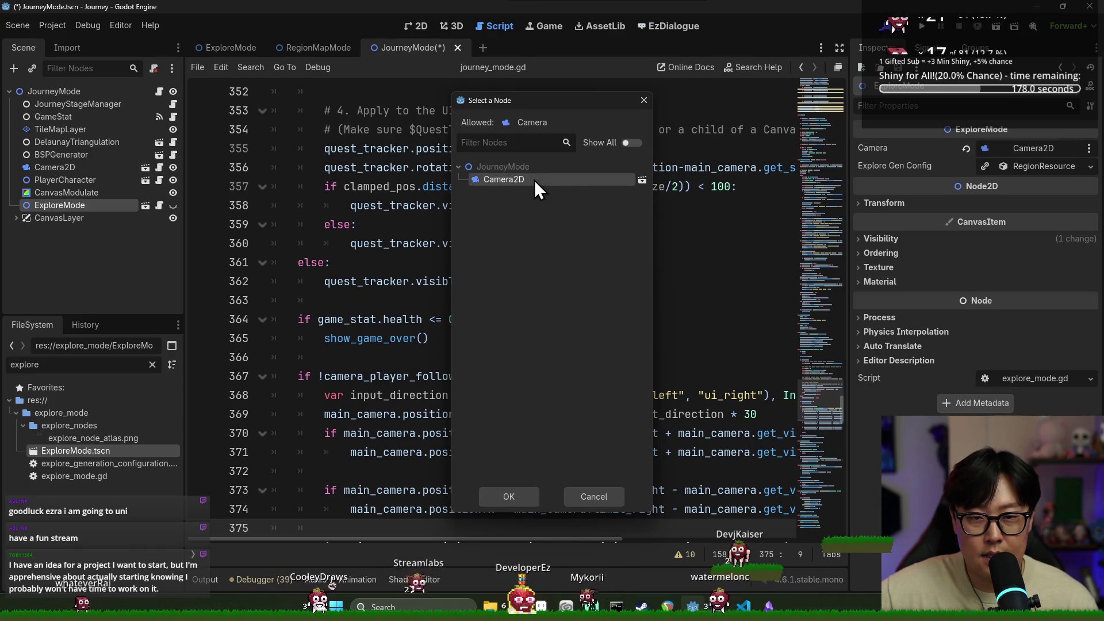
double_click(534, 180)
left_click(536, 243)
key("ctrl+s")
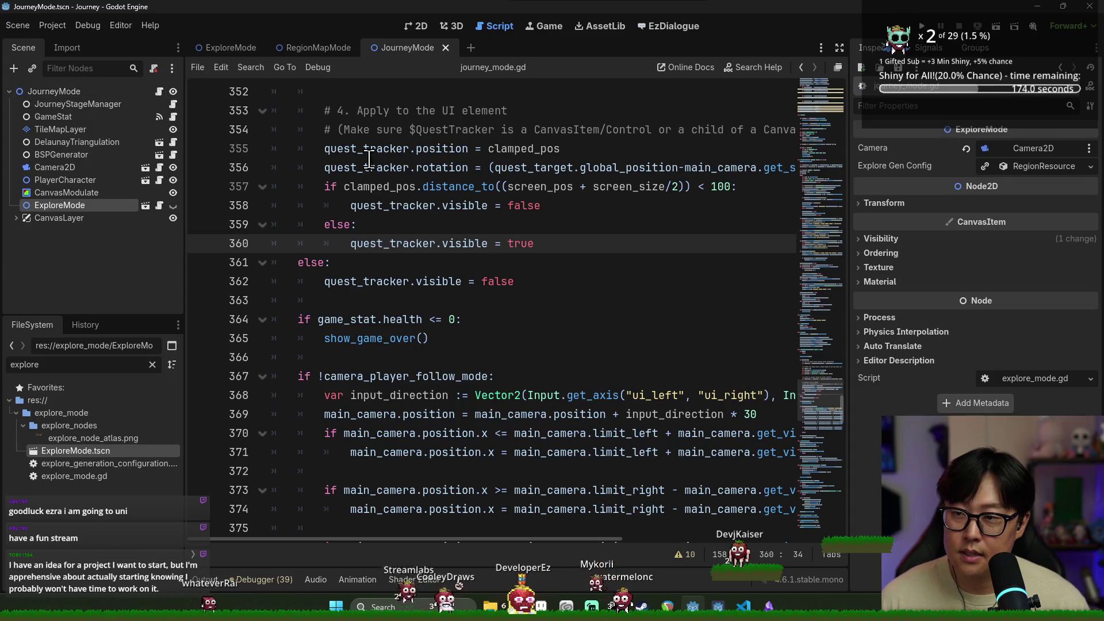
Search journey_mode.gd for '_proce' to find the process function.
left_click(652, 266)
key("ctrl+f")
type("_prp")
key("BackSpace")
type("oce")
scroll(552, 328, "down", 4)
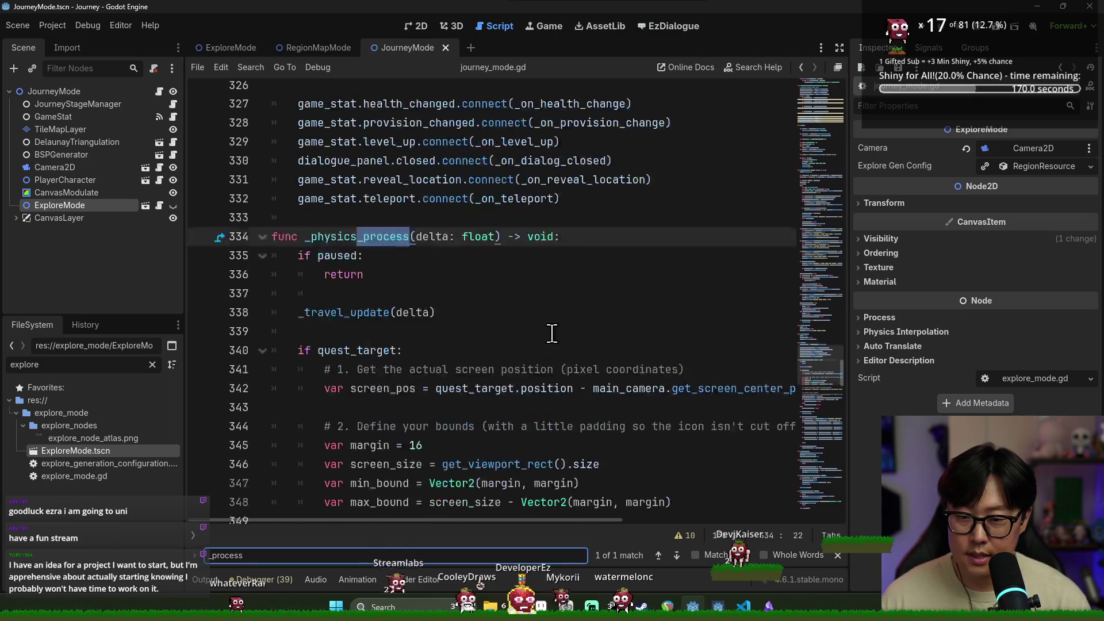
scroll(350, 192, "down", 7)
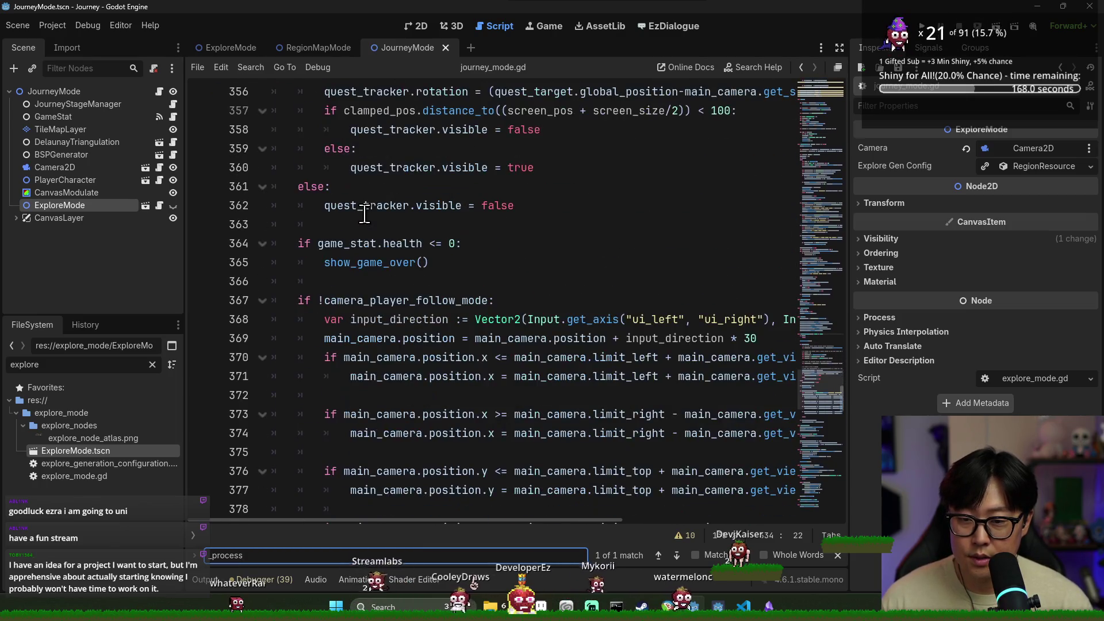
Delete the old manual camera movement block below the follow-mode check.
left_click(359, 288)
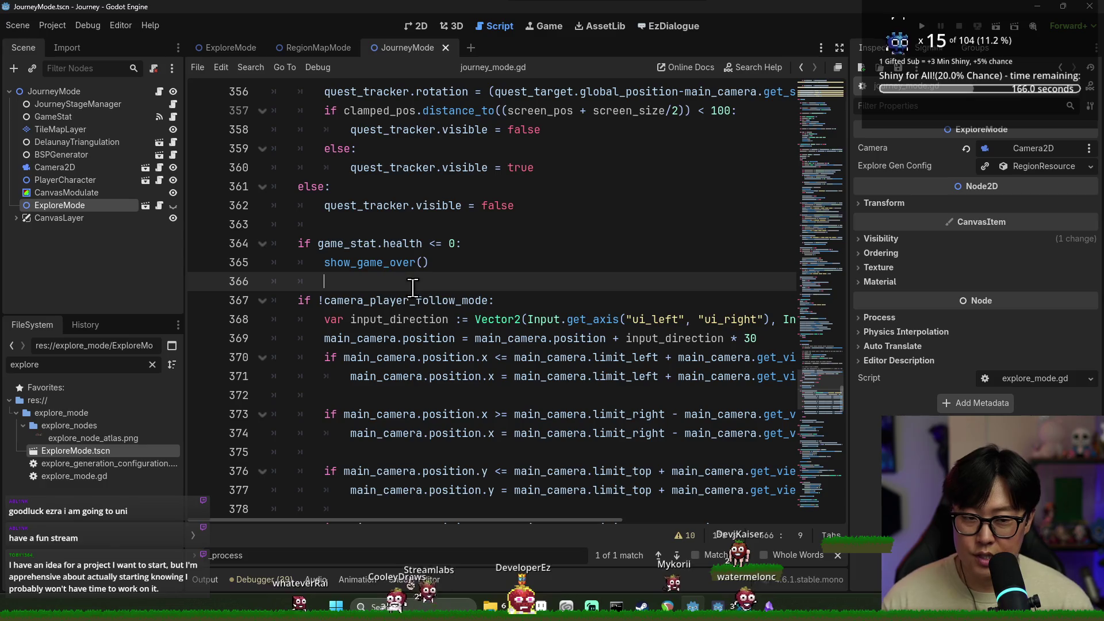
double_click(366, 301)
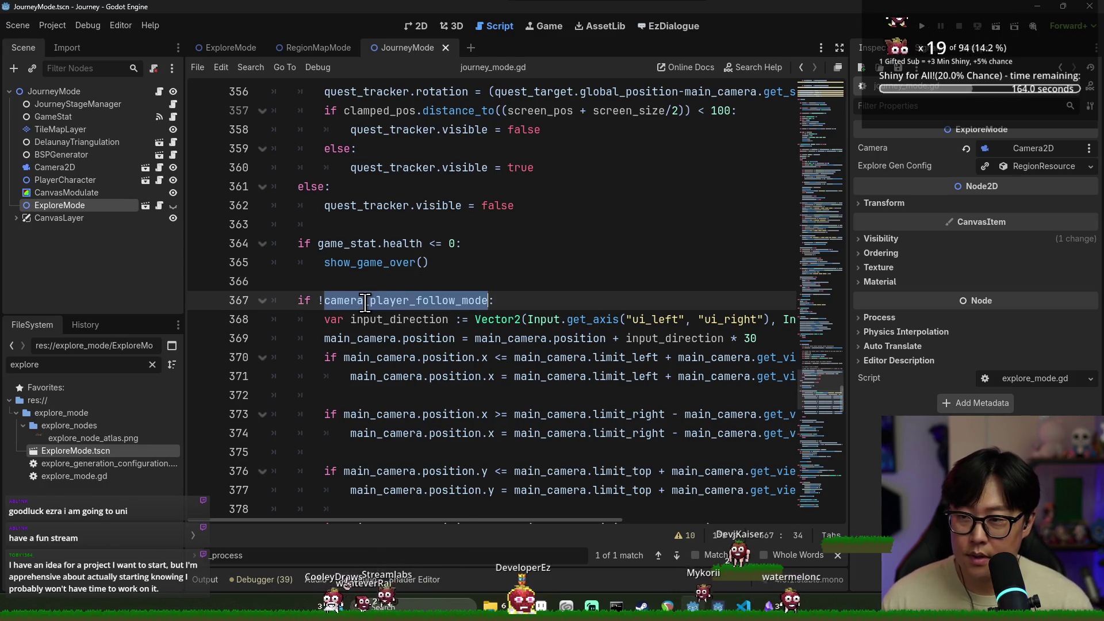
scroll(384, 319, "down", 2)
scroll(391, 212, "down", 2)
scroll(394, 226, "up", 2)
left_click(320, 206)
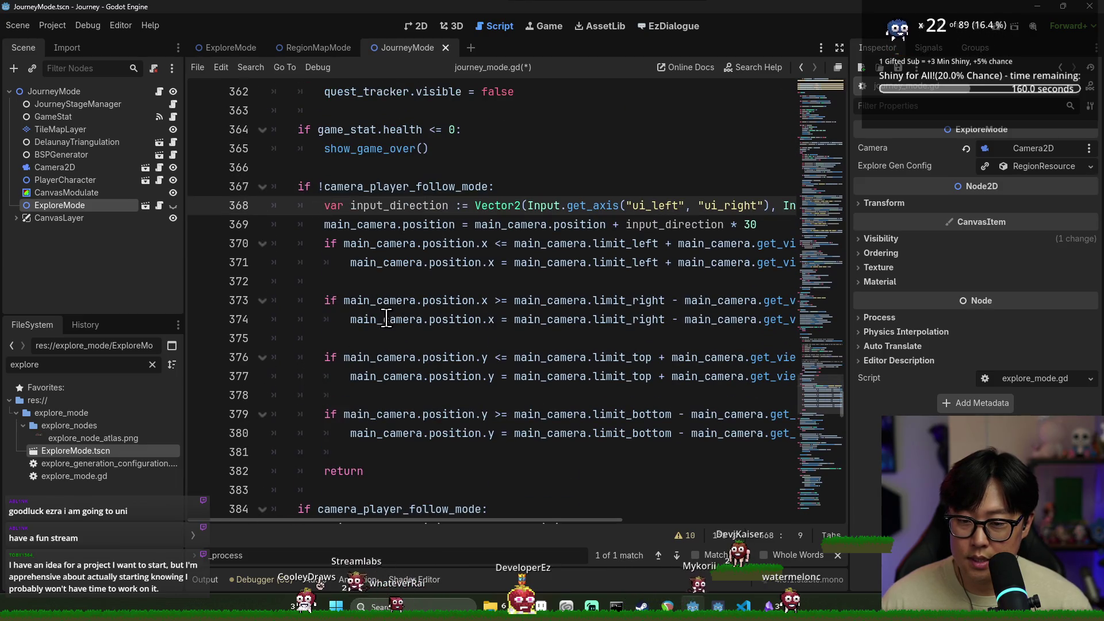
left_click(408, 464, "shift")
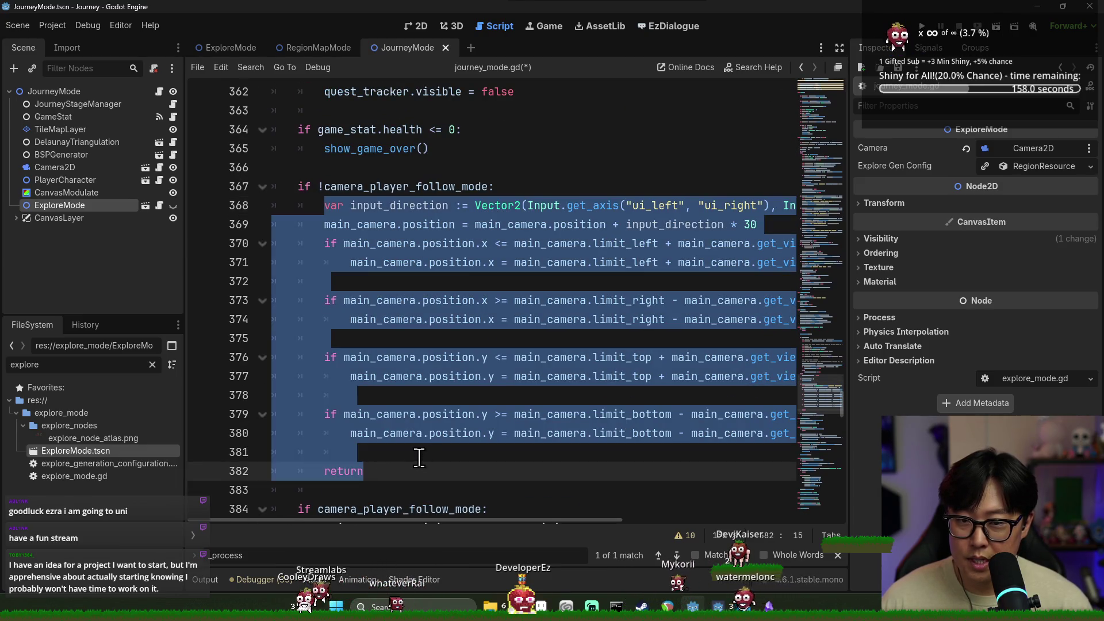
key("Delete")
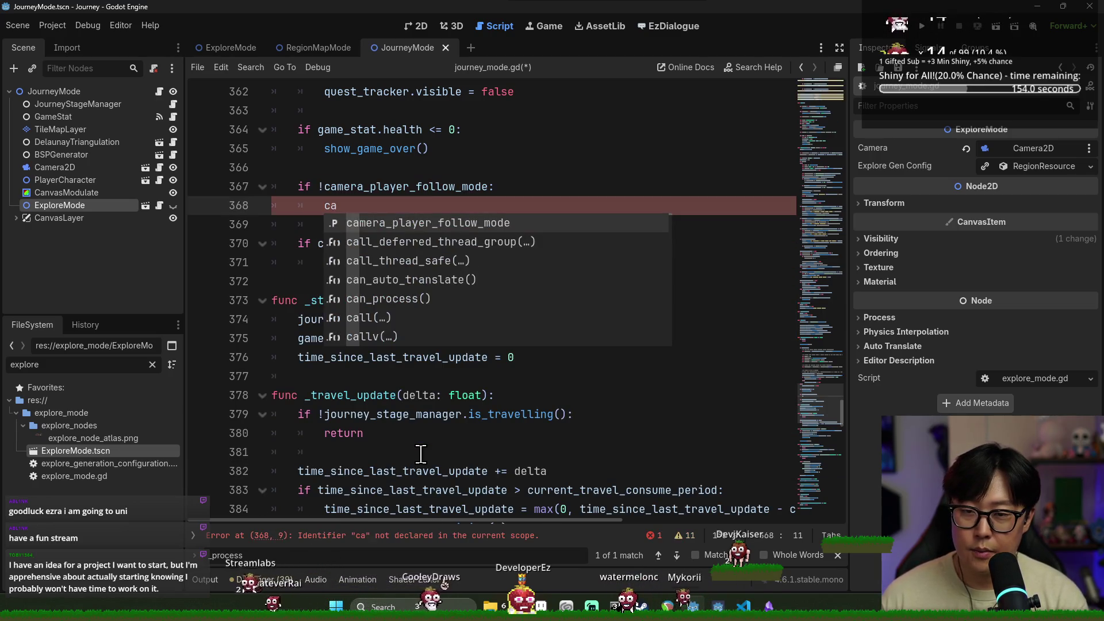
Write main_camera.is_following_target = camera_player_follow_mode using autocomplete.
type("mera.")
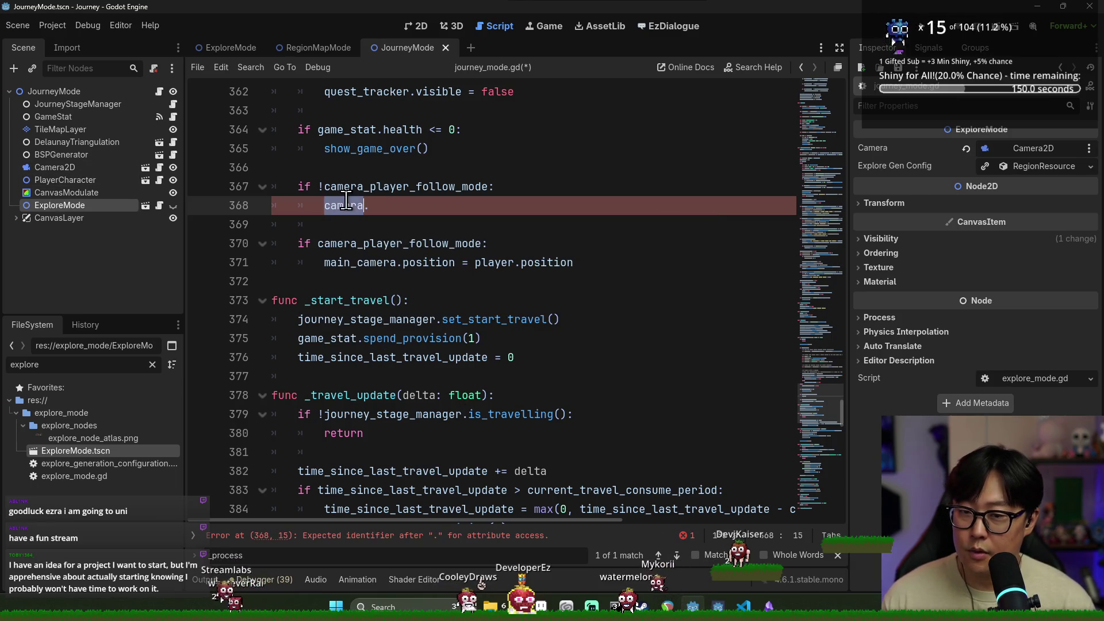
type("_camera.")
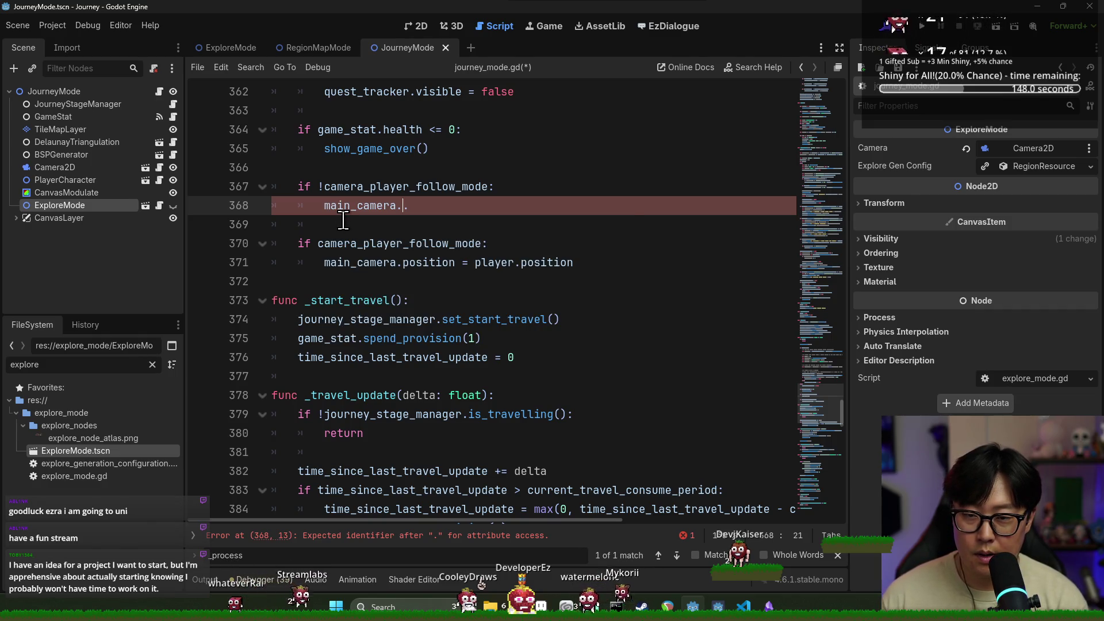
key("Down")
key("Down")
key("Down")
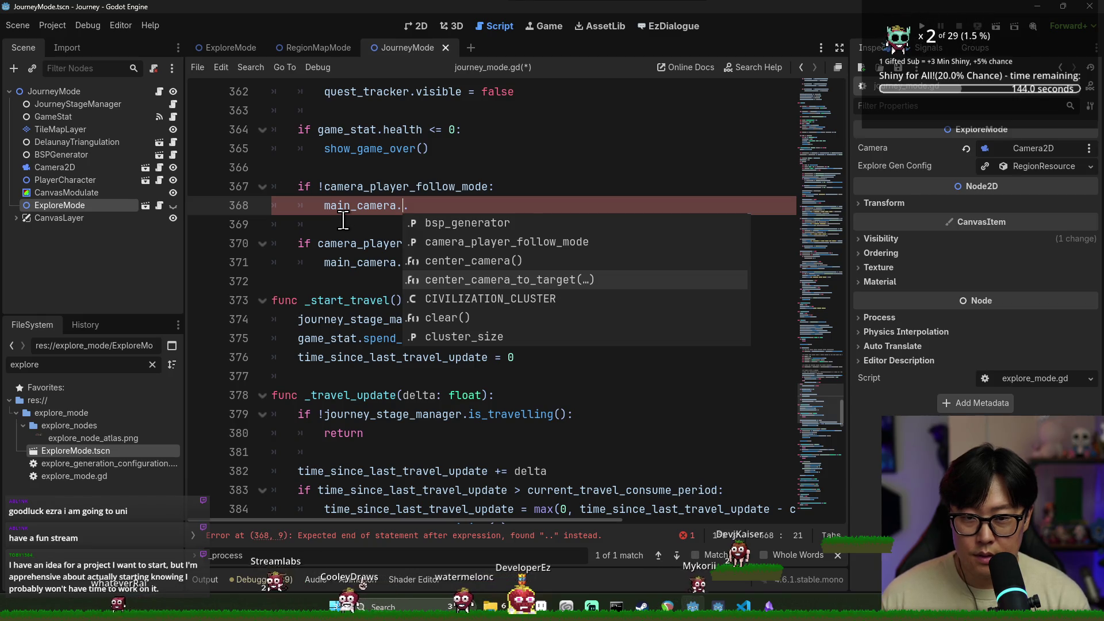
key("Down")
key("Down")
key("Down")
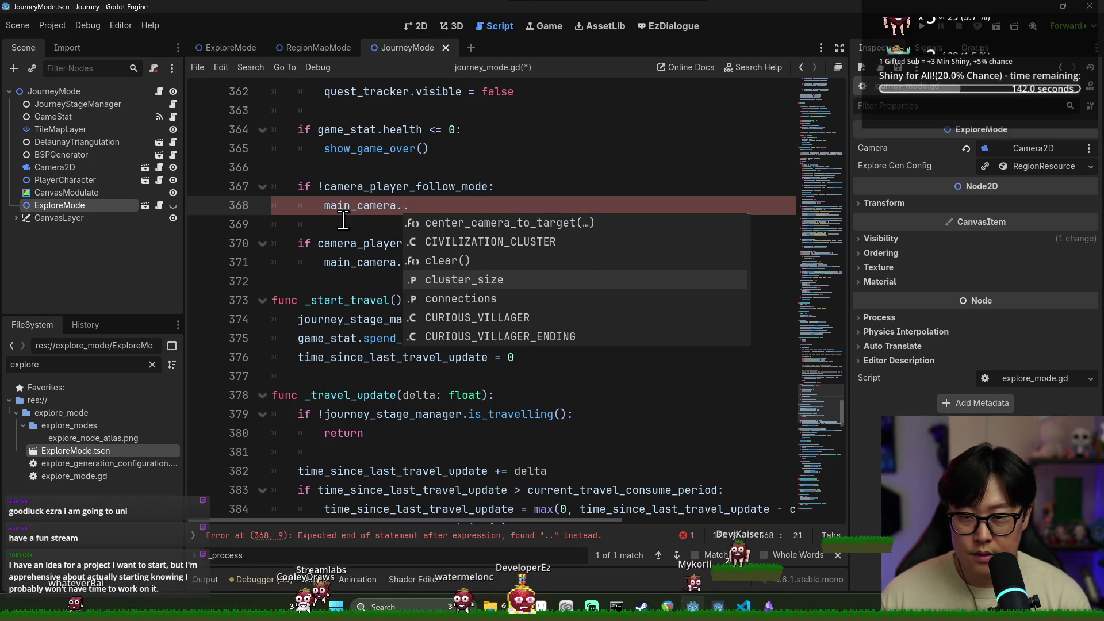
scroll(444, 316, "down", 2)
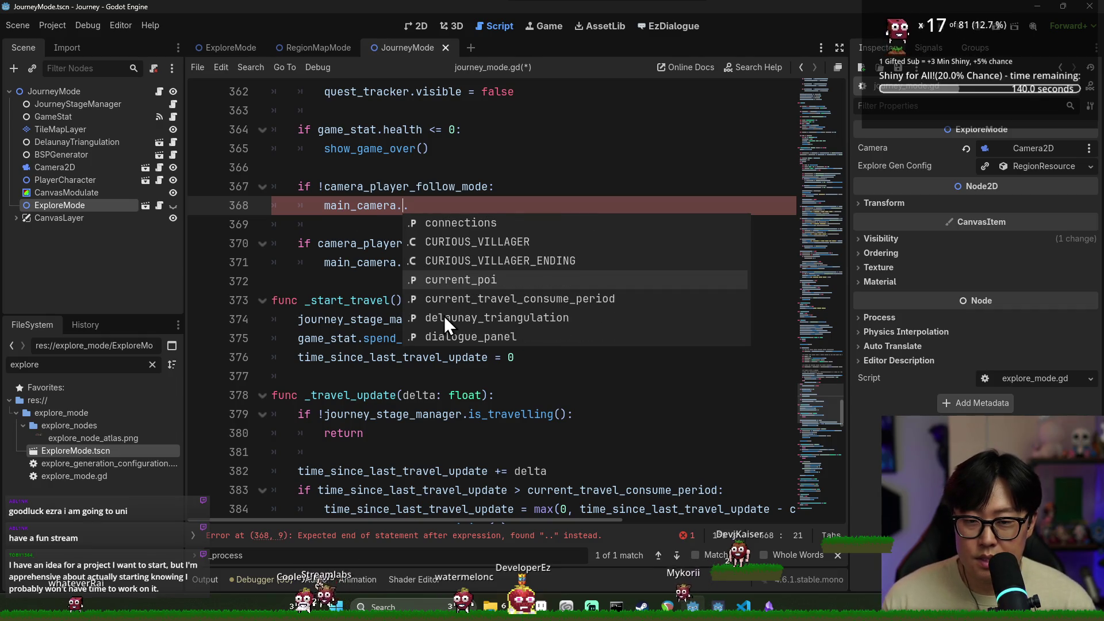
key("Right")
type("ma")
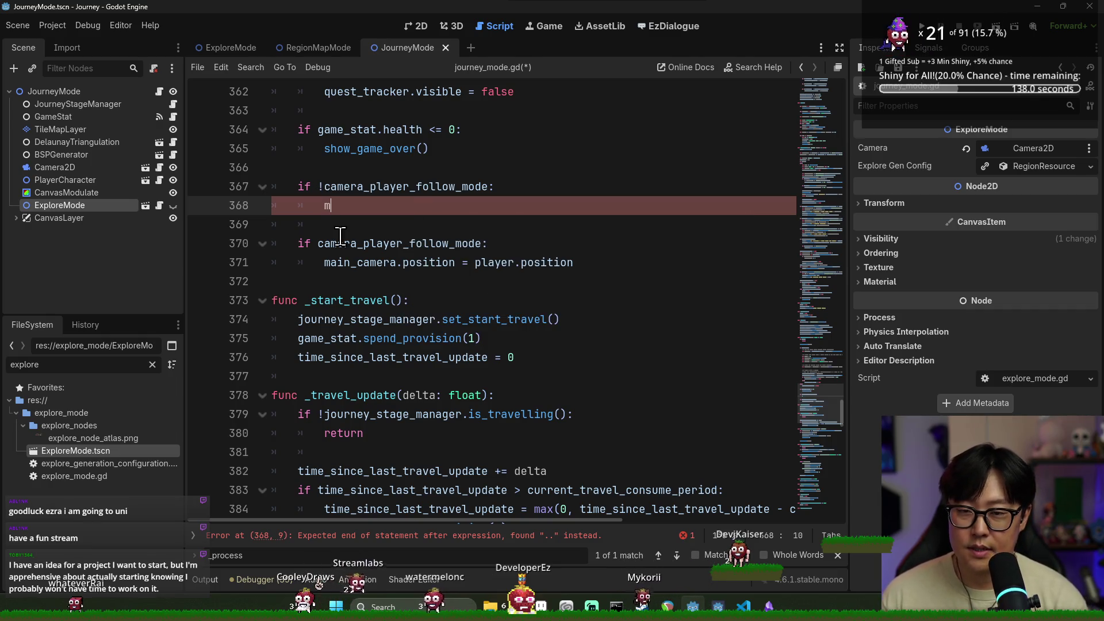
key("Return")
type(".")
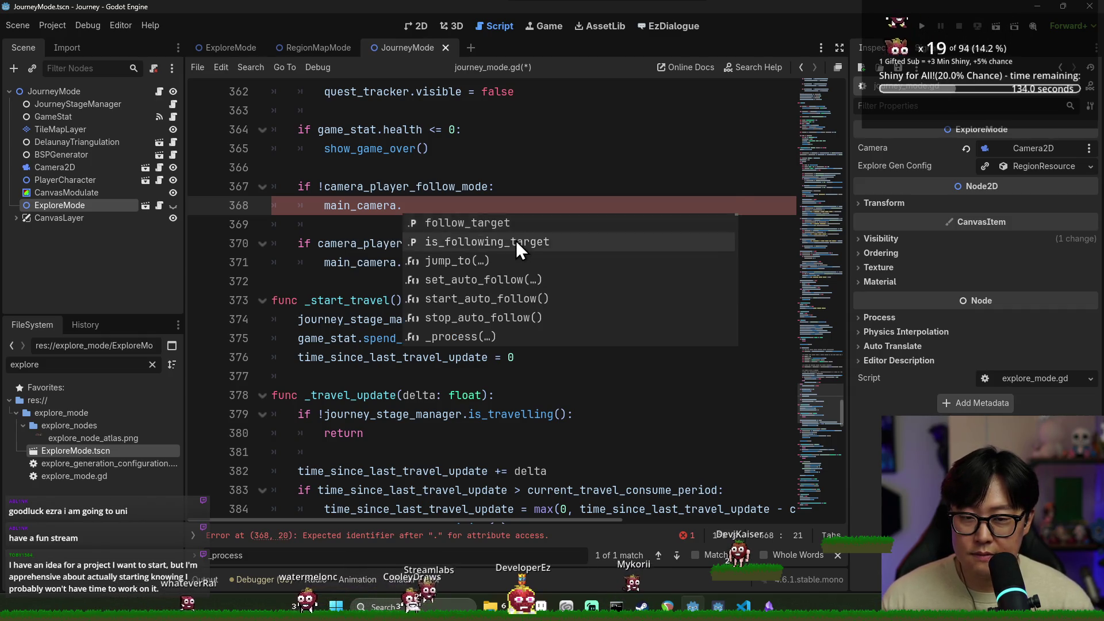
double_click(516, 240)
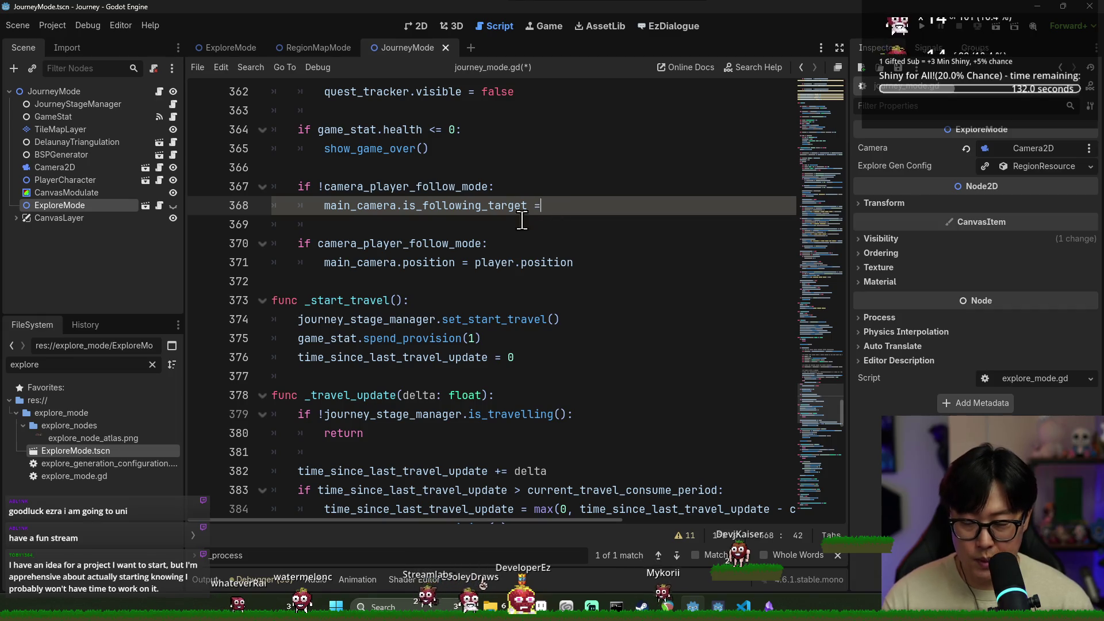
double_click(372, 187)
left_click(569, 205)
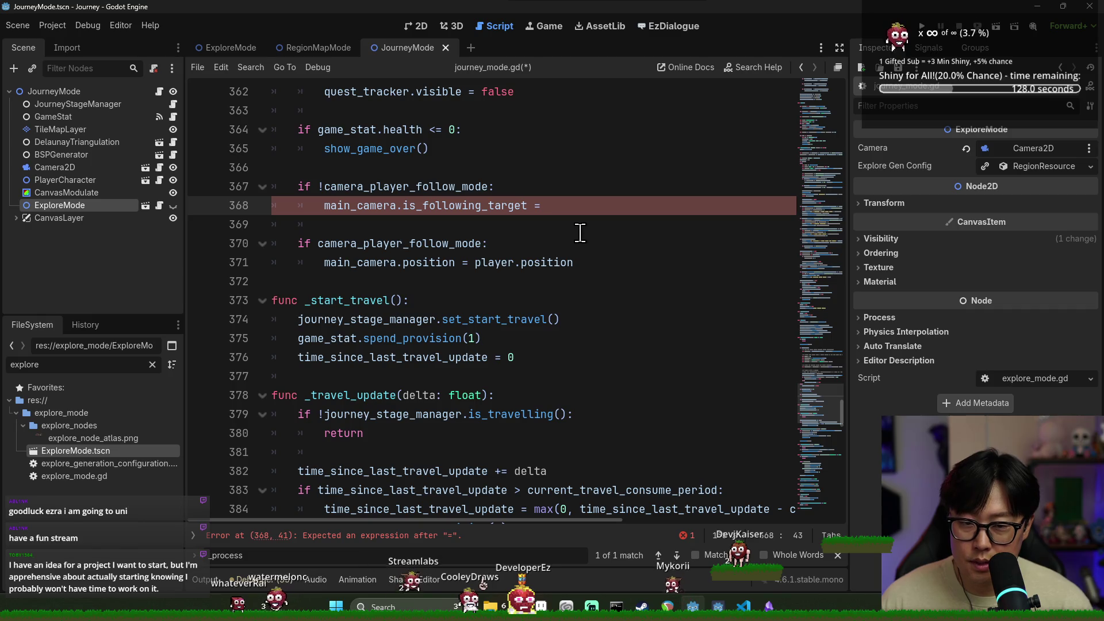
Remove the if !camera_player_follow_mode: line and the leftover blank line.
double_click(354, 206)
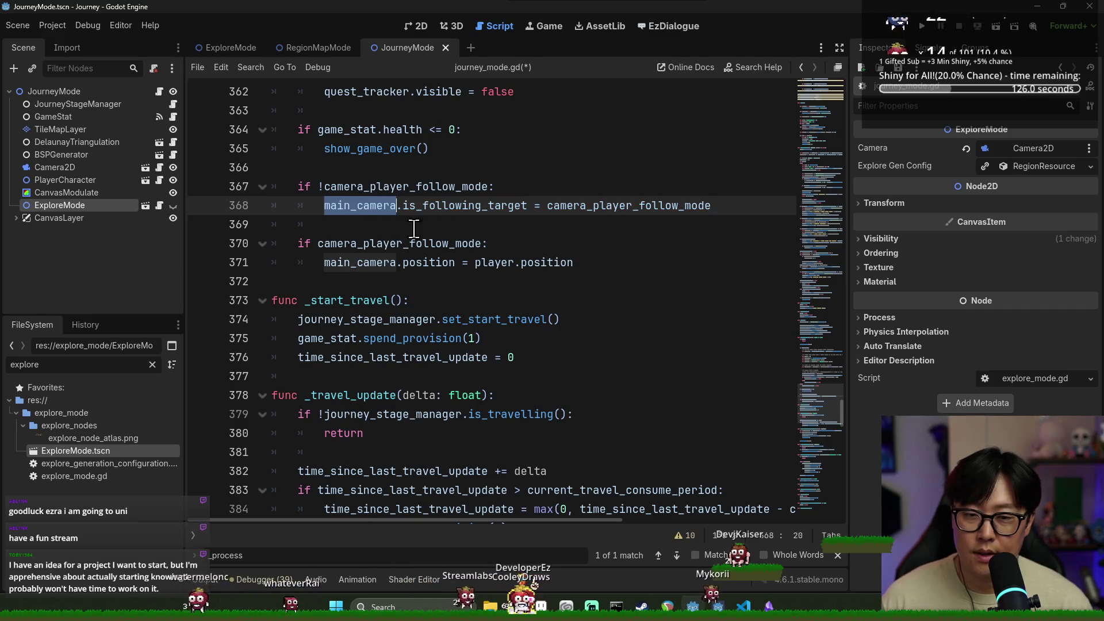
triple_click(357, 192)
key("BackSpace")
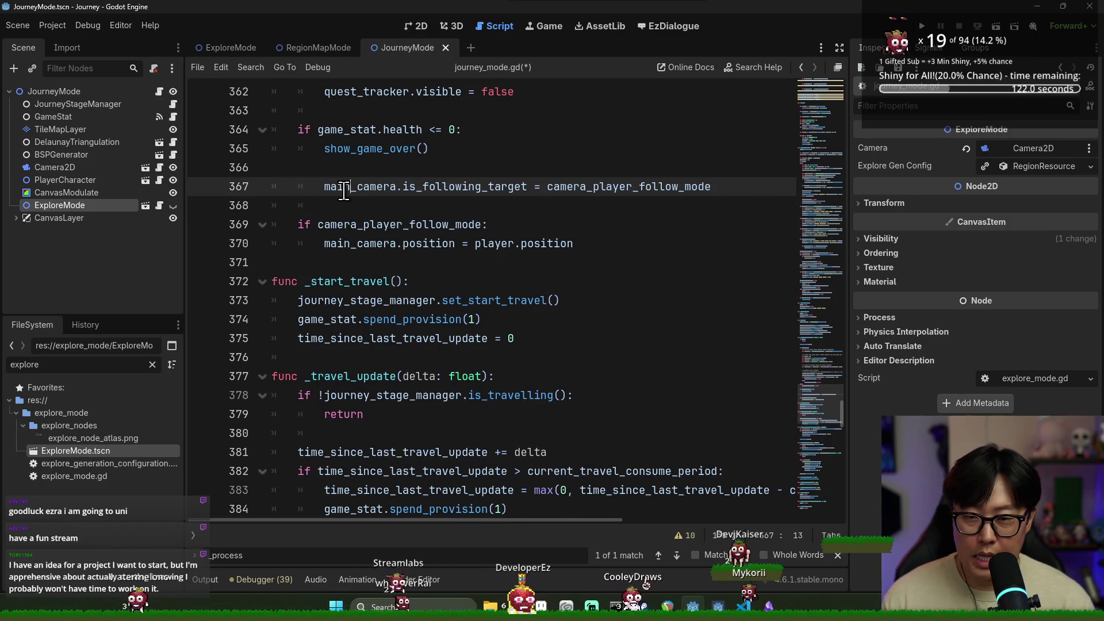
left_click(338, 205)
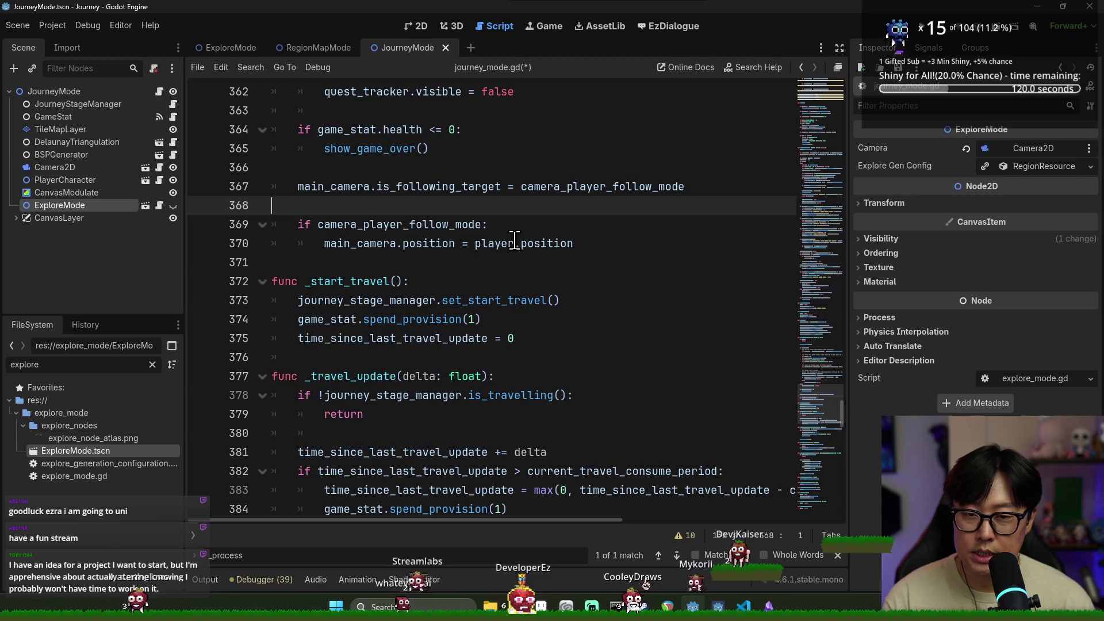
key("BackSpace")
double_click(402, 205)
double_click(396, 225)
double_click(397, 206)
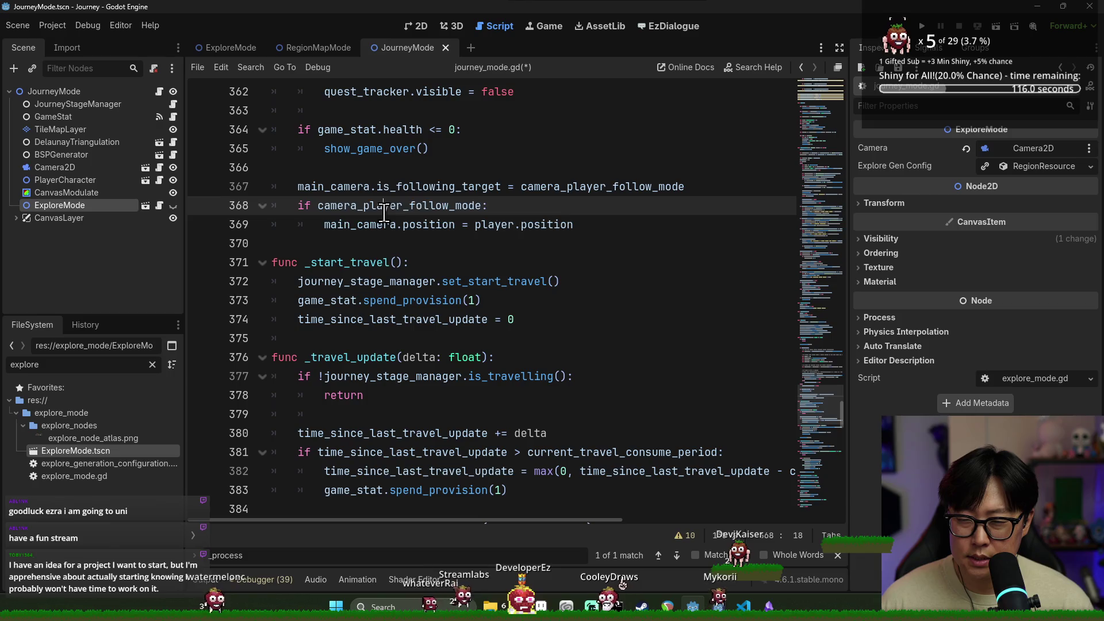
Search journey_mode.gd for camera_player_follow_mode and return to its follow-mode check on line 368.
key("ctrl+f")
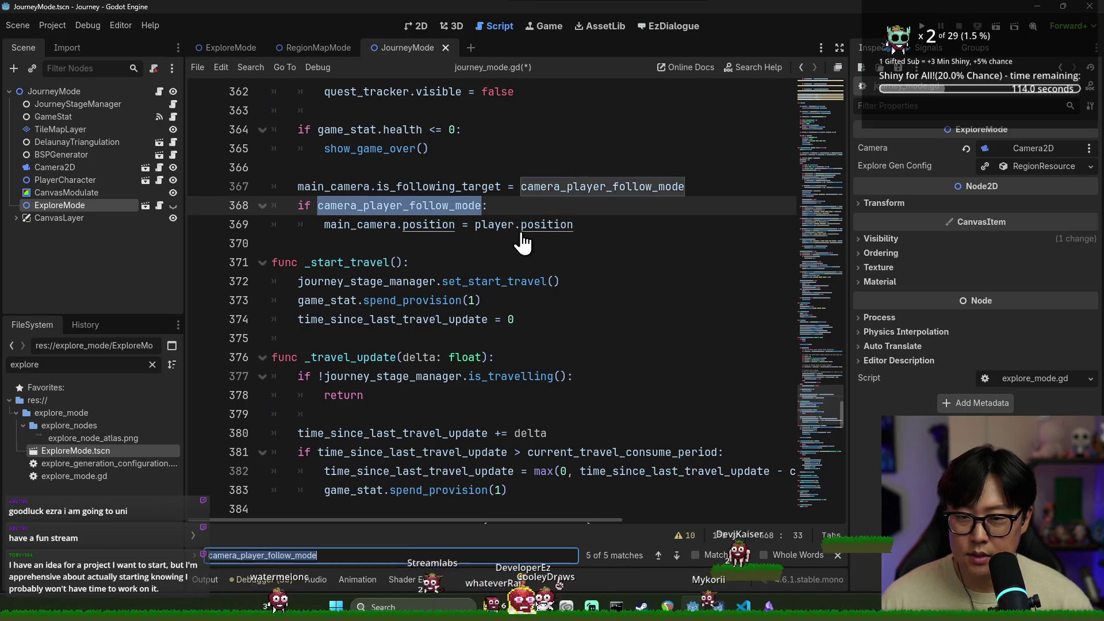
key("Return")
key("Return")
key("Return")
key("Return")
key("Return")
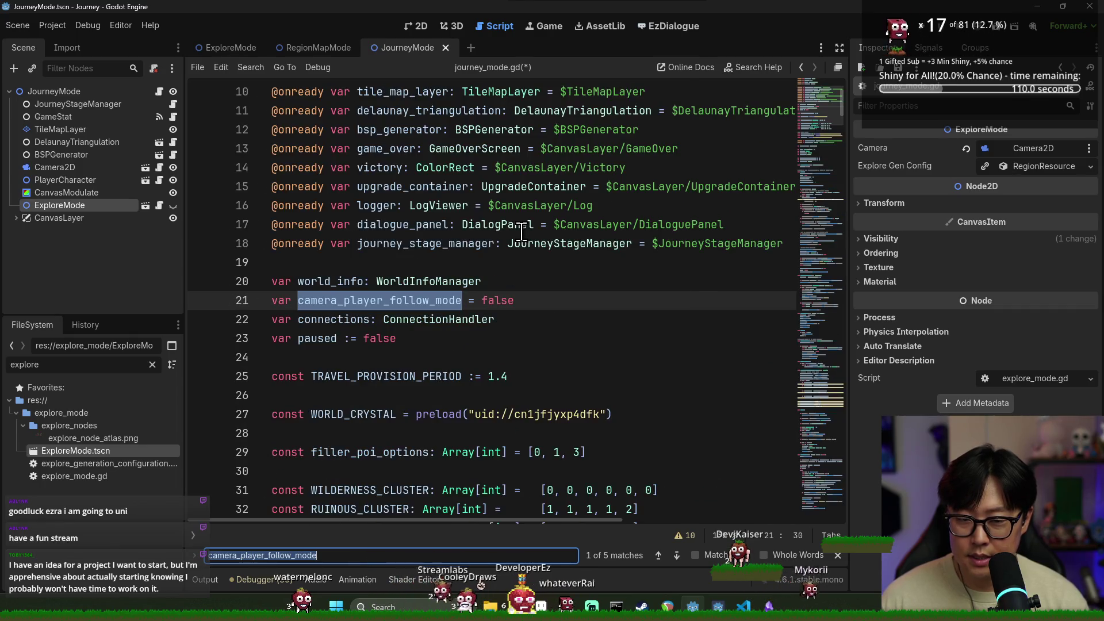
key("Return")
key("Return")
key("Return")
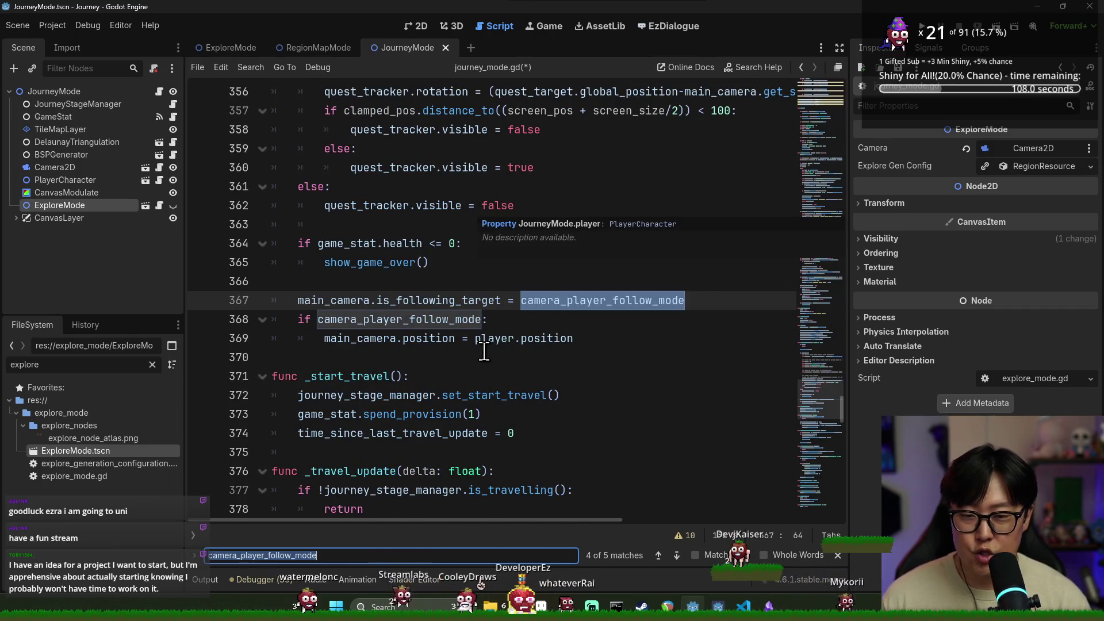
double_click(444, 322)
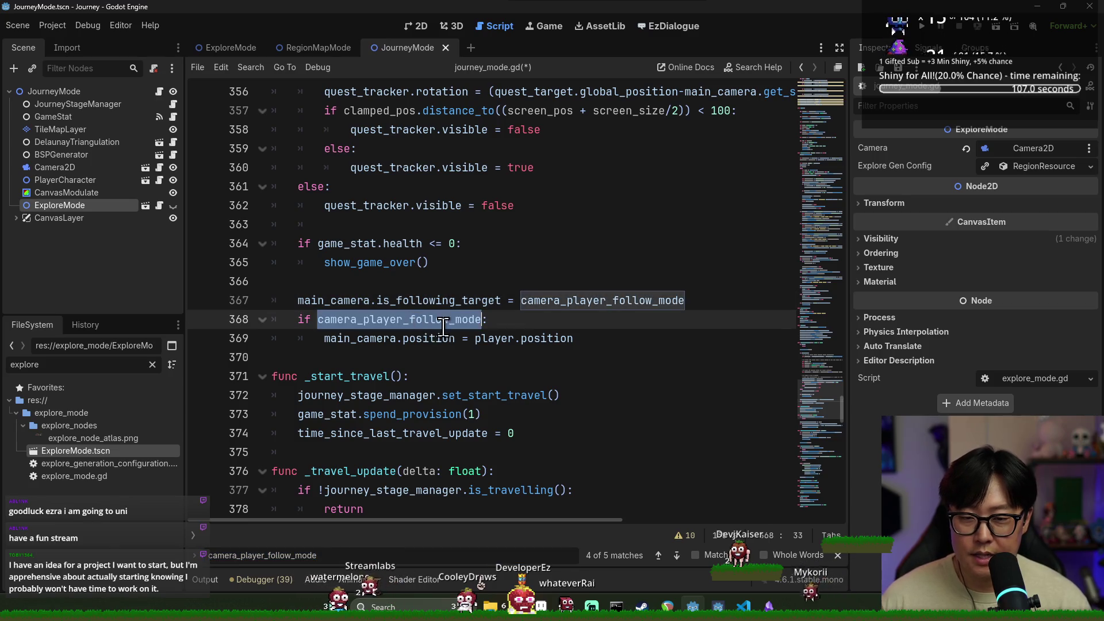
left_click(605, 339)
Add main_camera.follow_target = player inside the follow-mode if block.
left_click(526, 323)
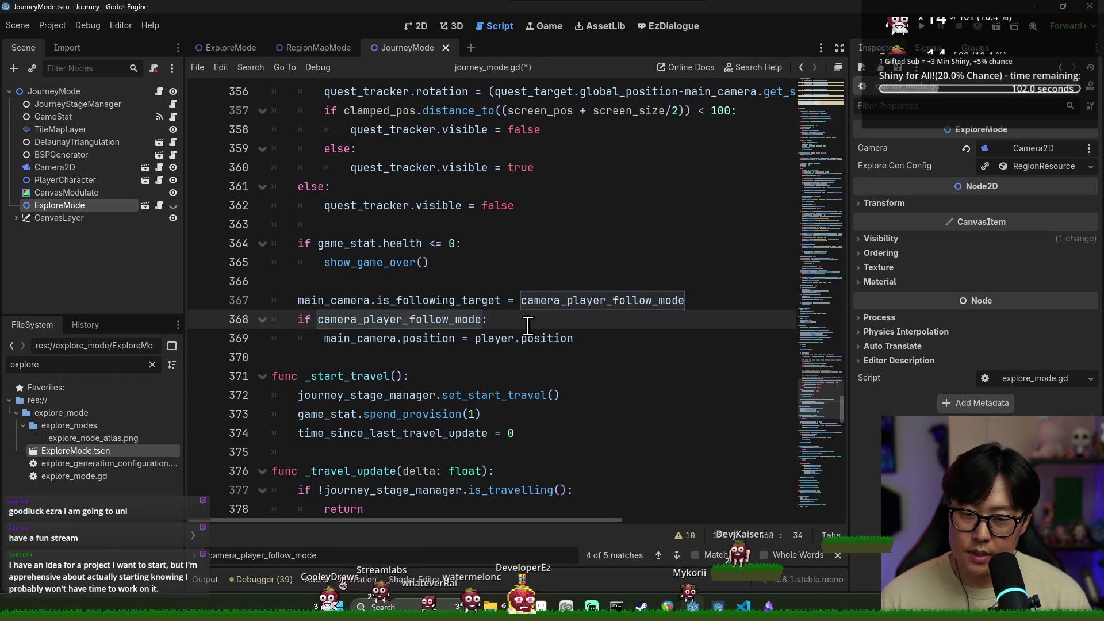
key("Return")
type("ma")
key("Return")
type(".")
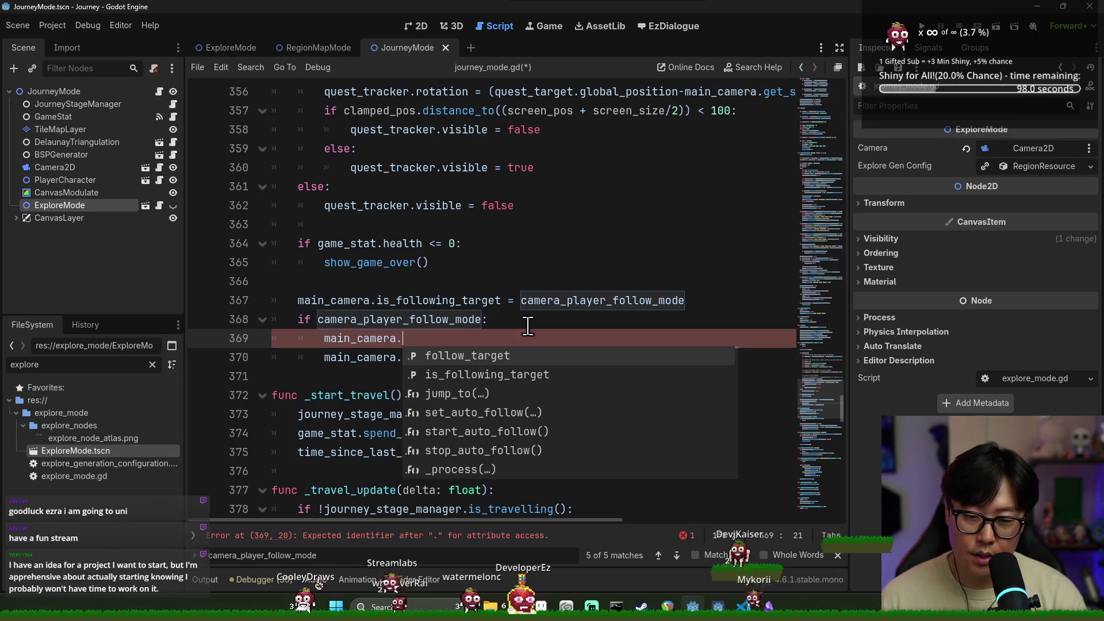
key("Return")
type("= pla")
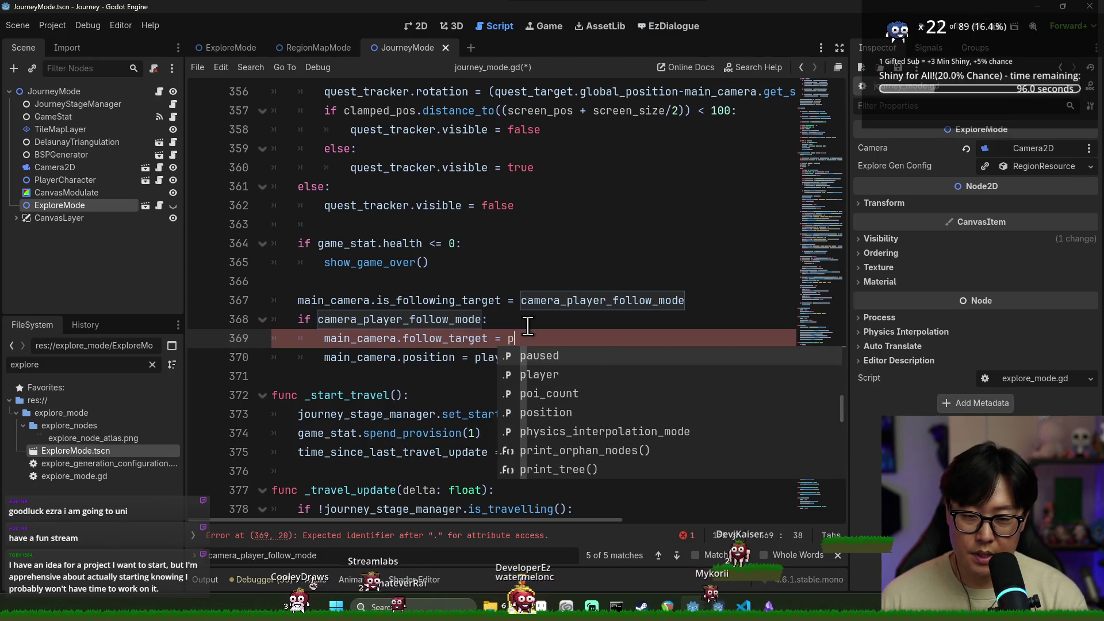
type("yer")
key("Return")
Delete the old position-copying line, save journey_mode.gd, and run the project.
left_click_drag(578, 338, 599, 360)
key("BackSpace")
key("ctrl+s")
left_click(380, 281)
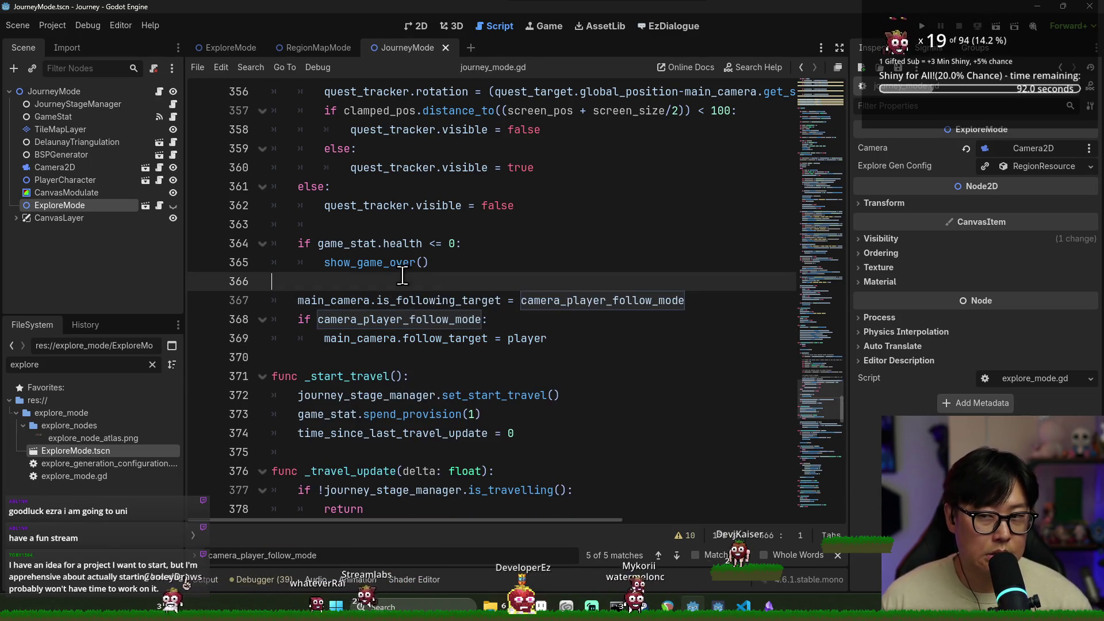
left_click(921, 26)
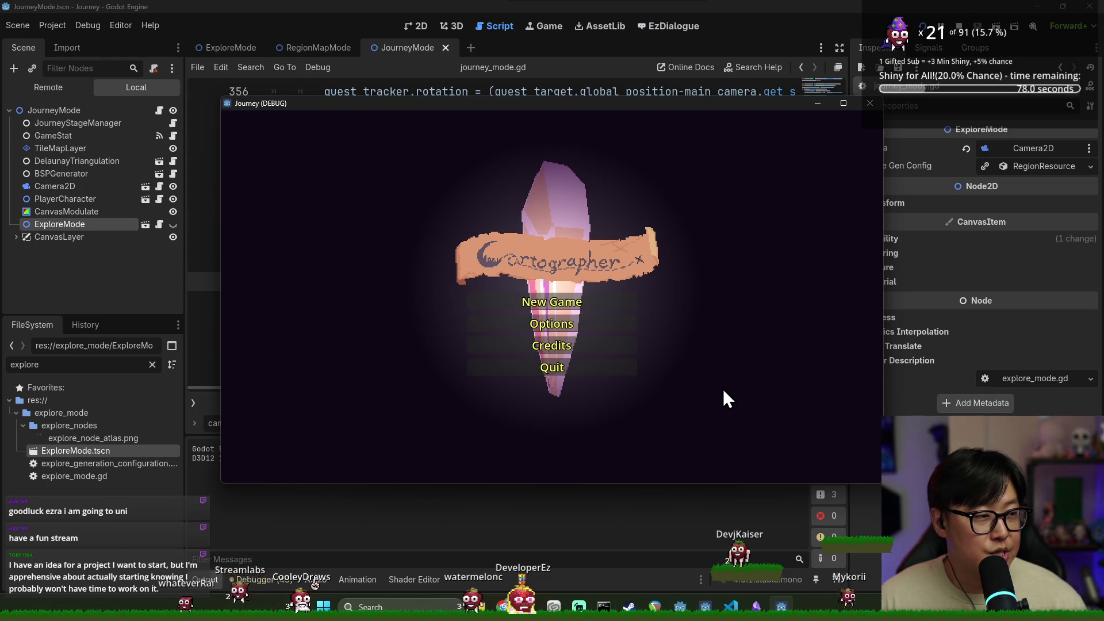
Start a new game, then toggle the ExploreMode node's visibility in the Scene dock.
left_click(630, 332)
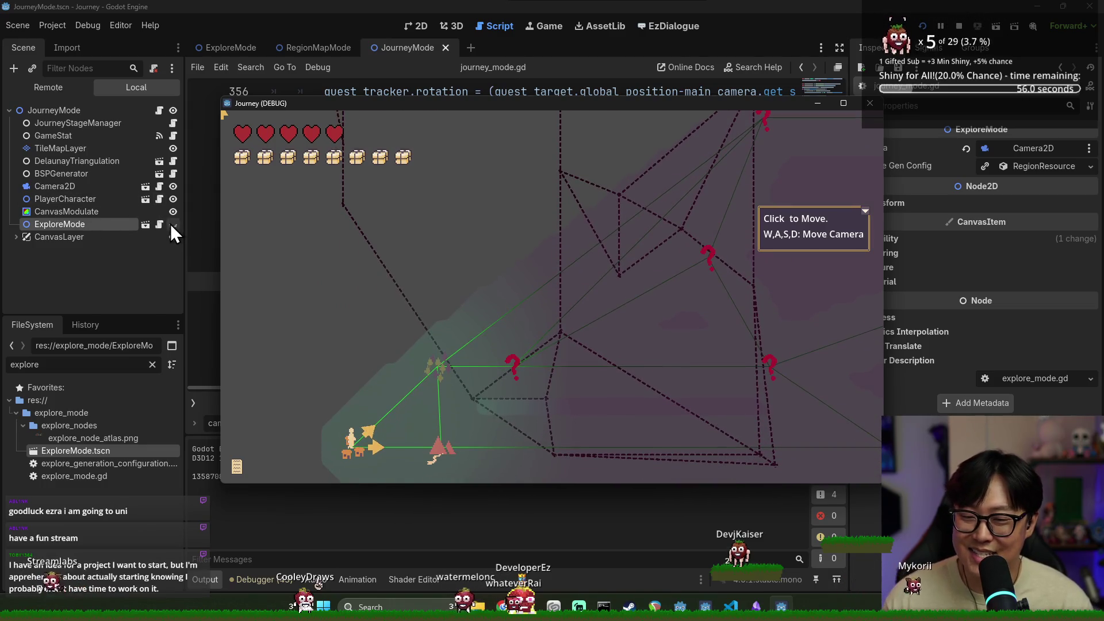
left_click(62, 224)
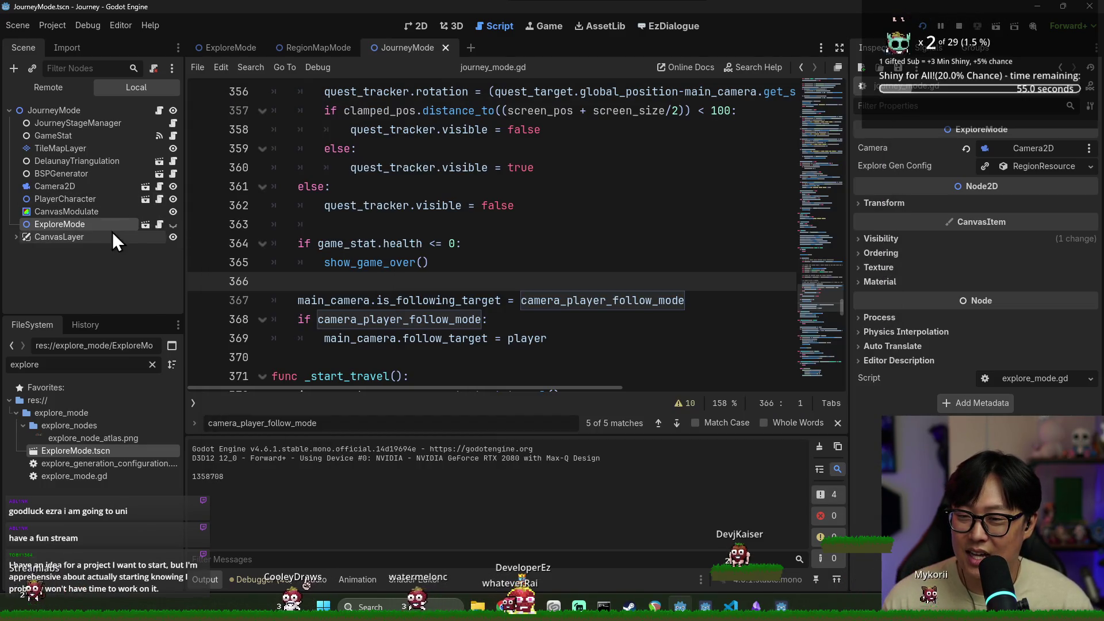
left_click(173, 224)
left_click(173, 225)
left_click(173, 224)
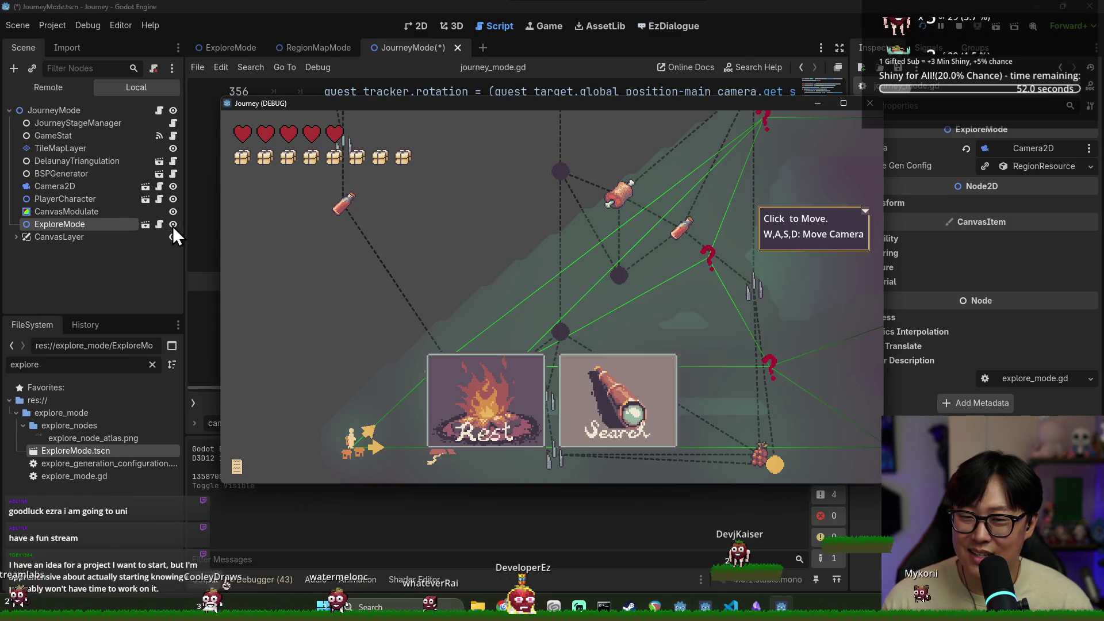
Pan the game camera upward with W, then start and cancel renaming ExploreMode.
left_click(508, 261)
key("w")
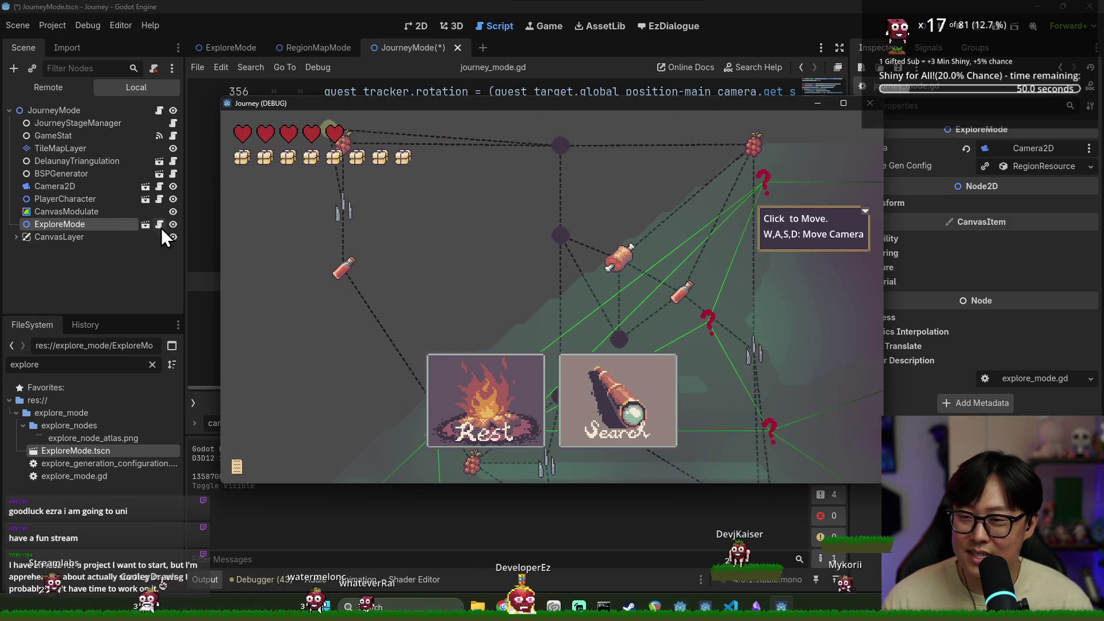
double_click(111, 225)
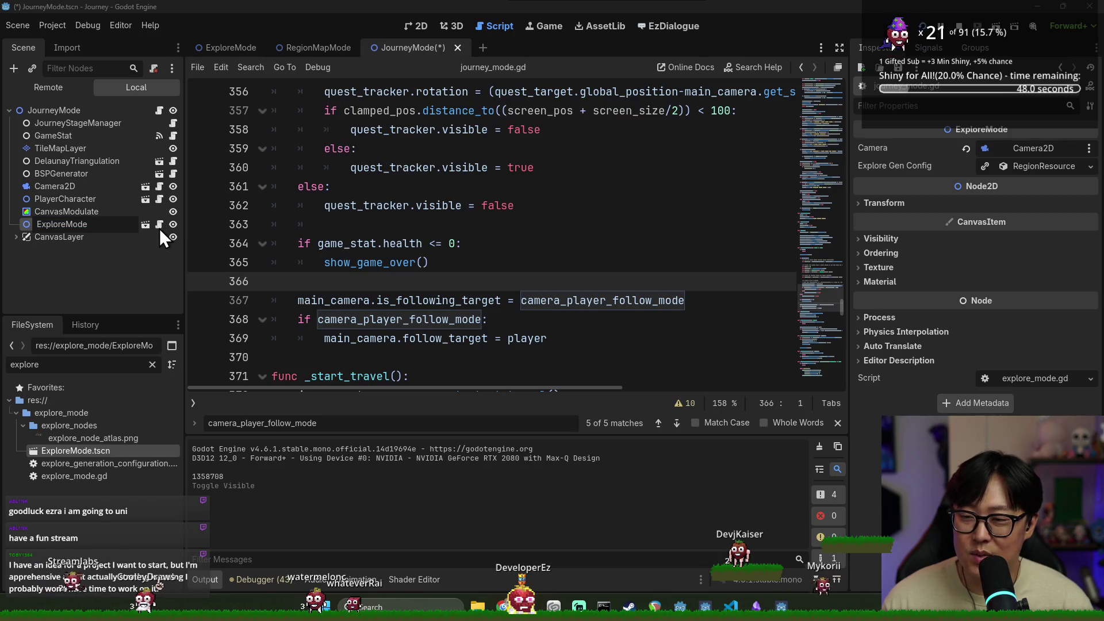
key("Escape")
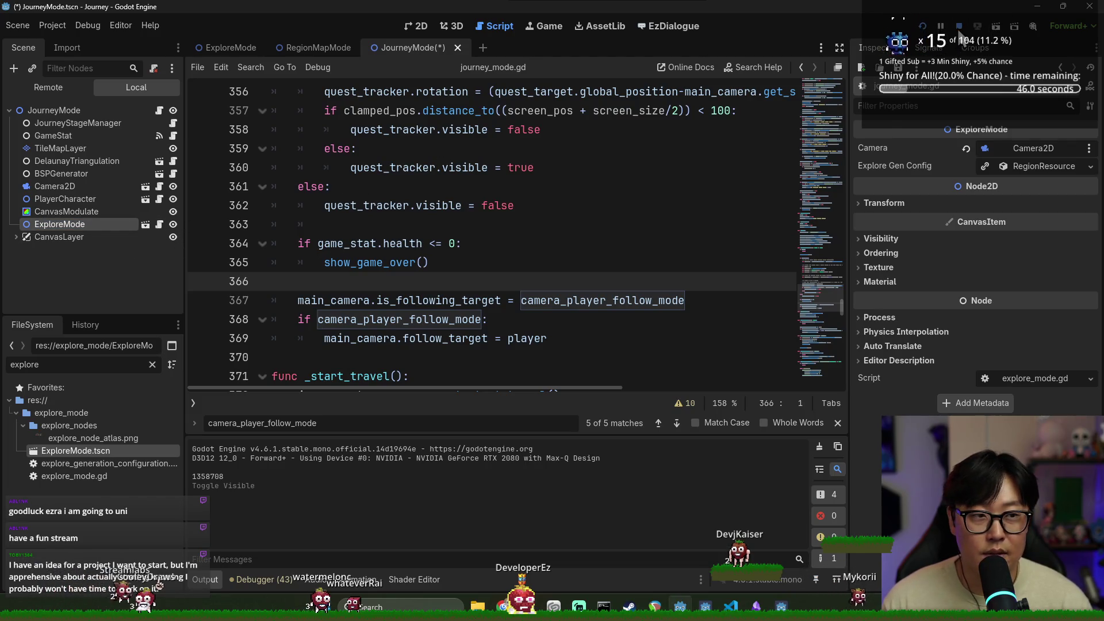
left_click(959, 26)
scroll(264, 187, "up", 7)
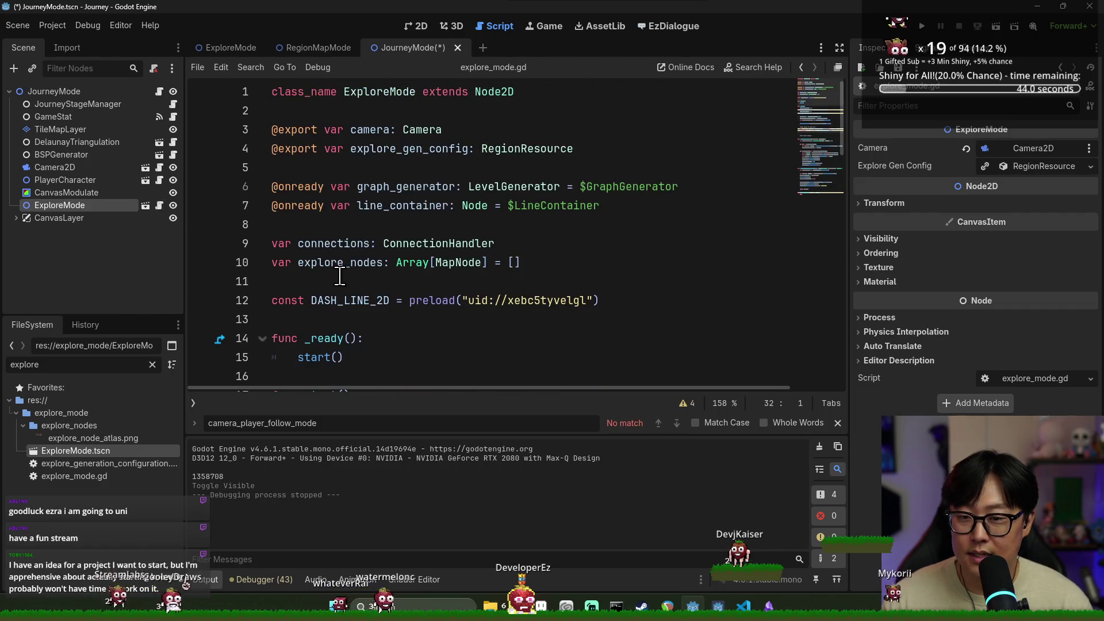
scroll(340, 276, "down", 2)
left_click(371, 209)
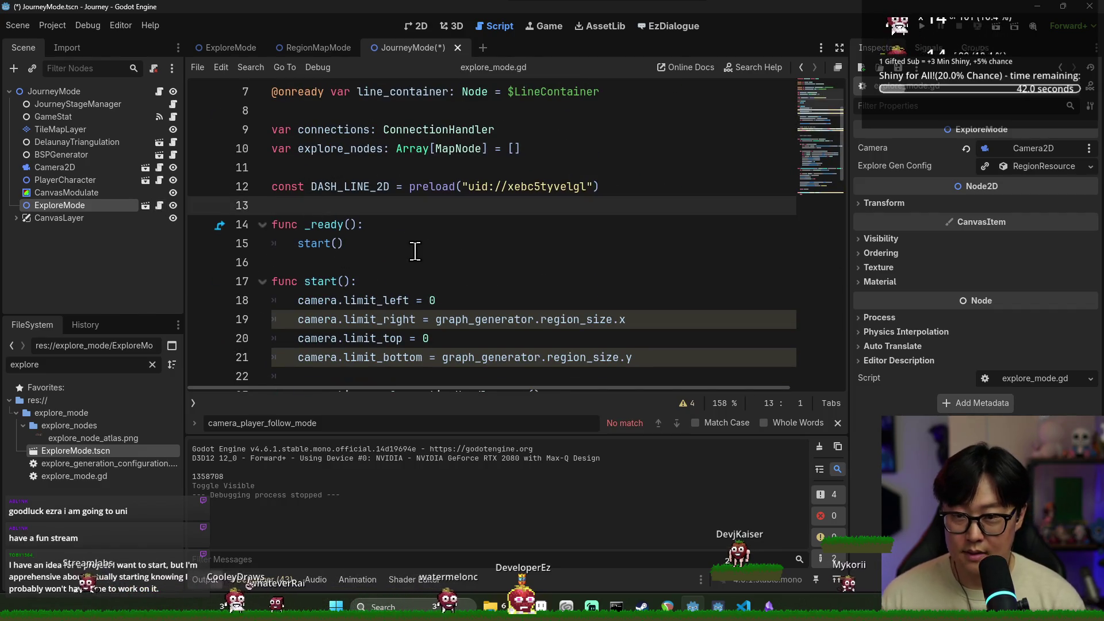
key("Return")
type("@export var d")
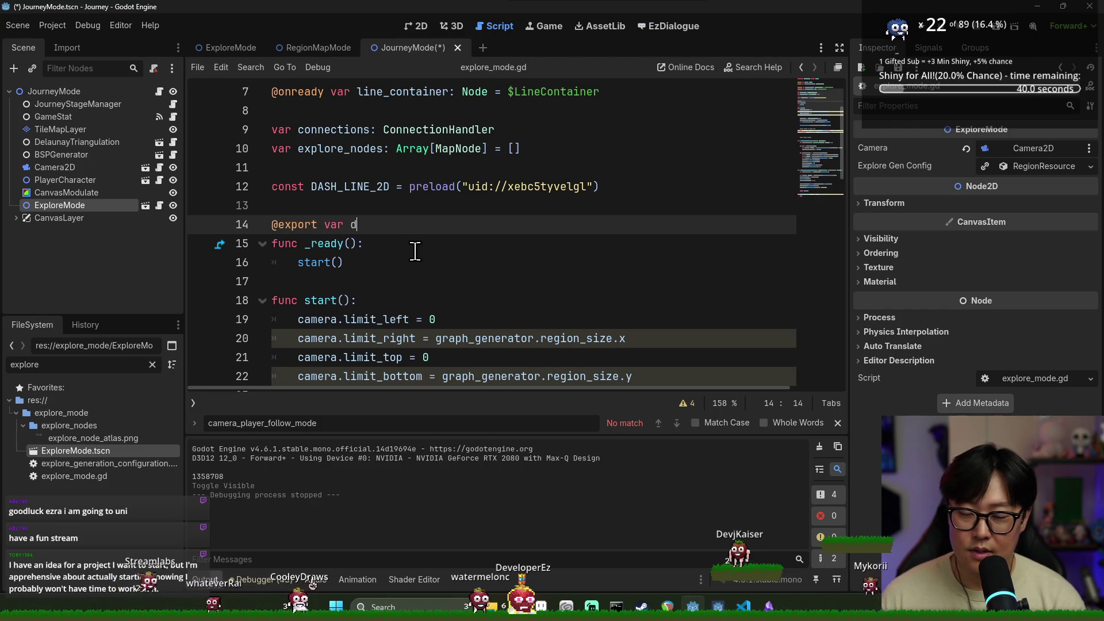
type("ebug := false")
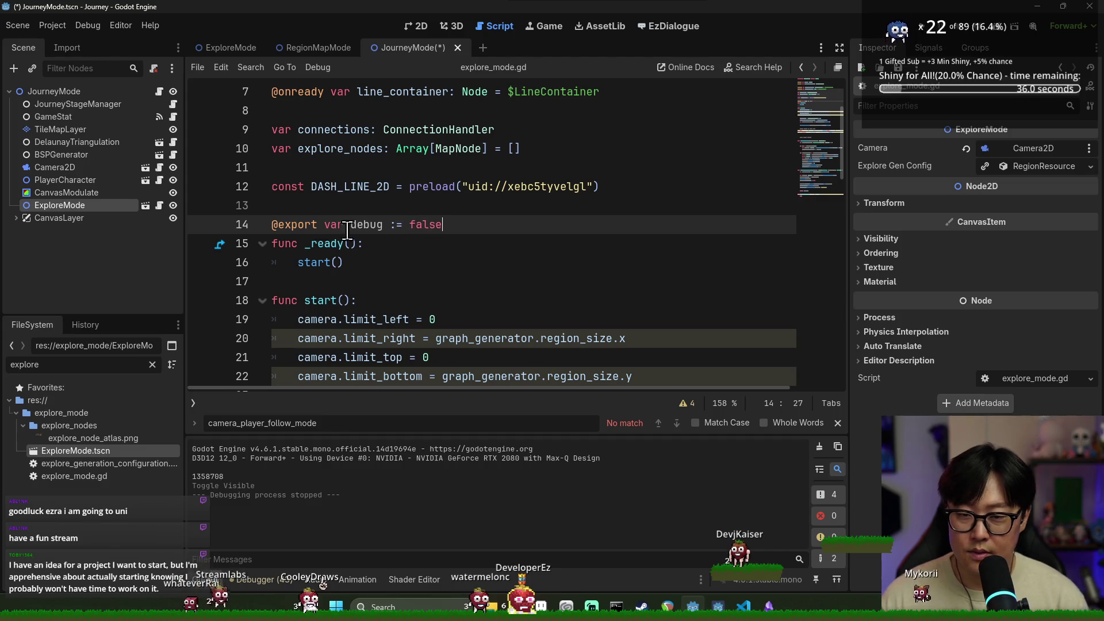
Move the debug variable up beside the other exported variables.
left_click(270, 230, "shift")
key("ctrl+x")
scroll(315, 173, "up", 2)
left_click(315, 166)
key("ctrl+v")
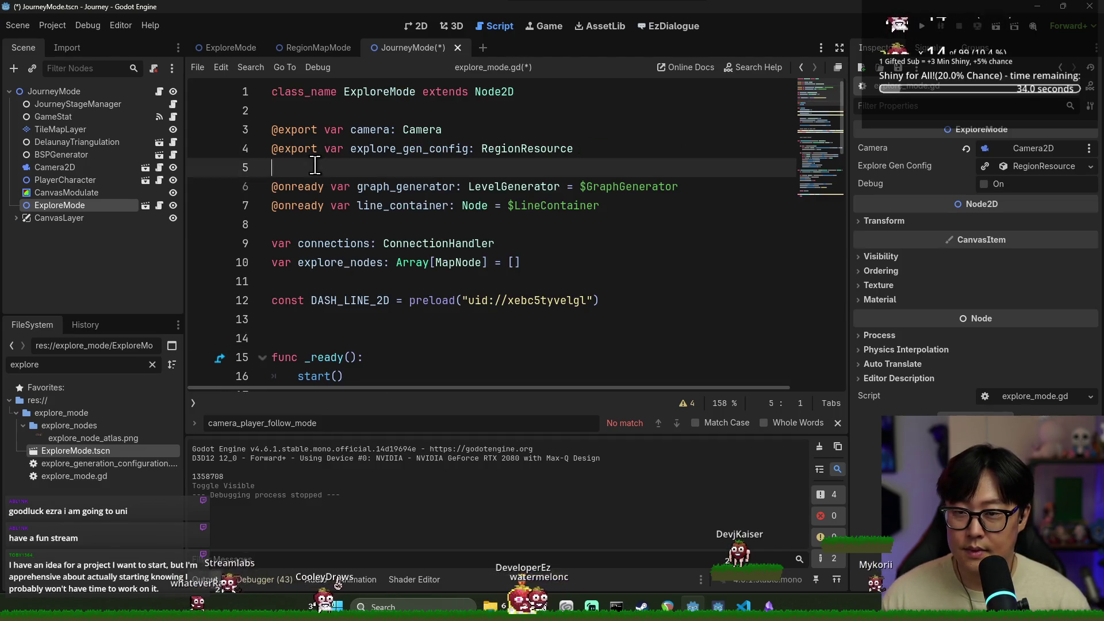
Wrap the start() call in _ready under an 'if debug:' check and save explore_mode.gd.
double_click(366, 167)
scroll(366, 173, "down", 4)
left_click(366, 127)
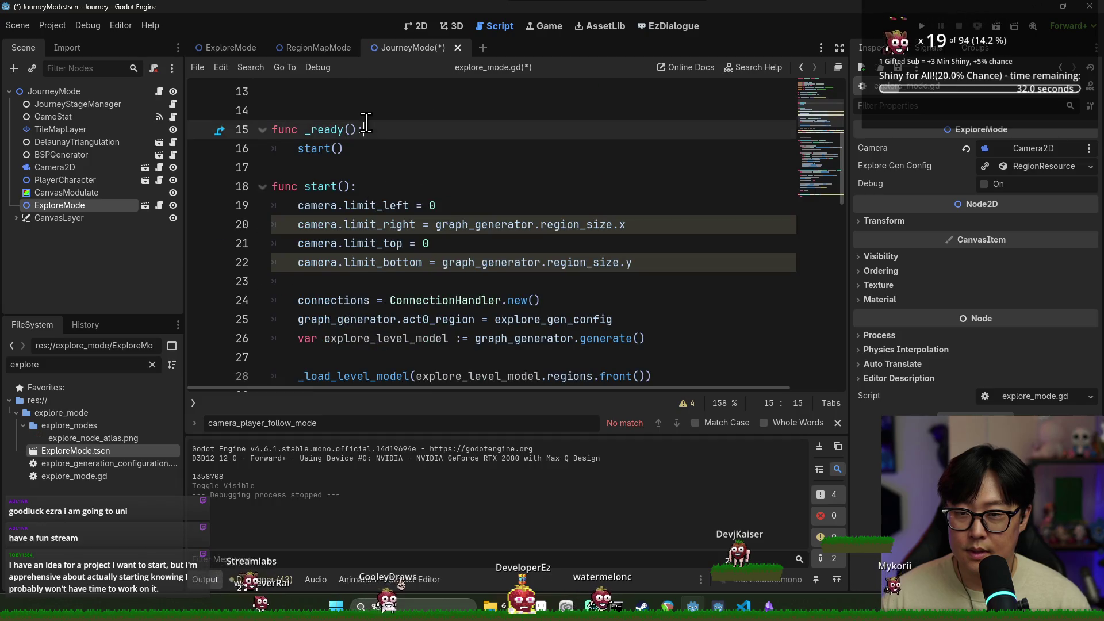
key("Return")
key("ctrl+v")
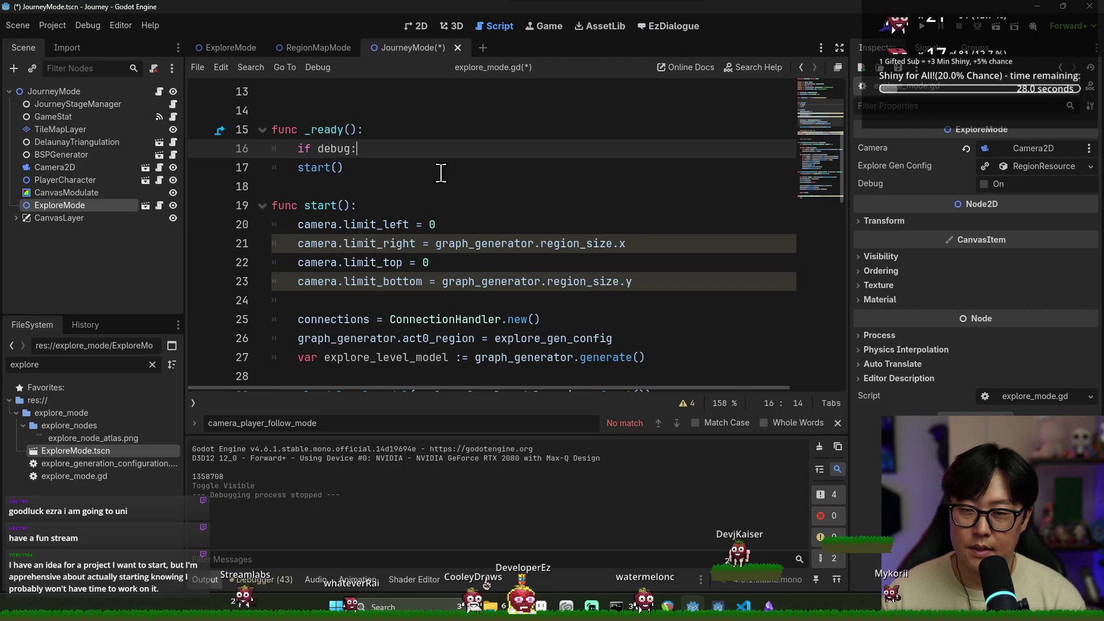
left_click(294, 166)
key("Tab")
key("ctrl+s")
Turn on the Debug property for the ExploreMode root node and save that scene.
left_click(575, 130)
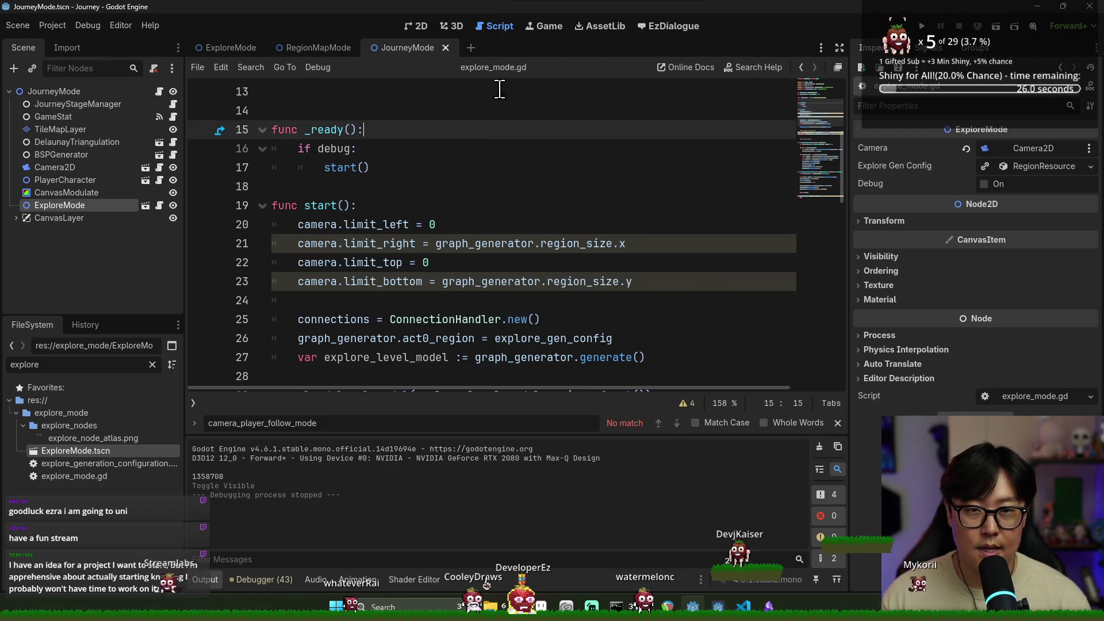
key("ctrl+s")
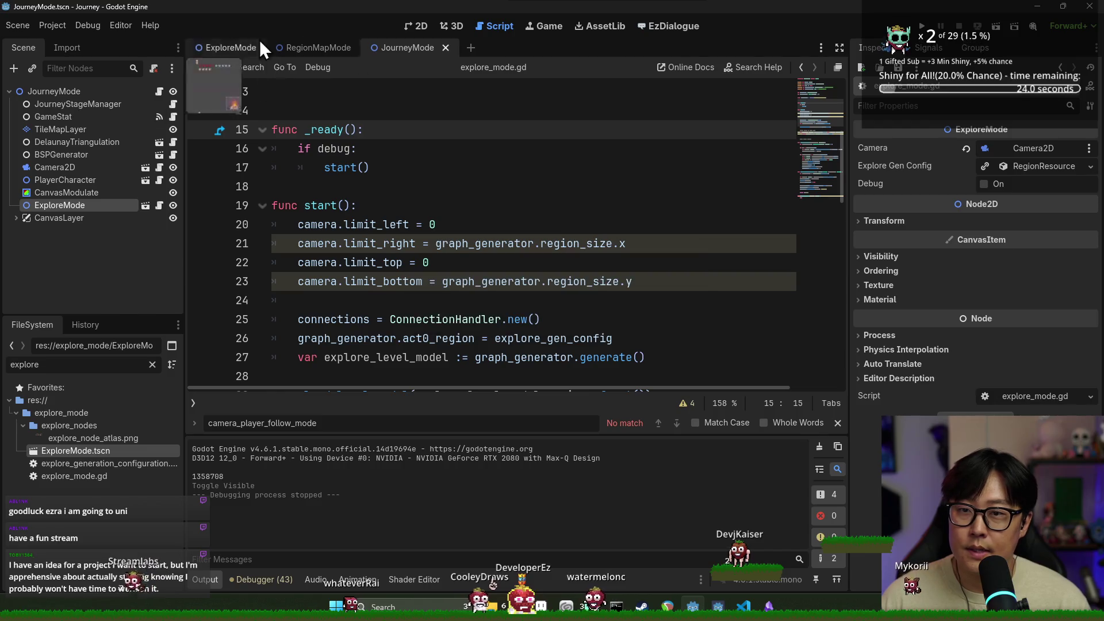
left_click(230, 47)
key("ctrl+s")
left_click(984, 184)
left_click(341, 149)
key("ctrl+s")
Toggle Debug on the ExploreMode node in JourneyMode, save, and run the game.
left_click(403, 47)
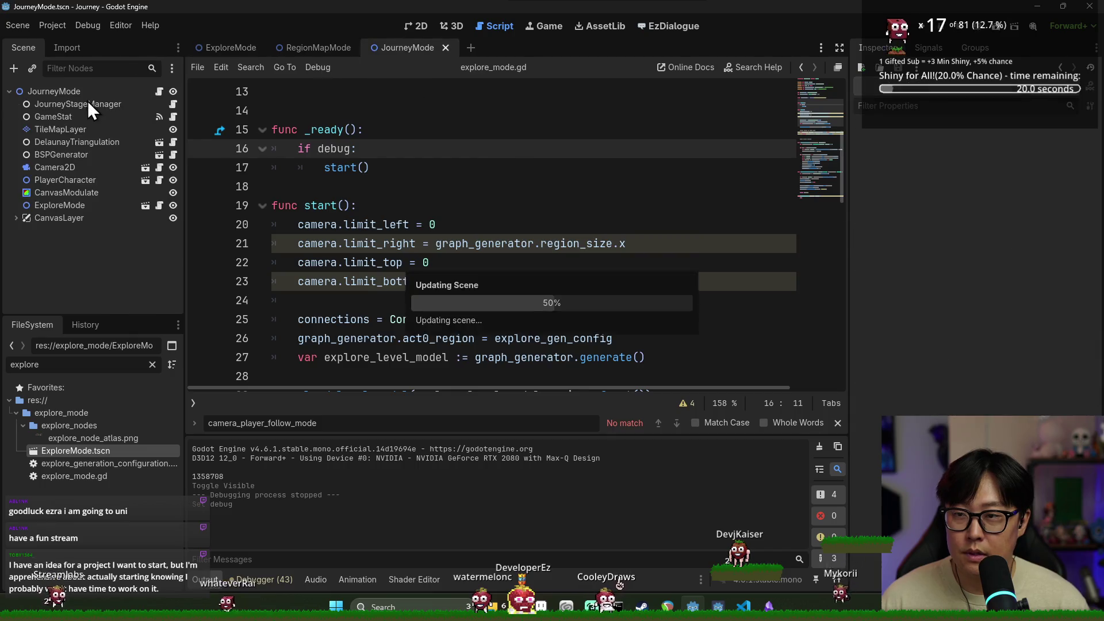
left_click(984, 184)
left_click(495, 206)
key("ctrl+s")
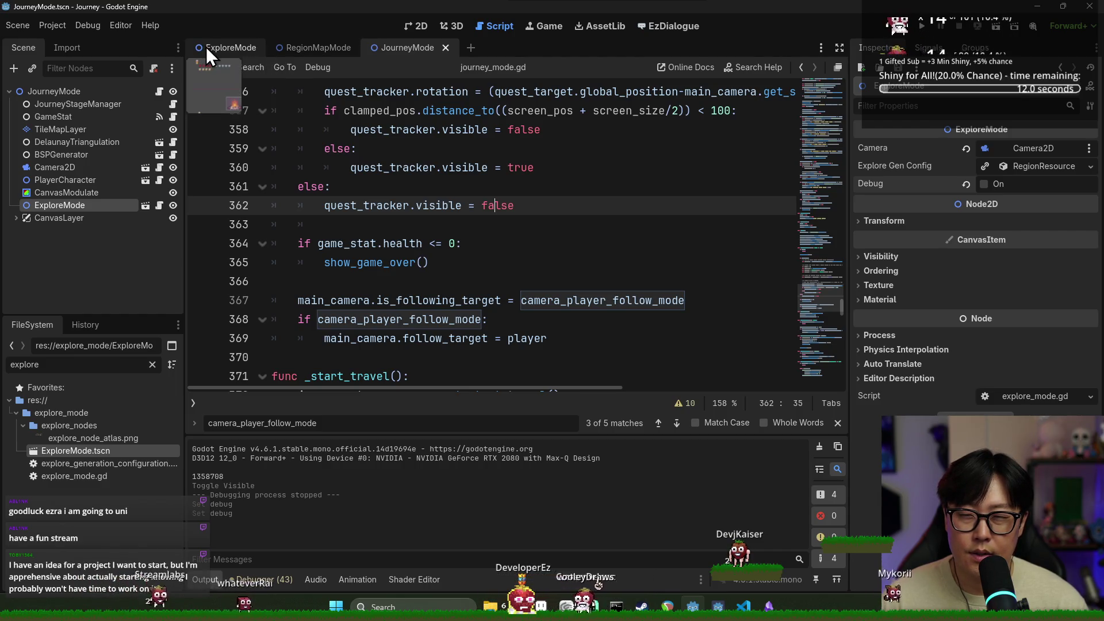
left_click(922, 26)
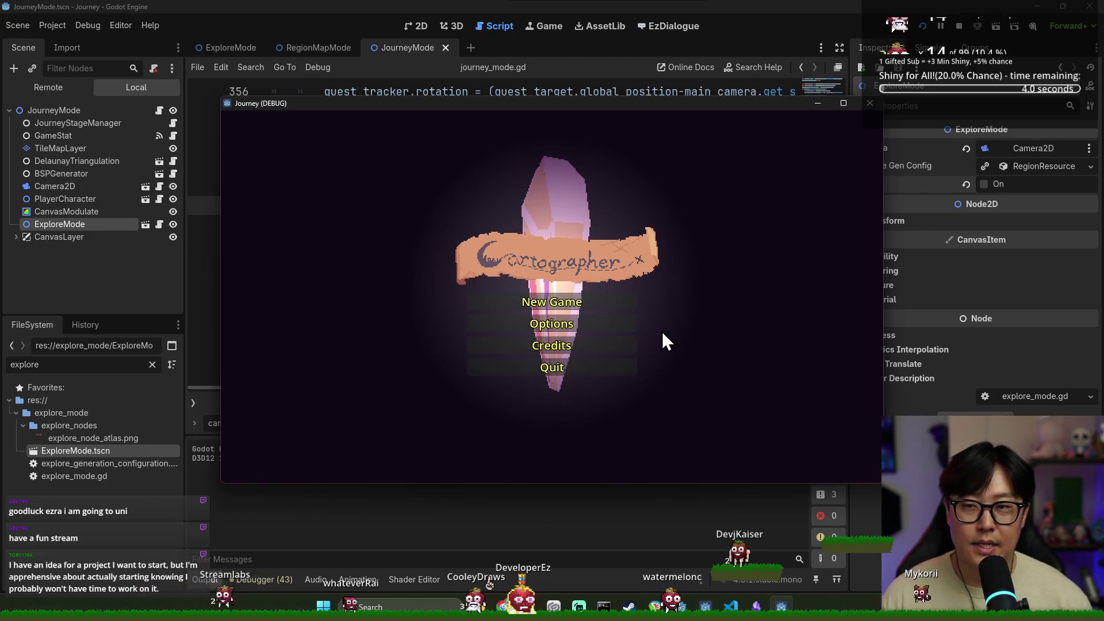
Start a new game, pan the camera left with A, then select the Camera2D node.
left_click(584, 303)
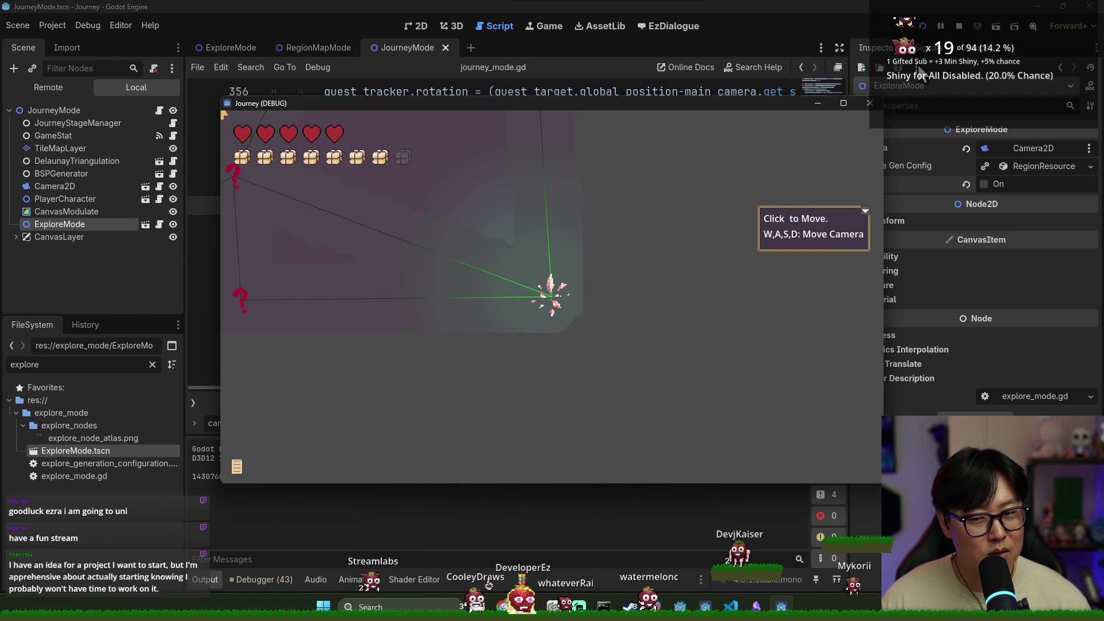
key("a")
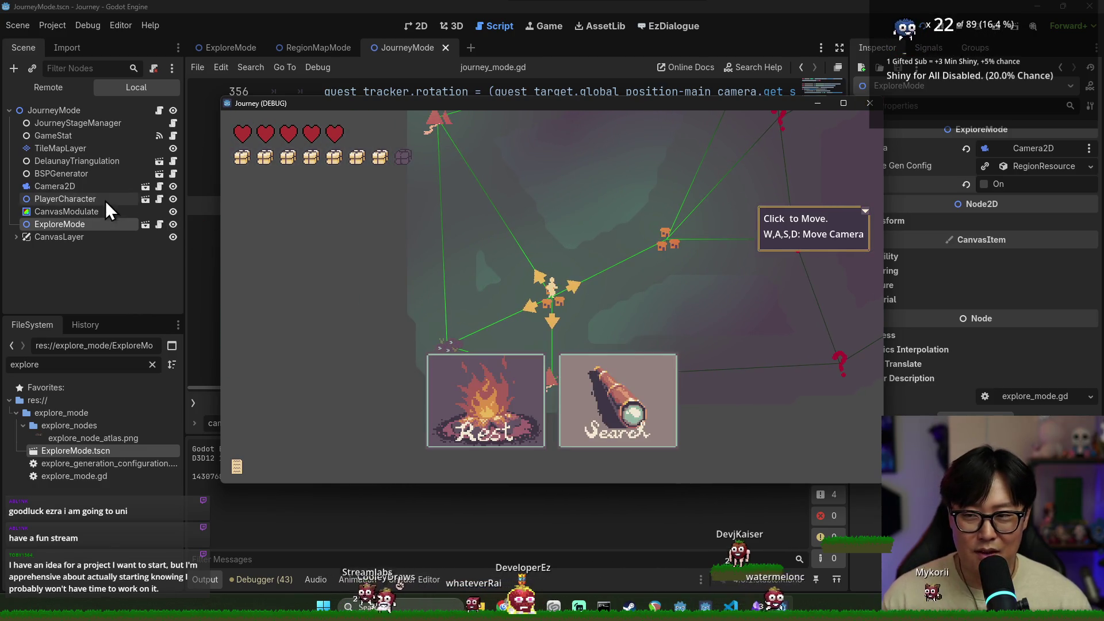
double_click(52, 186)
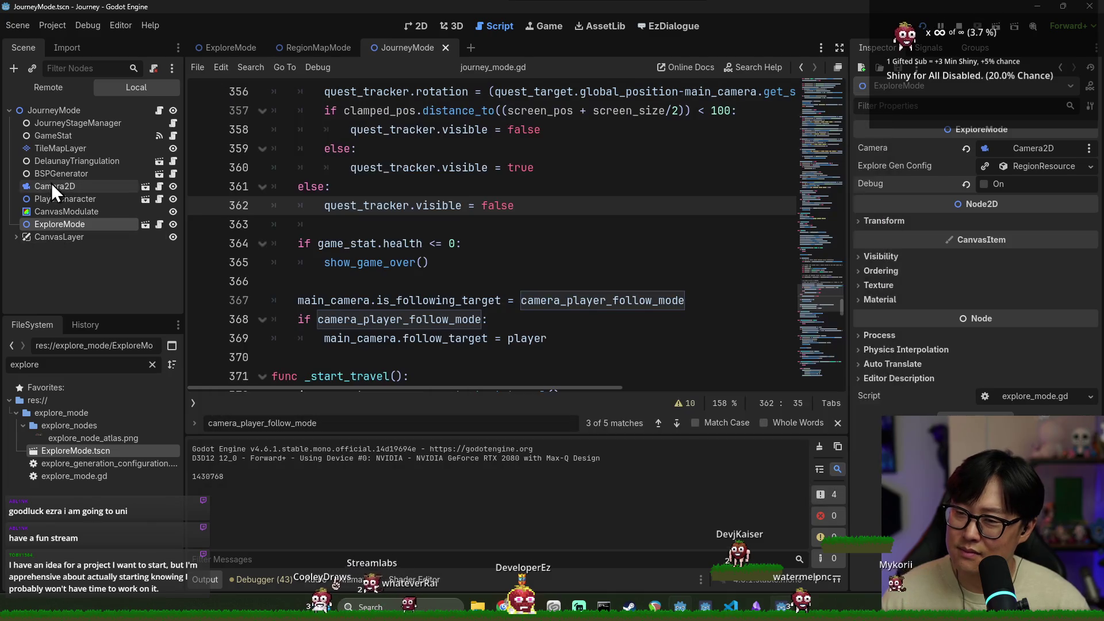
Open camera.gd and look at where is_following_target is used.
left_click(159, 186)
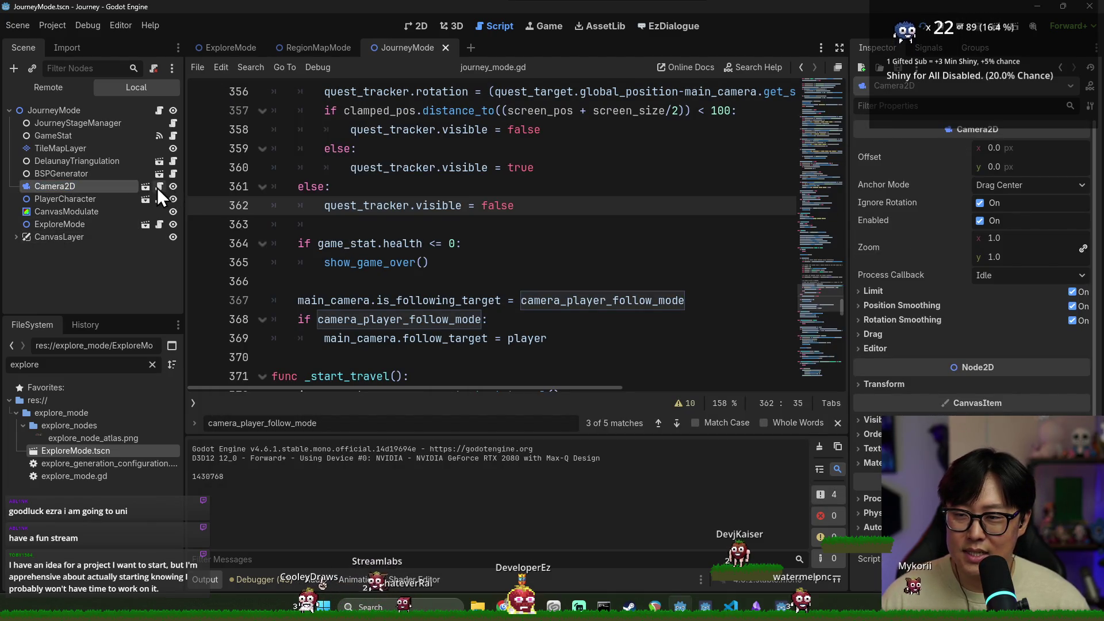
double_click(398, 243)
scroll(357, 291, "down", 4)
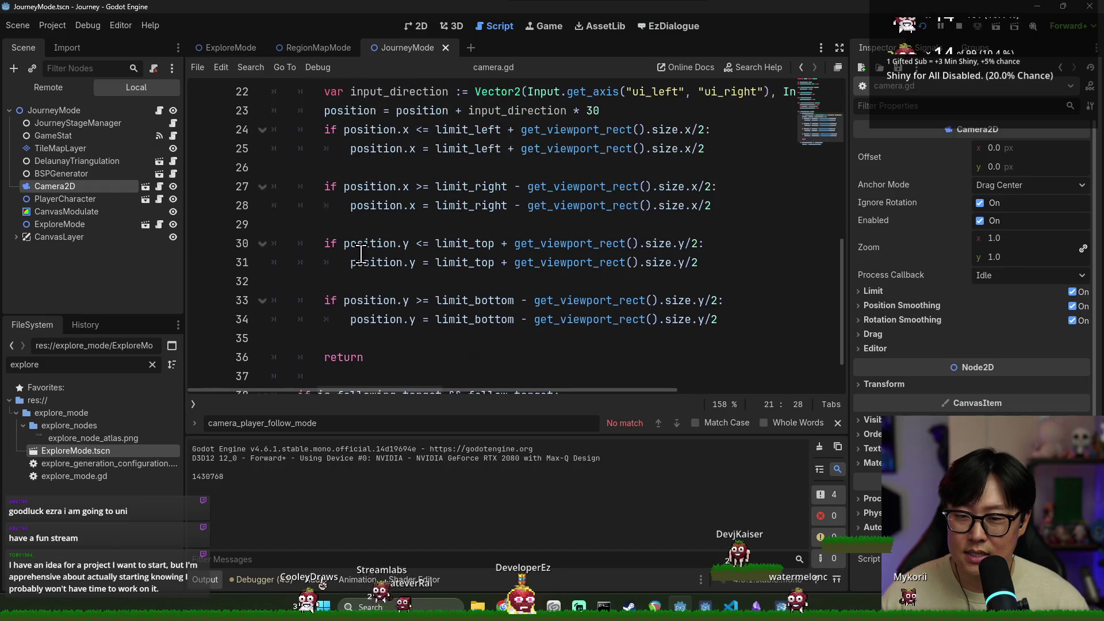
left_click(381, 338)
scroll(380, 322, "up", 4)
left_click(365, 243)
Highlight every use of is_following_target throughout camera.gd.
double_click(364, 239)
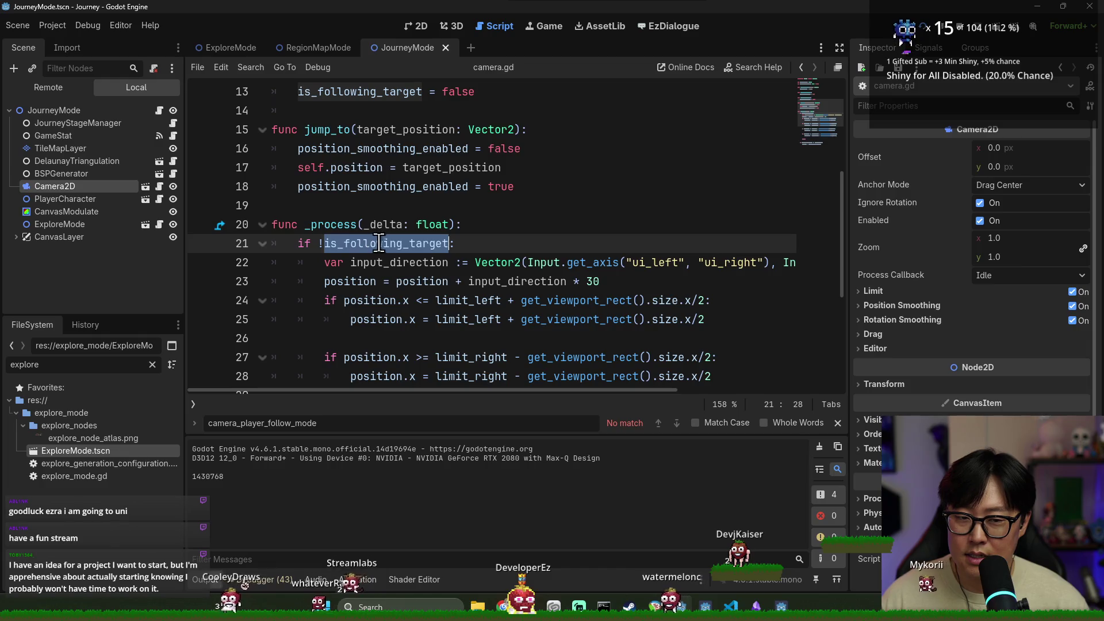
scroll(380, 287, "down", 4)
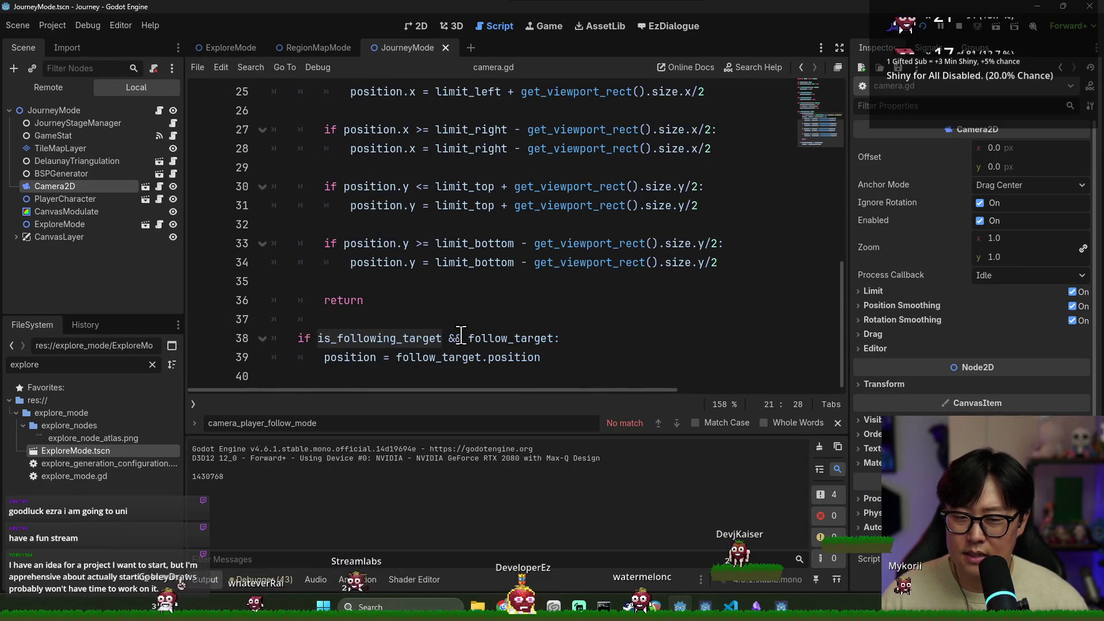
scroll(460, 288, "up", 4)
left_click(386, 244)
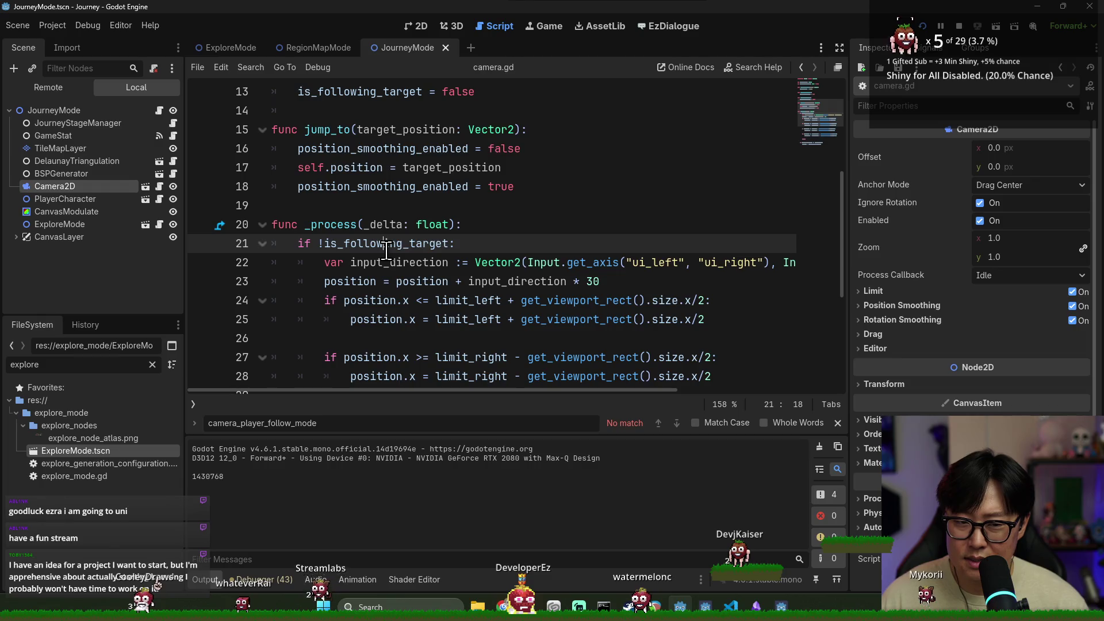
double_click(390, 242)
scroll(391, 253, "up", 4)
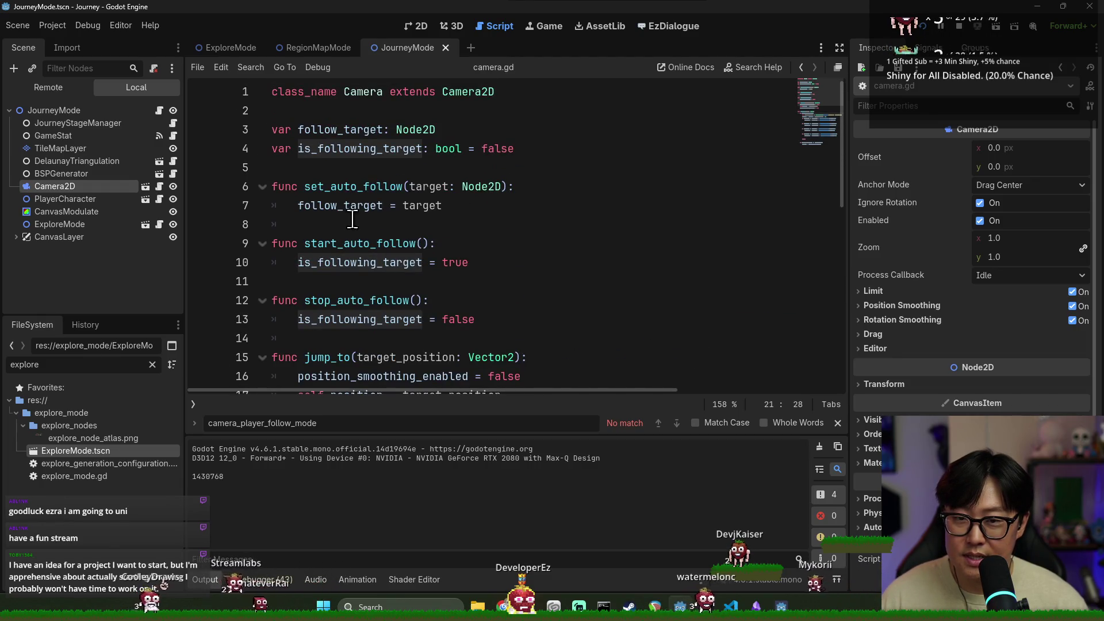
scroll(405, 264, "down", 2)
scroll(379, 171, "up", 2)
Add 'var is_player_control: bool = false' below the is_following_target declaration.
double_click(364, 147)
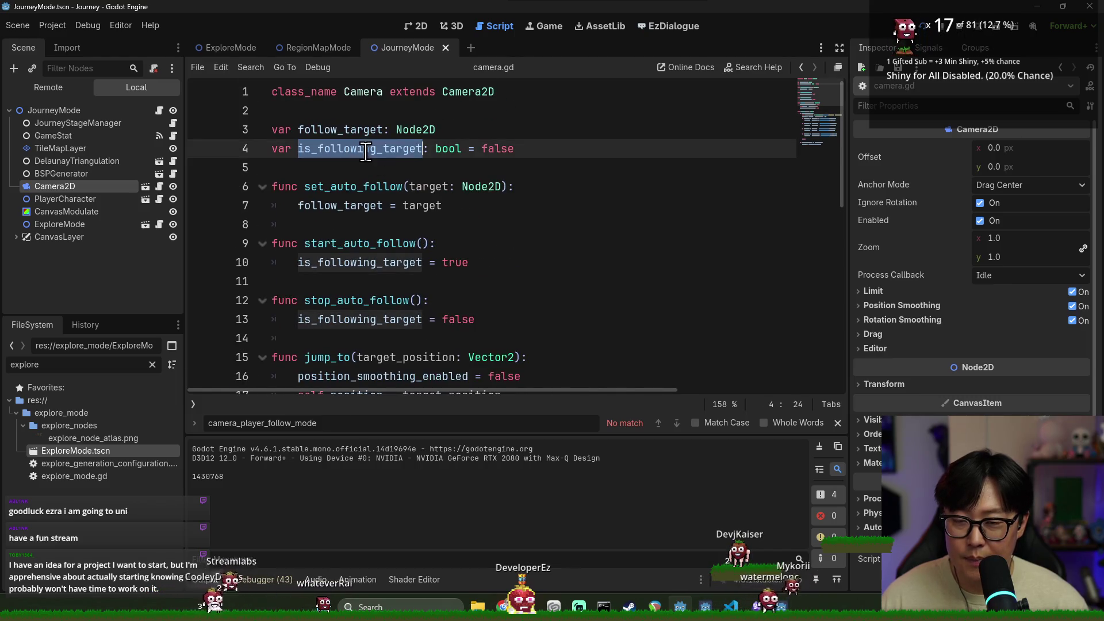
left_click(532, 143)
key("Return")
type("var is_player_control : boo")
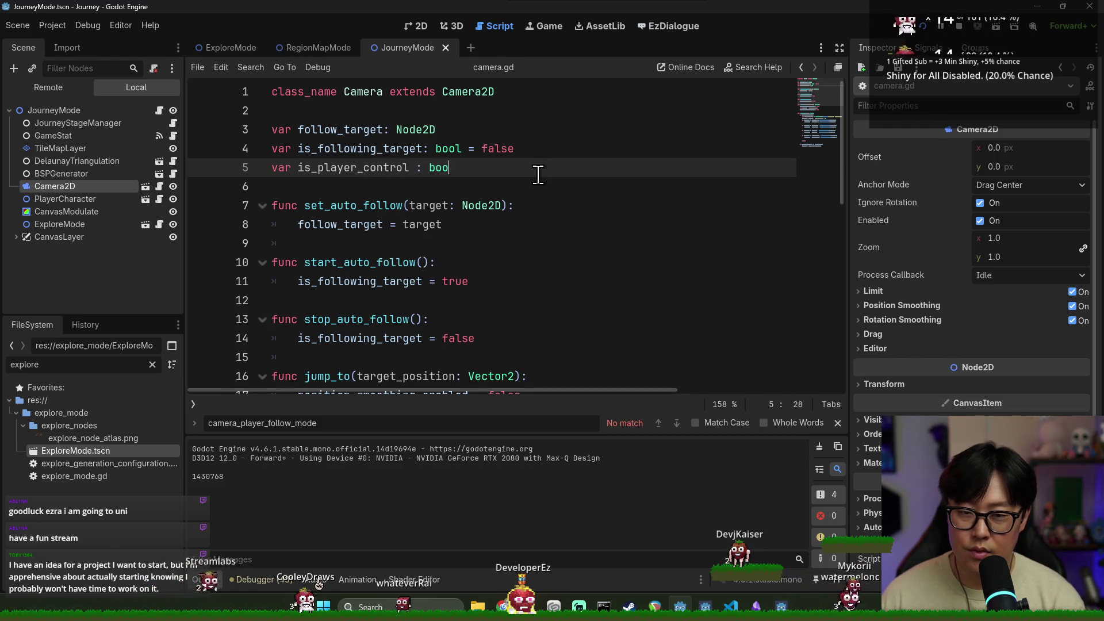
type("fal")
key("Return")
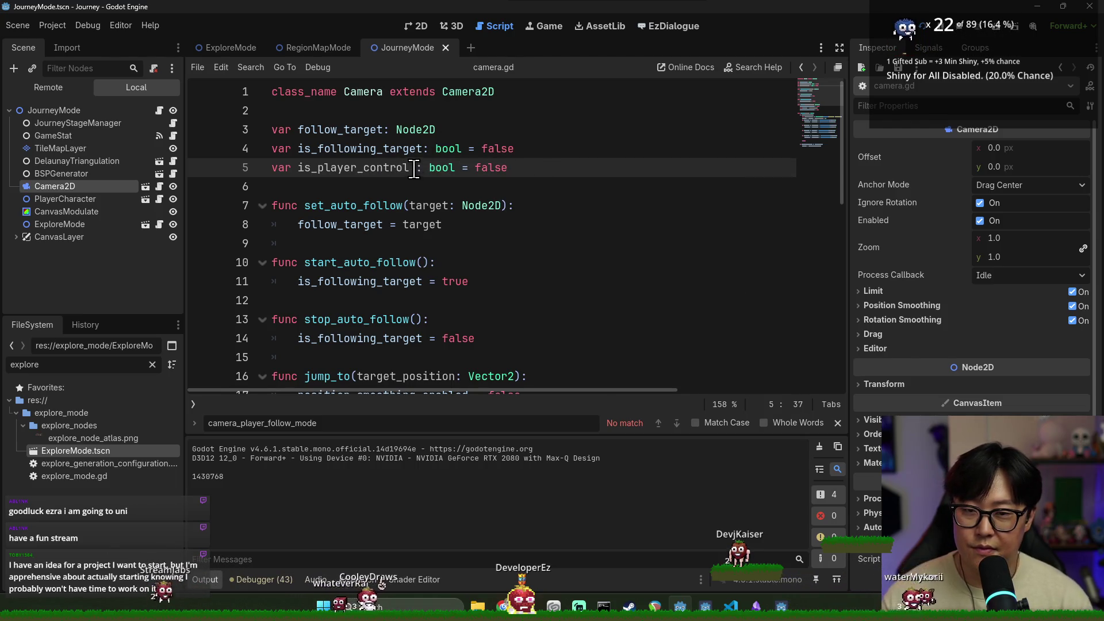
Append '&& is_player_control' to the _process condition, save camera.gd, and stop the game.
double_click(411, 168)
key("ctrl+c")
scroll(414, 230, "down", 6)
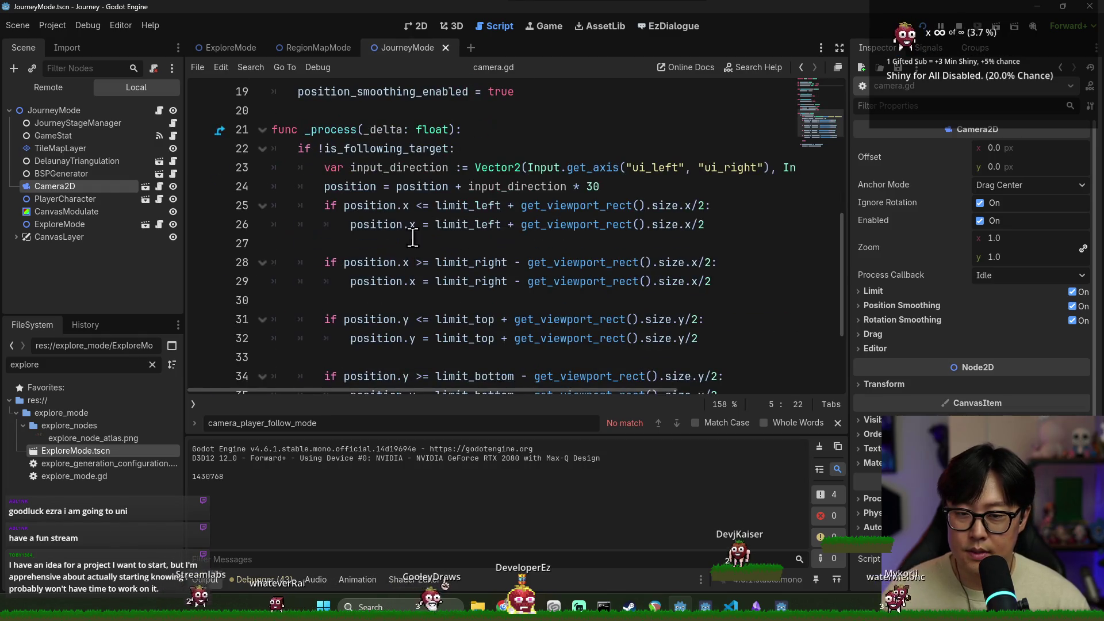
double_click(382, 148)
left_click(452, 149)
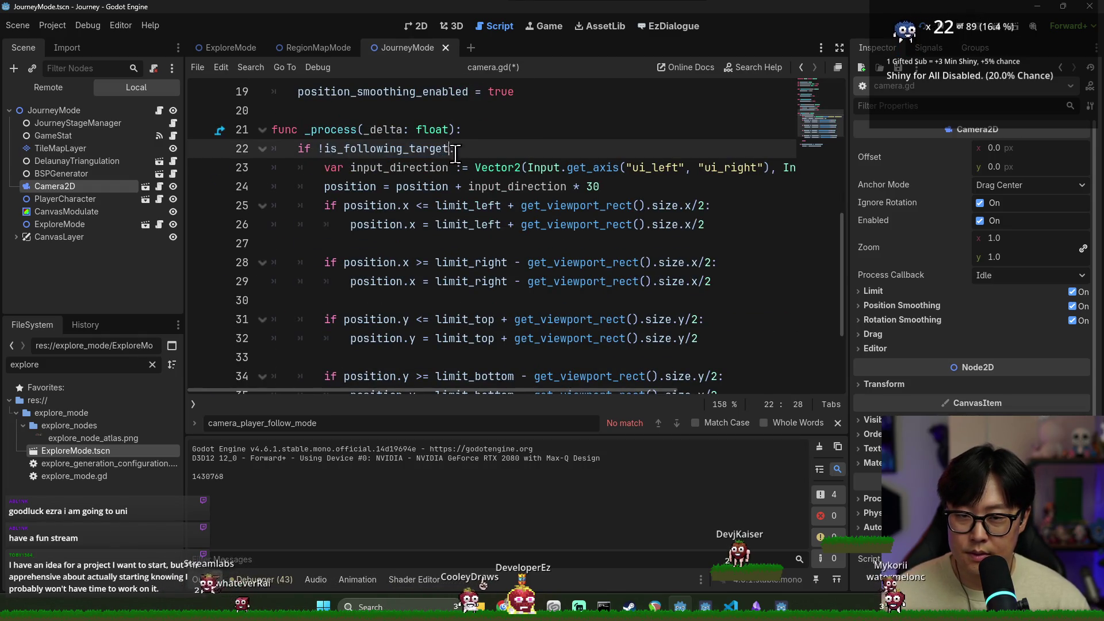
key("ctrl+v")
key("ctrl+s")
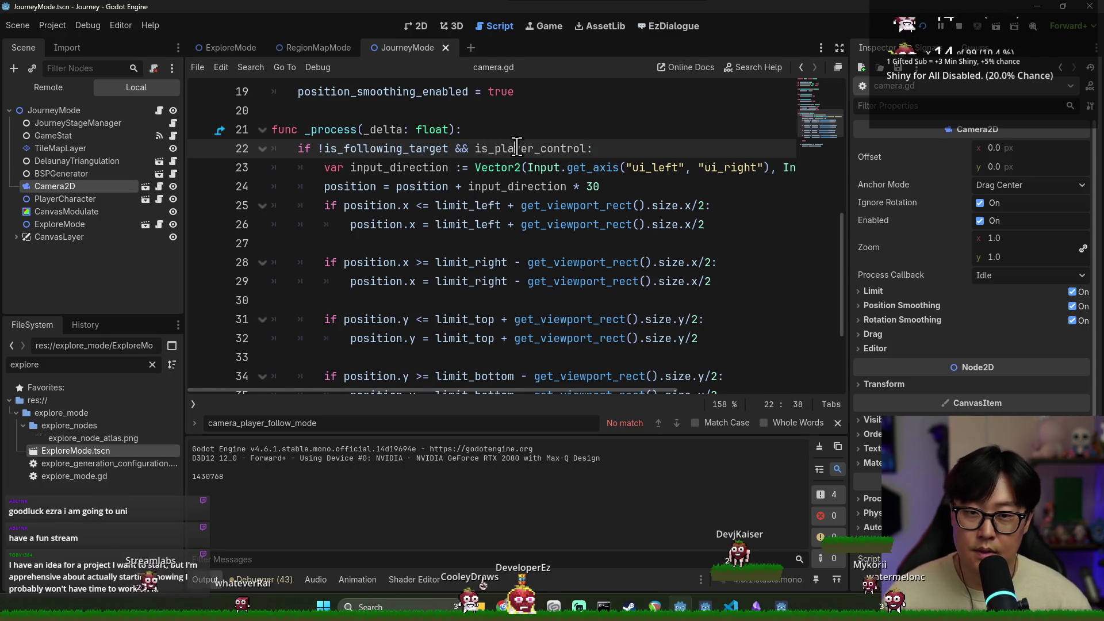
key("ctrl+s")
left_click(957, 27)
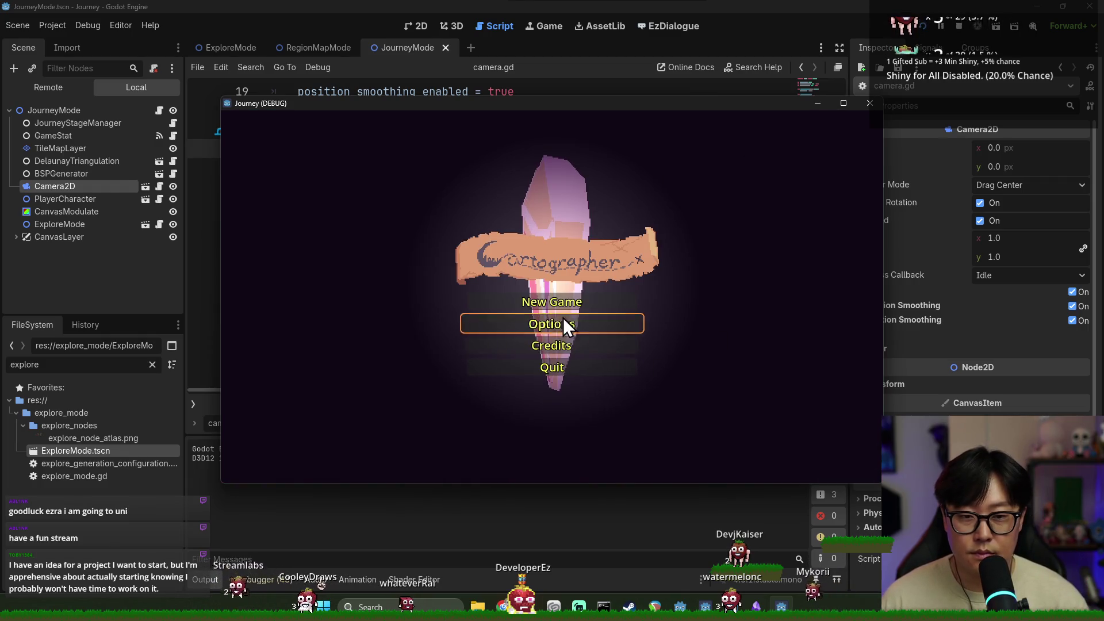
Start a new run, choose Search at the player's location, then stop with F8 and save.
left_click(564, 319)
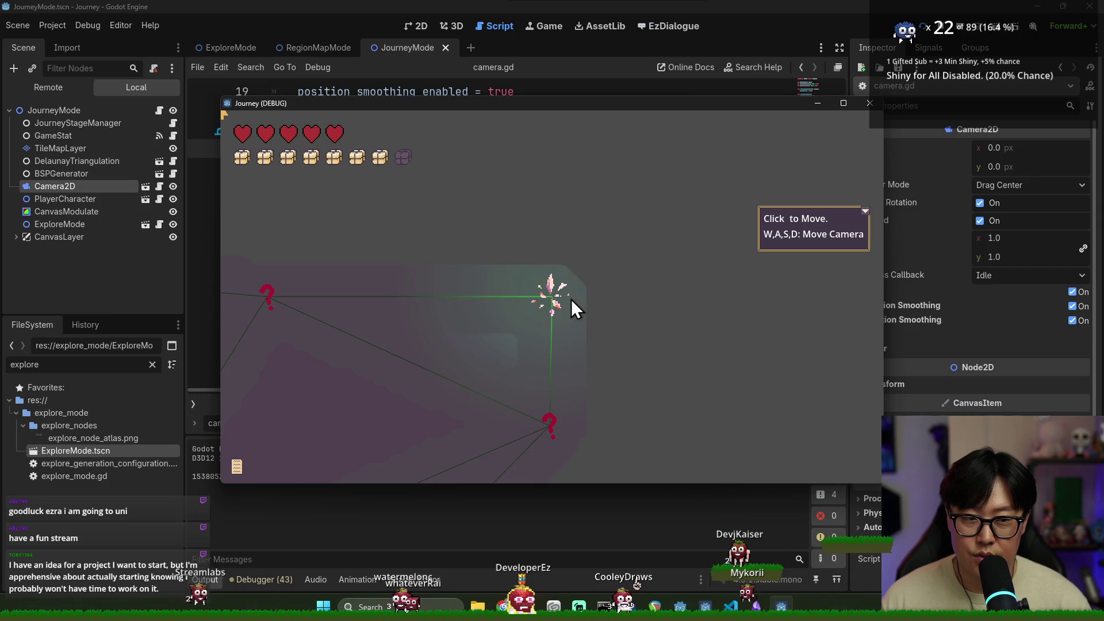
mouse_move(867, 212)
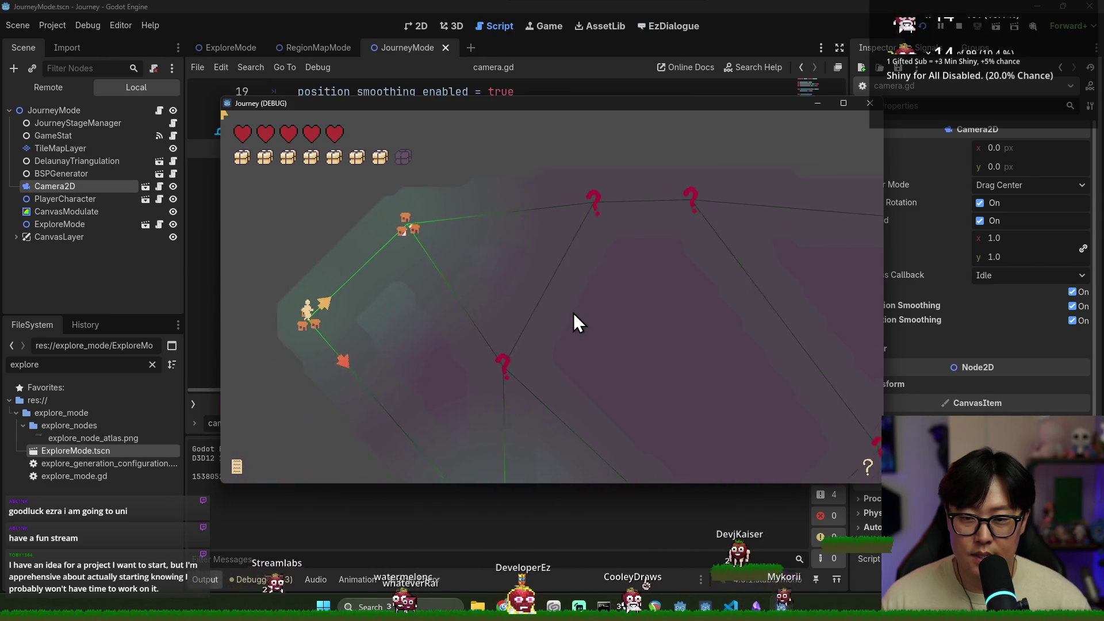
left_click(565, 283)
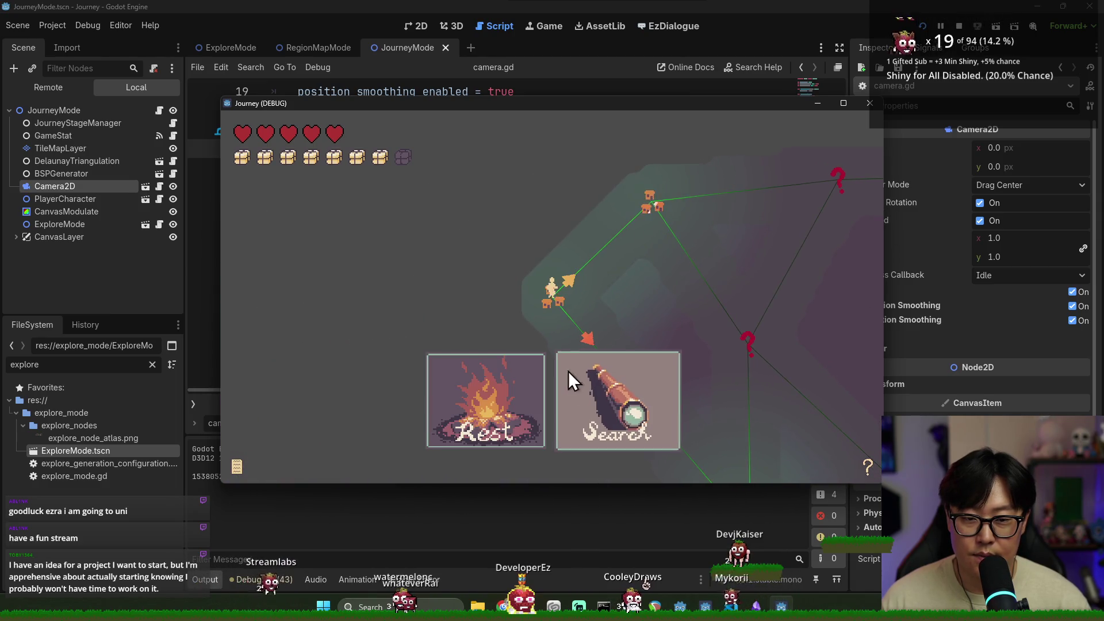
left_click(569, 372)
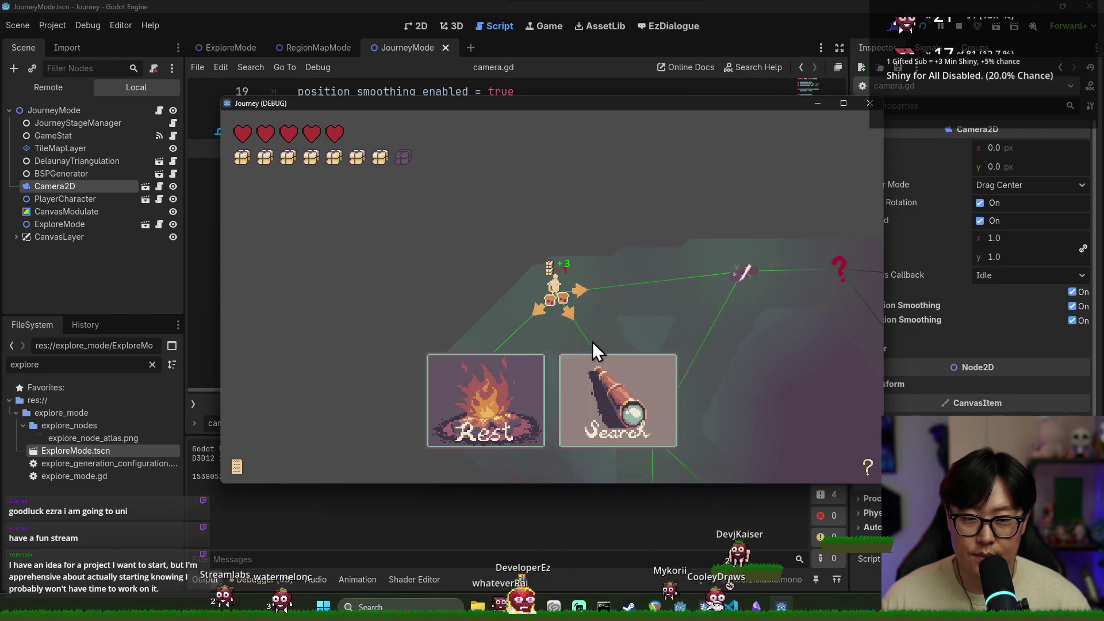
key("F8")
key("ctrl+s")
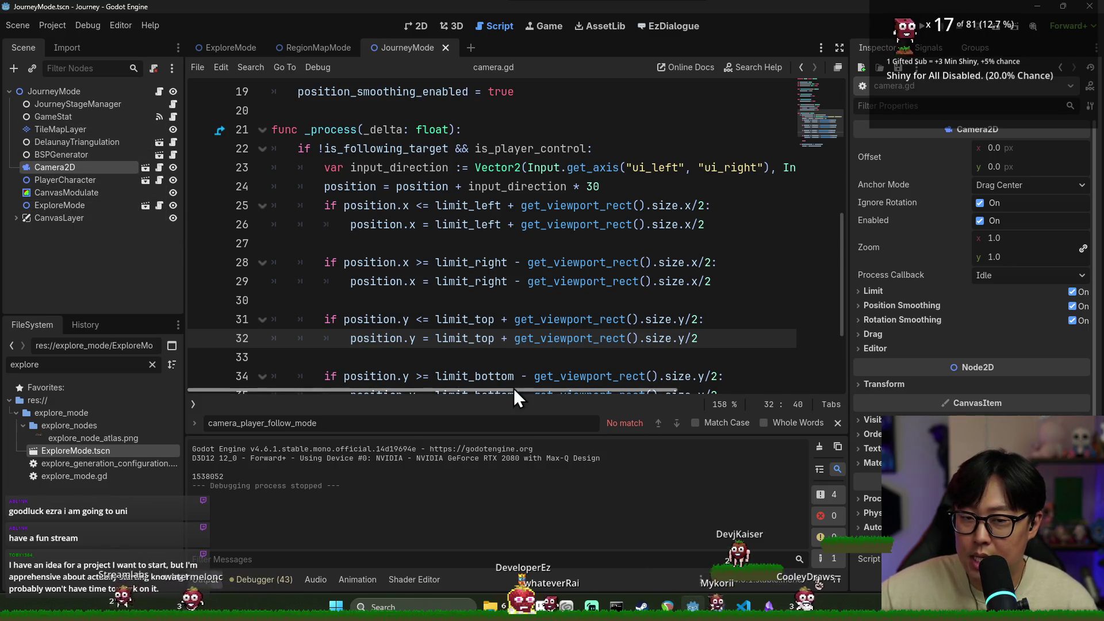
Review ExploreMode's Inspector properties including Debug, then open journey_mode.gd.
left_click(82, 207)
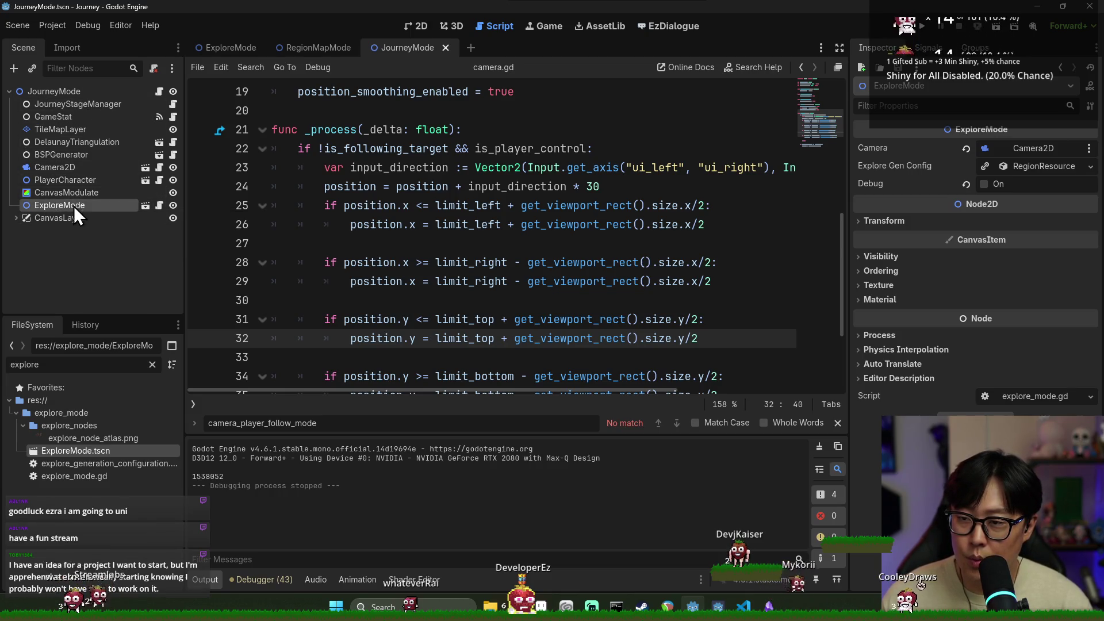
scroll(431, 217, "down", 2)
scroll(431, 230, "up", 3)
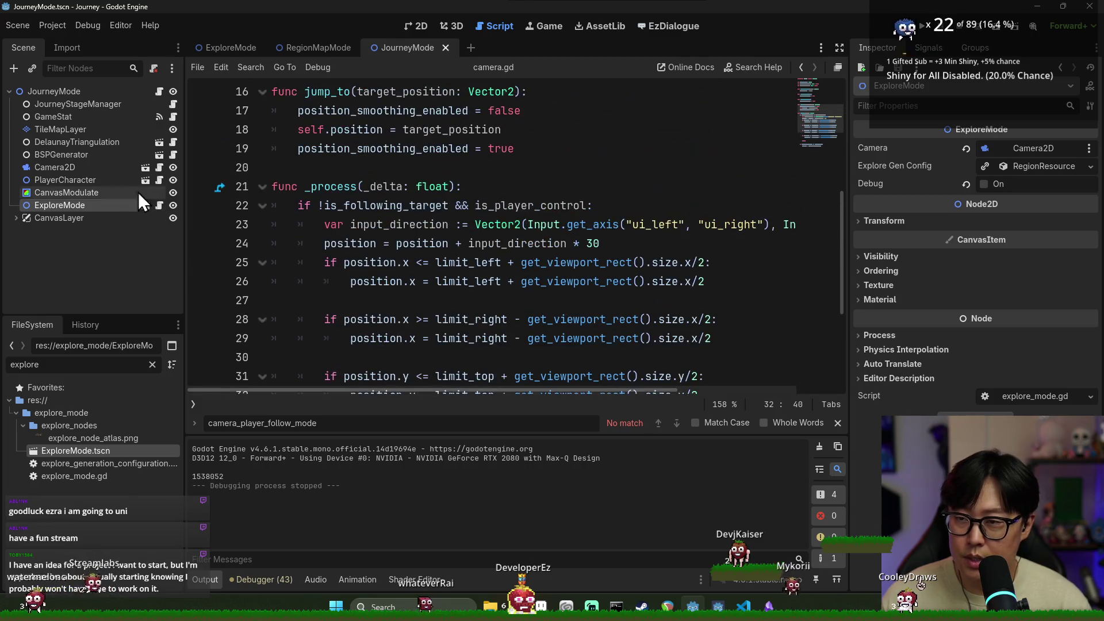
left_click(159, 92)
scroll(460, 242, "up", 5)
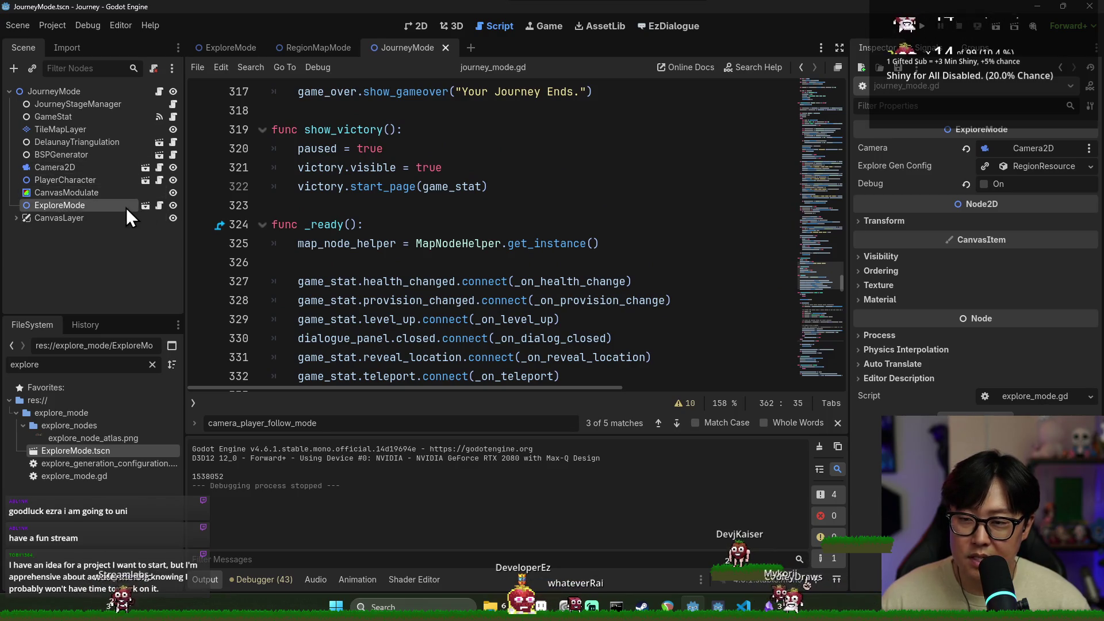
scroll(338, 251, "up", 10)
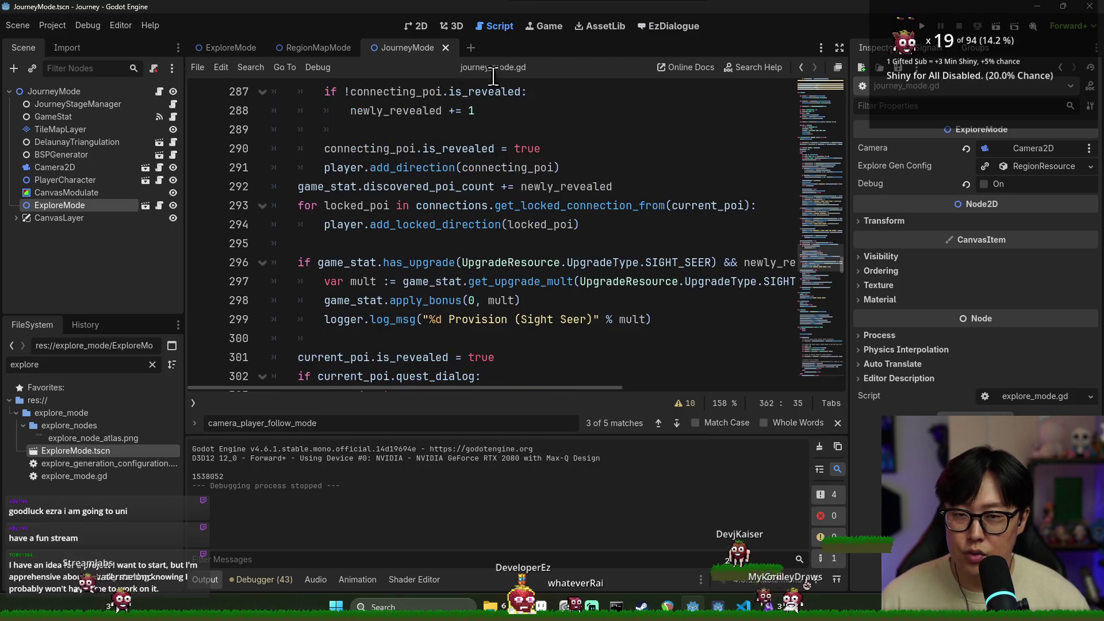
Close the find bar, collapse the Output panel, and widen the code area.
left_click(838, 423)
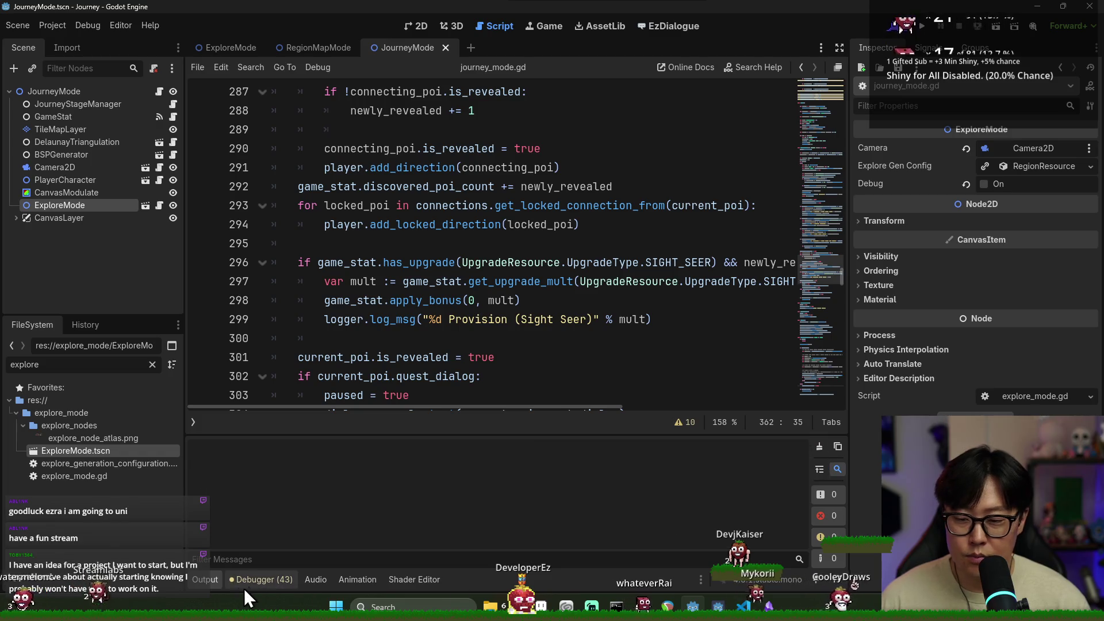
left_click(218, 577)
scroll(368, 299, "down", 6)
scroll(441, 334, "up", 6)
scroll(803, 243, "up", 10)
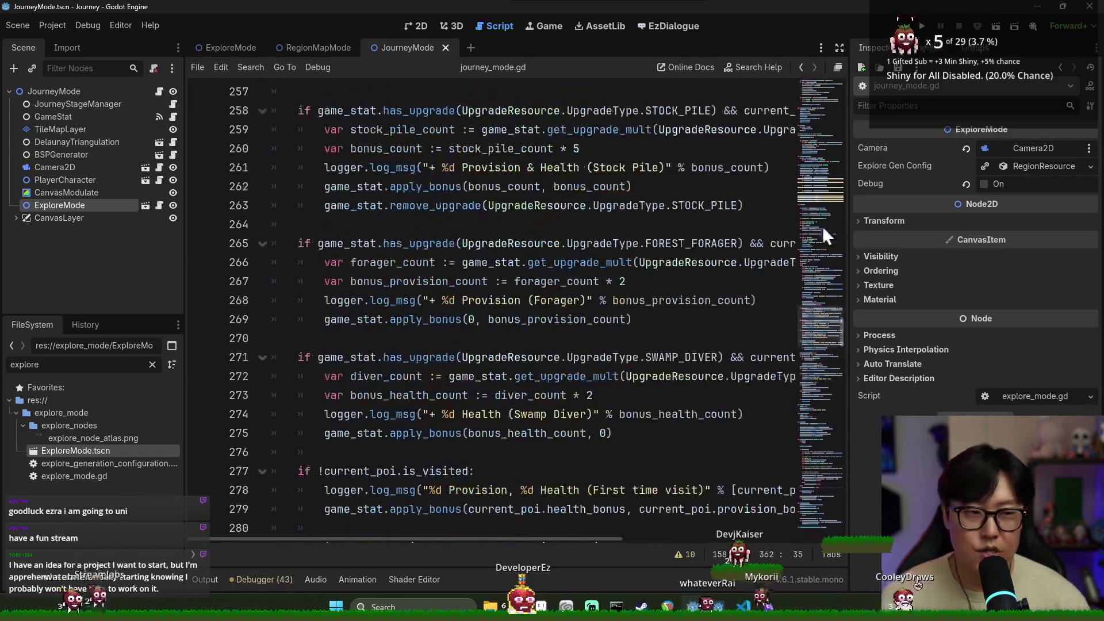
left_click_drag(852, 172, 971, 172)
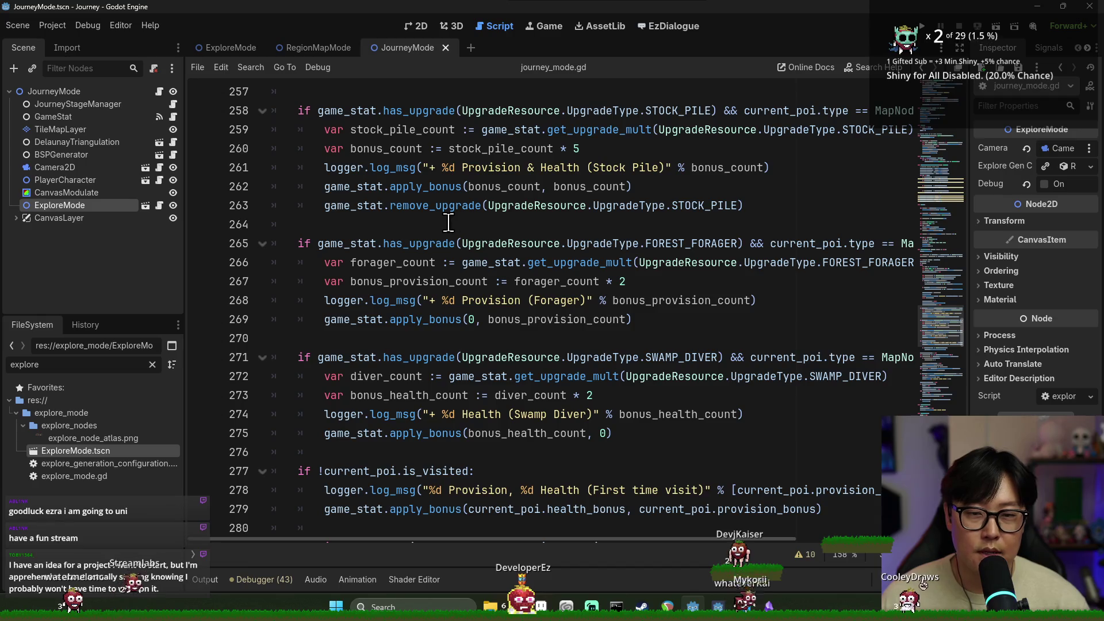
scroll(962, 305, "up", 12)
Show JourneyMode's properties and select the set_world_info and start code, lines 55–72.
mouse_move(961, 304)
left_mouse_down()
mouse_move(957, 118)
mouse_move(894, 153)
left_mouse_up()
scroll(434, 255, "down", 4)
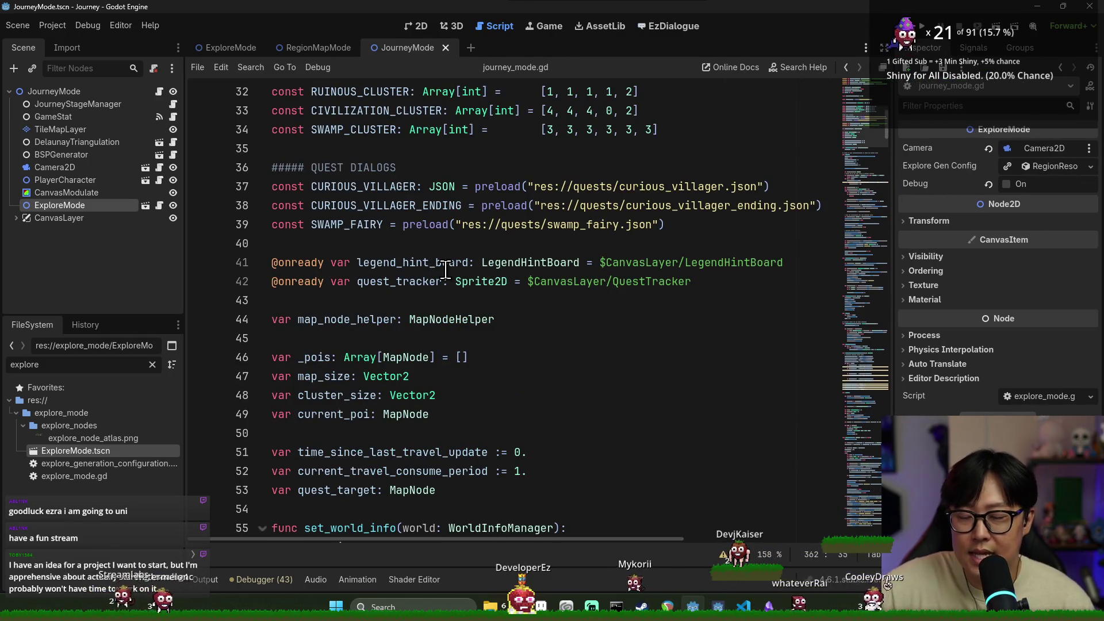
scroll(417, 253, "down", 3)
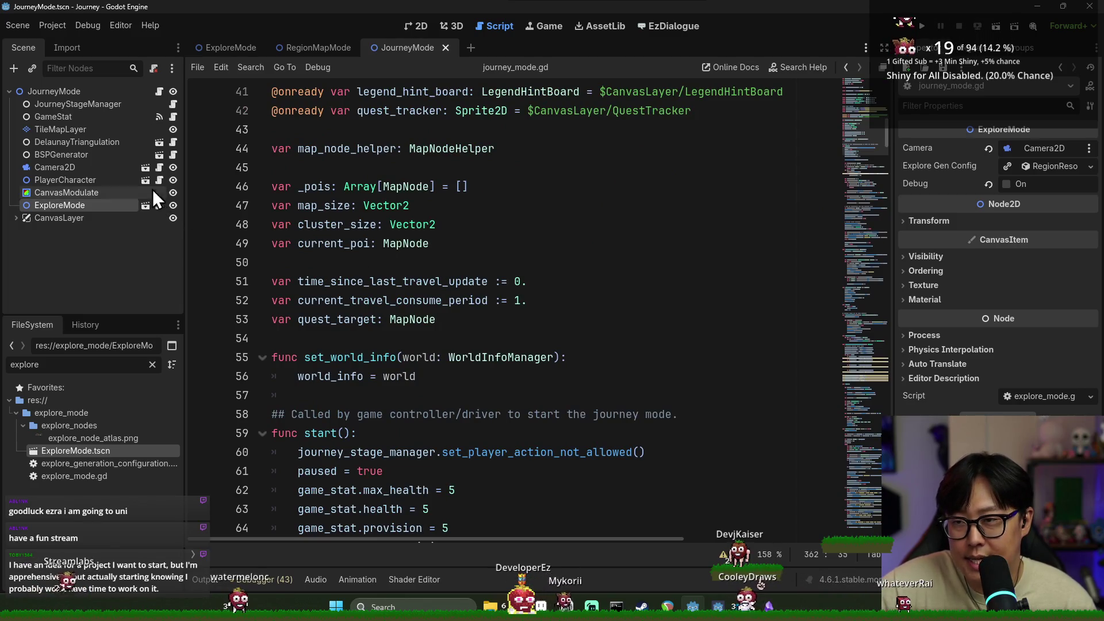
scroll(362, 230, "down", 2)
left_click(78, 92)
scroll(322, 230, "down", 2)
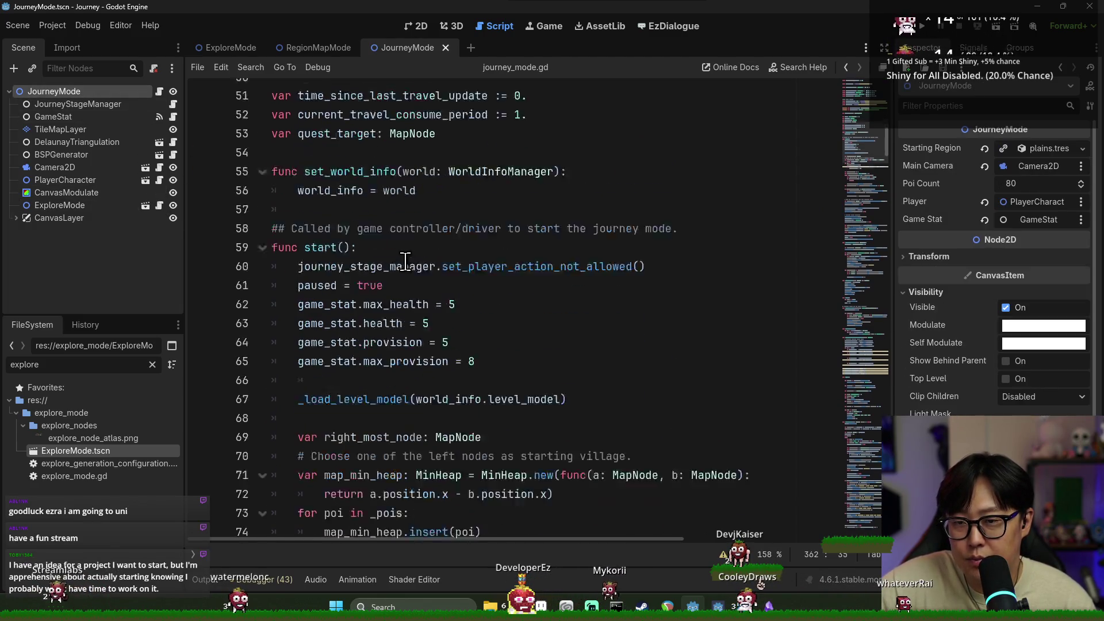
mouse_move(304, 130)
left_mouse_down()
mouse_move(358, 186)
mouse_move(485, 452)
left_mouse_up()
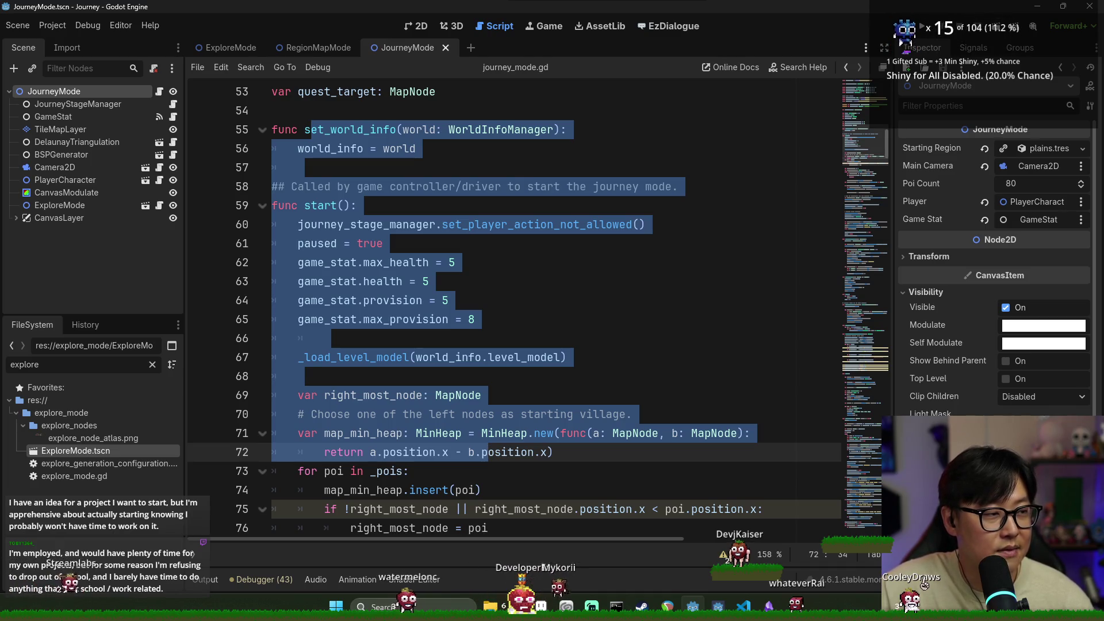
Clear the selection, review start() around lines 63–68, and save journey_mode.gd.
key("Up")
key("Up")
key("Up")
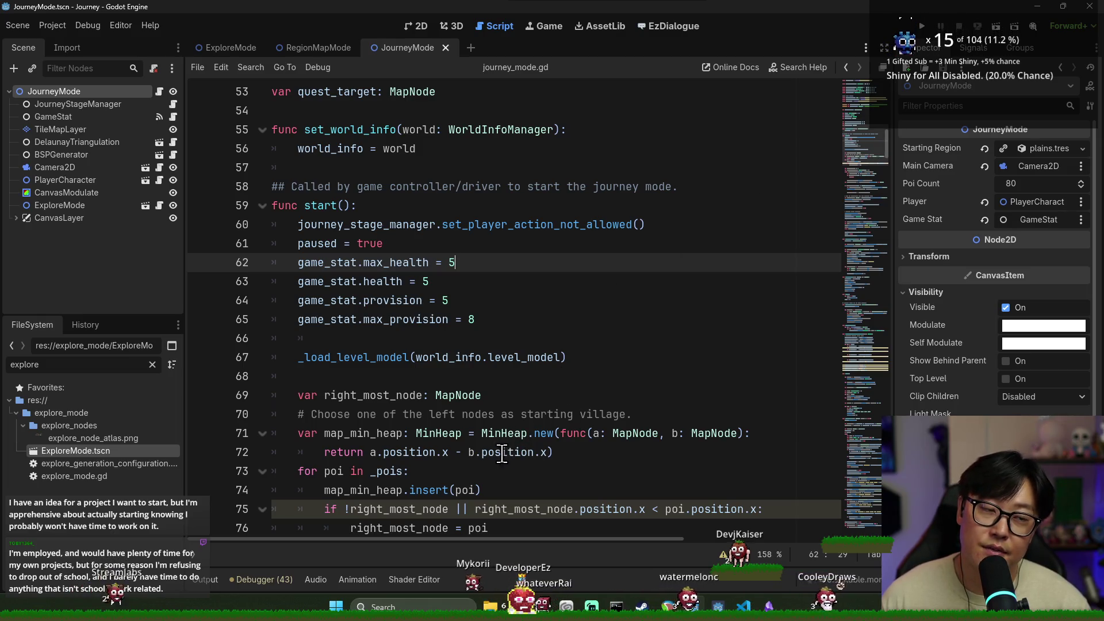
left_click(430, 378)
left_click(458, 340)
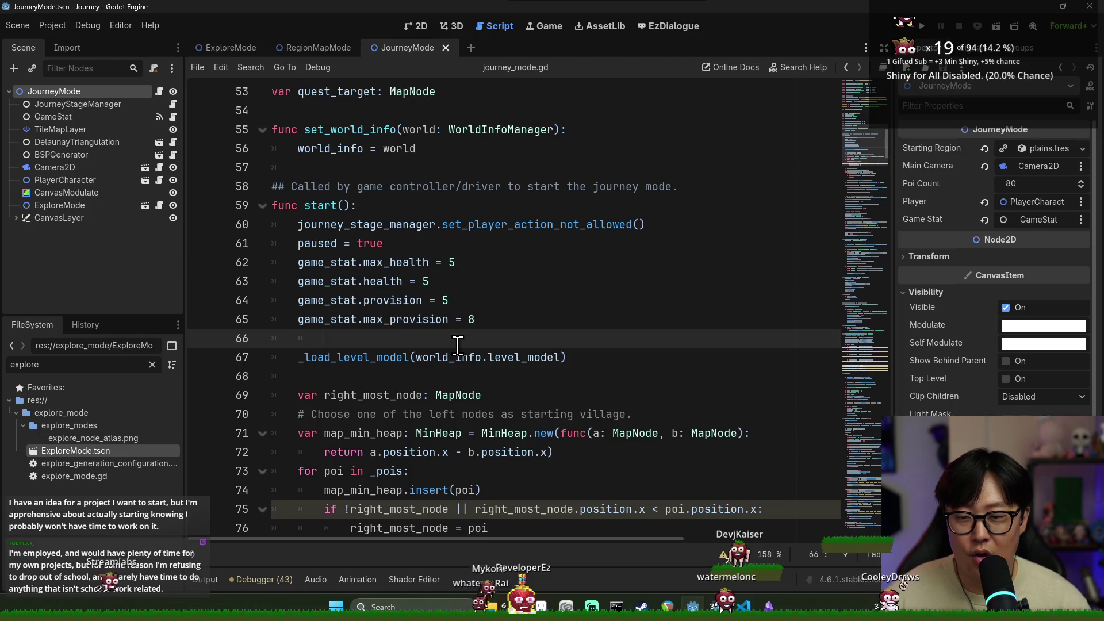
key("ctrl+s")
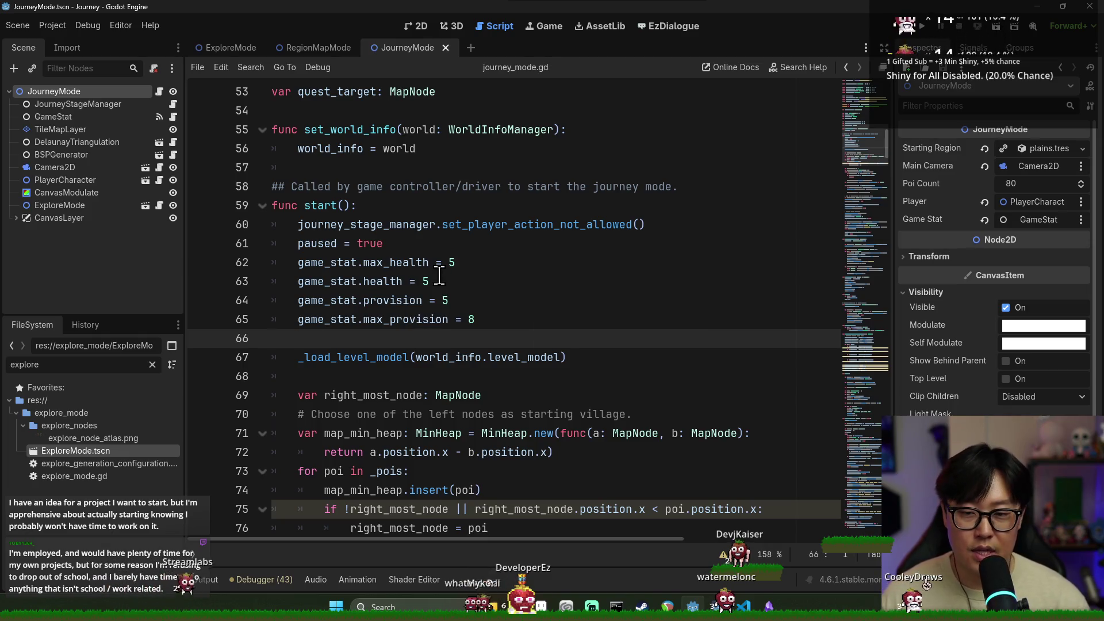
left_click(439, 281)
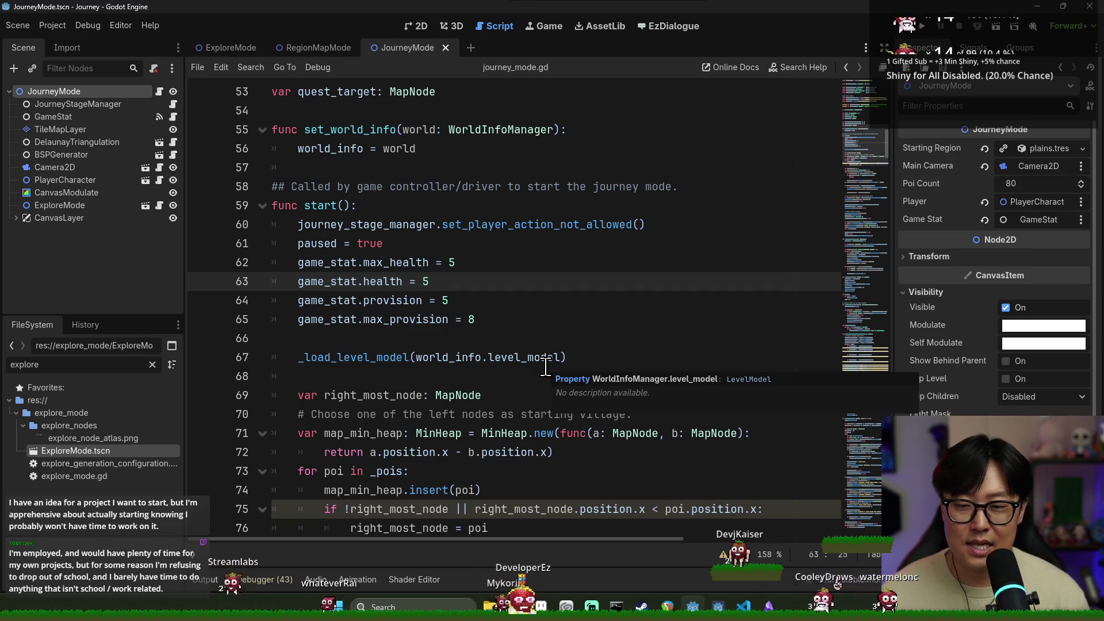
Open and close the script warnings list, then scroll back up through the code.
scroll(406, 220, "down", 14)
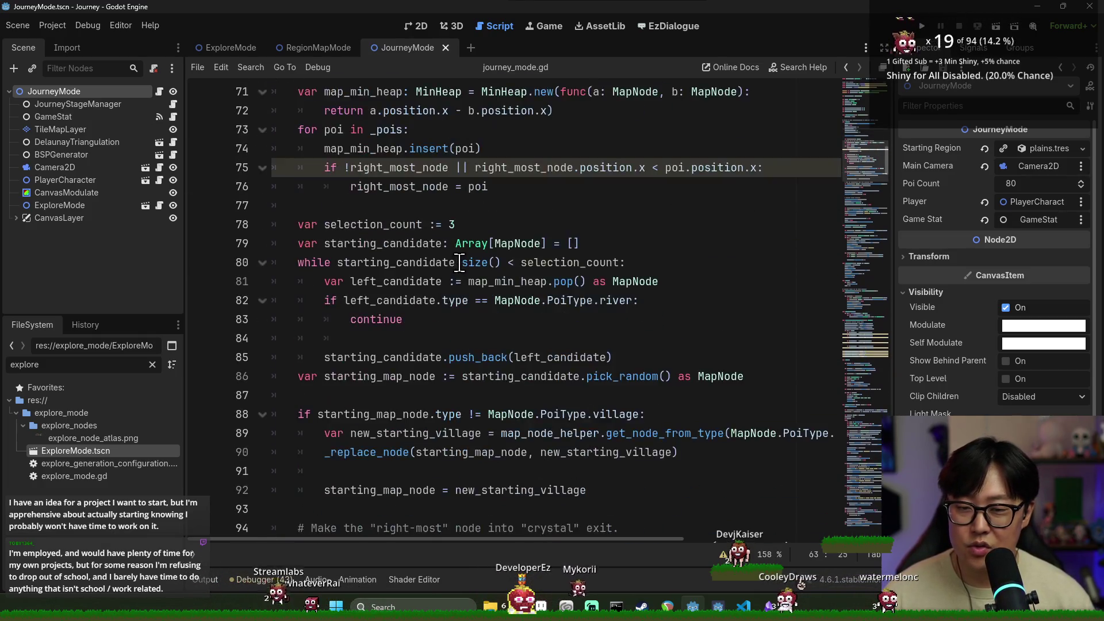
scroll(480, 342, "up", 4)
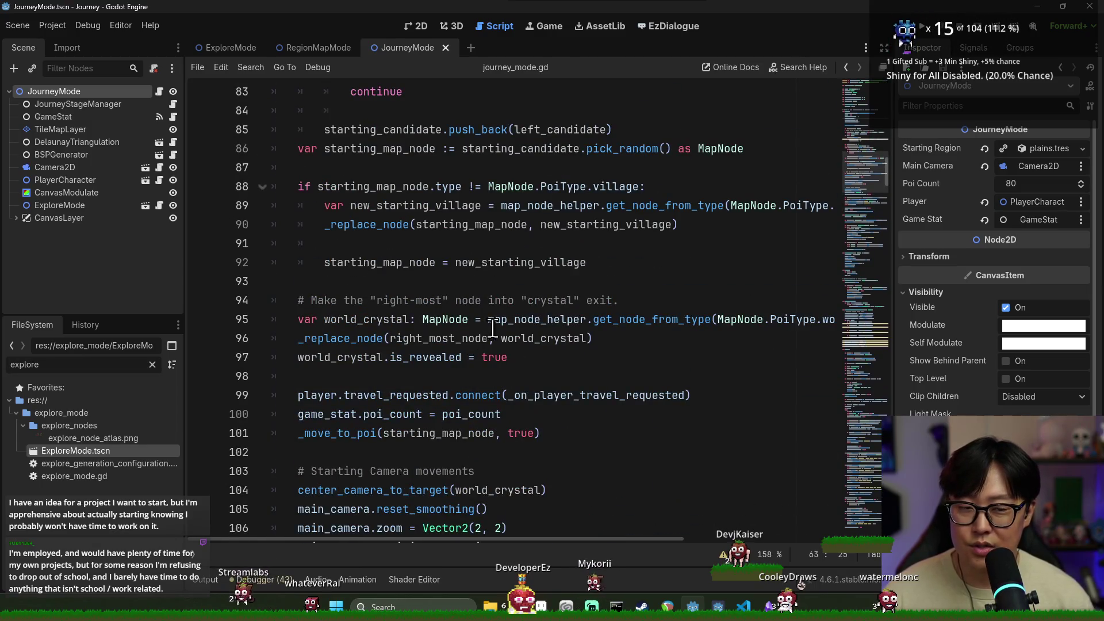
left_click(724, 554)
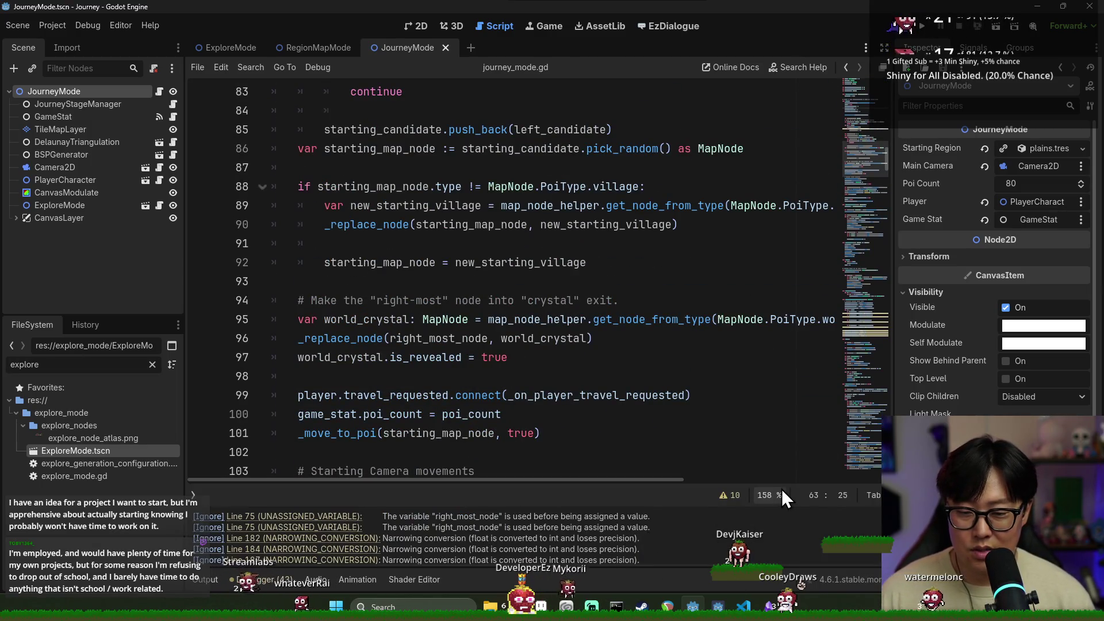
left_click(730, 495)
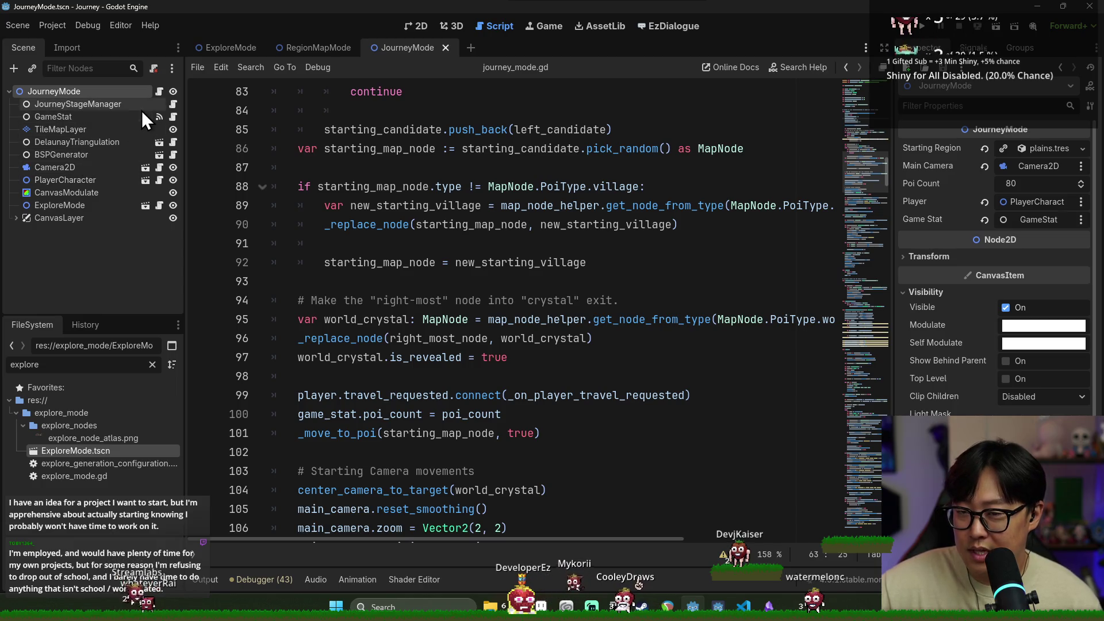
scroll(403, 345, "up", 10)
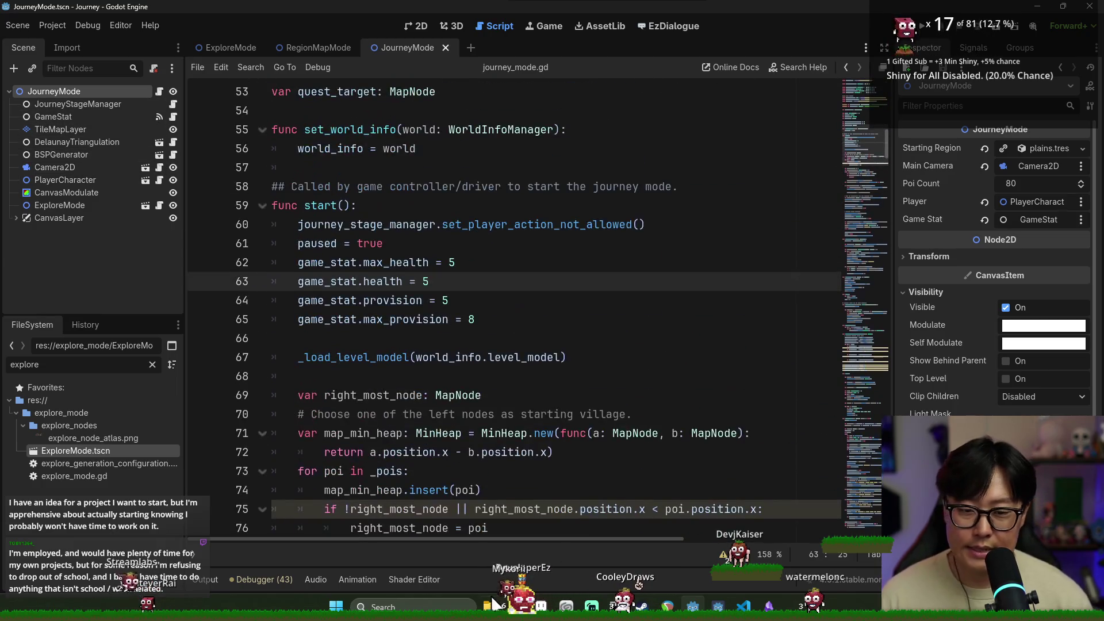
scroll(351, 255, "up", 9)
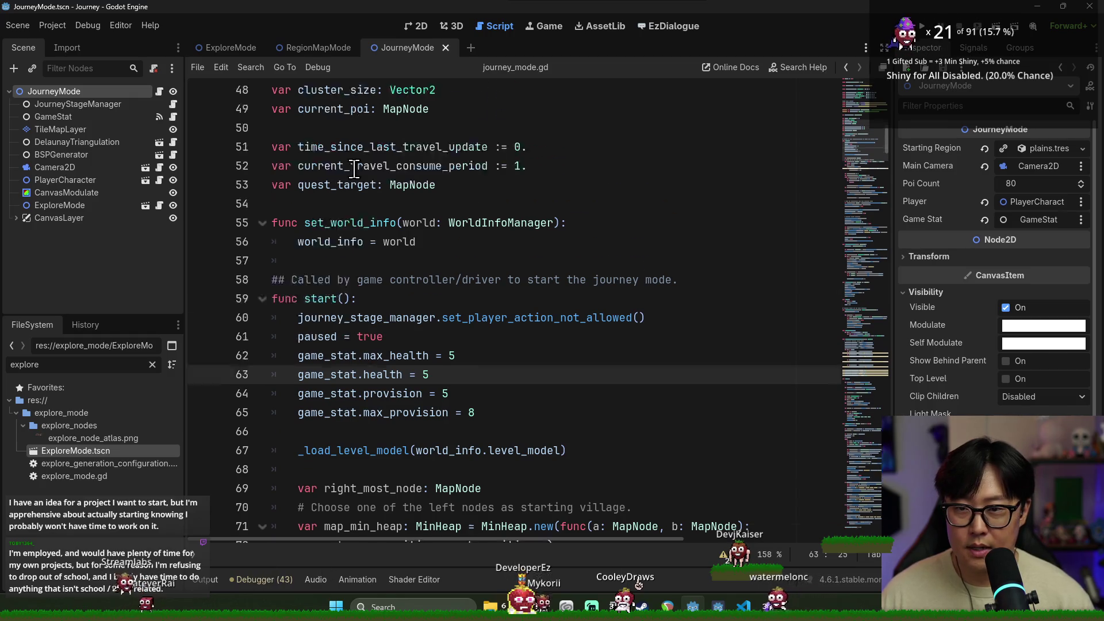
Delete the five cluster constant lines, including WILDERNESS_CLUSTER and RUINOUS_CLUSTER, from journey_mode.gd.
scroll(403, 230, "down", 2)
scroll(403, 230, "up", 2)
double_click(375, 186)
double_click(371, 205)
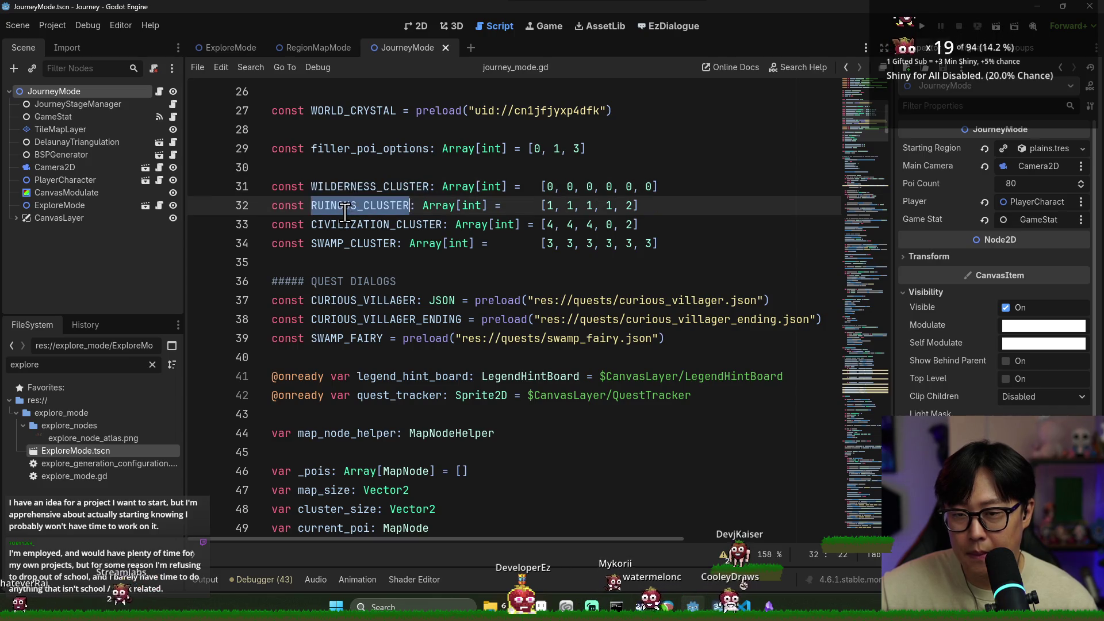
double_click(358, 186)
left_click_drag(357, 168, 698, 245)
key("BackSpace")
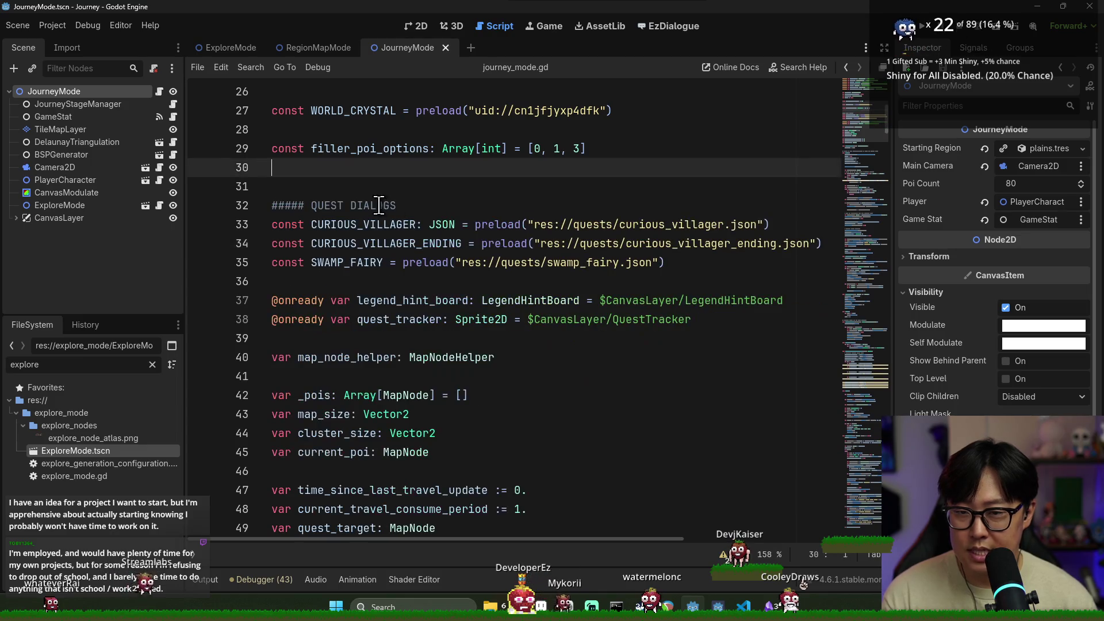
key("BackSpace")
Cut the QUEST DIALOGS constants such as CURIOUS_VILLAGER and save the script.
left_click(363, 205)
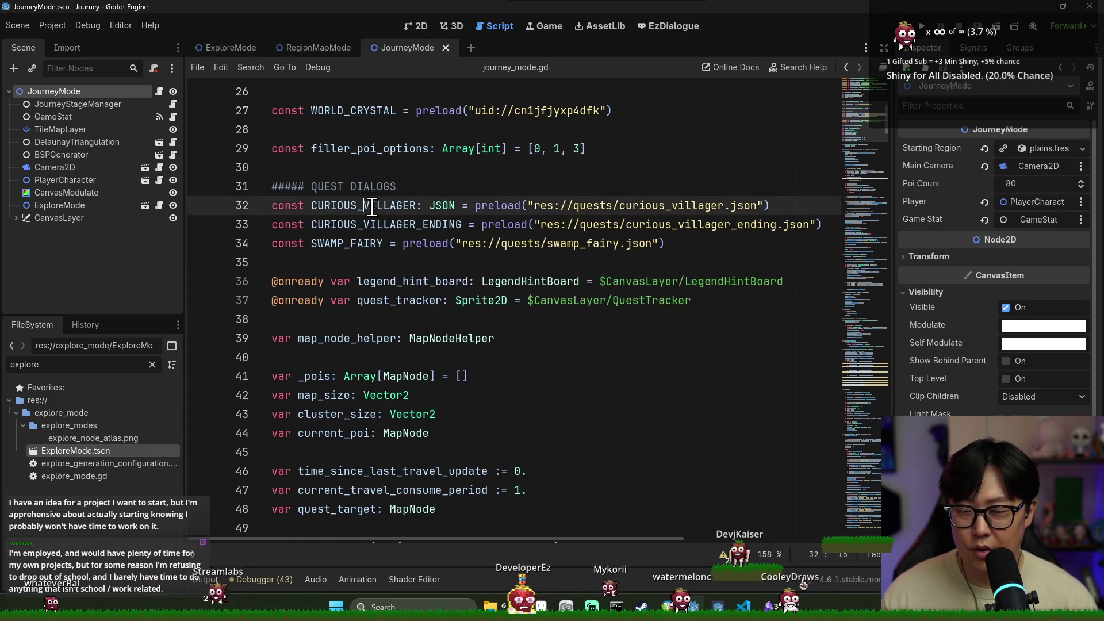
scroll(395, 256, "down", 8)
scroll(395, 256, "down", 3)
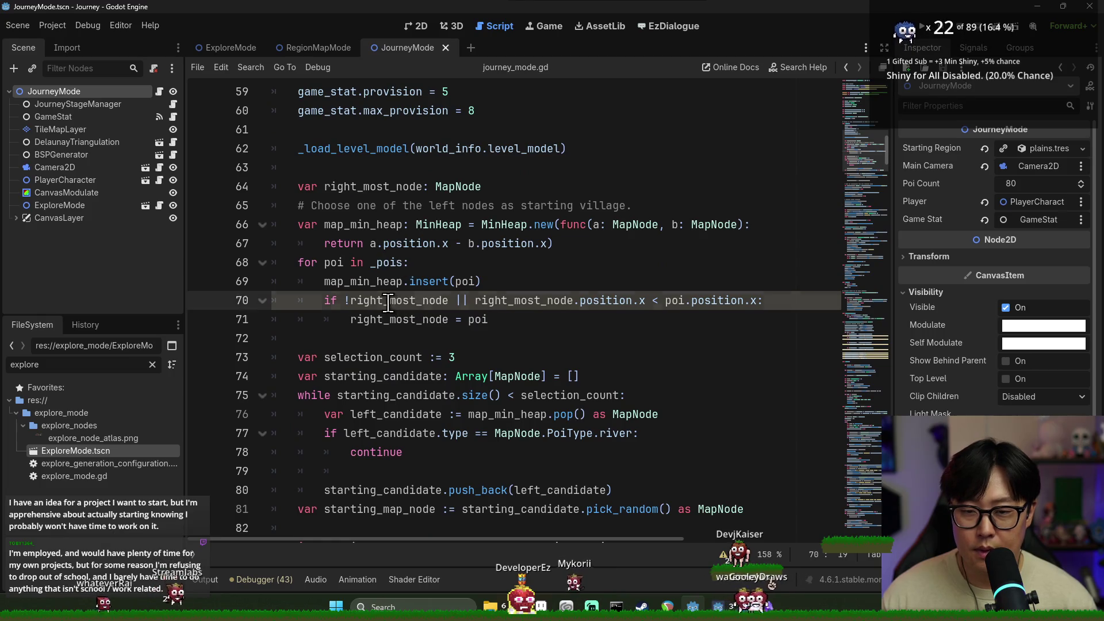
left_click(389, 303)
scroll(402, 294, "up", 11)
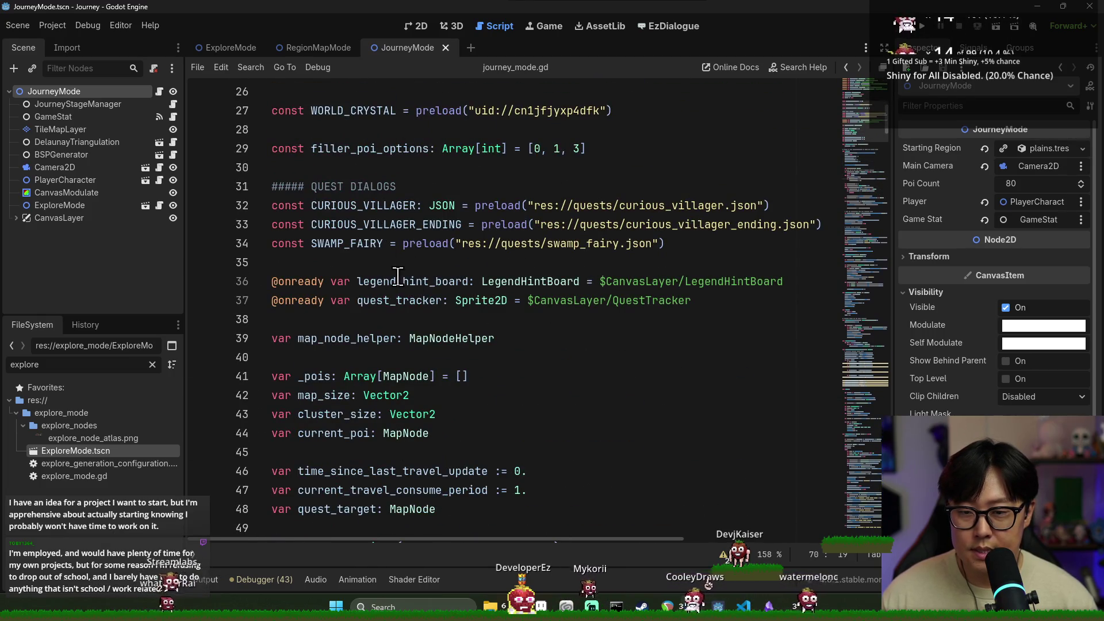
double_click(355, 206)
left_click(330, 167)
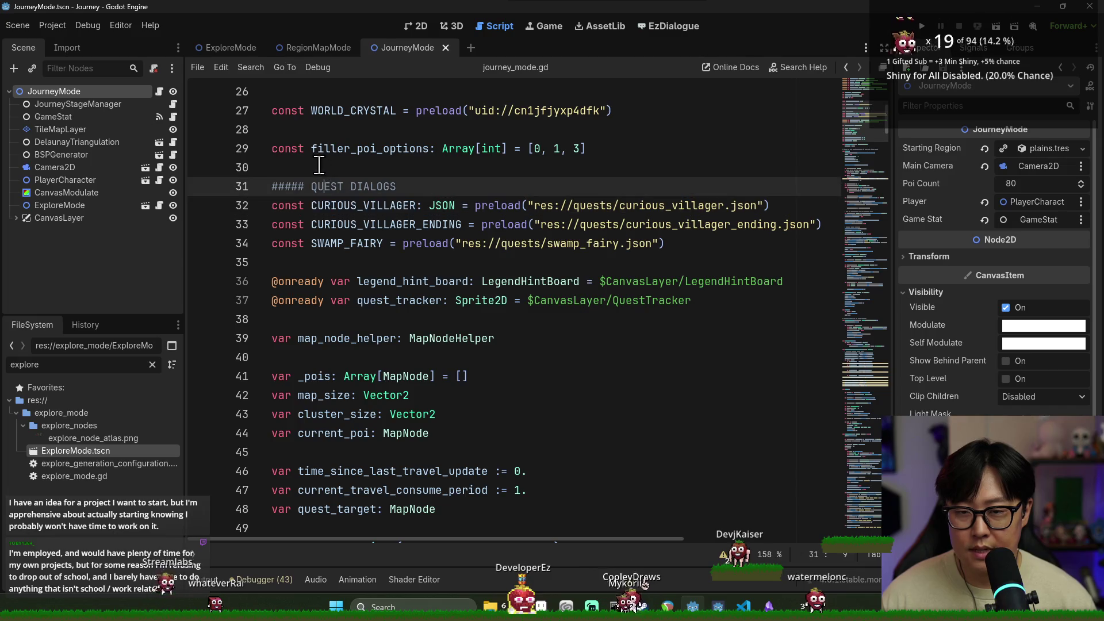
key("shift+Down")
key("shift+Down")
key("shift+Down")
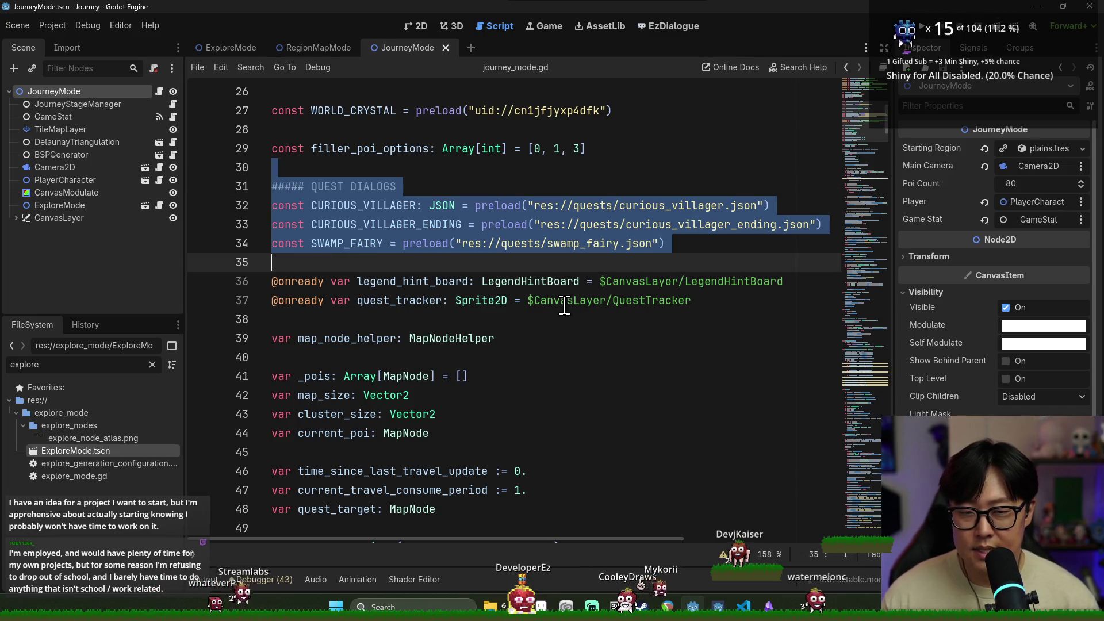
key("ctrl+x")
scroll(502, 324, "up", 2)
double_click(370, 205)
scroll(426, 259, "down", 4)
key("ctrl+s")
Remove the WORLD_CRYSTAL constant and the blank lines around it, then save.
scroll(366, 289, "down", 3)
scroll(368, 282, "up", 3)
left_click(371, 282)
scroll(374, 259, "up", 4)
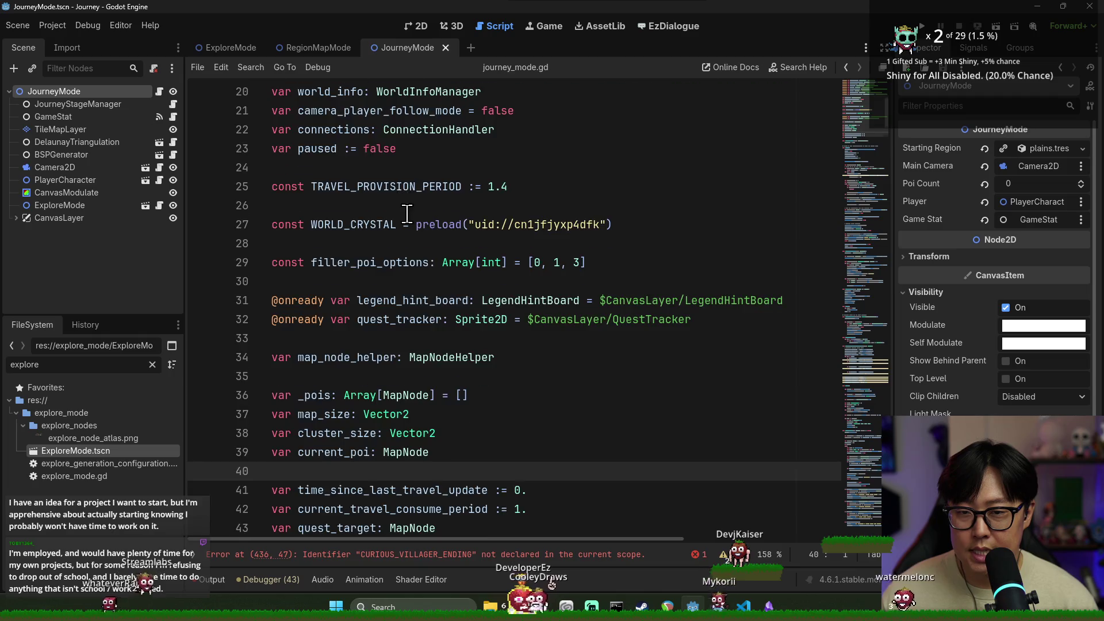
scroll(407, 213, "up", 2)
left_click(331, 320)
key("BackSpace")
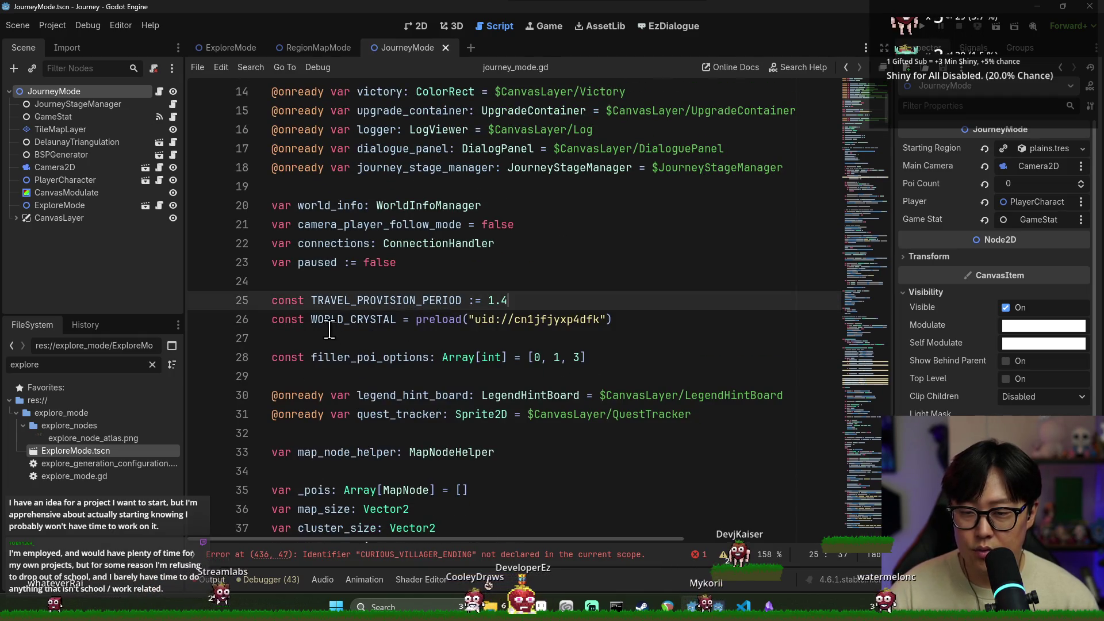
triple_click(329, 319)
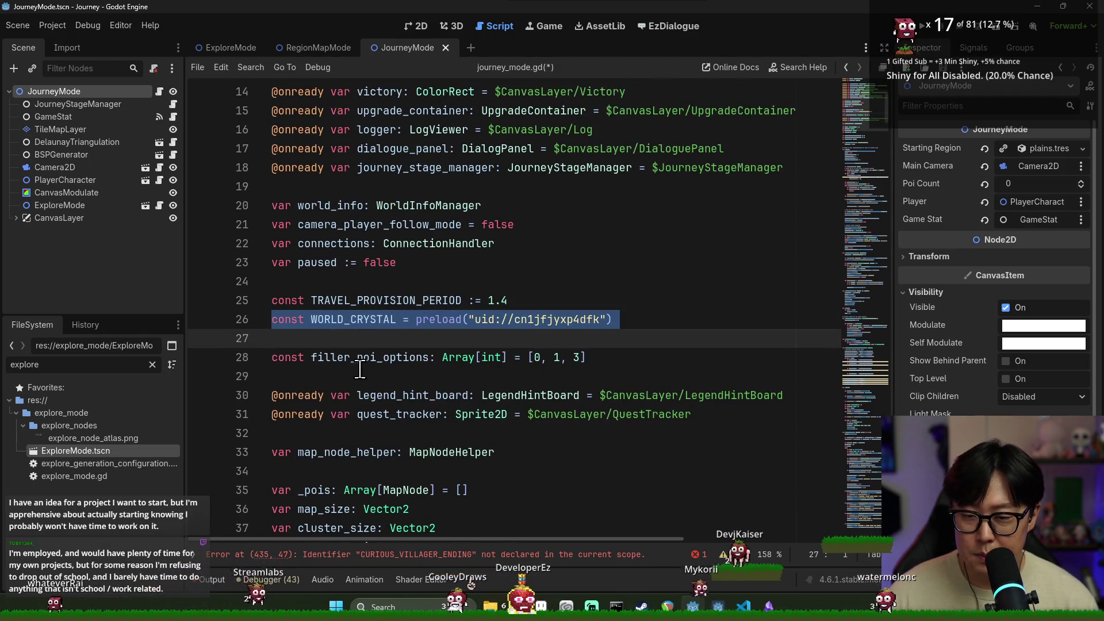
key("BackSpace")
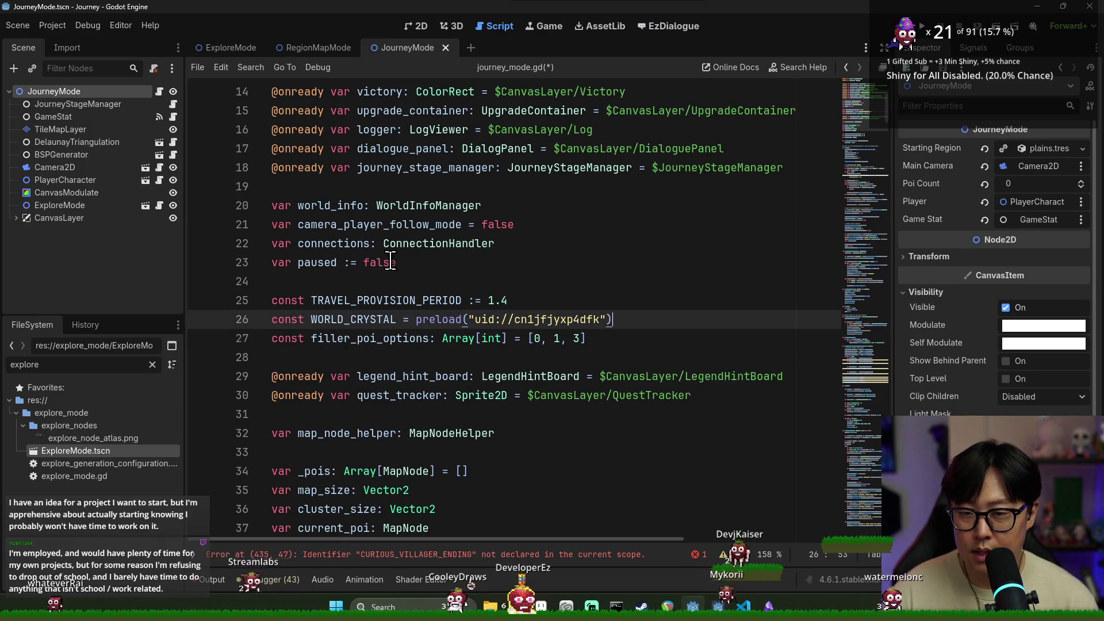
key("ctrl+s")
triple_click(361, 319)
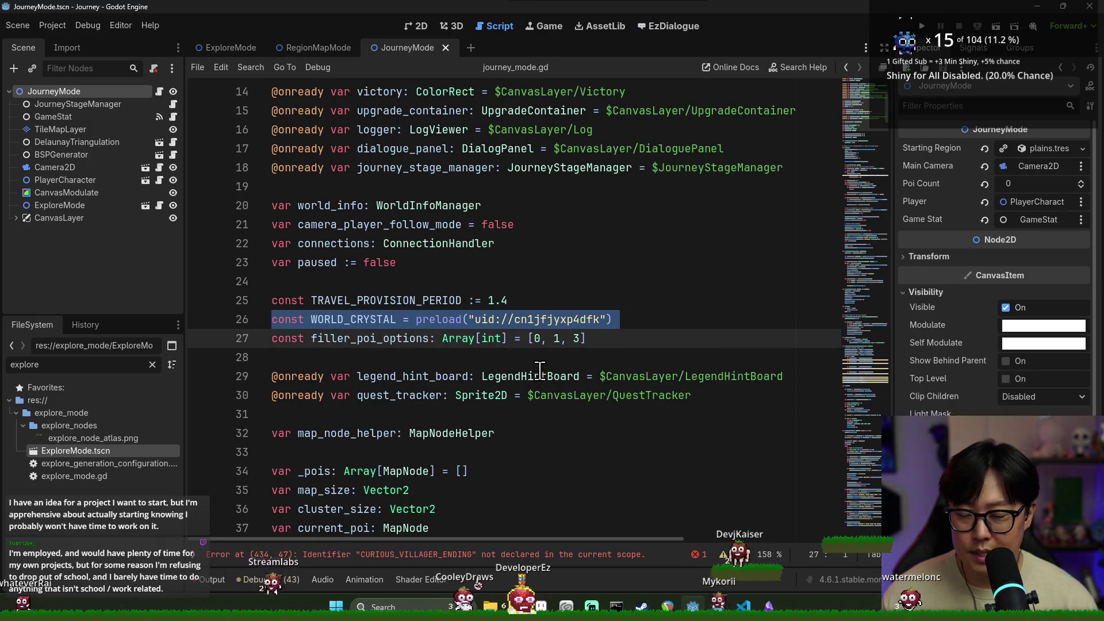
key("ctrl+x")
key("ctrl+s")
Delete the line that still referenced CURIOUS_VILLAGER_ENDING, flagged as an error.
left_click(481, 554)
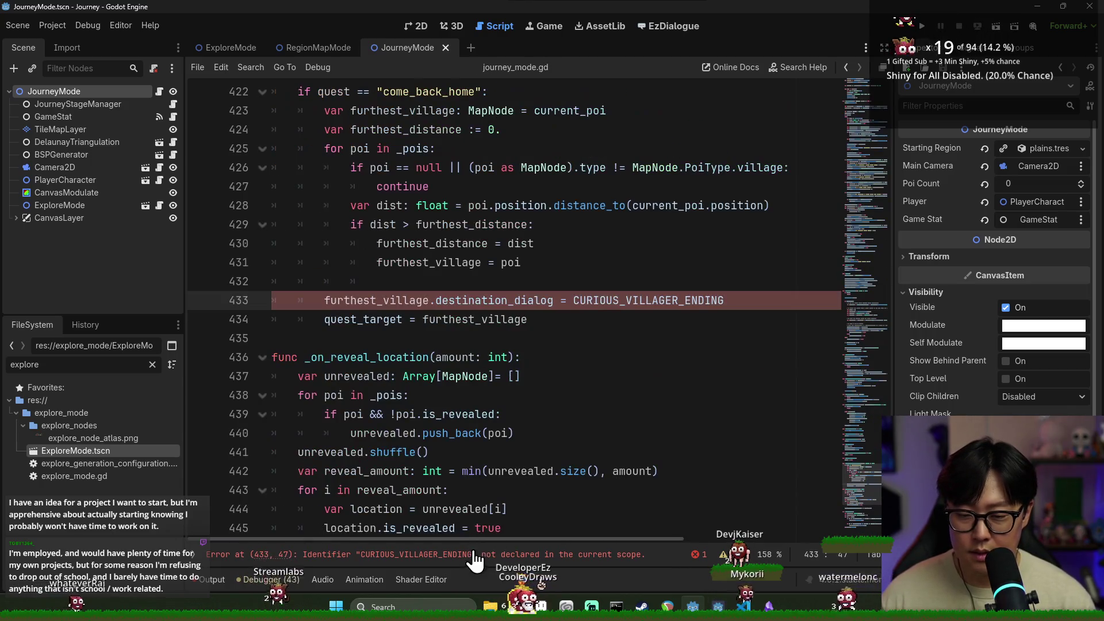
triple_click(374, 300)
key("ctrl+x")
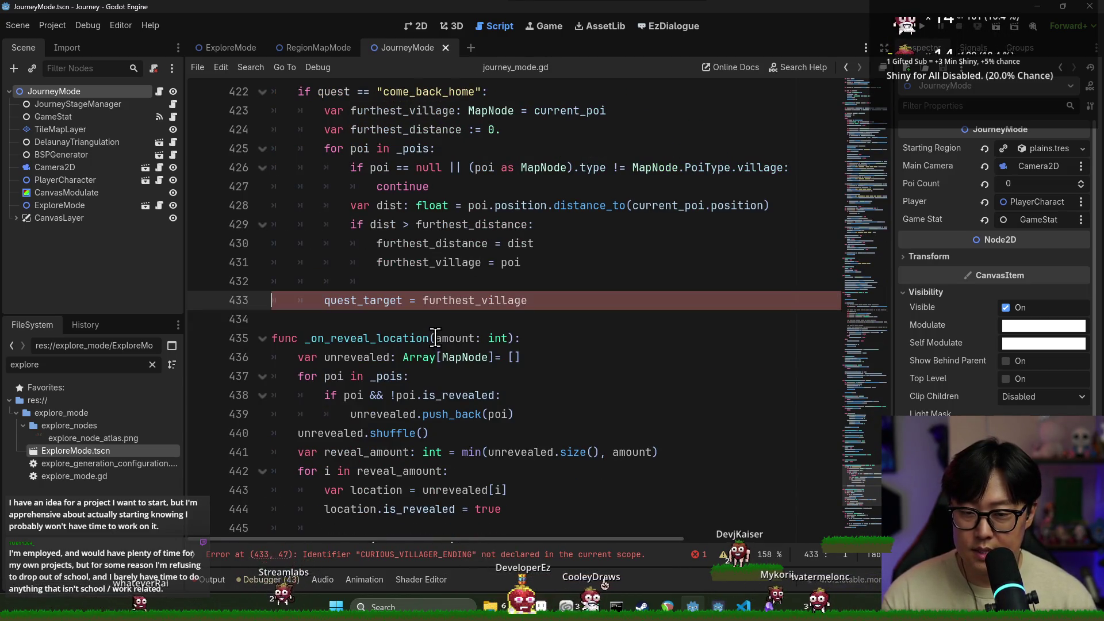
left_click(565, 290)
left_click(557, 300)
scroll(478, 311, "up", 3)
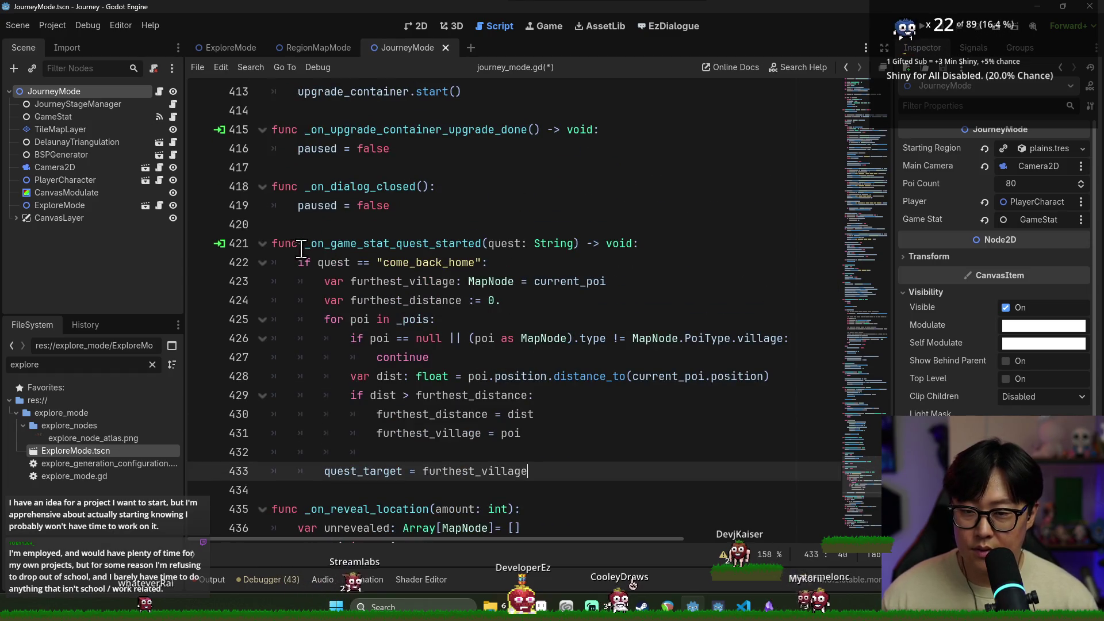
Try deleting the come_back_home if-block in _on_game_stat_quest_started, then undo to restore it.
double_click(326, 242)
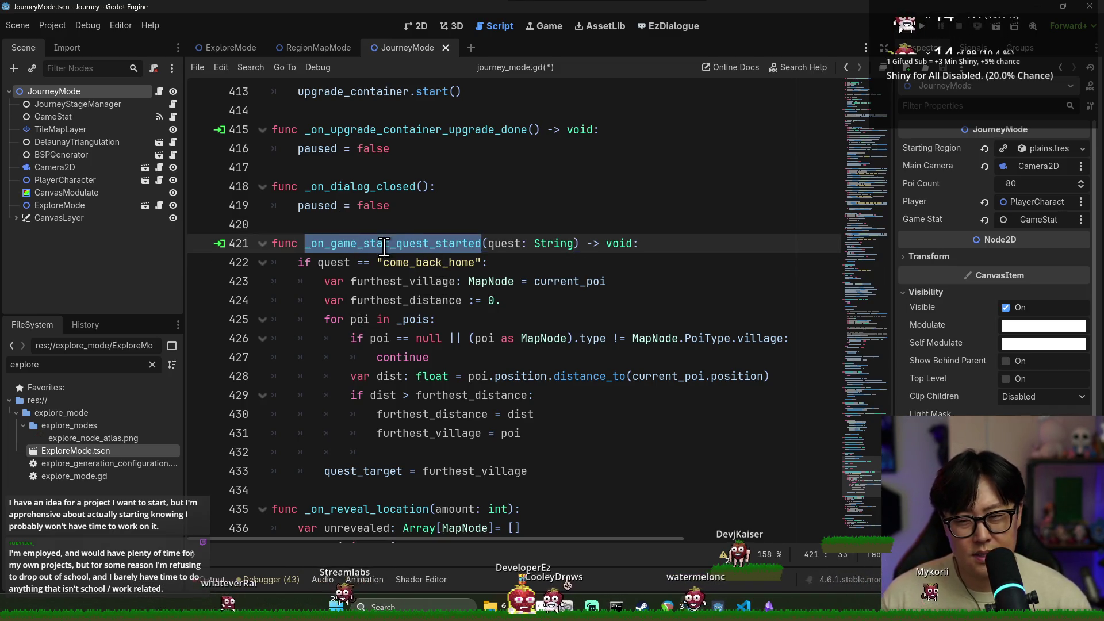
left_click(494, 471)
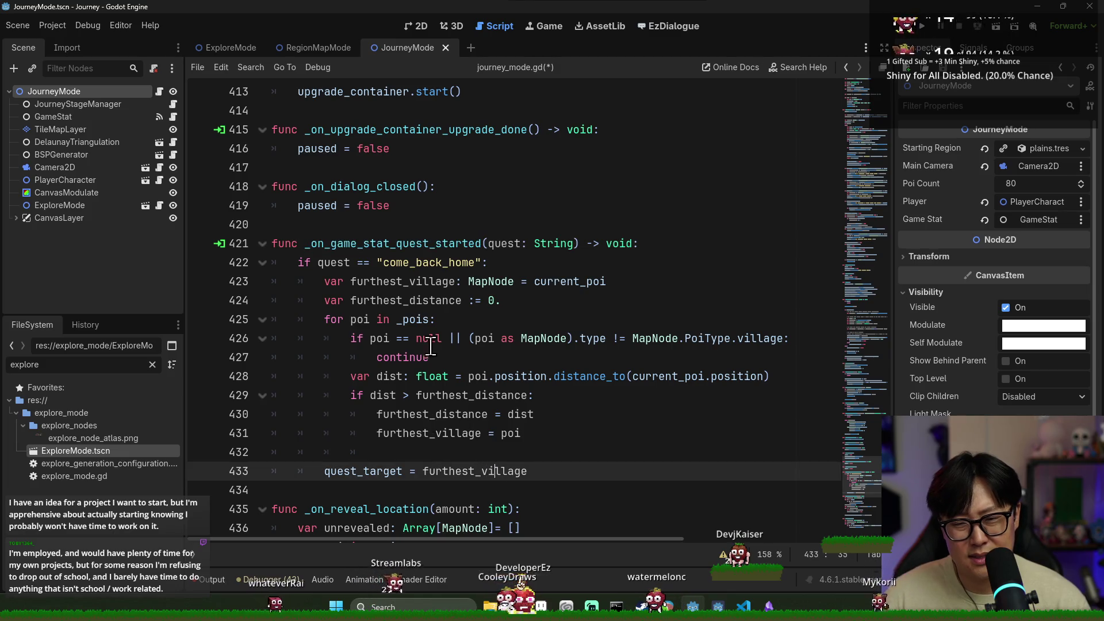
left_click(318, 262)
left_click(558, 463, "shift")
key("BackSpace")
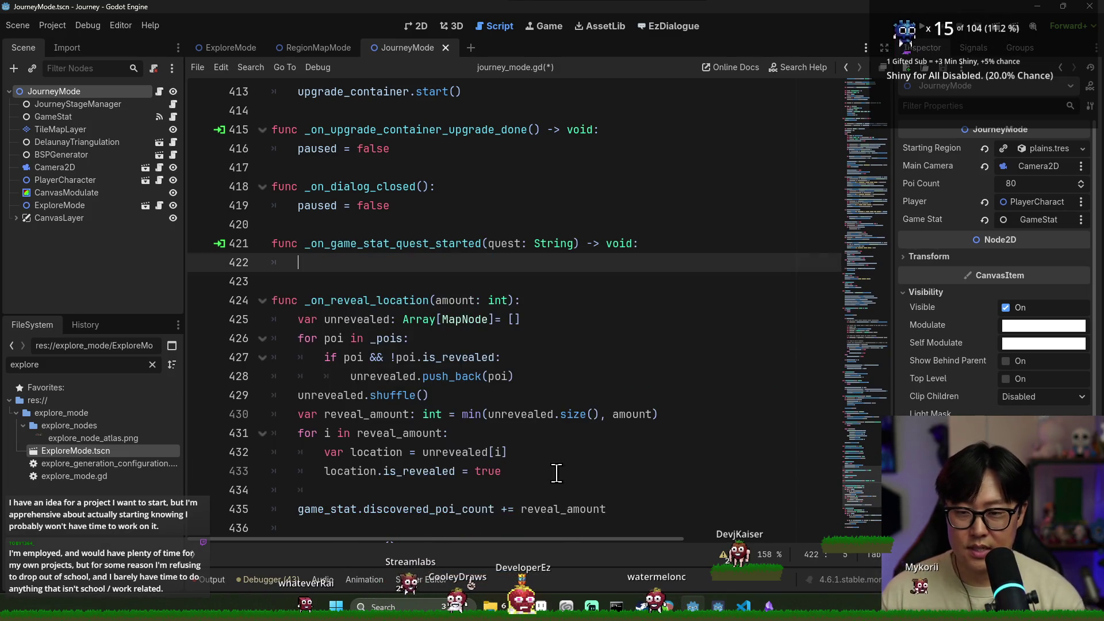
type("ass")
key("ctrl+s")
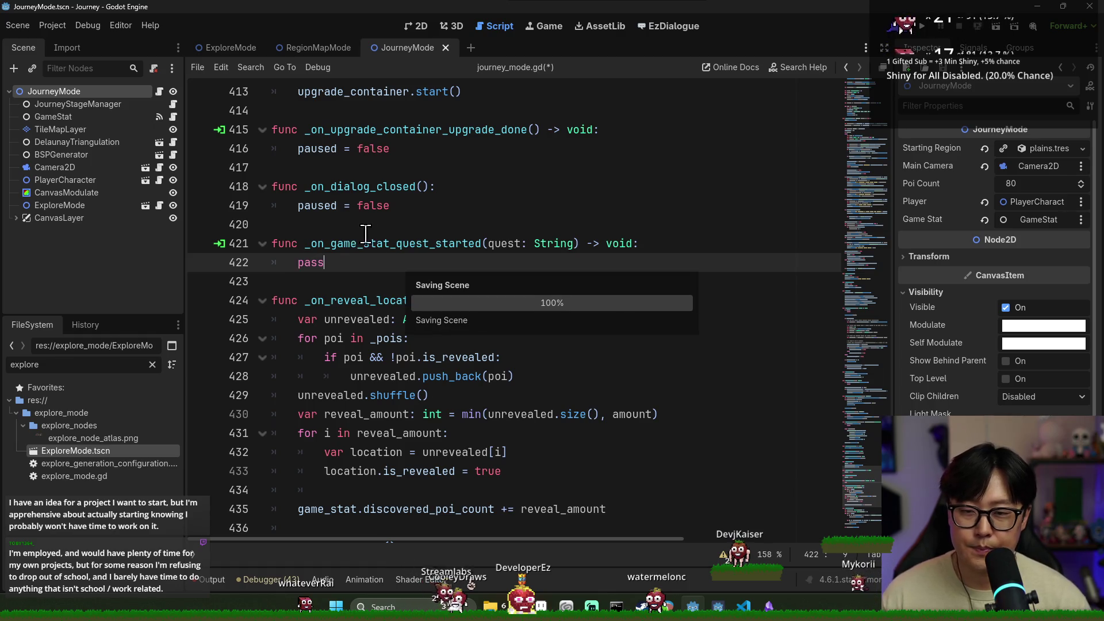
left_click(361, 226)
double_click(310, 263)
type("[a")
key("ctrl+z")
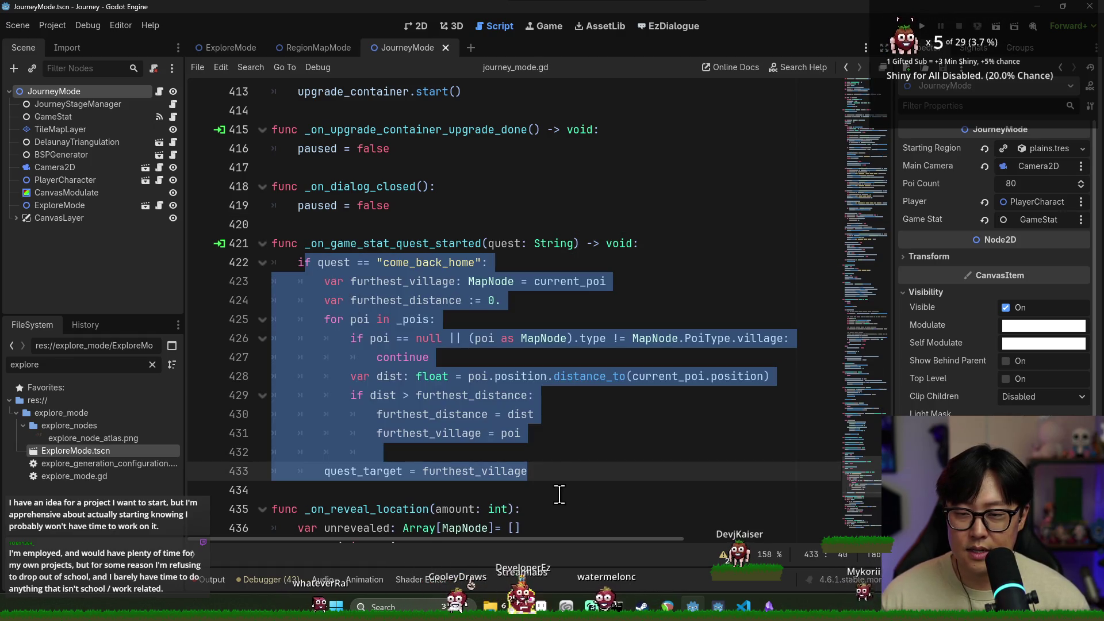
left_click(558, 481)
Add pass below the if-block, comment out the come_back_home block with Ctrl+K, and save.
left_click(574, 491)
key("Return")
key("BackSpace")
key("Return")
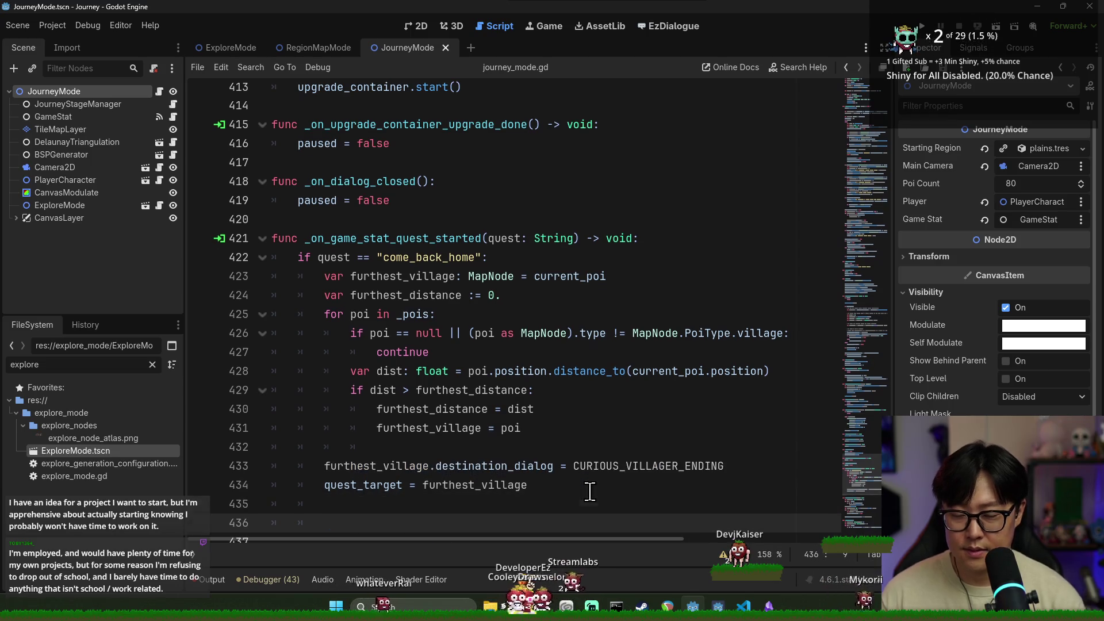
type("pass")
left_click_drag(528, 484, 317, 257)
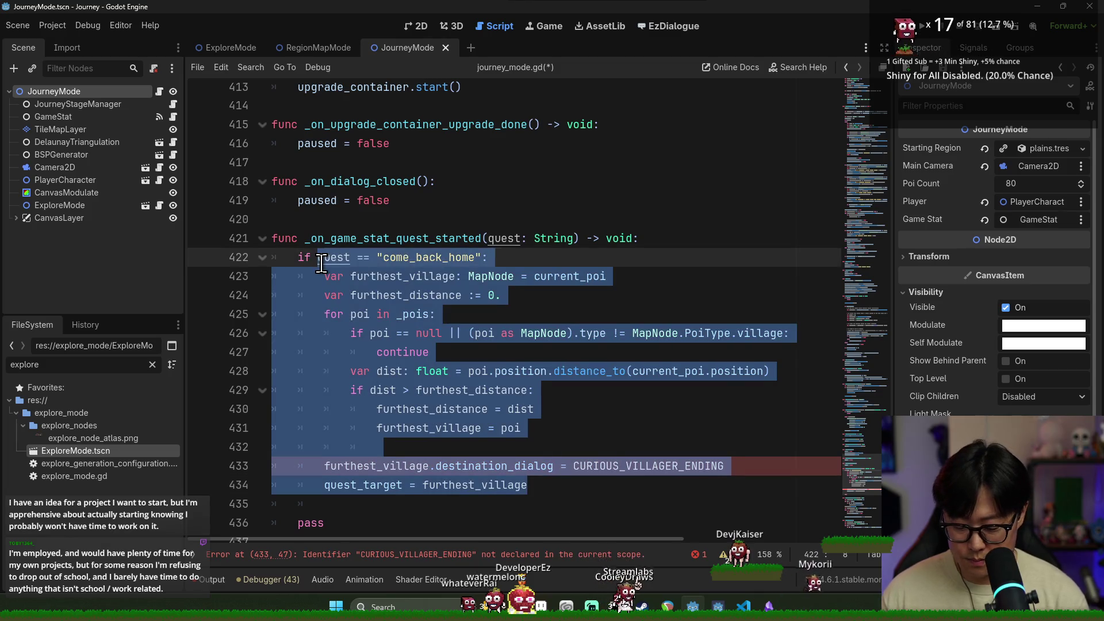
key("ctrl+s")
key("ctrl+k")
left_click(409, 237)
key("ctrl+s")
double_click(408, 238)
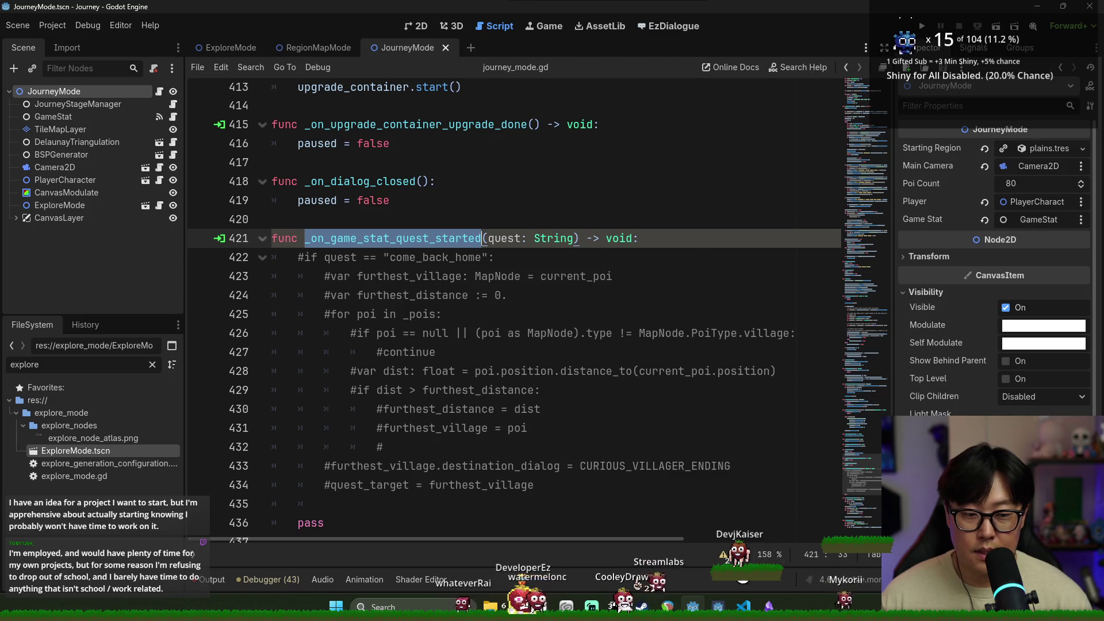
scroll(457, 305, "up", 1)
Search journey_mode.gd for 'start()' and locate its call, then close the find bar.
left_click(415, 298)
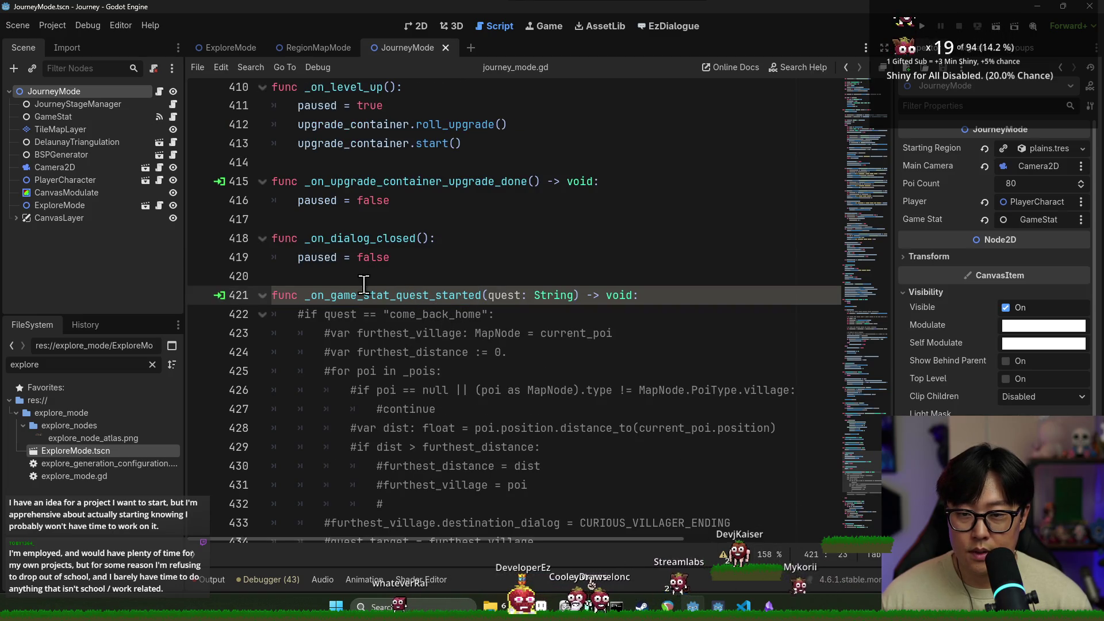
scroll(374, 288, "up", 20)
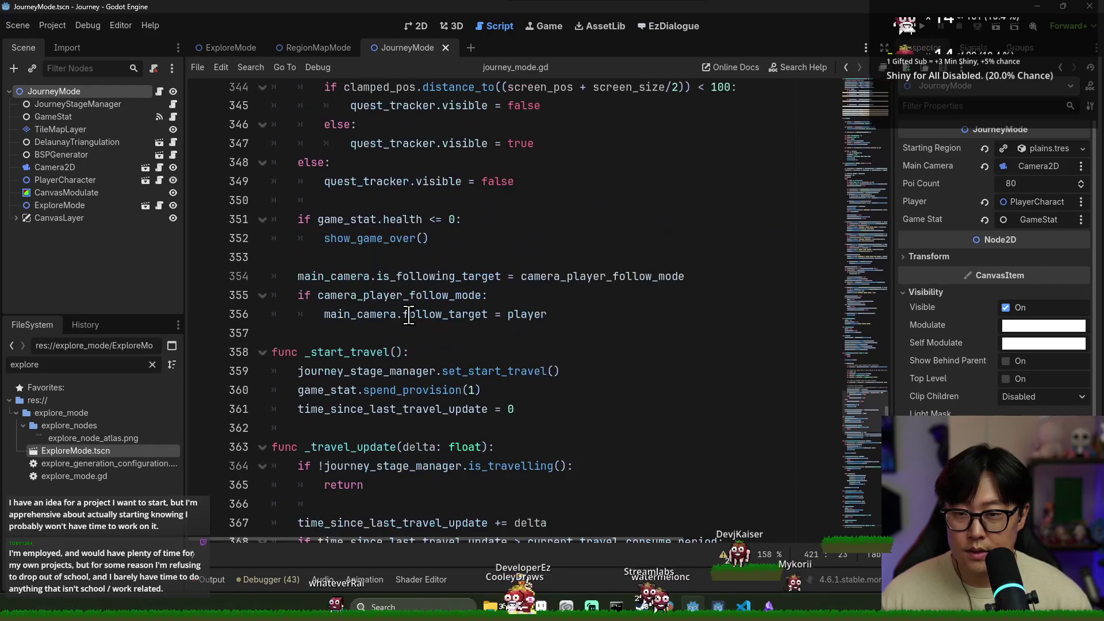
key("ctrl+f")
type("start(")
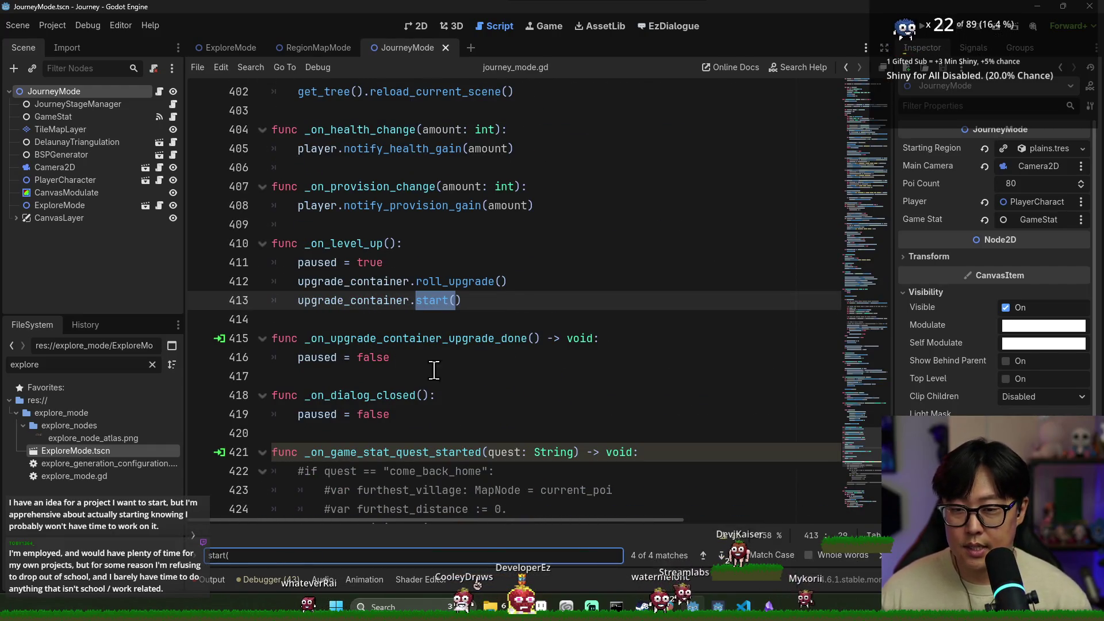
scroll(794, 439, "down", 9)
scroll(747, 436, "up", 16)
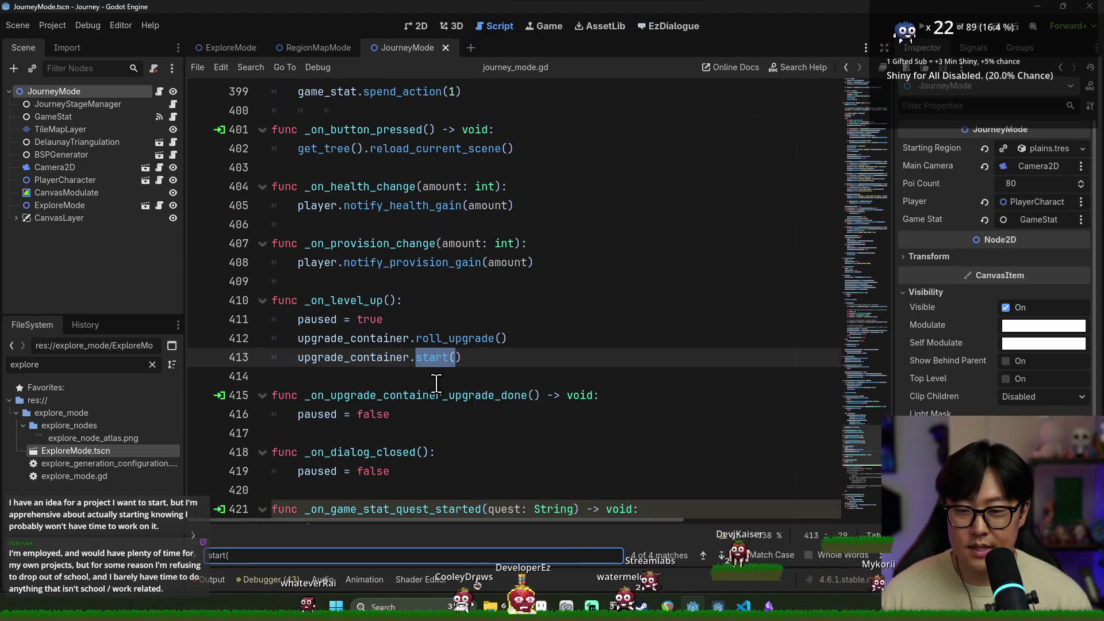
left_click(428, 359)
scroll(633, 357, "up", 20)
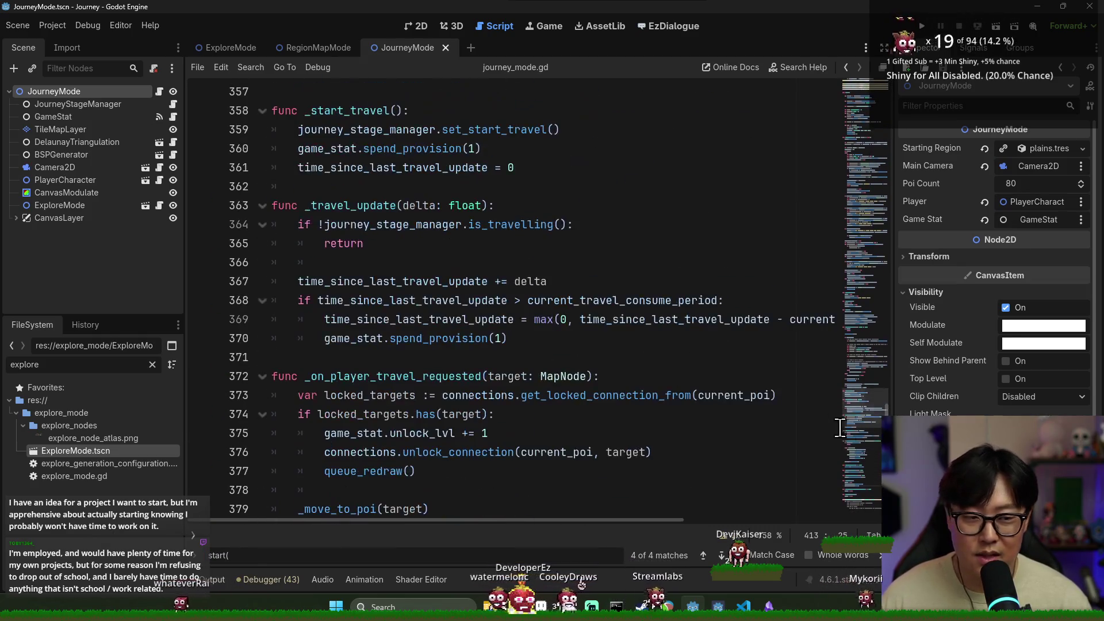
scroll(620, 409, "down", 3)
scroll(621, 409, "up", 20)
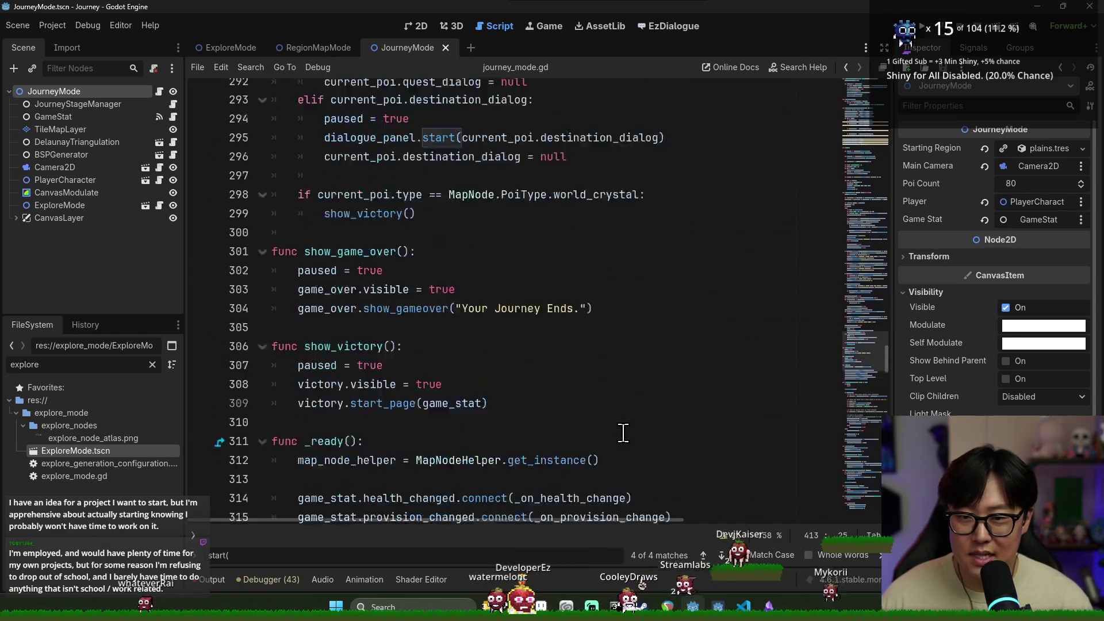
scroll(622, 433, "up", 20)
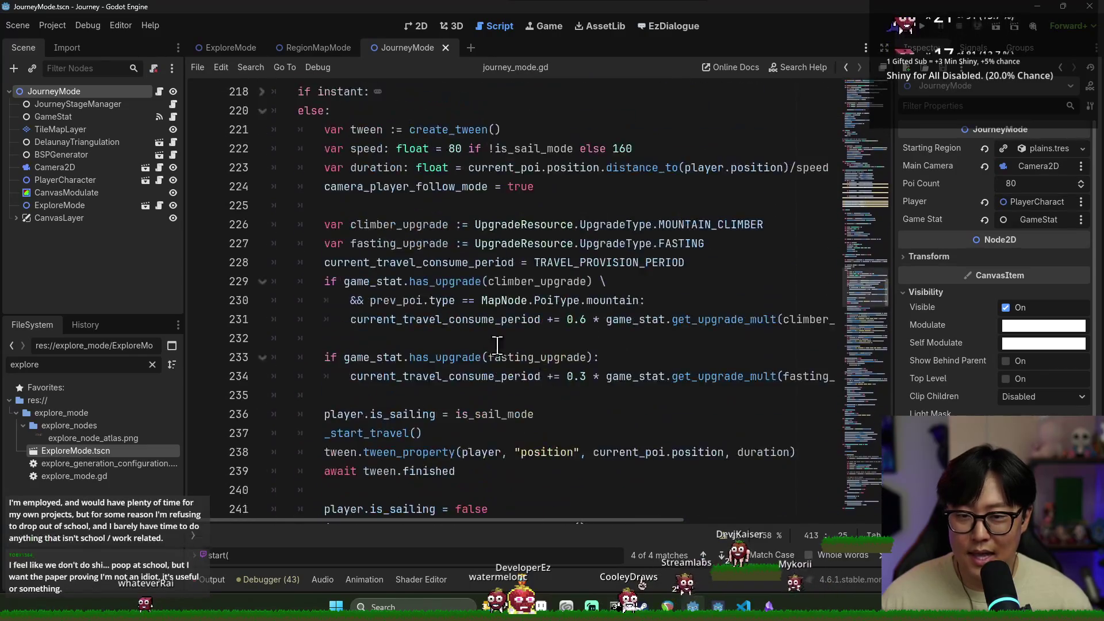
scroll(510, 338, "up", 20)
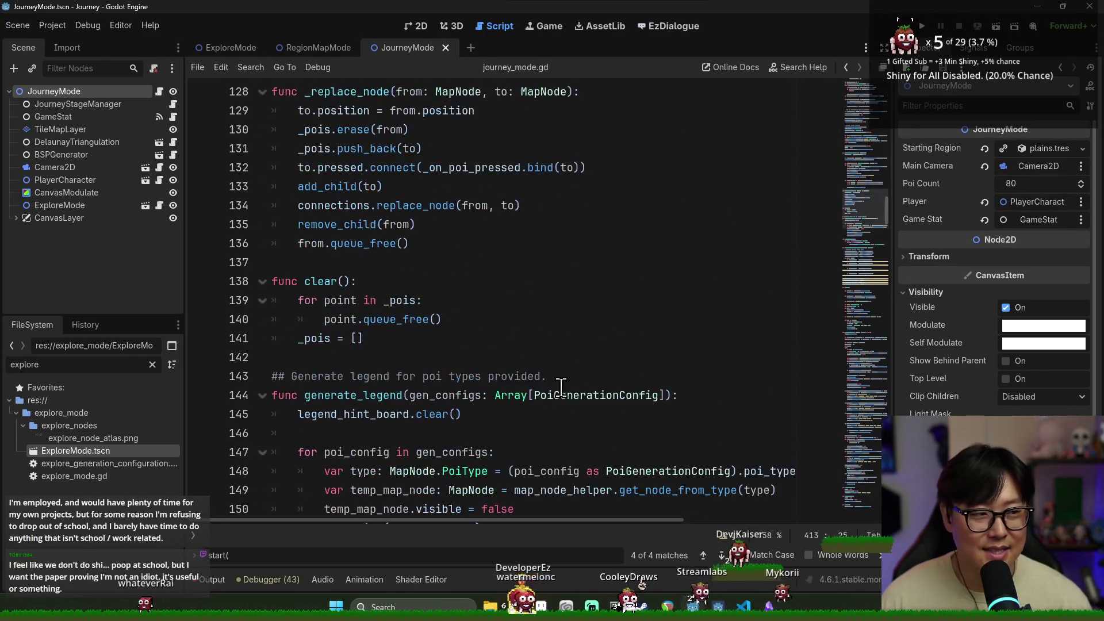
scroll(542, 345, "up", 20)
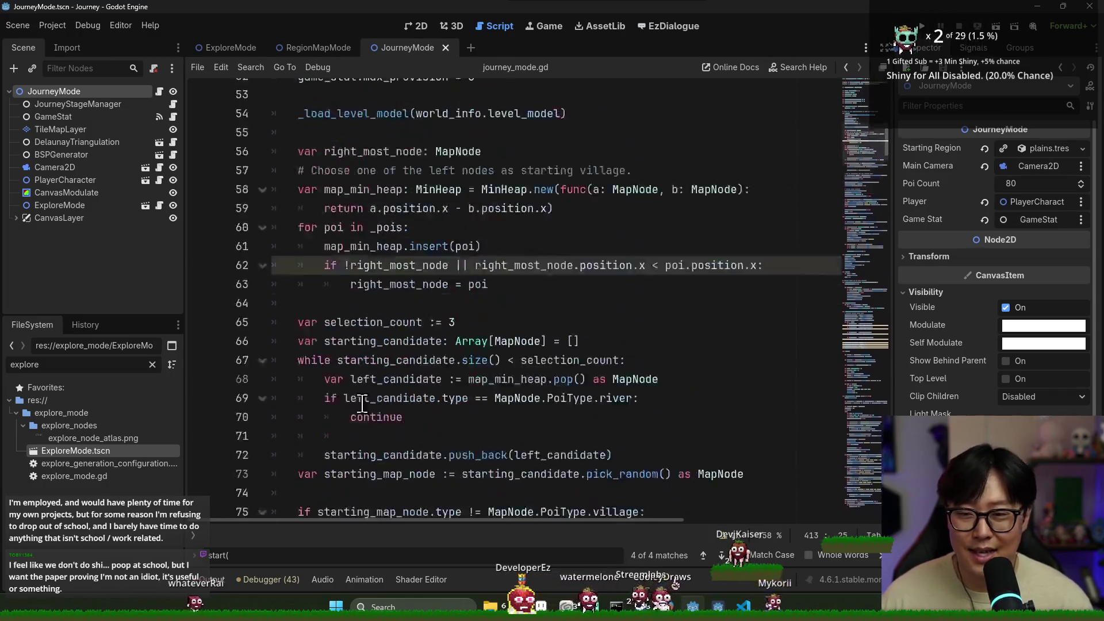
key("Escape")
Inspect func start() identifiers like set_player_action_not_allowed and journey_stage_manager, then run with F5.
scroll(402, 391, "up", 5)
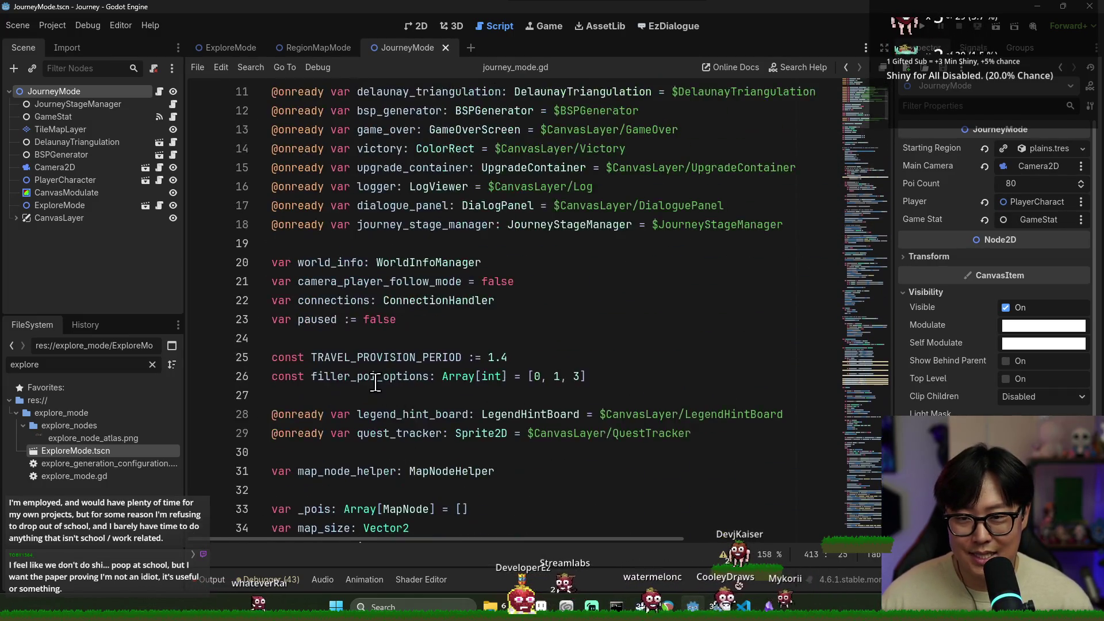
scroll(380, 389, "up", 4)
scroll(391, 388, "down", 4)
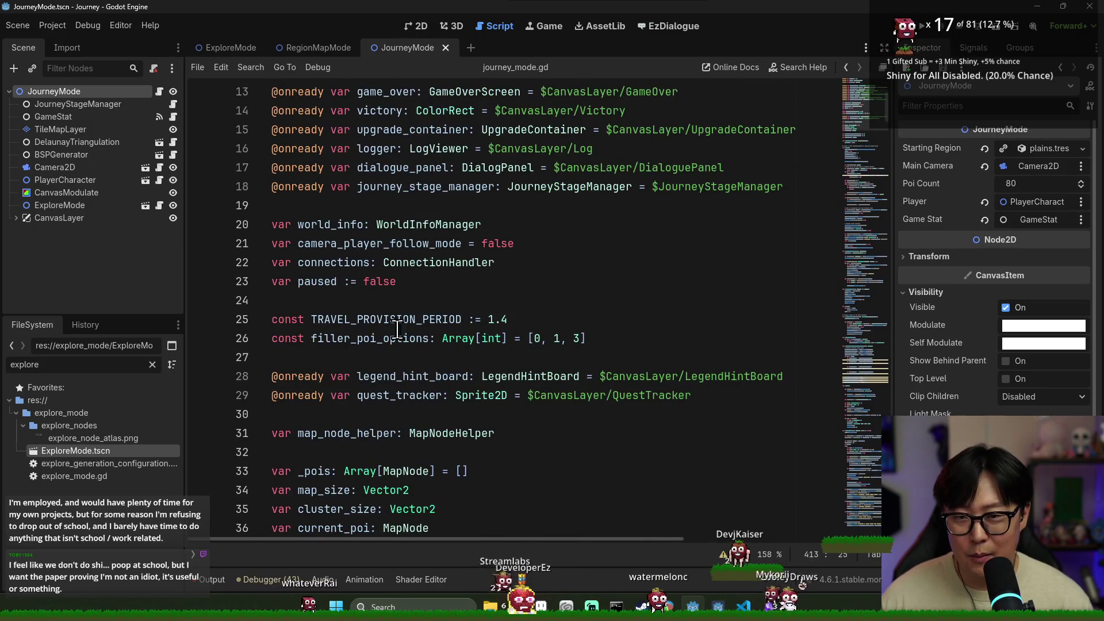
scroll(368, 322, "down", 6)
scroll(358, 305, "down", 2)
left_click(335, 262)
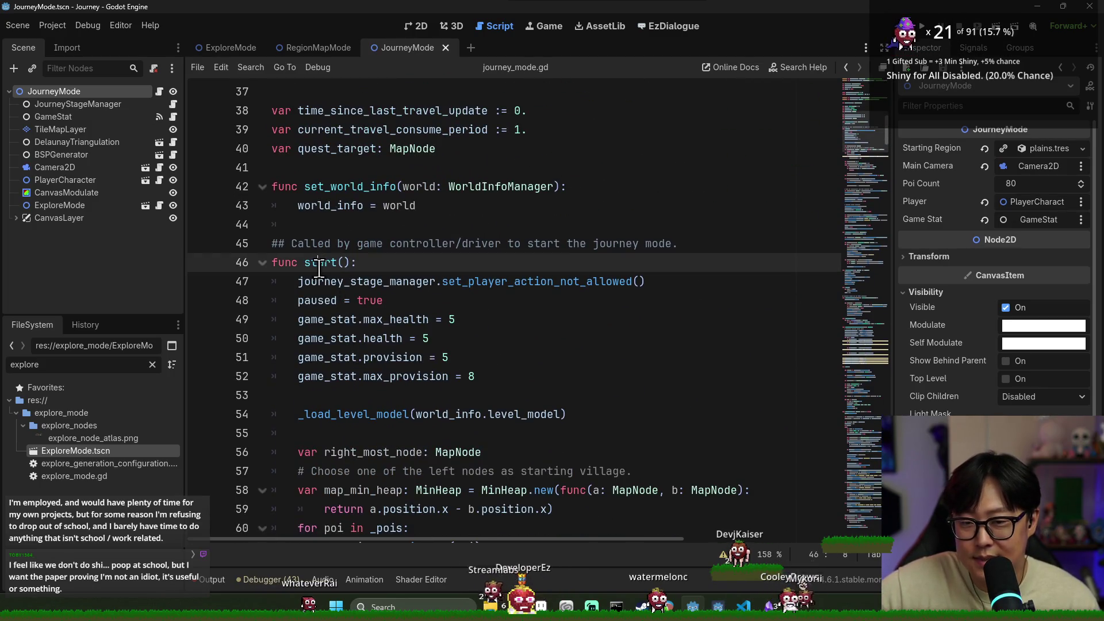
double_click(328, 244)
double_click(320, 262)
left_click(311, 281)
double_click(451, 282)
left_click(401, 277)
double_click(402, 281)
key("F5")
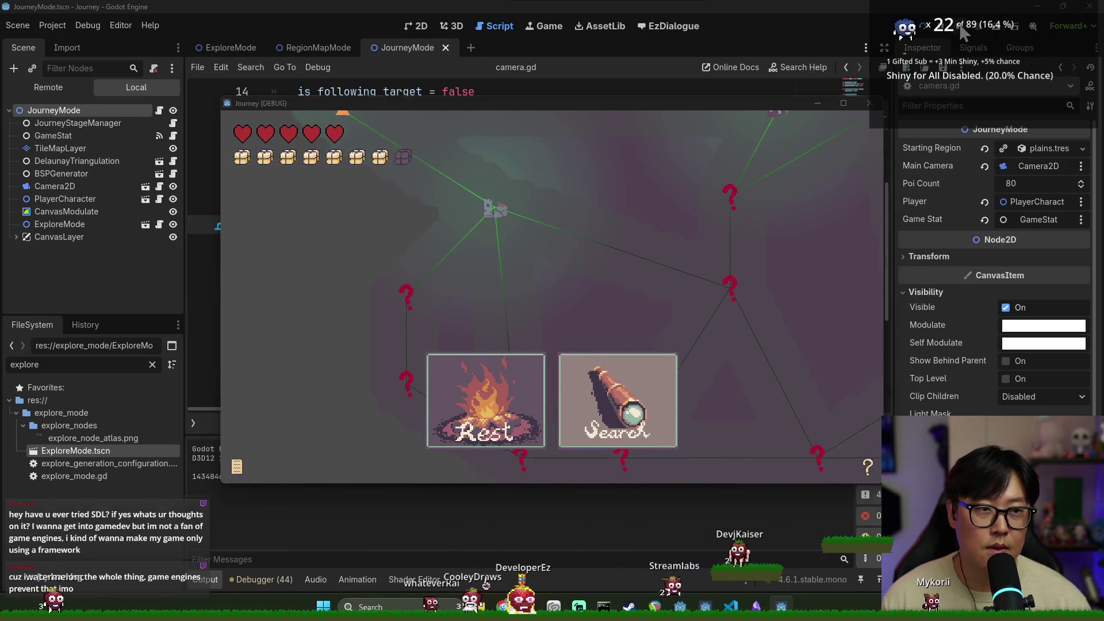
Change the camera speed on line 24 of camera.gd from 3000 to 3500 and test-run.
left_click(870, 103)
left_click(514, 319)
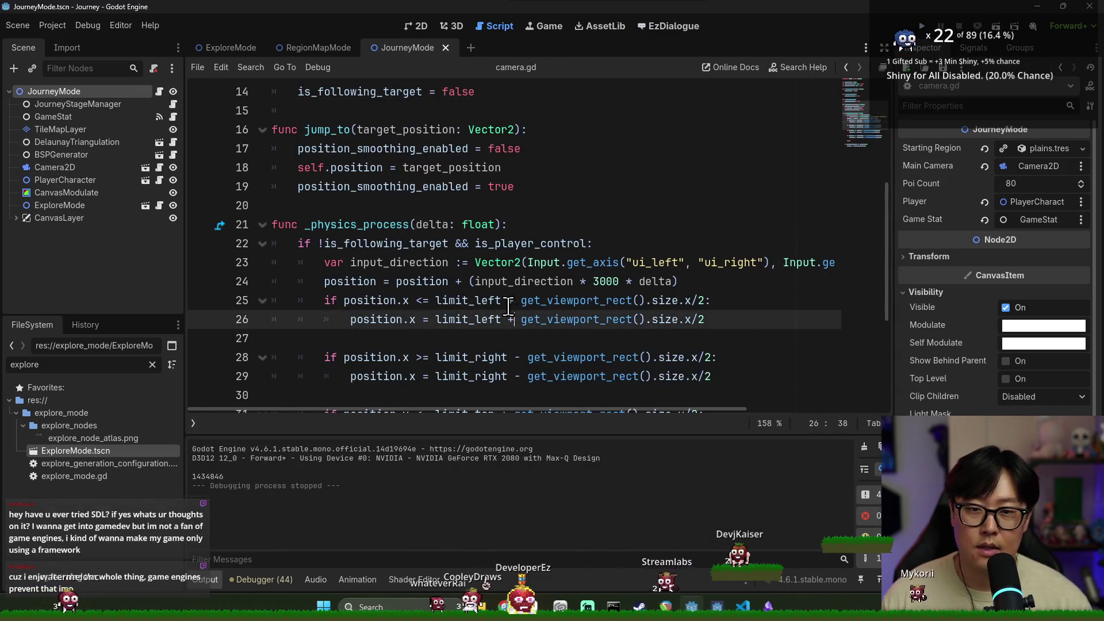
left_click(606, 281)
key("BackSpace")
type("5")
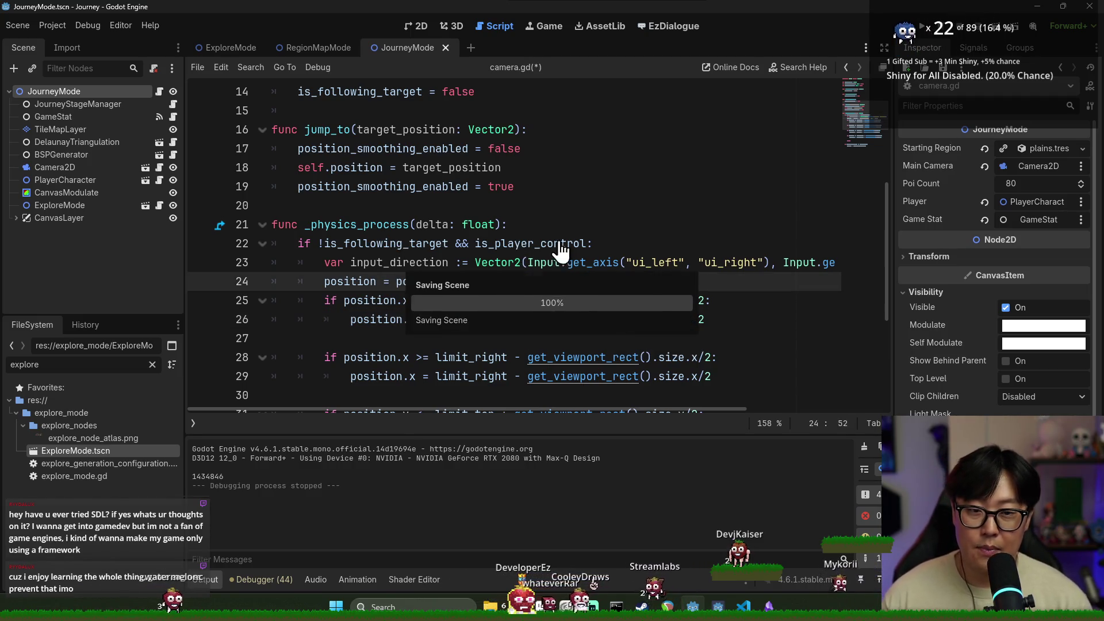
key("F5")
key("F8")
Save, relaunch the game, then retype the speed value to 2500 and save.
key("ctrl+s")
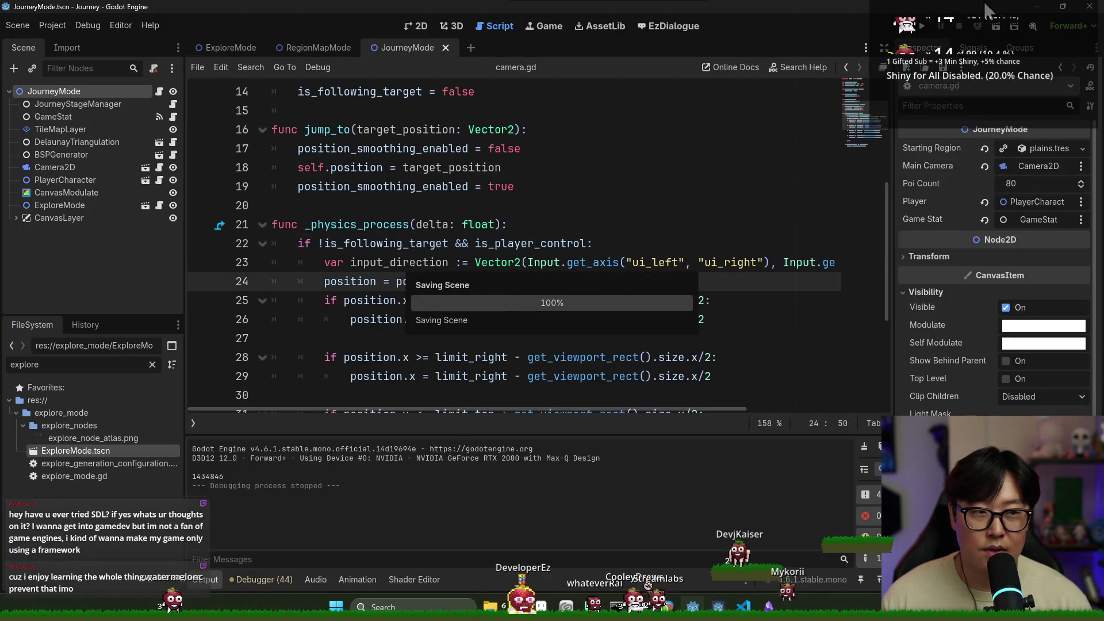
left_click(468, 226)
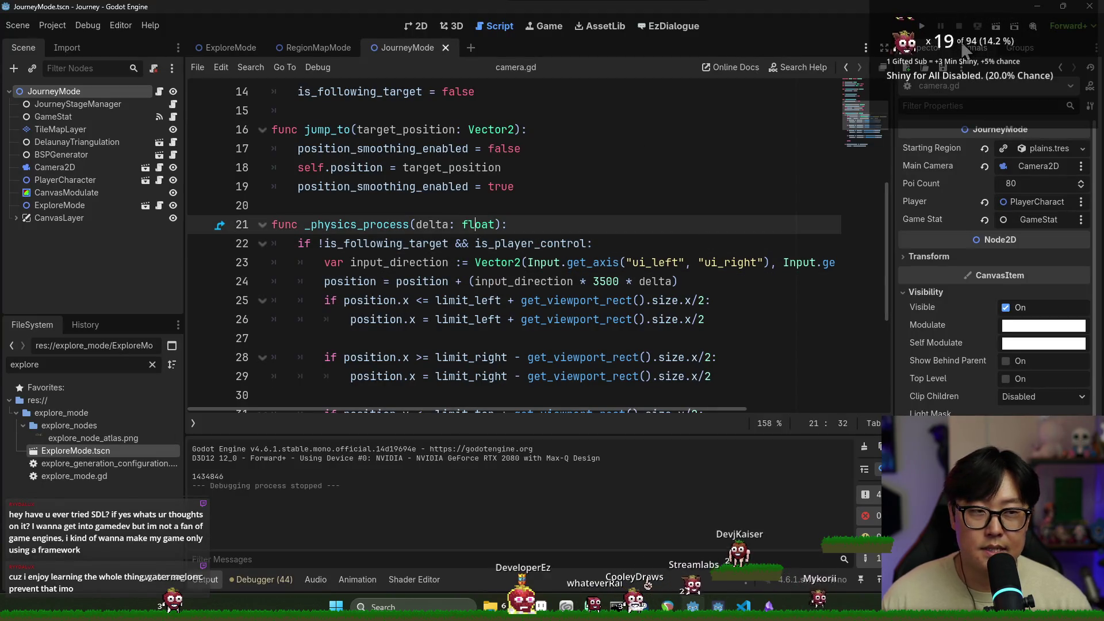
left_click(922, 27)
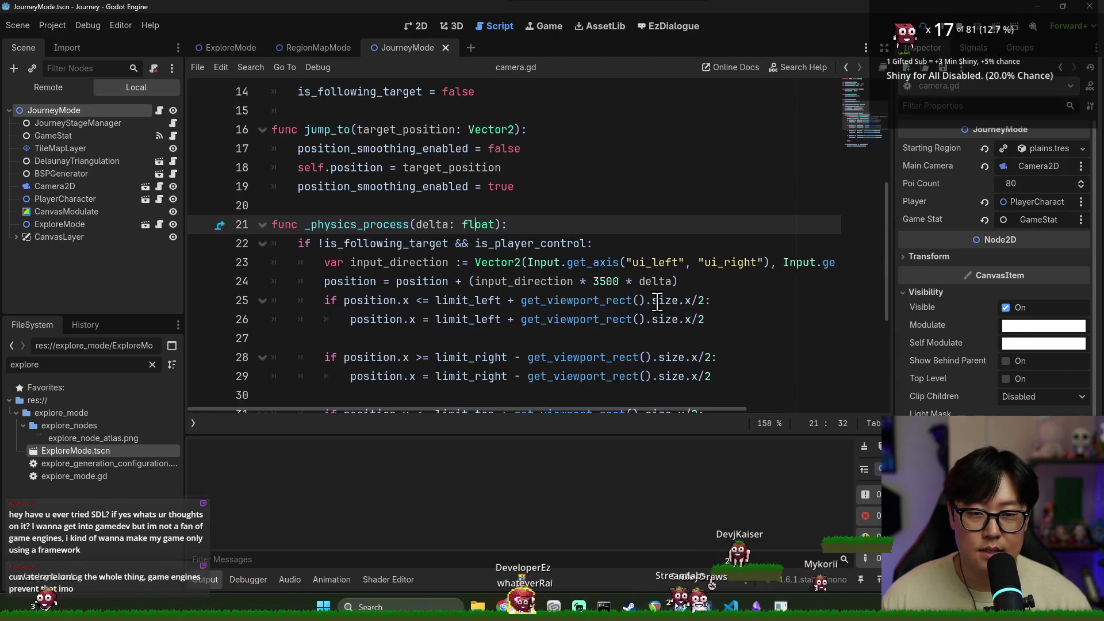
double_click(604, 281)
type("25")
key("ctrl+s")
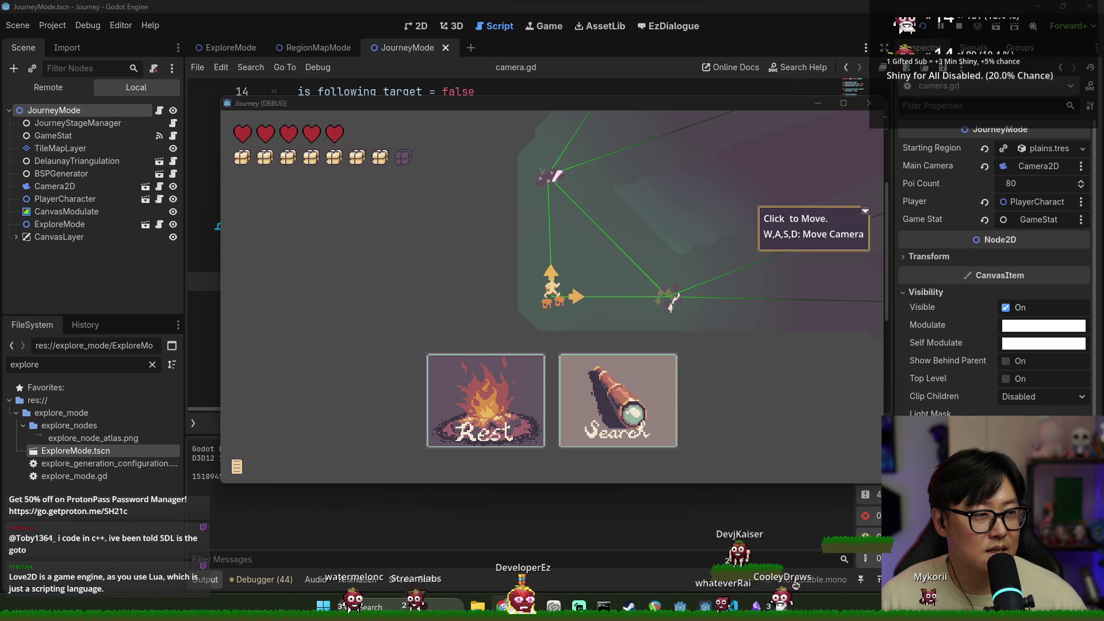
Switch from Godot to the browser showing the r/sdl 'Creating a game engine with SDL' post.
key("alt+Tab")
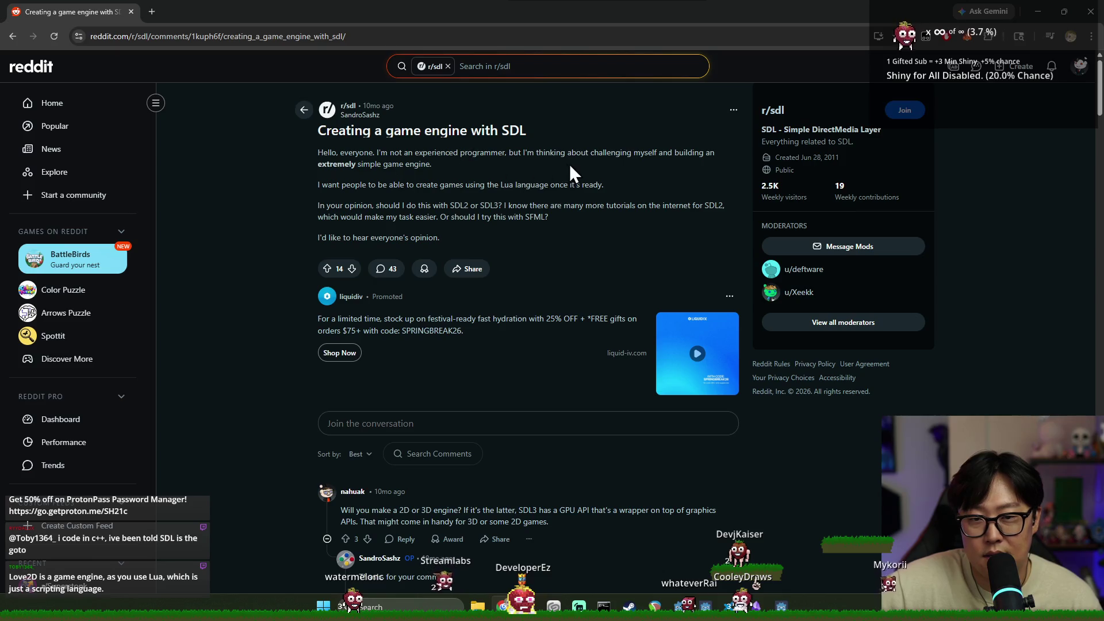
Scroll through the SDL2-versus-SDL3 comment replies on the 'Creating a game engine with SDL' post.
scroll(512, 270, "down", 3)
scroll(520, 260, "down", 2)
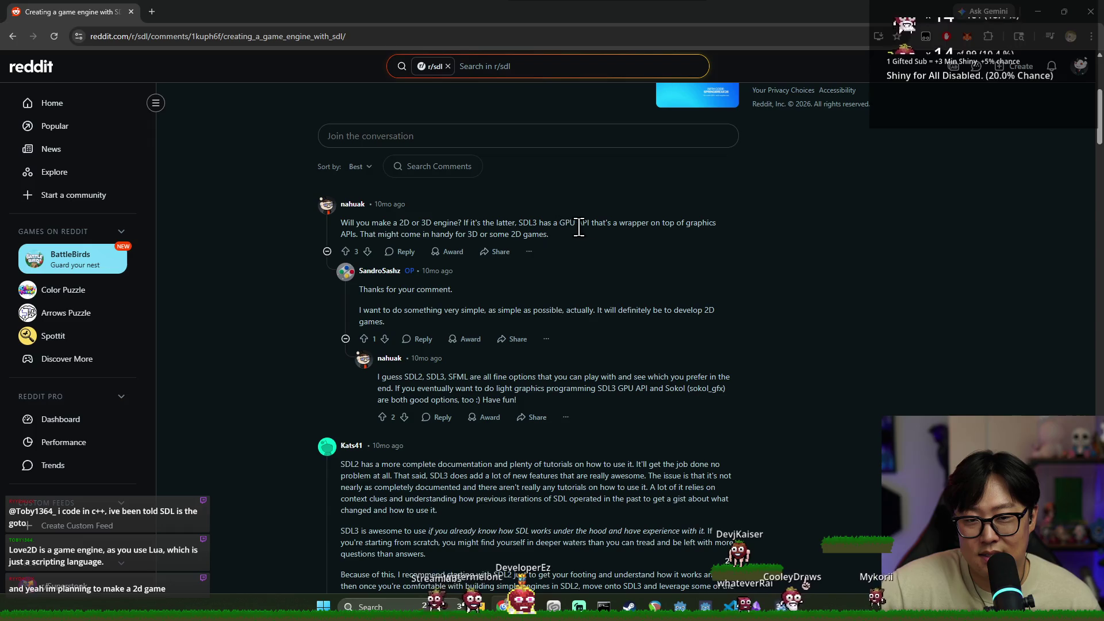
scroll(512, 247, "down", 6)
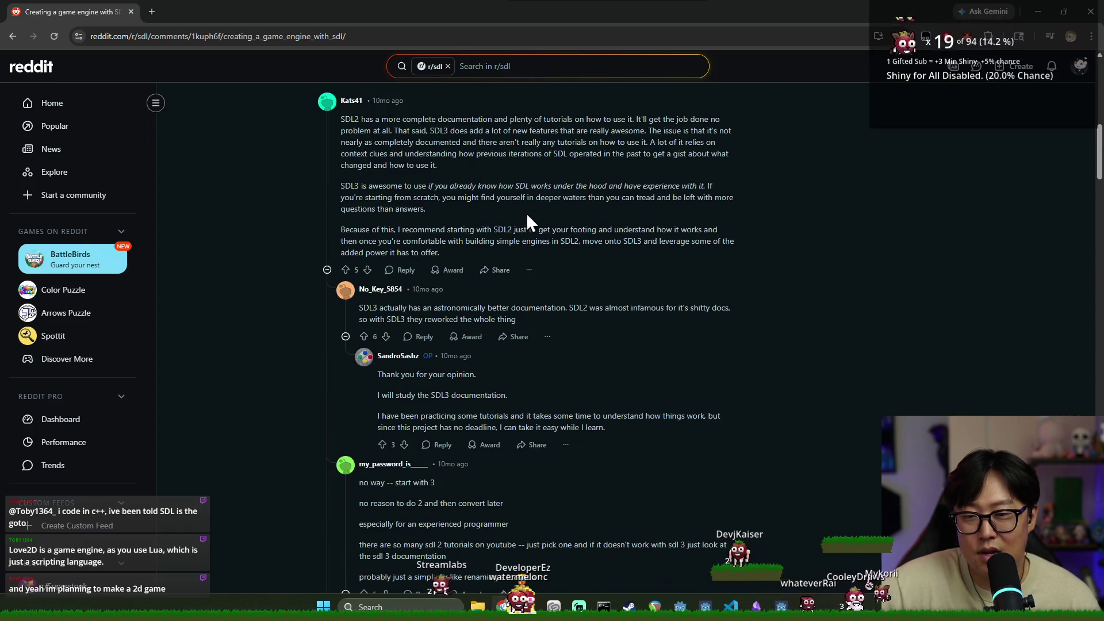
Dismiss the help box, pan the camera with A and D, and move the player across three map nodes.
left_click(1090, 12)
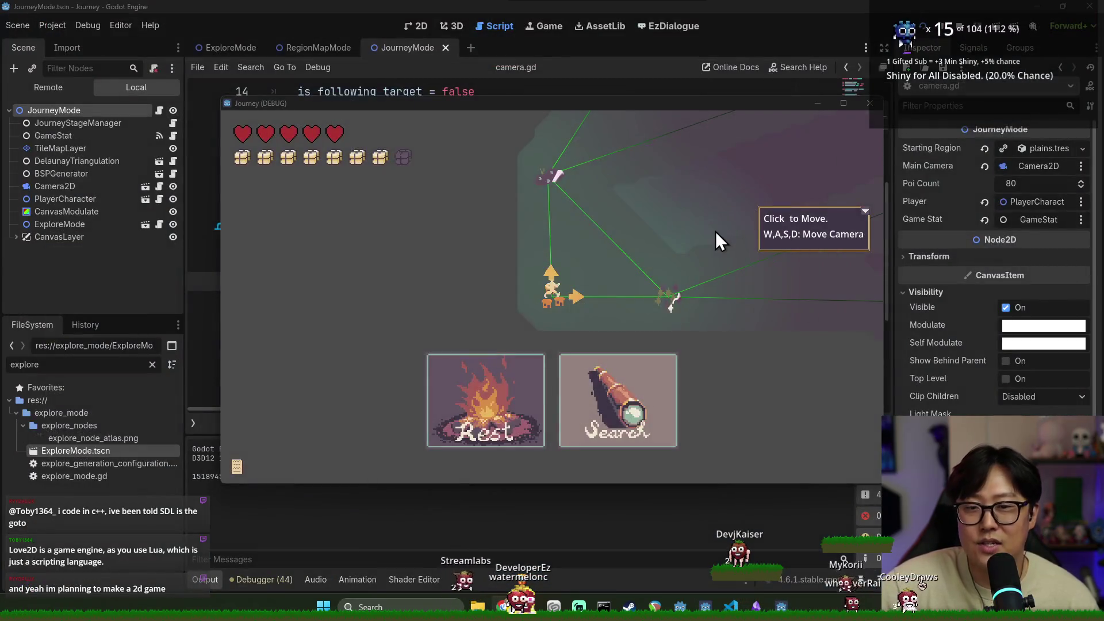
left_click(864, 213)
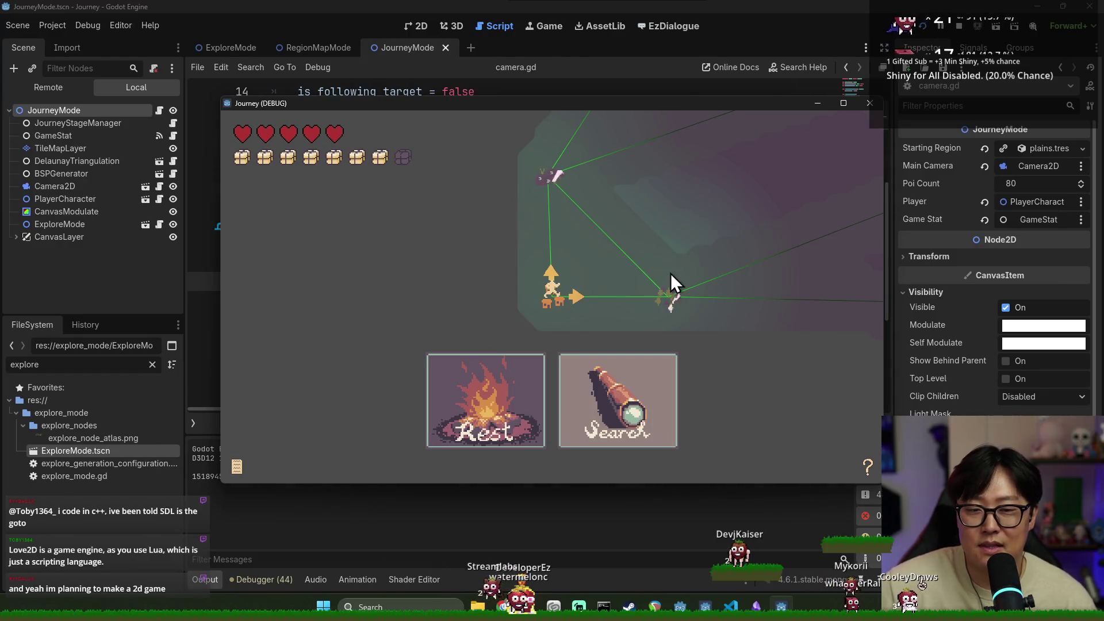
key("a")
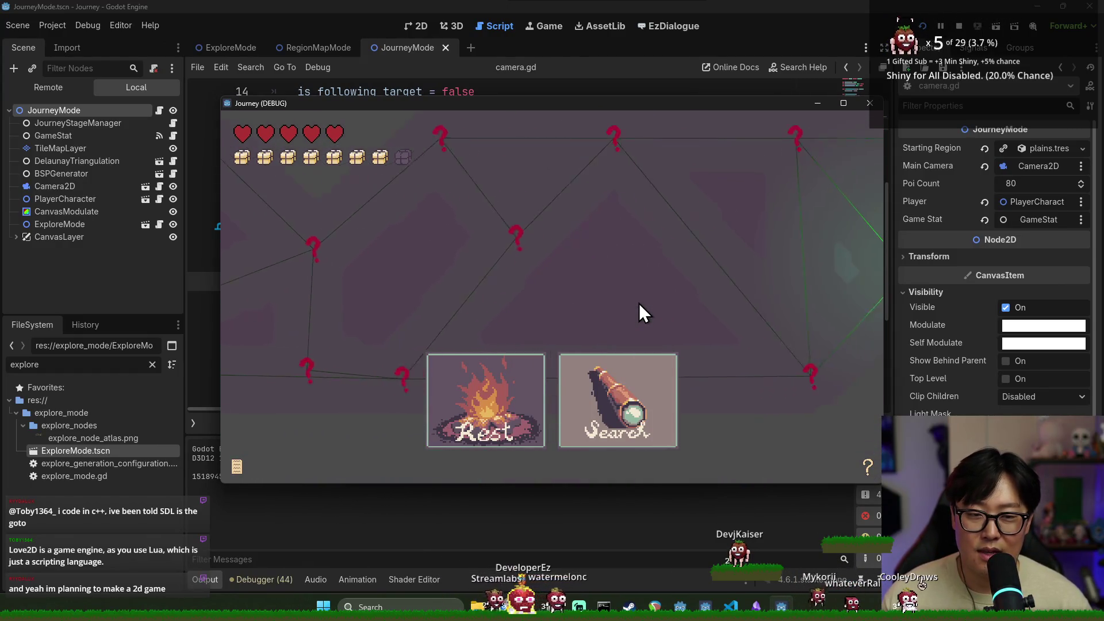
key("d")
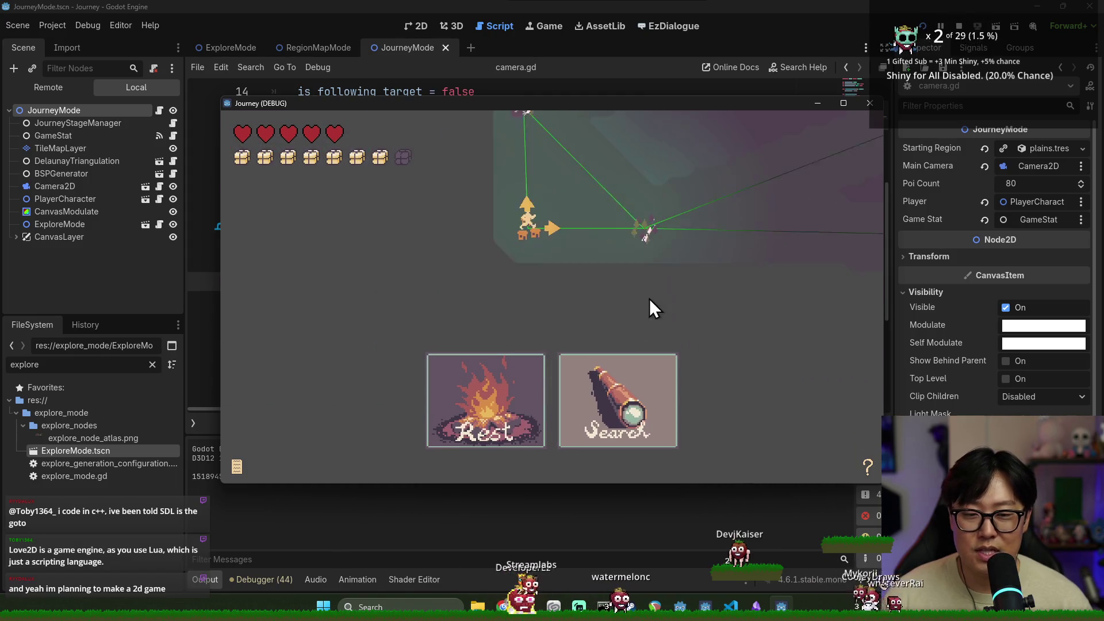
left_click(627, 195)
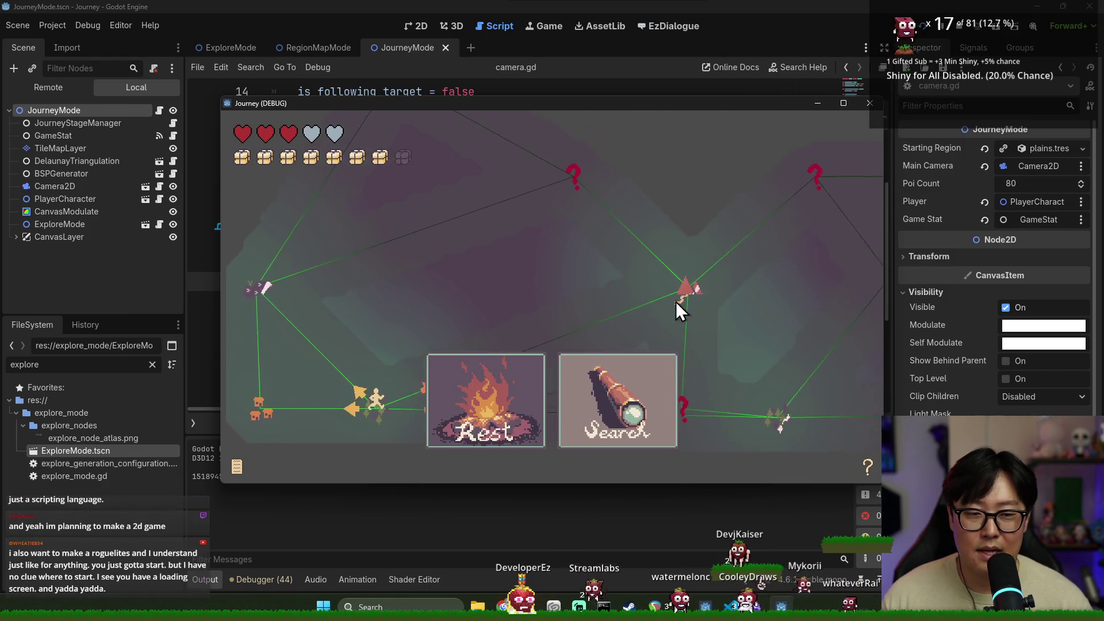
left_click(675, 302)
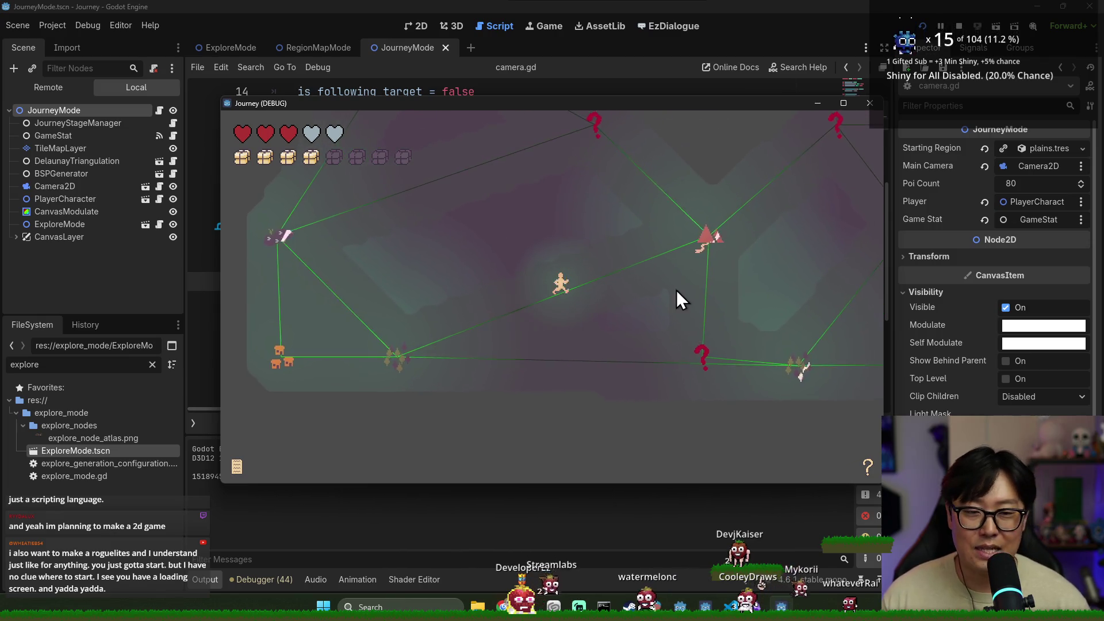
left_click(621, 274)
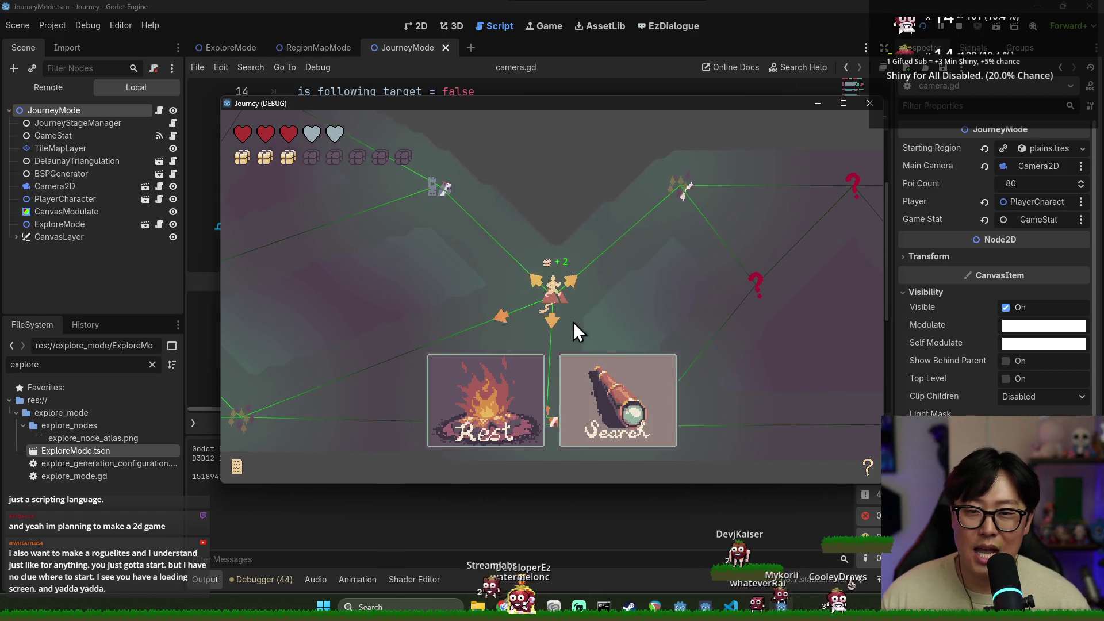
Pick a Rest/Search action, take the More Health upgrade, and stop the debug run.
left_click(461, 250)
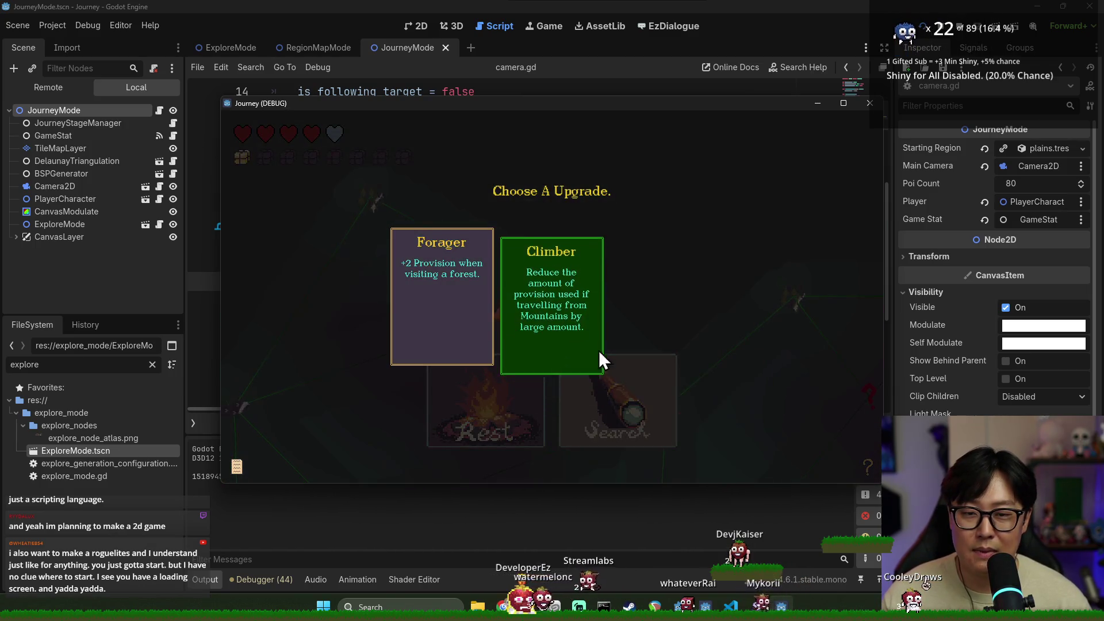
left_click(670, 330)
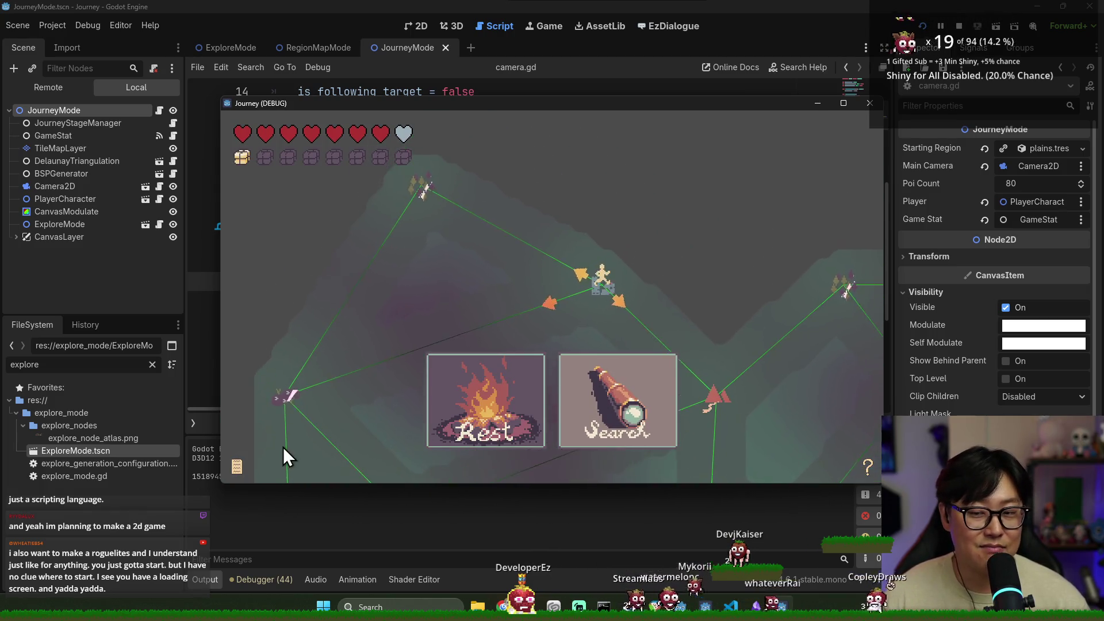
left_click(956, 24)
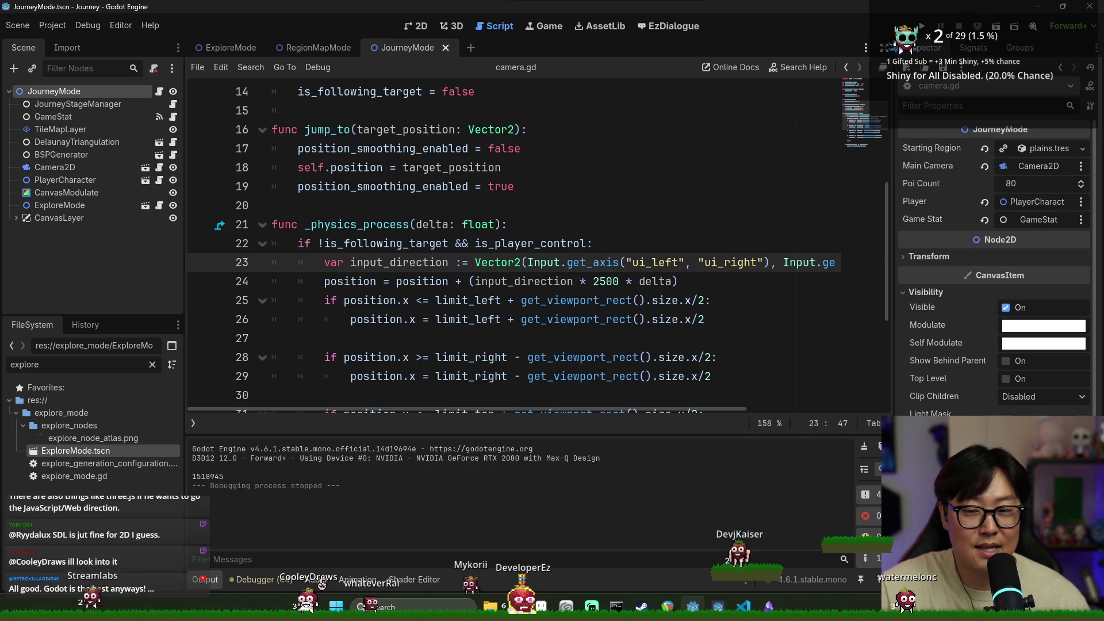
left_click(506, 297)
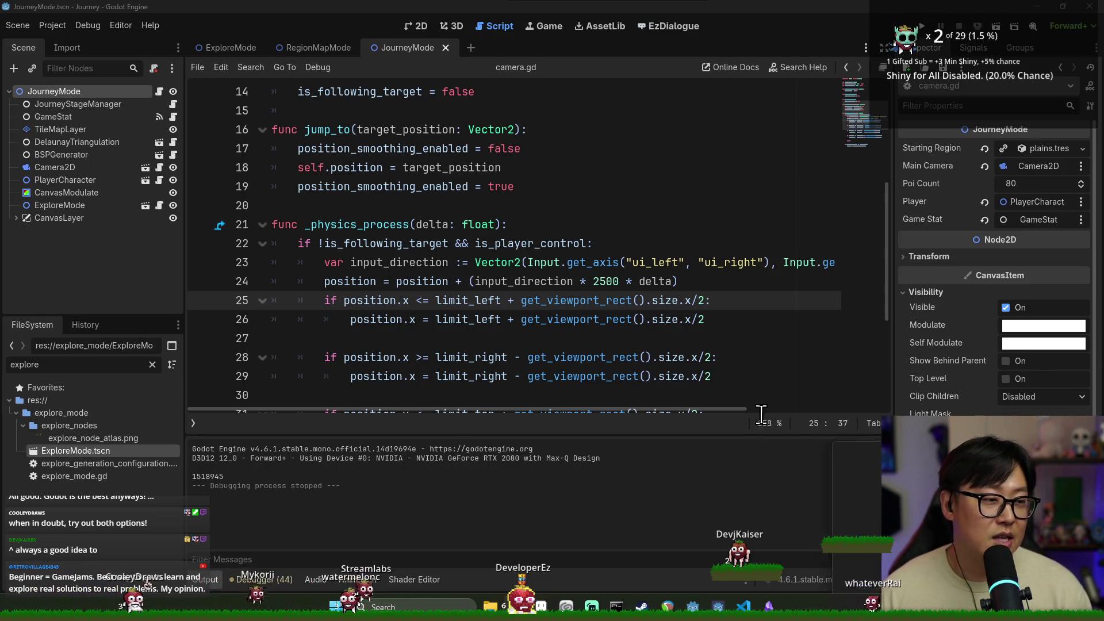
Search Google for 'godot engine docum' and open the docs.godotengine.org result.
key("alt+Tab")
type("godot engine docum")
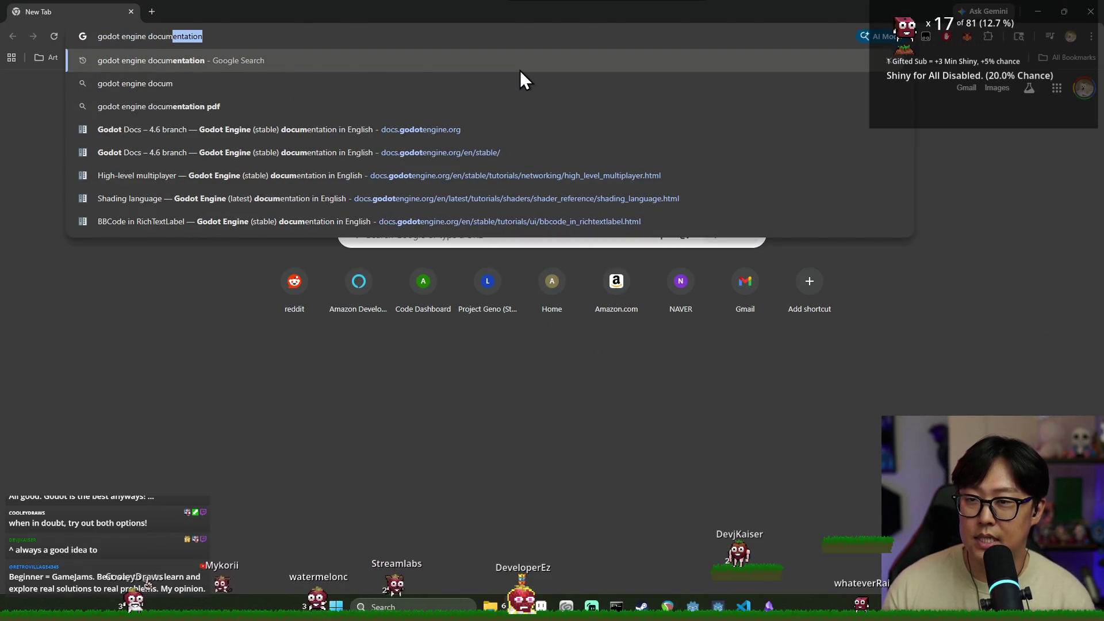
key("Return")
left_click(360, 177)
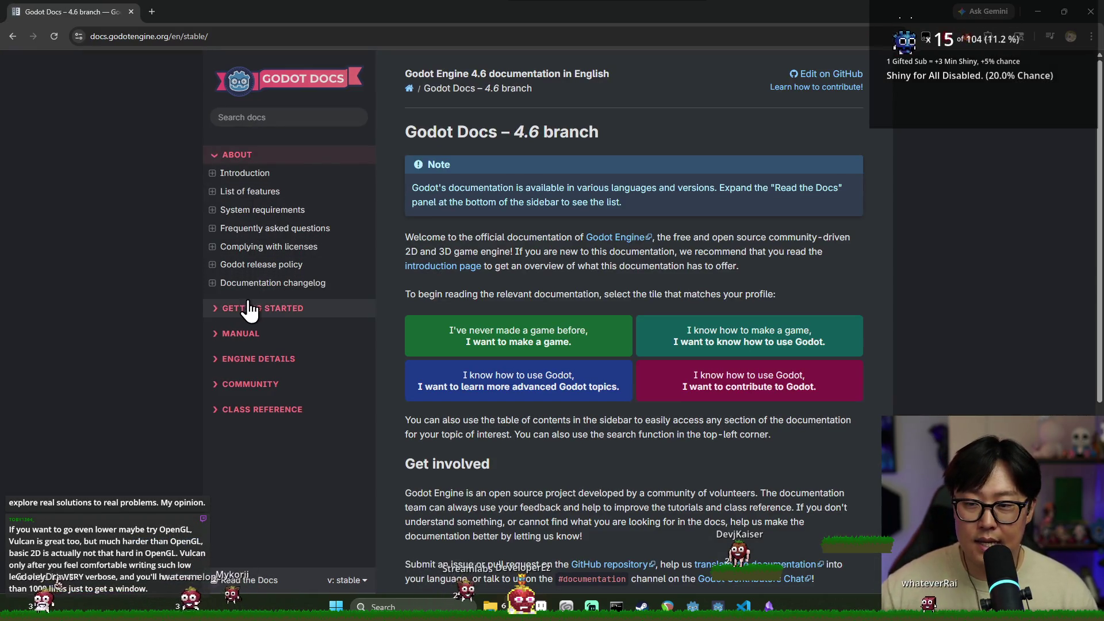
Expand Getting Started > Your first 2D game and read through the Setting up the project lesson.
left_click(248, 309)
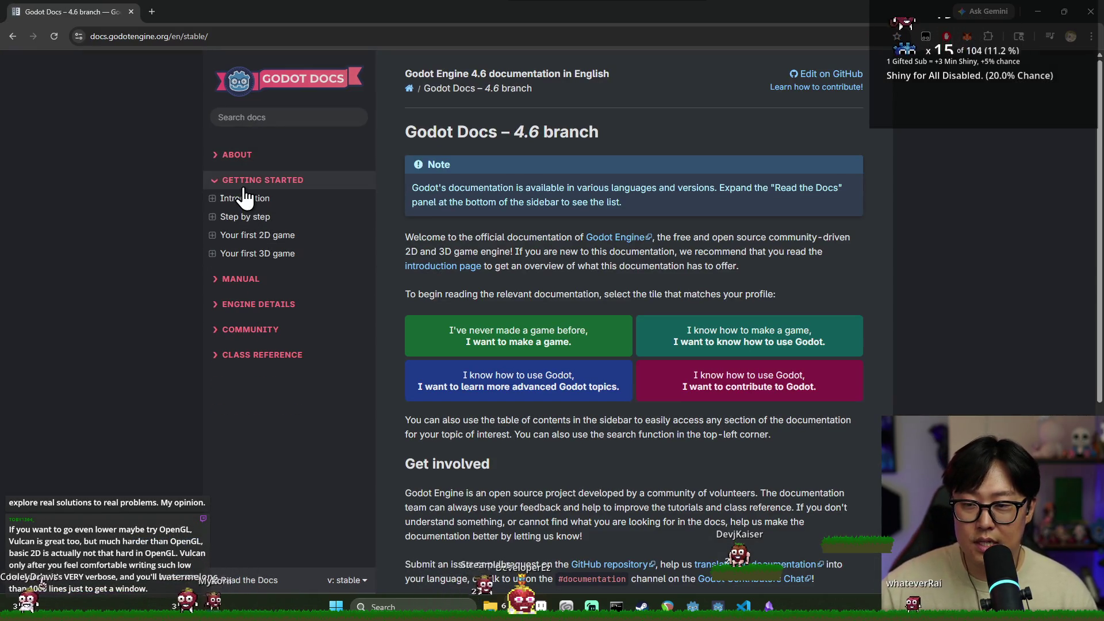
left_click(213, 237)
left_click(257, 254)
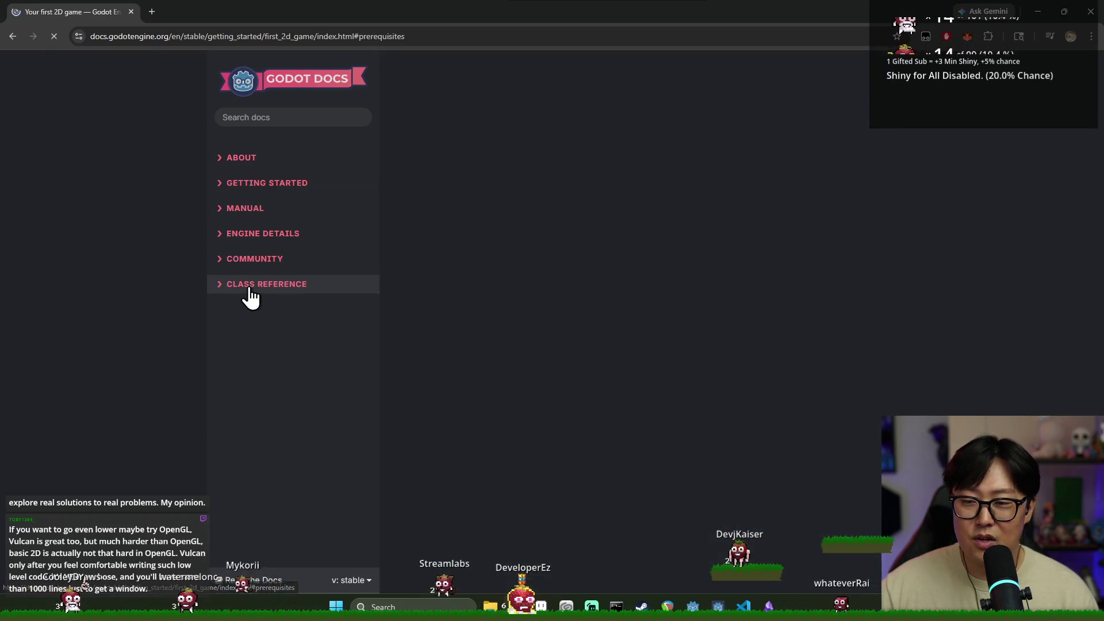
left_click(247, 225)
left_click(308, 248)
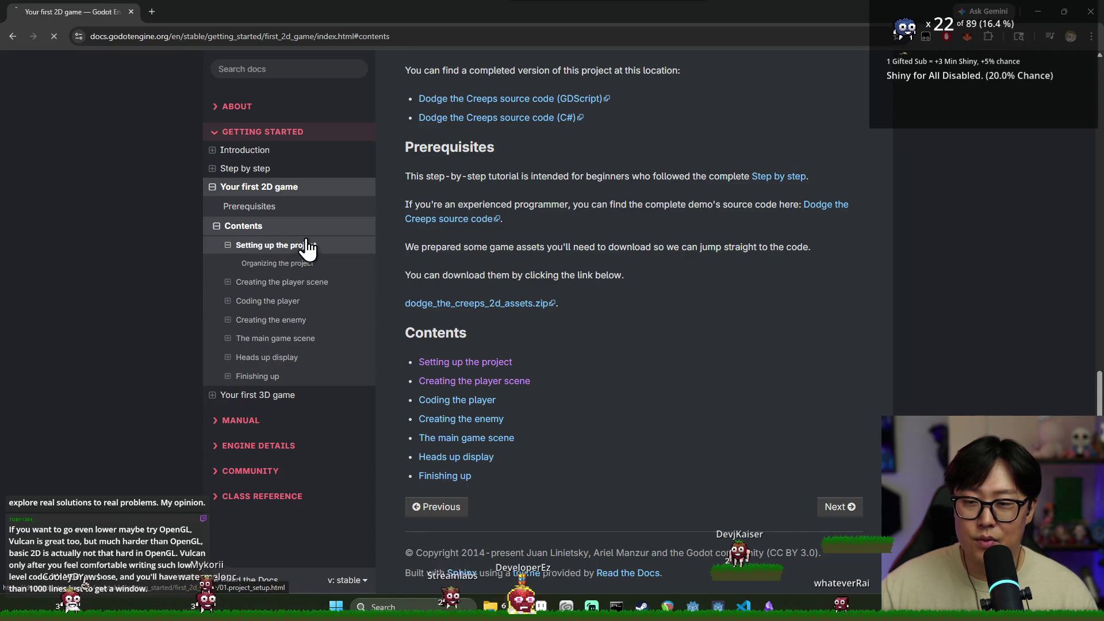
scroll(563, 340, "down", 1)
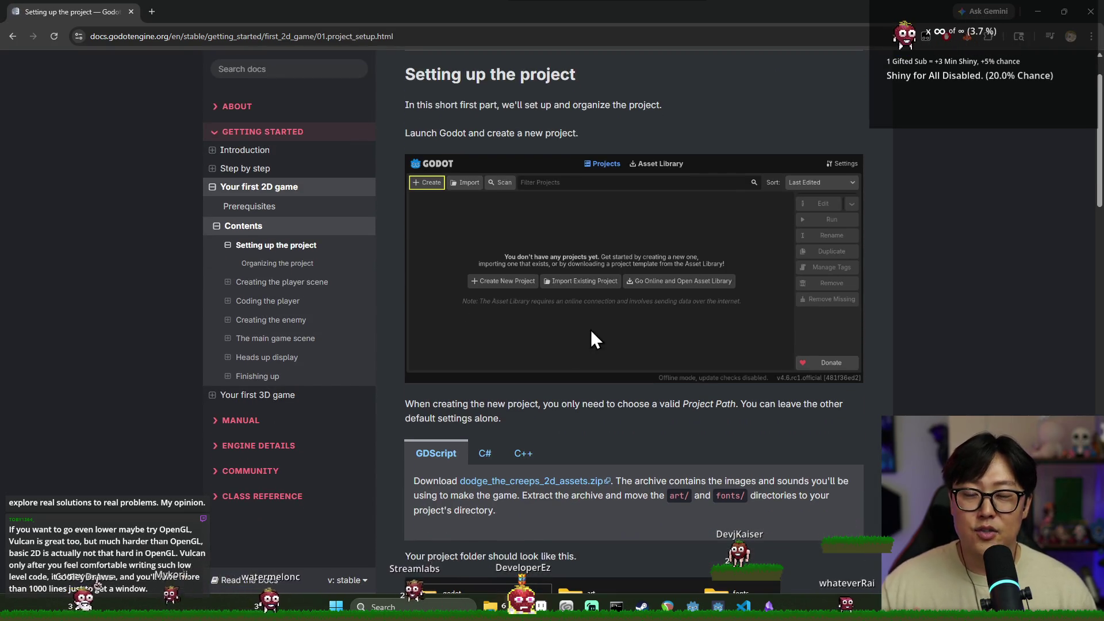
scroll(598, 334, "down", 1)
scroll(632, 313, "down", 5)
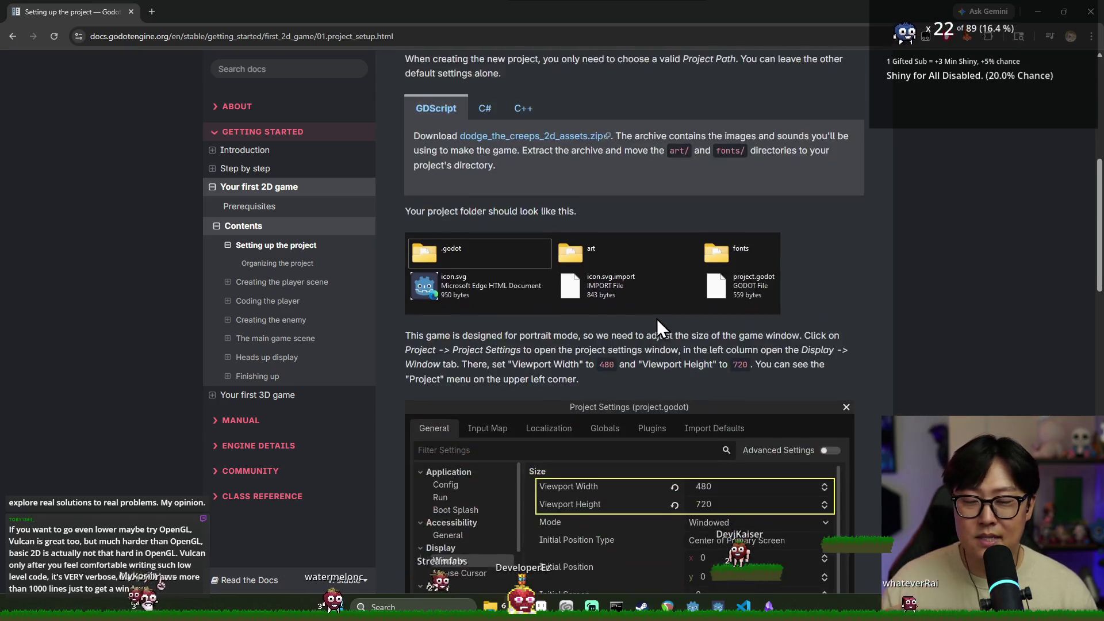
scroll(656, 319, "down", 15)
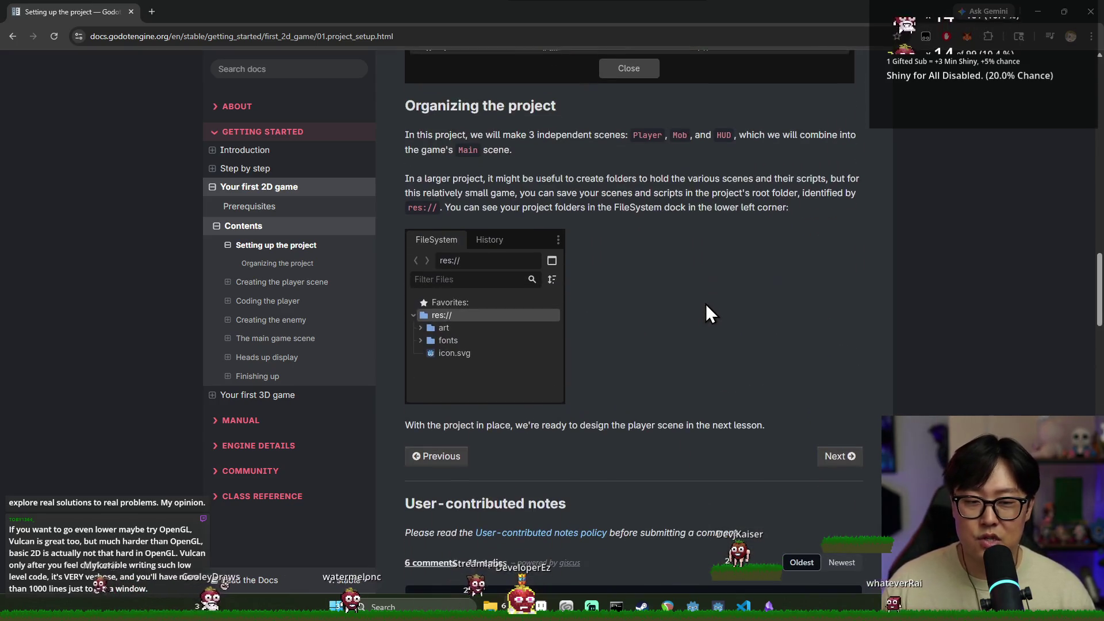
scroll(710, 304, "down", 5)
scroll(728, 316, "up", 4)
Advance to the Creating the player scene lesson via the page's Next button.
left_click(828, 344)
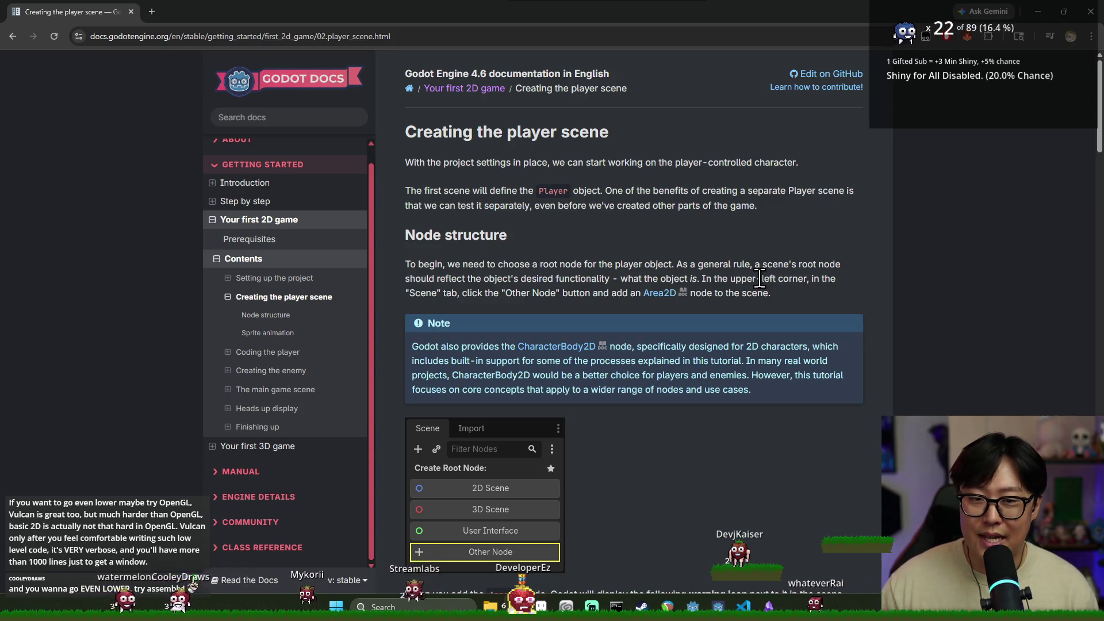
Return to the Godot editor and put the caret on blank line 20 of camera.gd.
left_click(1090, 11)
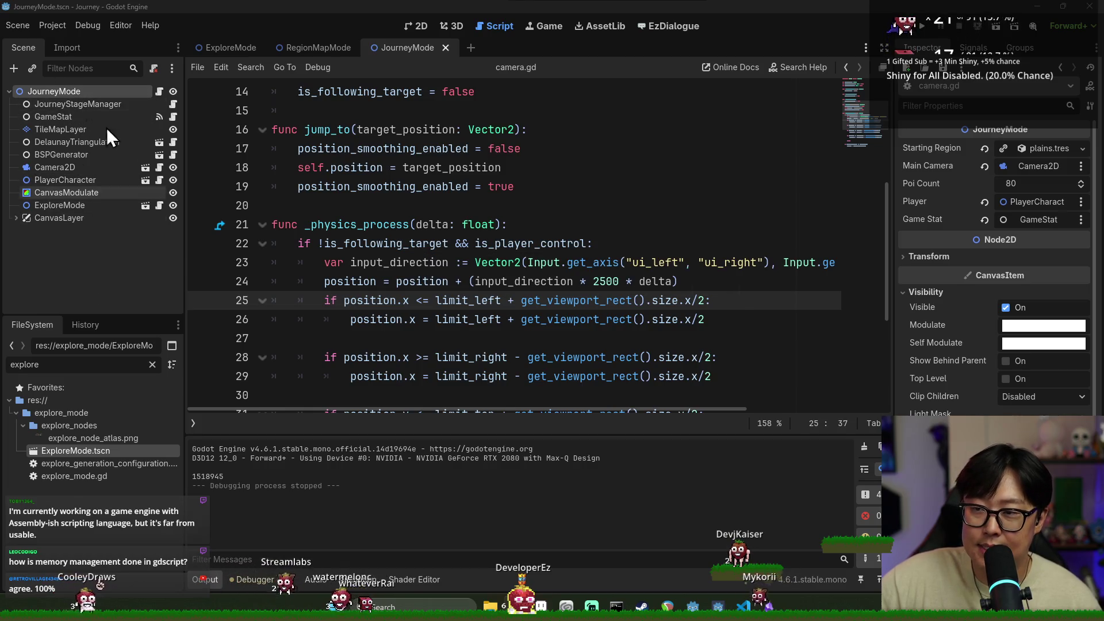
left_click(511, 208)
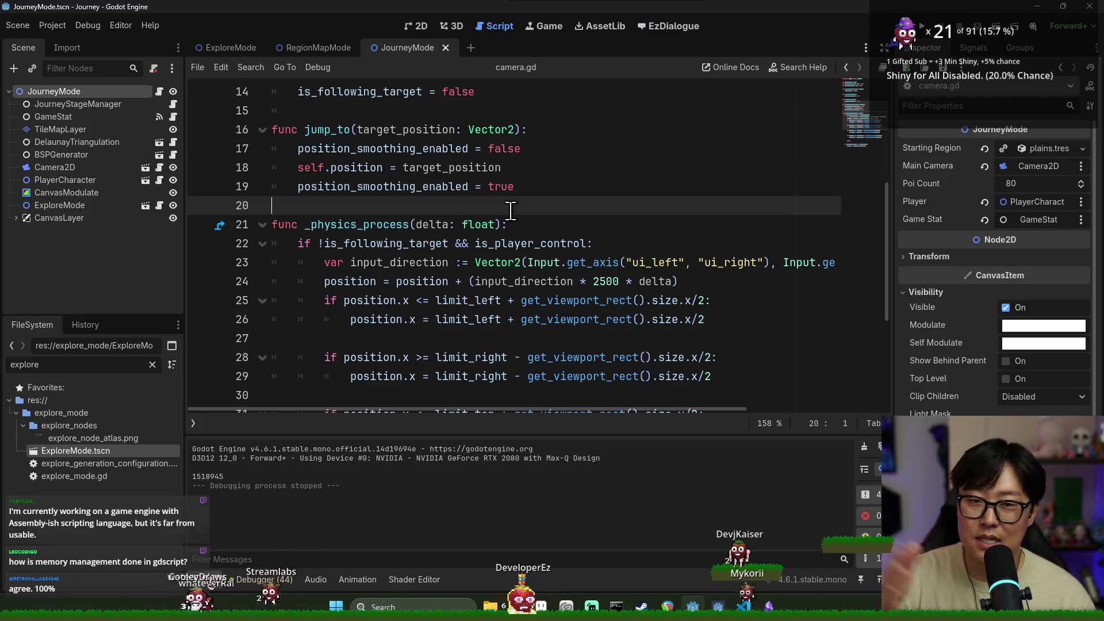
Leave camera.gd for the JourneyMode scene's 2D canvas, checking GameStat, then selecting the JourneyMode root node.
scroll(454, 286, "down", 1)
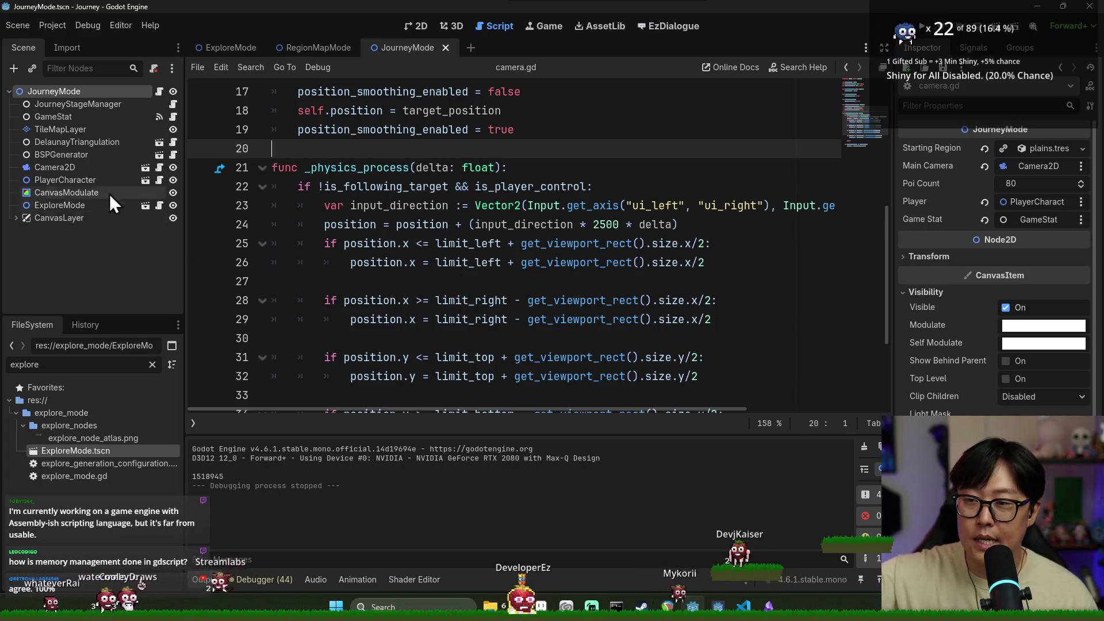
left_click(53, 116)
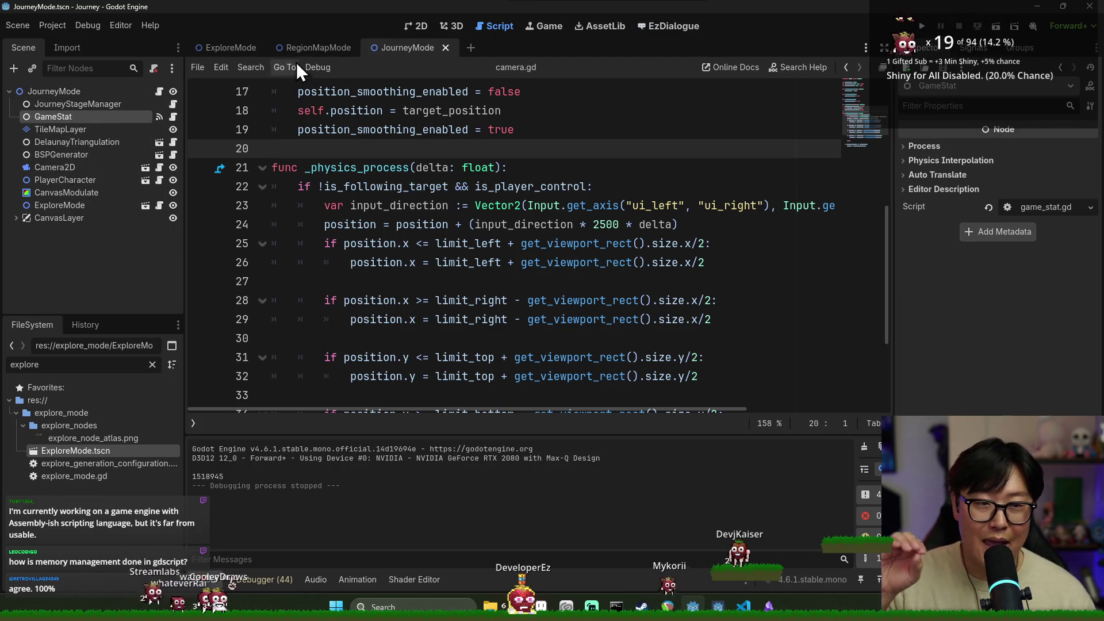
left_click(426, 26)
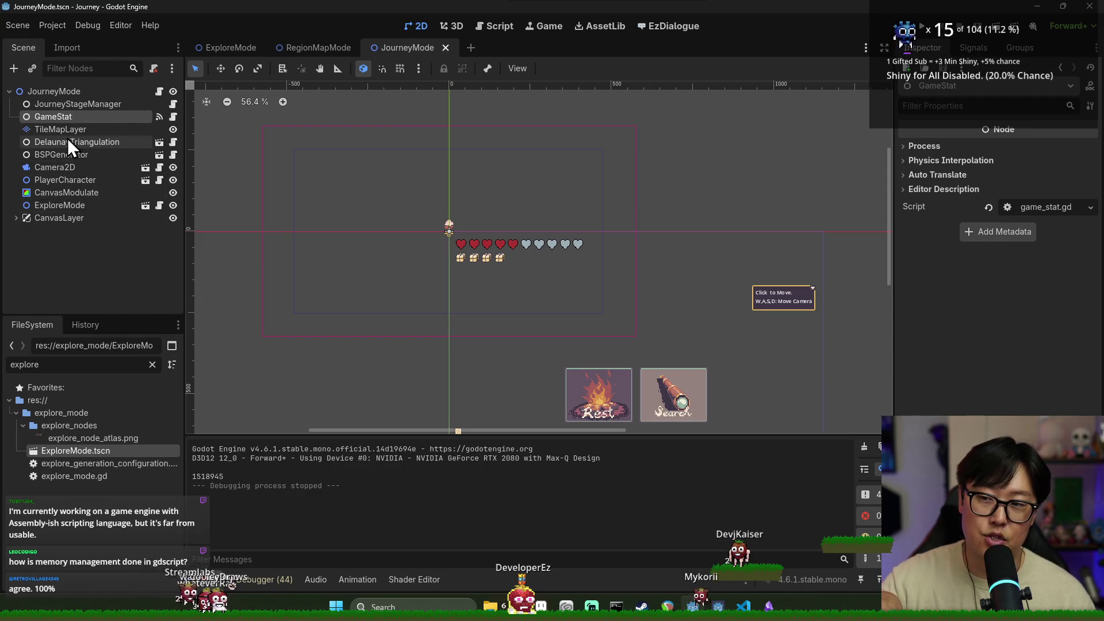
left_click(56, 96)
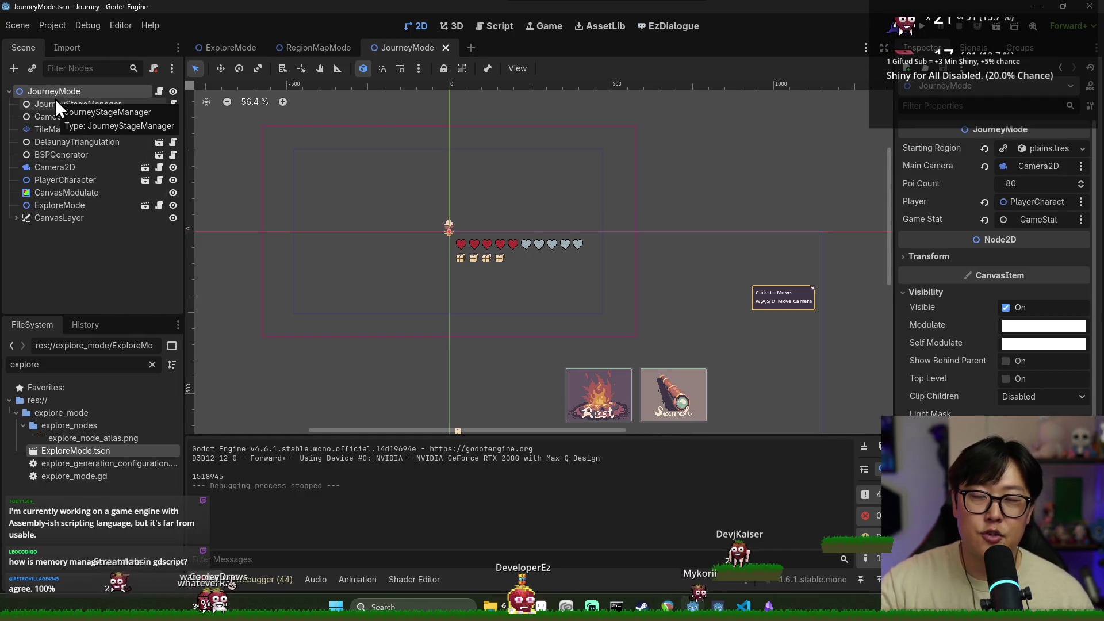